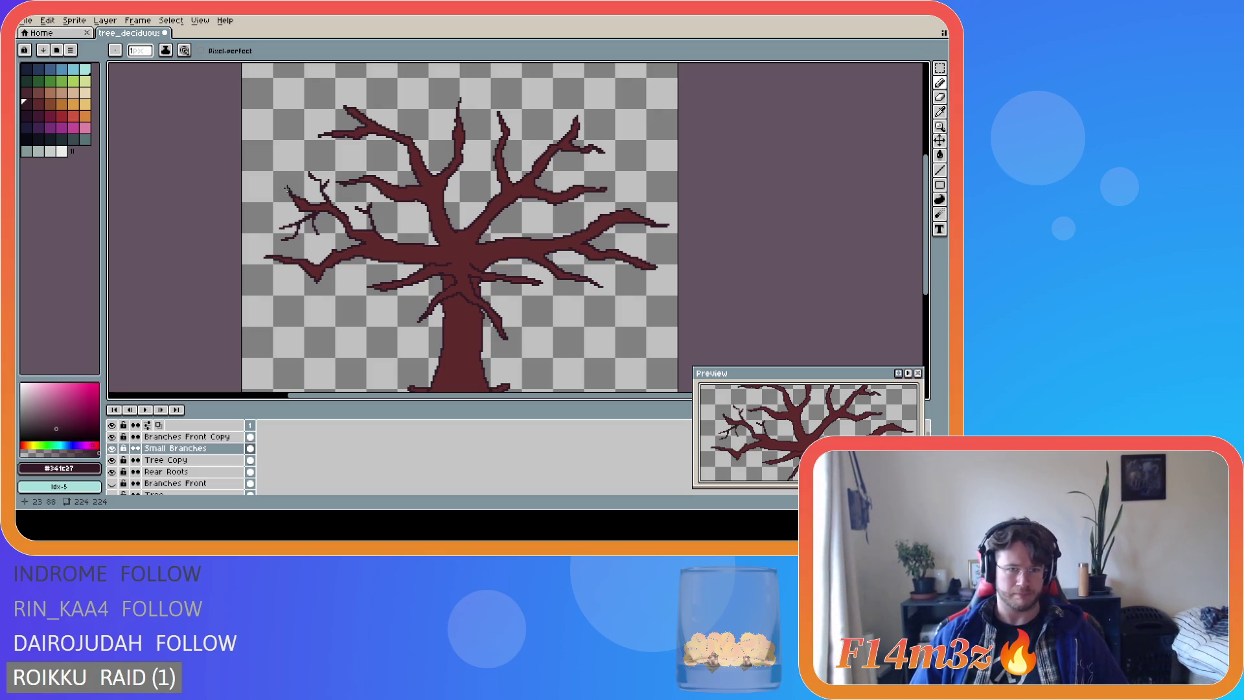
Pencil thin 1px dark red twigs onto the far-left branch tips, undoing one misplaced stroke.
{"action": "left_click_drag", "start_coordinate": [291, 194], "coordinate": [286, 162]}
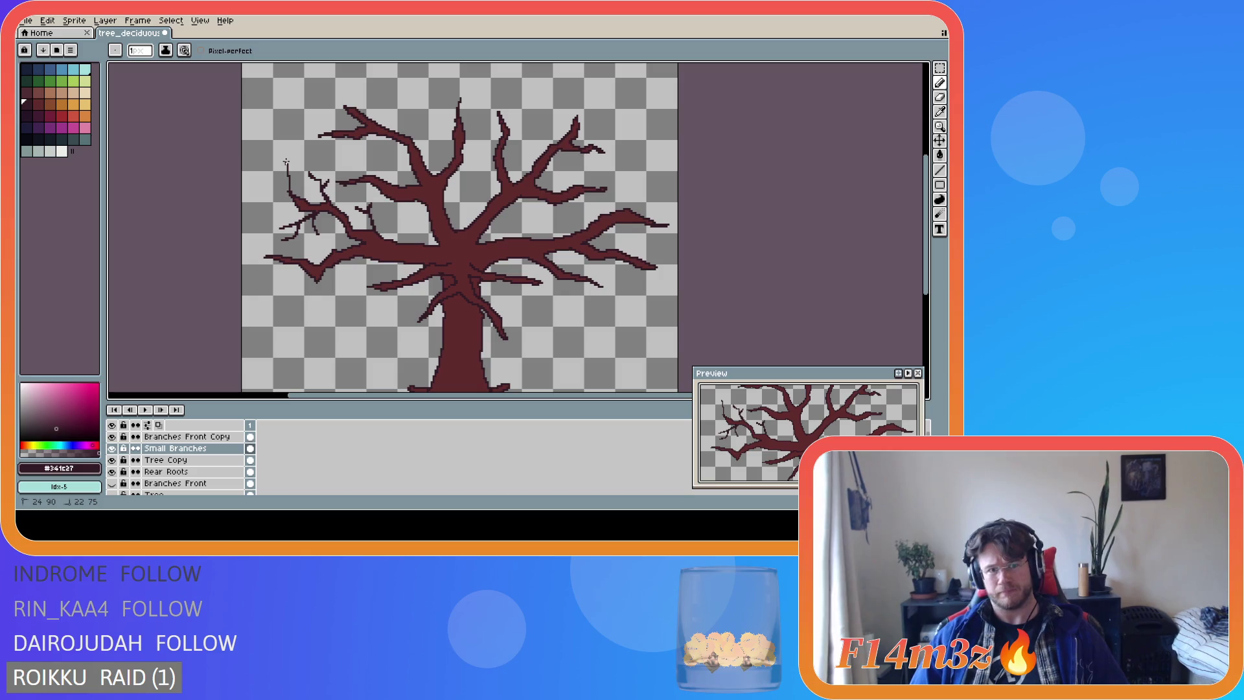
{"action": "key", "text": "ctrl+z"}
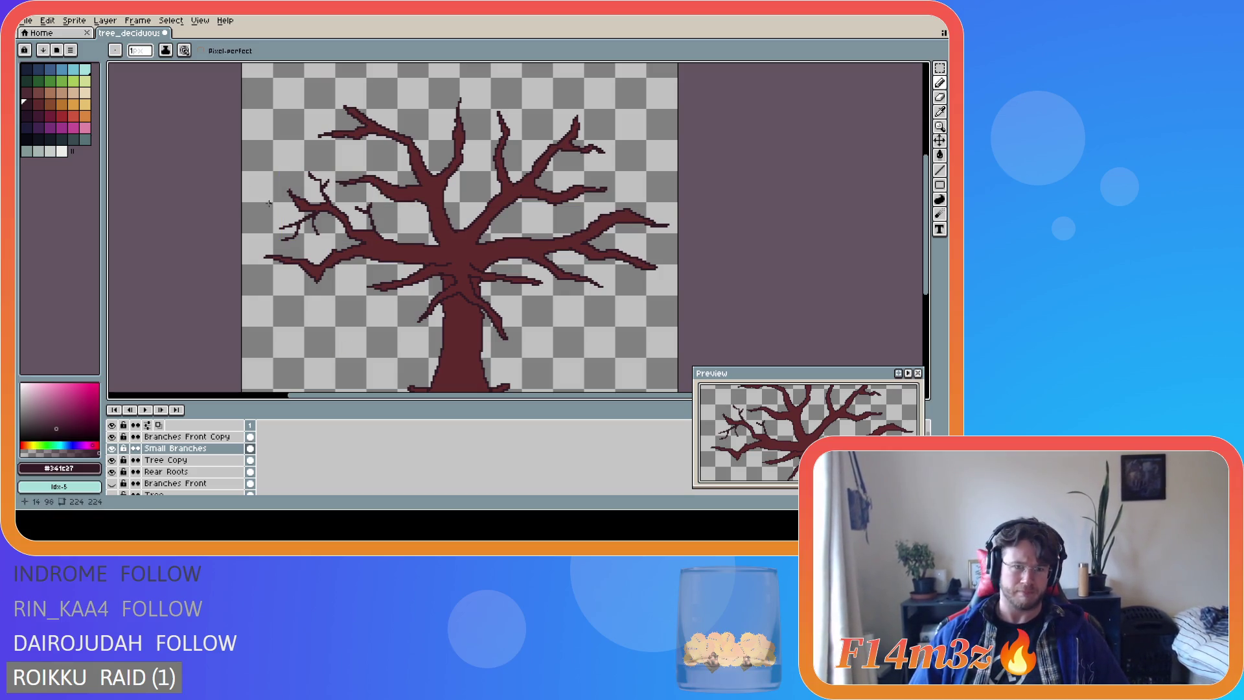
{"action": "left_click_drag", "start_coordinate": [294, 202], "coordinate": [276, 203]}
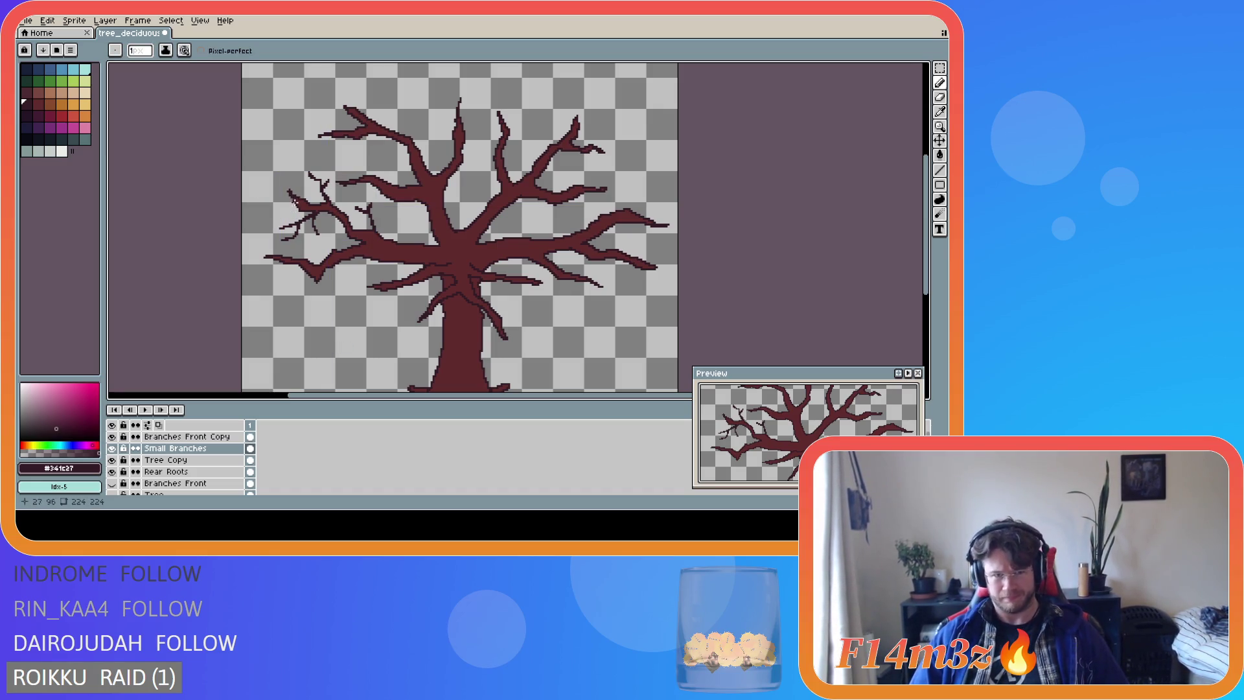
{"action": "mouse_move", "coordinate": [294, 203]}
{"action": "left_mouse_down"}
{"action": "mouse_move", "coordinate": [261, 208]}
{"action": "mouse_move", "coordinate": [292, 204]}
{"action": "mouse_move", "coordinate": [260, 180]}
{"action": "left_mouse_up"}
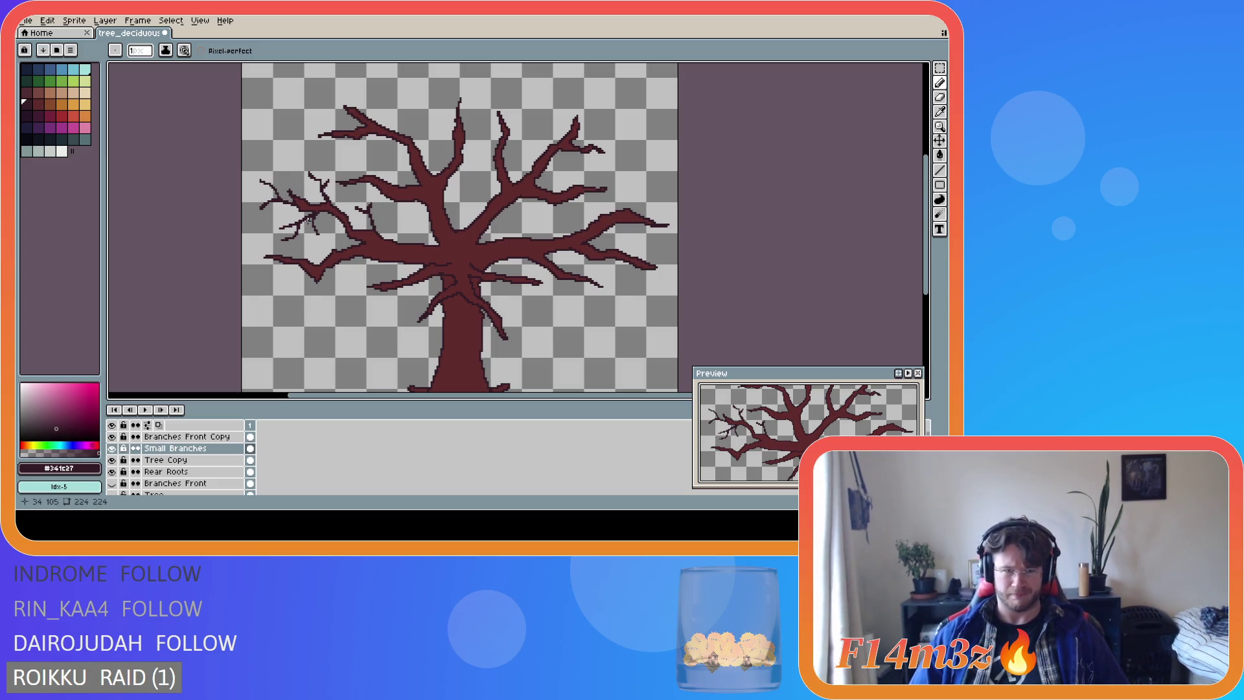
{"action": "mouse_move", "coordinate": [304, 197]}
{"action": "left_mouse_down"}
{"action": "mouse_move", "coordinate": [283, 176]}
{"action": "mouse_move", "coordinate": [300, 187]}
{"action": "mouse_move", "coordinate": [298, 172]}
{"action": "left_mouse_up"}
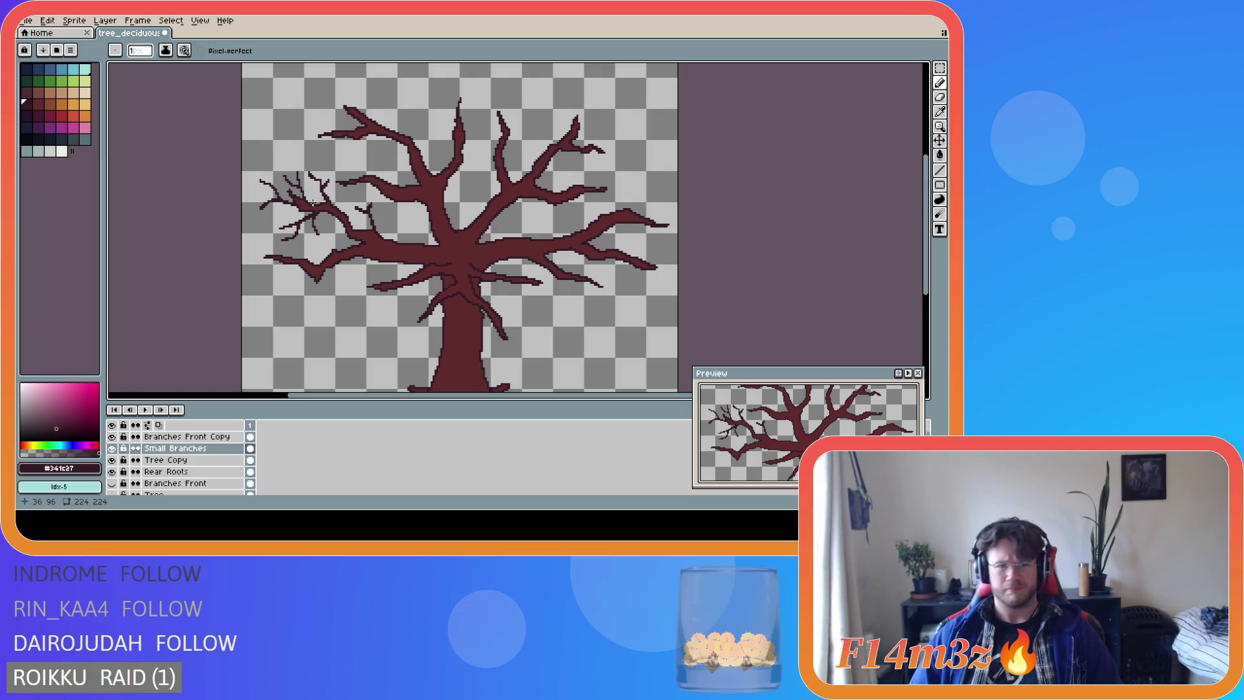
Add three more 1px twigs on the inner left branches, spreading the cluster toward the trunk.
{"action": "left_click_drag", "start_coordinate": [314, 205], "coordinate": [314, 188]}
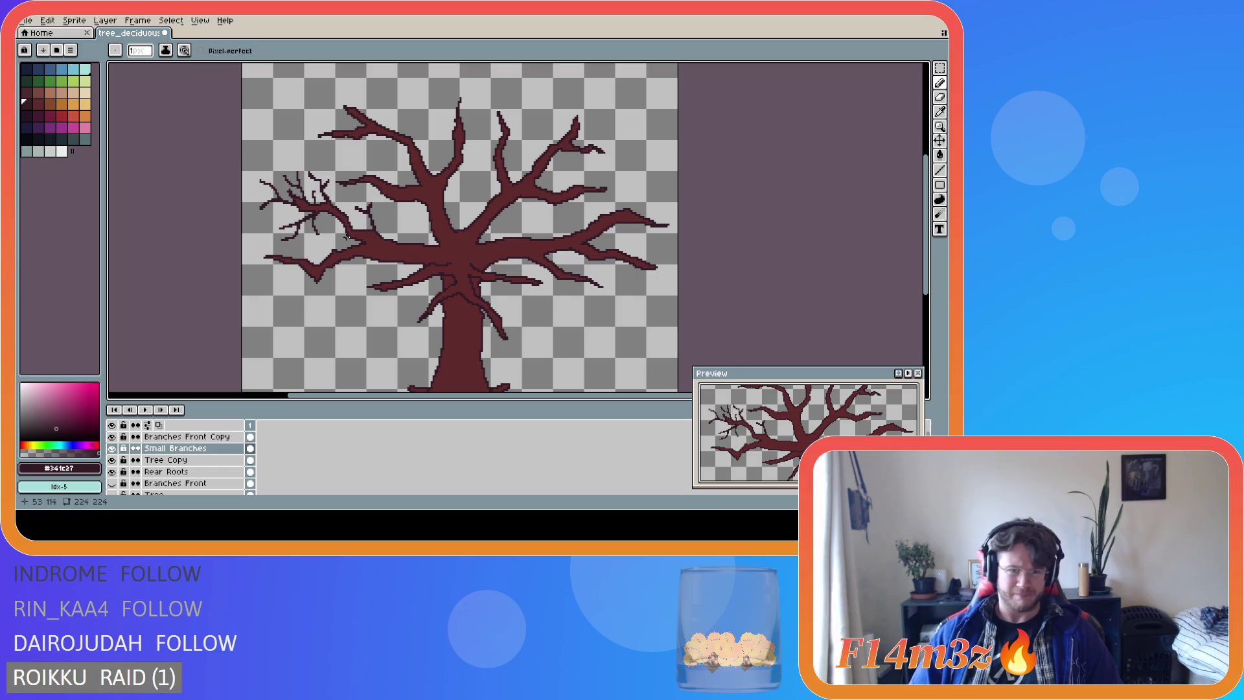
{"action": "mouse_move", "coordinate": [348, 236]}
{"action": "left_mouse_down"}
{"action": "mouse_move", "coordinate": [301, 242]}
{"action": "mouse_move", "coordinate": [328, 233]}
{"action": "left_mouse_up"}
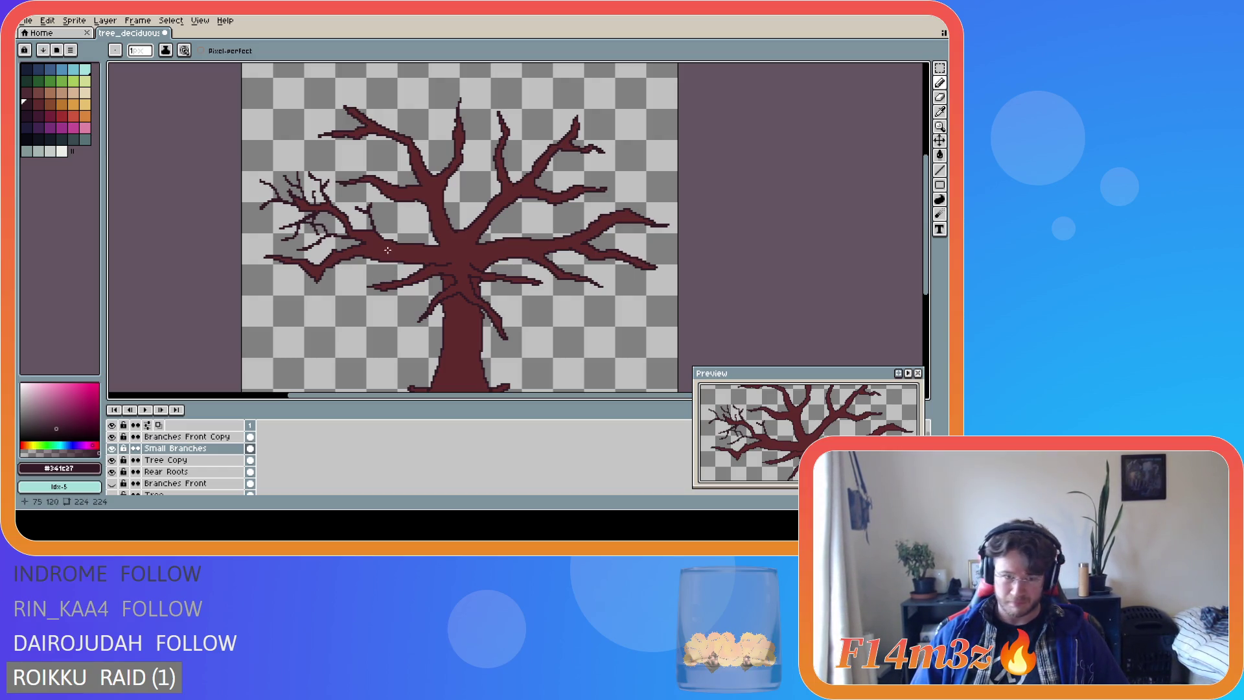
{"action": "left_click_drag", "start_coordinate": [347, 215], "coordinate": [345, 203]}
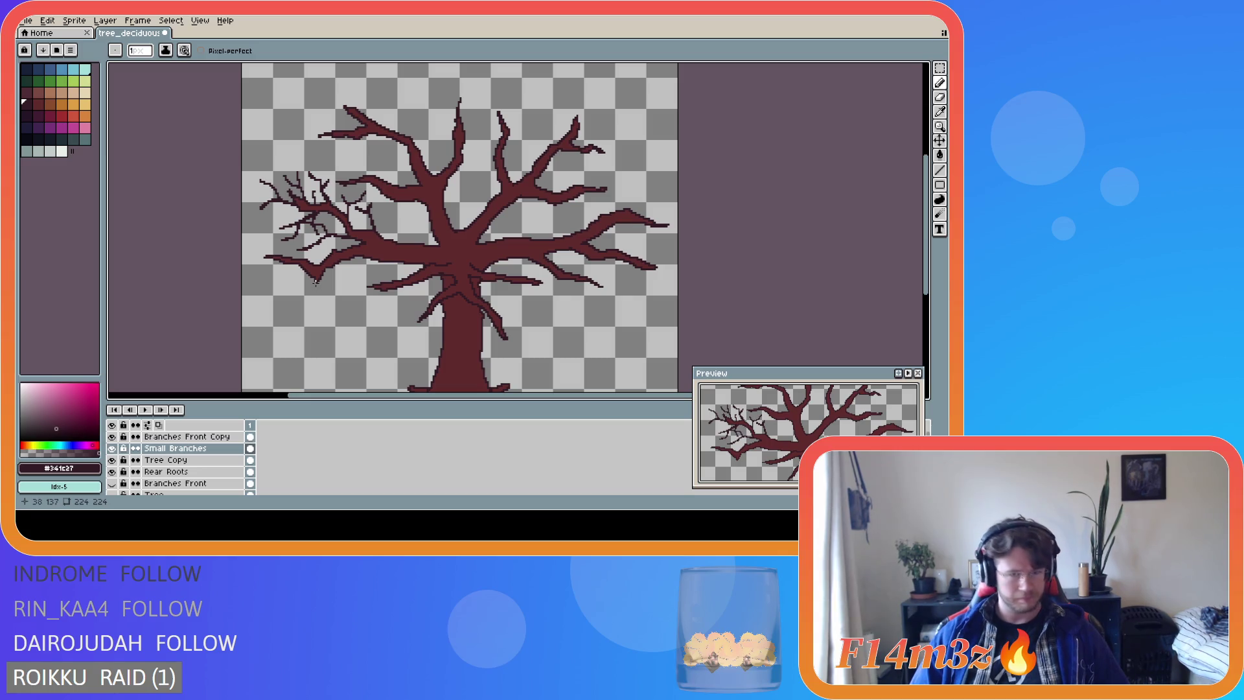
Draw two short twigs hanging down-left from the lower far-left branch.
{"action": "left_click_drag", "start_coordinate": [316, 283], "coordinate": [300, 307]}
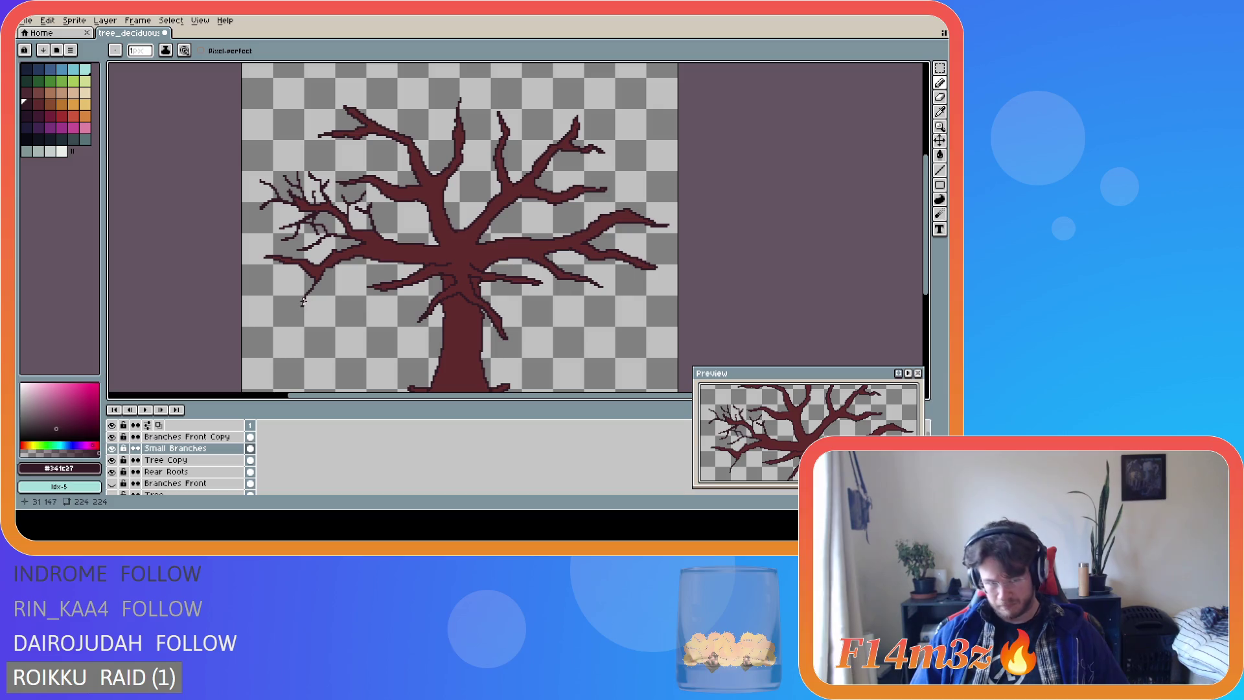
{"action": "mouse_move", "coordinate": [310, 289]}
{"action": "left_mouse_down"}
{"action": "mouse_move", "coordinate": [319, 300]}
{"action": "mouse_move", "coordinate": [295, 270]}
{"action": "mouse_move", "coordinate": [255, 276]}
{"action": "mouse_move", "coordinate": [265, 299]}
{"action": "mouse_move", "coordinate": [282, 272]}
{"action": "mouse_move", "coordinate": [267, 285]}
{"action": "left_mouse_up"}
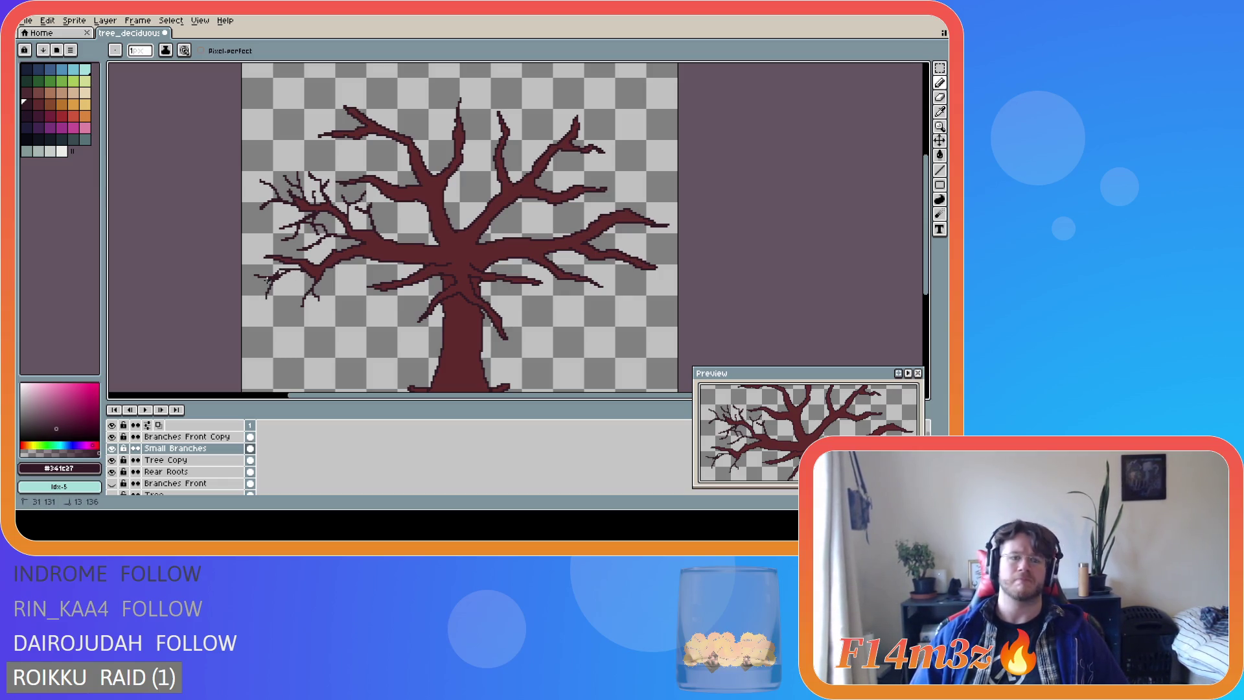
Return to the Pencil and add fine twigs around the lower left branch tip and below the limb.
{"action": "key", "text": "v"}
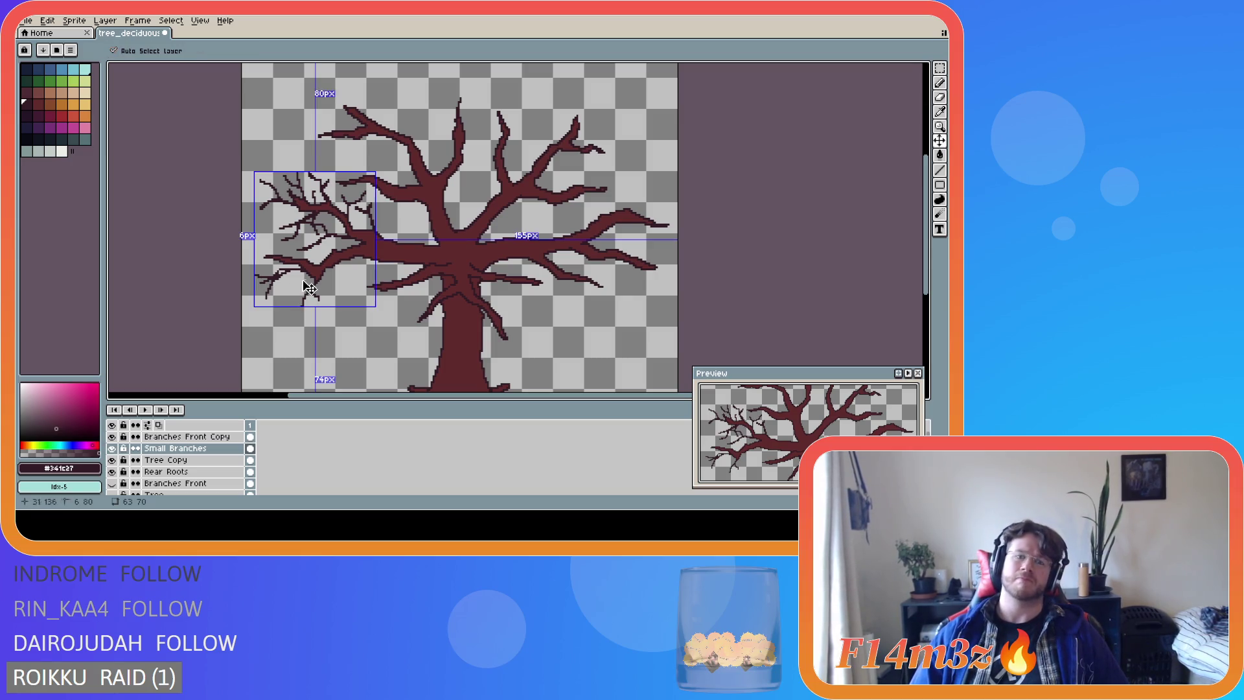
{"action": "key", "text": "b"}
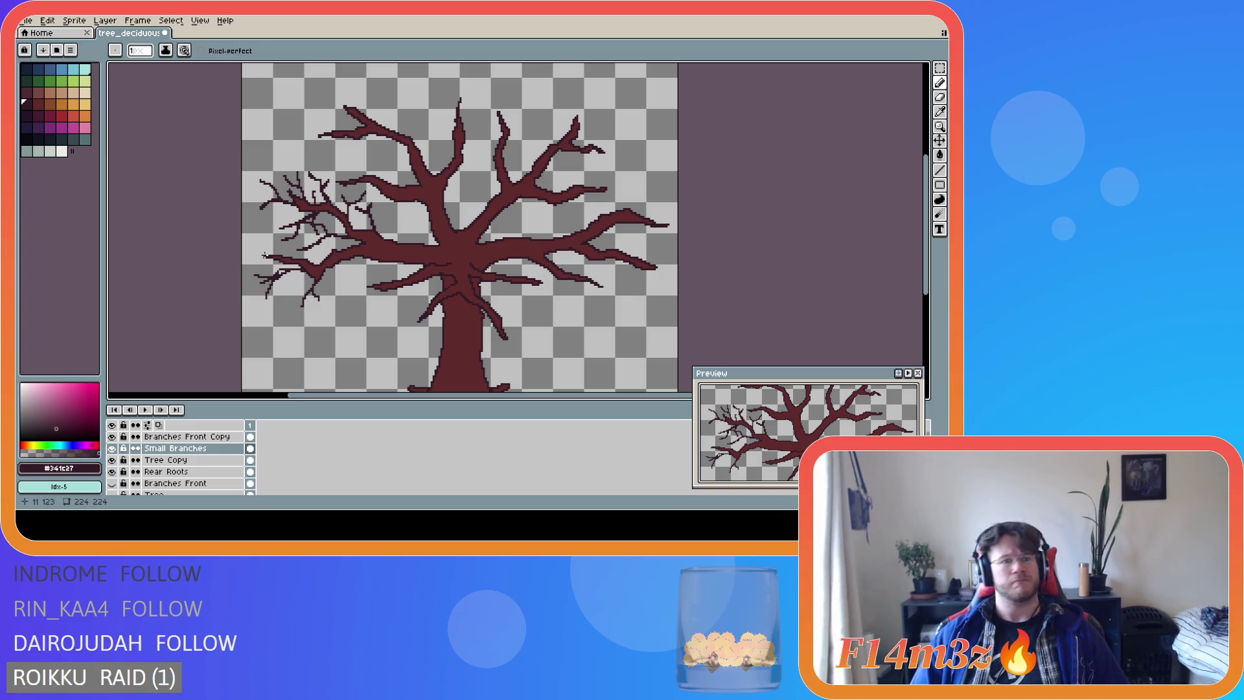
{"action": "left_click", "coordinate": [264, 255]}
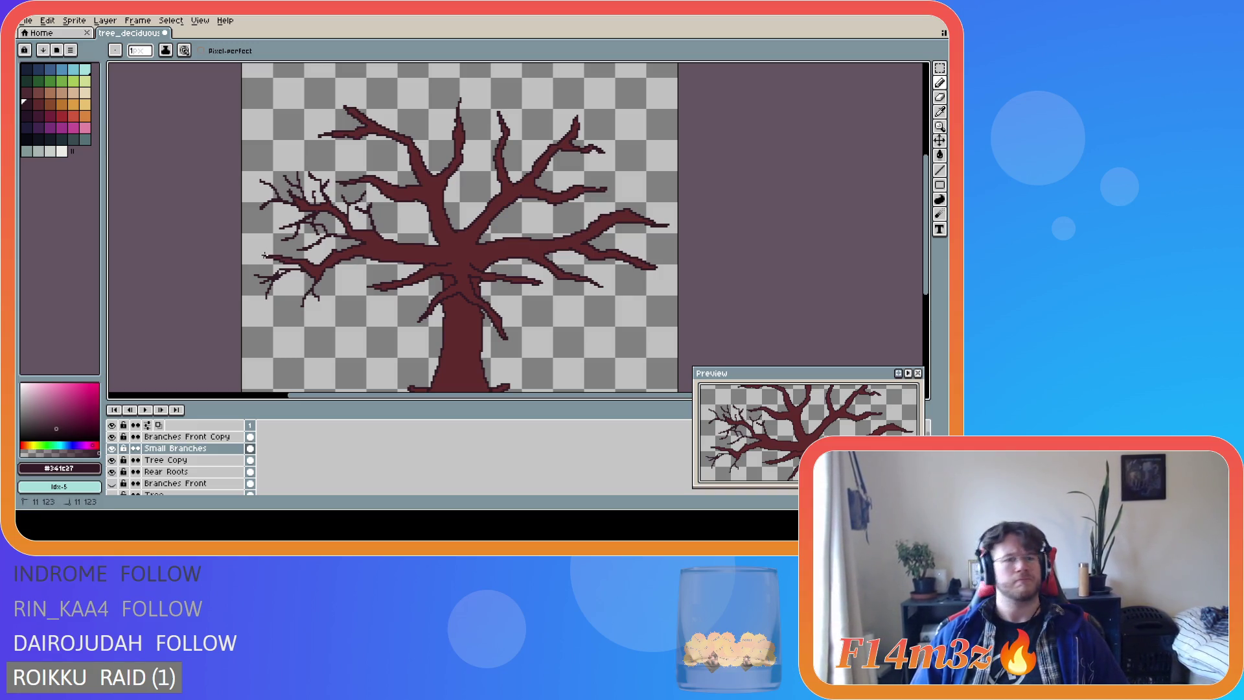
{"action": "left_click_drag", "start_coordinate": [264, 254], "coordinate": [254, 242]}
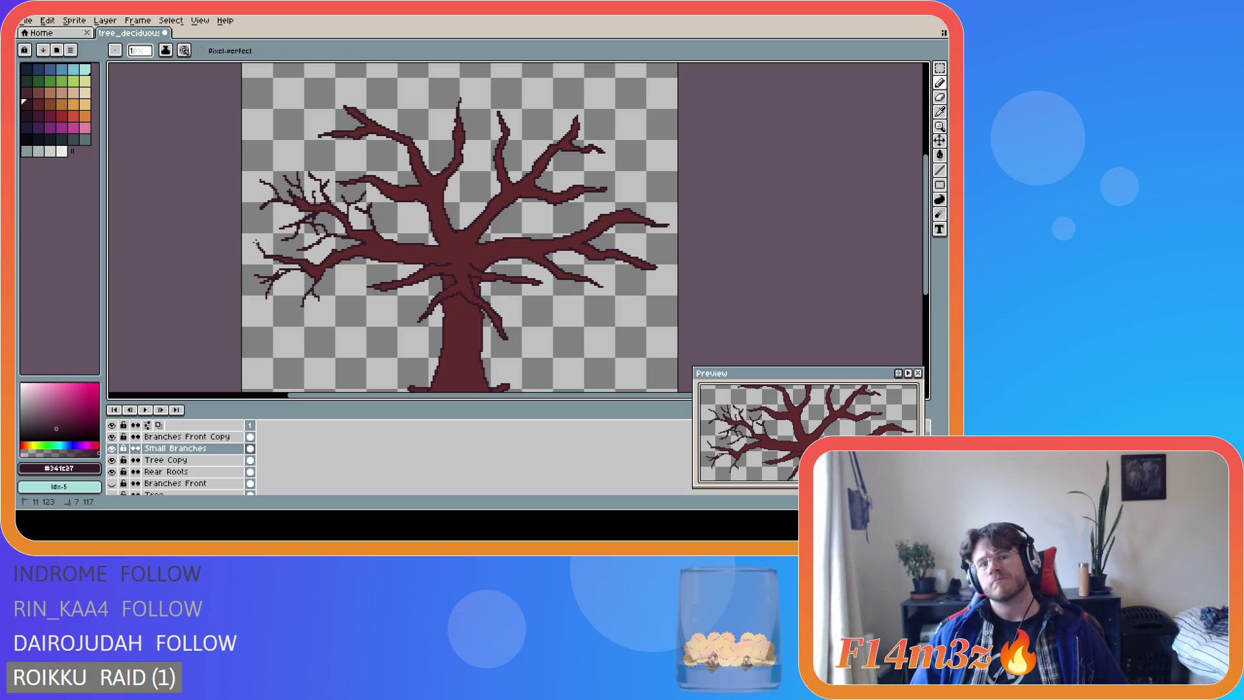
{"action": "left_click_drag", "start_coordinate": [255, 242], "coordinate": [256, 243]}
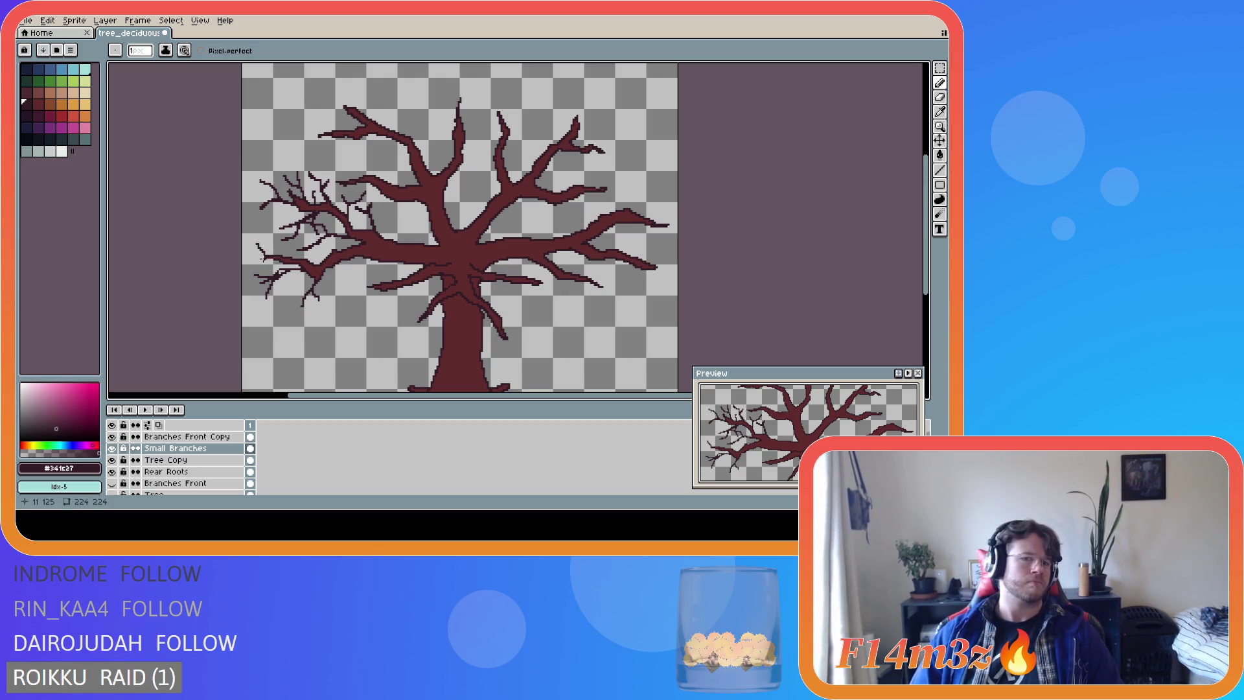
{"action": "mouse_move", "coordinate": [279, 252]}
{"action": "left_mouse_down"}
{"action": "mouse_move", "coordinate": [267, 236]}
{"action": "mouse_move", "coordinate": [288, 232]}
{"action": "mouse_move", "coordinate": [295, 246]}
{"action": "left_mouse_up"}
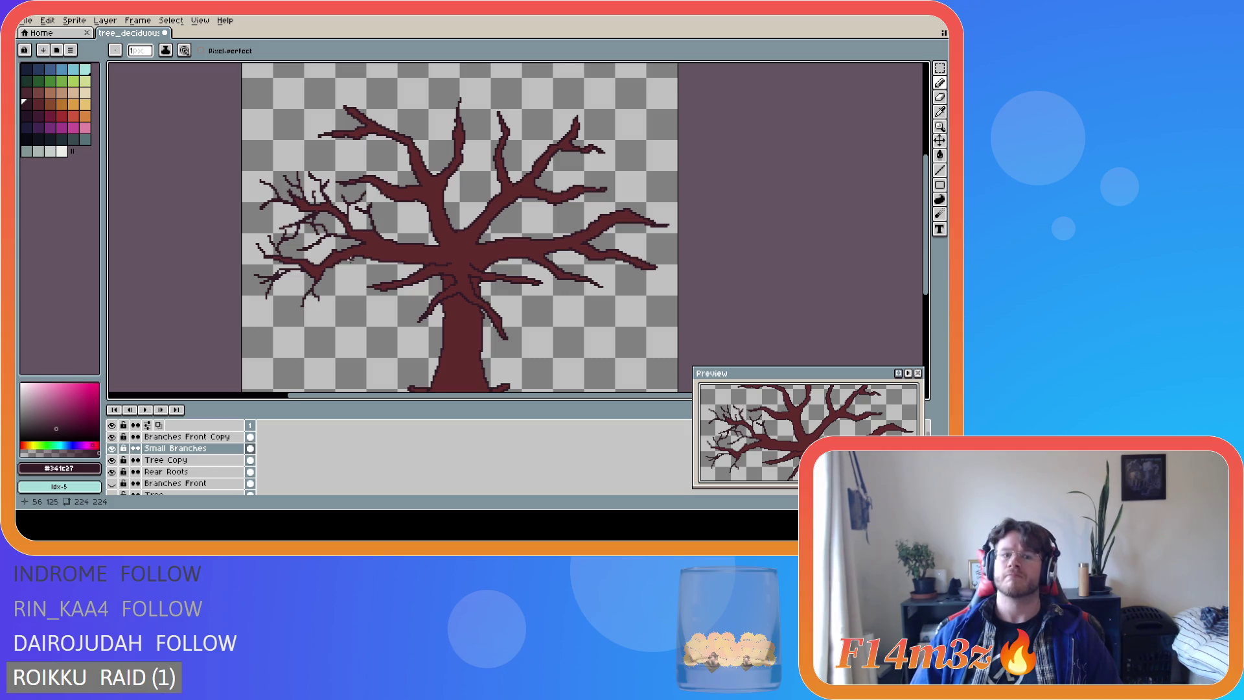
{"action": "mouse_move", "coordinate": [351, 259]}
{"action": "left_mouse_down"}
{"action": "mouse_move", "coordinate": [334, 294]}
{"action": "mouse_move", "coordinate": [346, 268]}
{"action": "mouse_move", "coordinate": [363, 313]}
{"action": "left_mouse_up"}
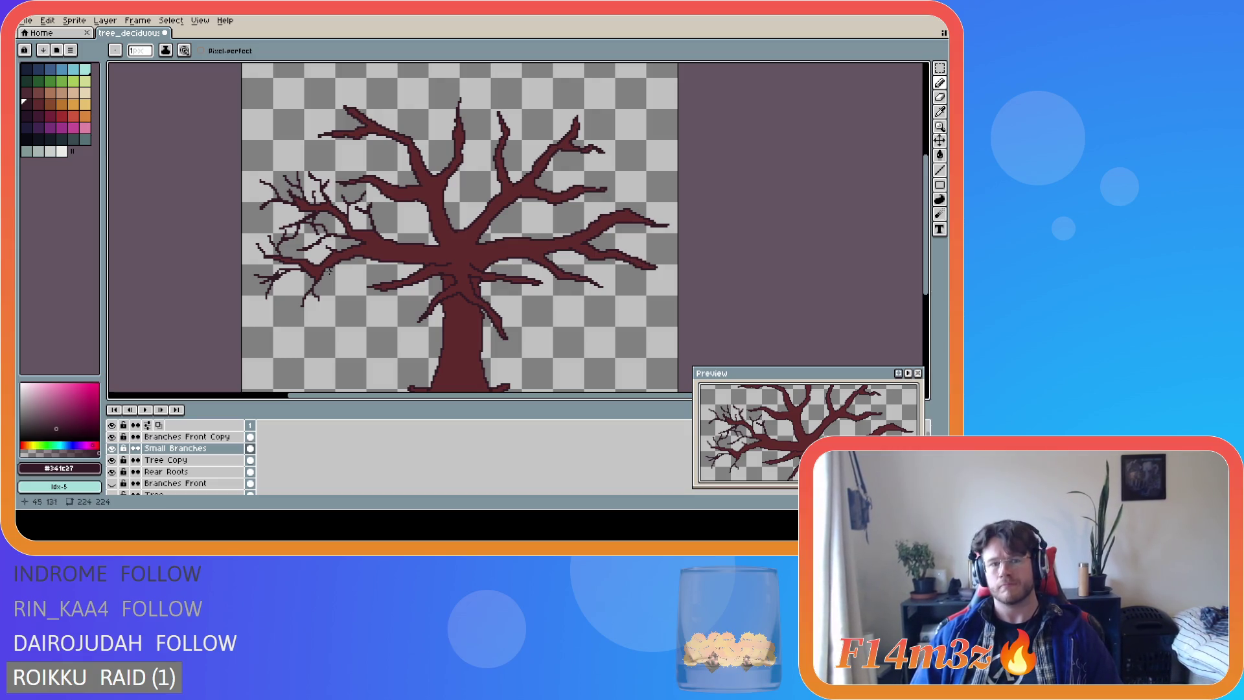
Add two short twigs hanging beneath the middle of the lower left branch.
{"action": "mouse_move", "coordinate": [351, 261]}
{"action": "left_mouse_down"}
{"action": "mouse_move", "coordinate": [331, 283]}
{"action": "mouse_move", "coordinate": [358, 288]}
{"action": "mouse_move", "coordinate": [345, 266]}
{"action": "mouse_move", "coordinate": [331, 285]}
{"action": "mouse_move", "coordinate": [354, 288]}
{"action": "left_mouse_up"}
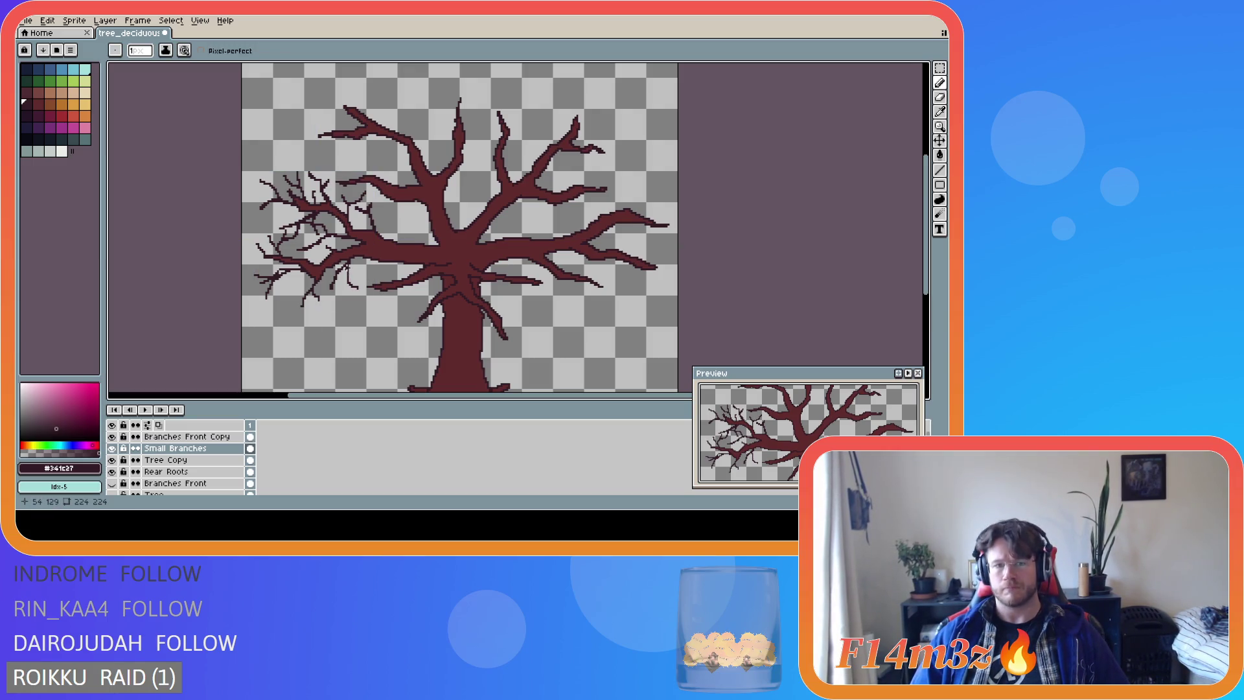
{"action": "mouse_move", "coordinate": [358, 288]}
{"action": "left_mouse_down"}
{"action": "mouse_move", "coordinate": [344, 267]}
{"action": "mouse_move", "coordinate": [361, 294]}
{"action": "left_mouse_up"}
{"action": "key", "text": "v"}
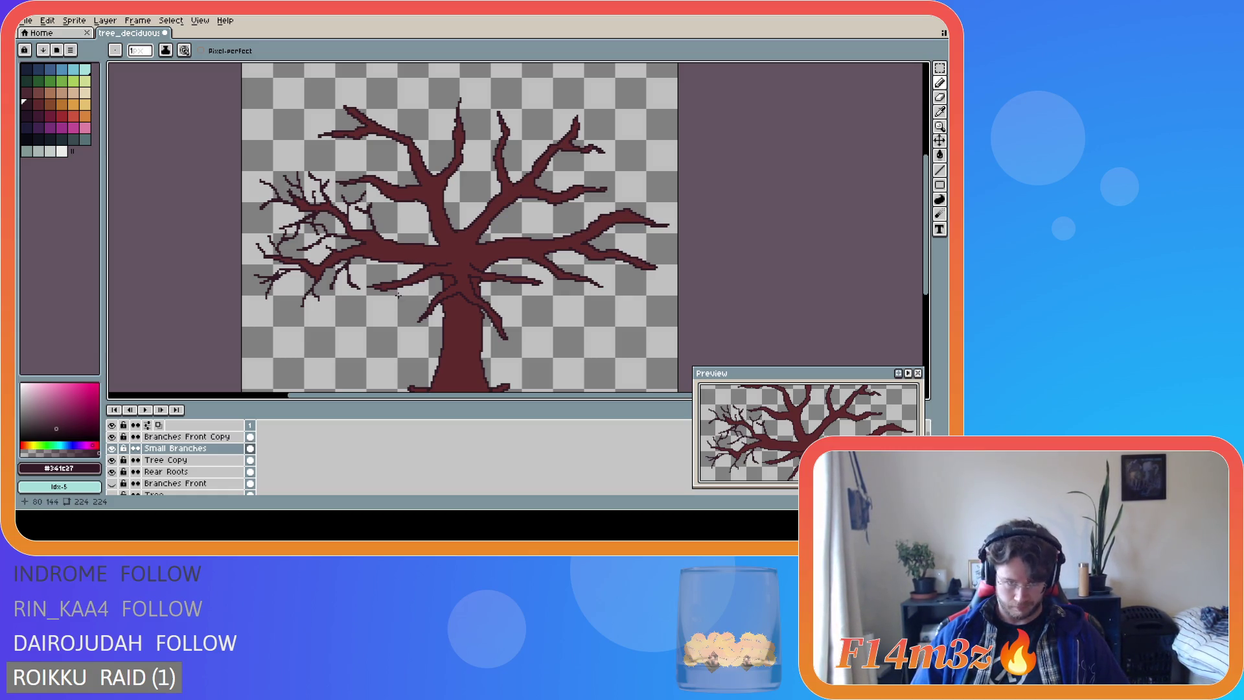
Undo the last three twig strokes under the lower left branch.
{"action": "key", "text": "ctrl"}
{"action": "key", "text": "ctrl+z"}
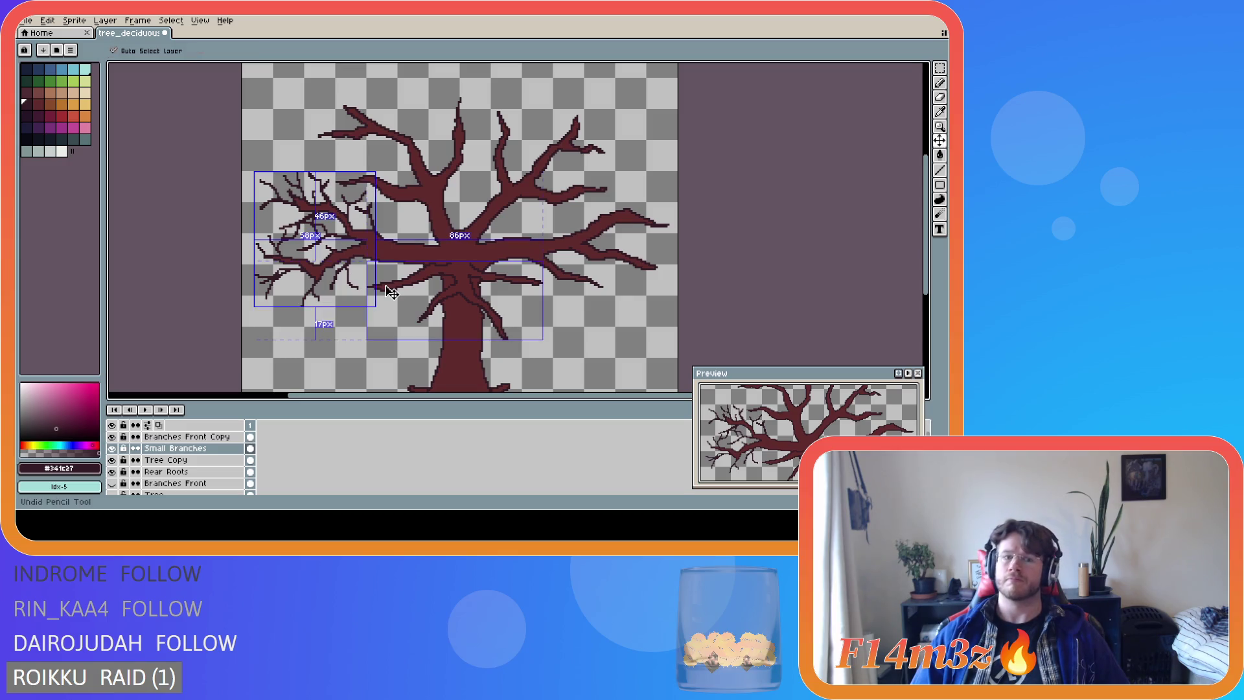
{"action": "key", "text": "ctrl+z"}
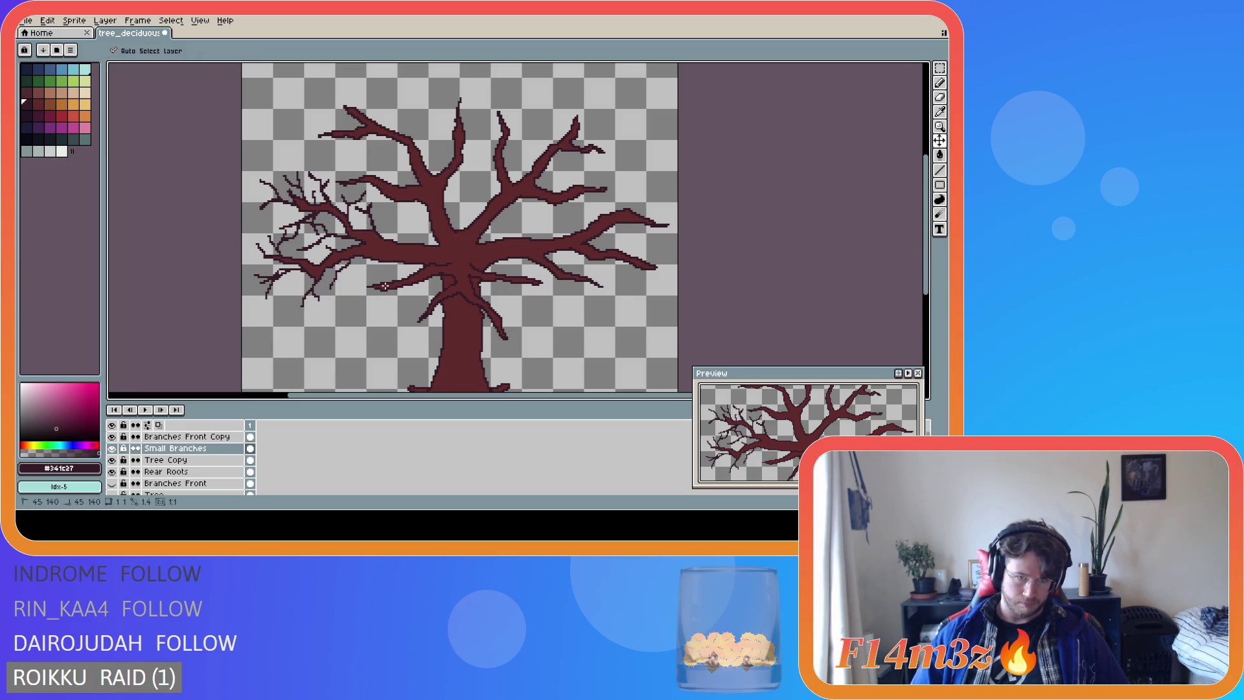
{"action": "key", "text": "ctrl"}
{"action": "key", "text": "b"}
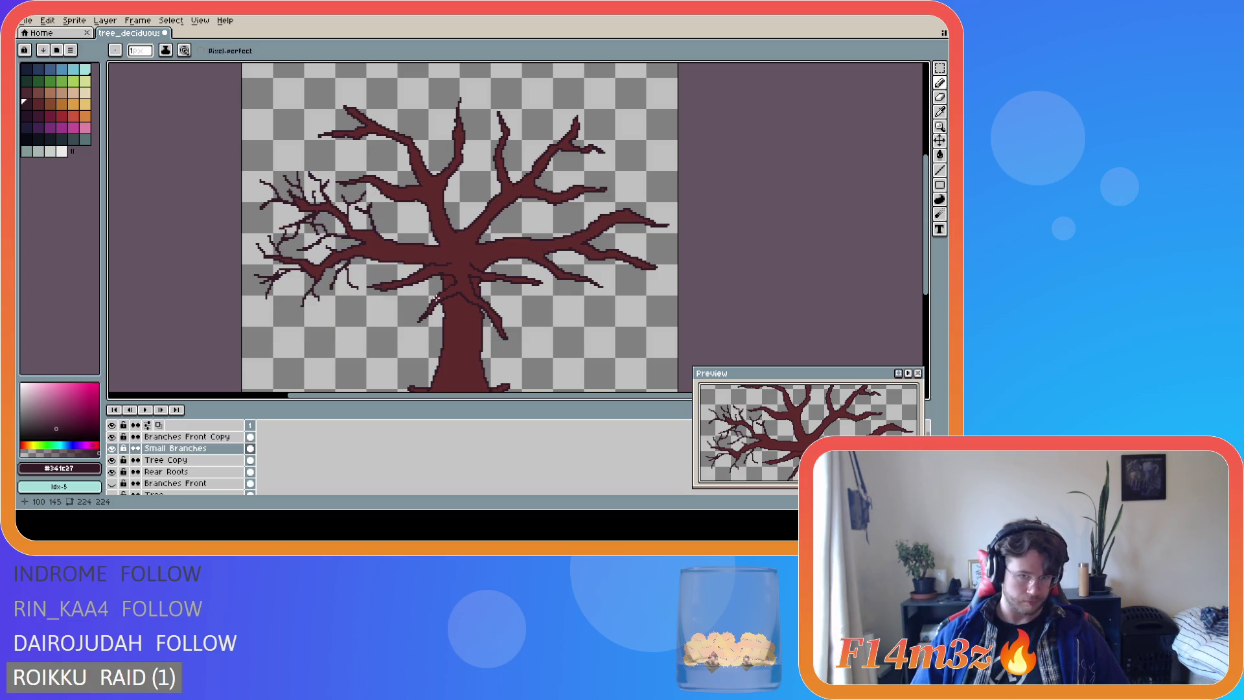
{"action": "key", "text": "ctrl+z"}
{"action": "key", "text": "ctrl+z"}
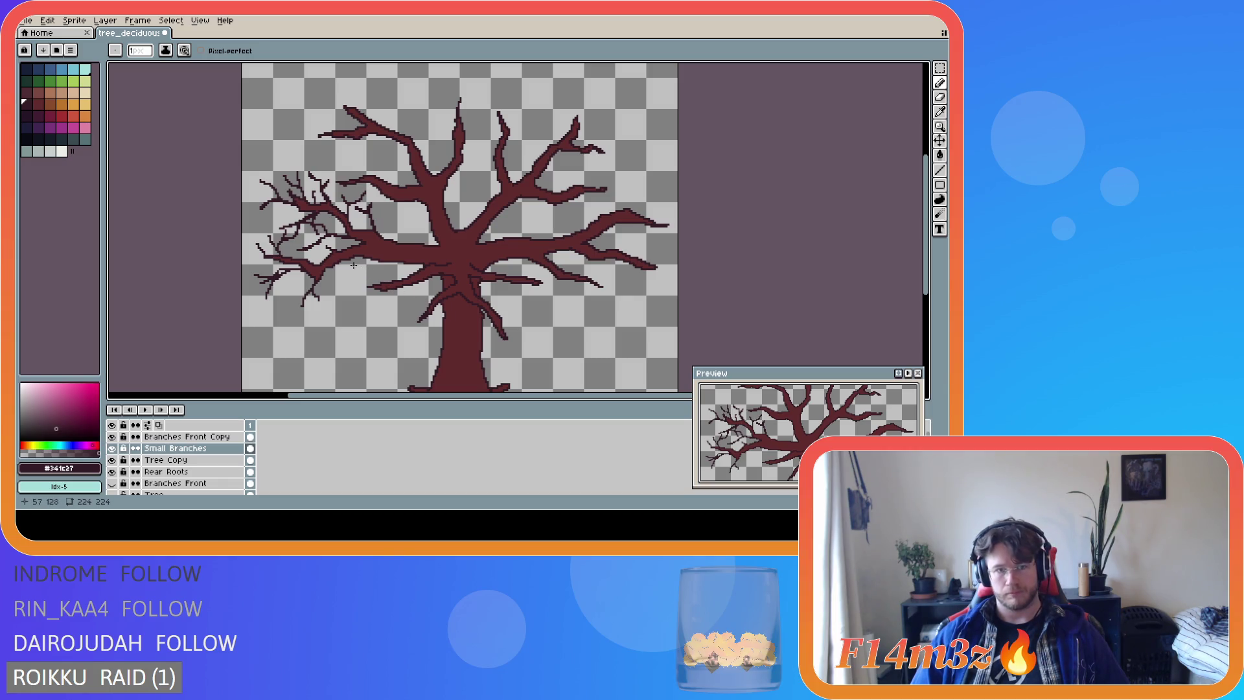
Redraw a twig down-left from the branch plus one forking down-right below it.
{"action": "mouse_move", "coordinate": [348, 260]}
{"action": "left_mouse_down"}
{"action": "mouse_move", "coordinate": [336, 280]}
{"action": "mouse_move", "coordinate": [360, 293]}
{"action": "left_mouse_up"}
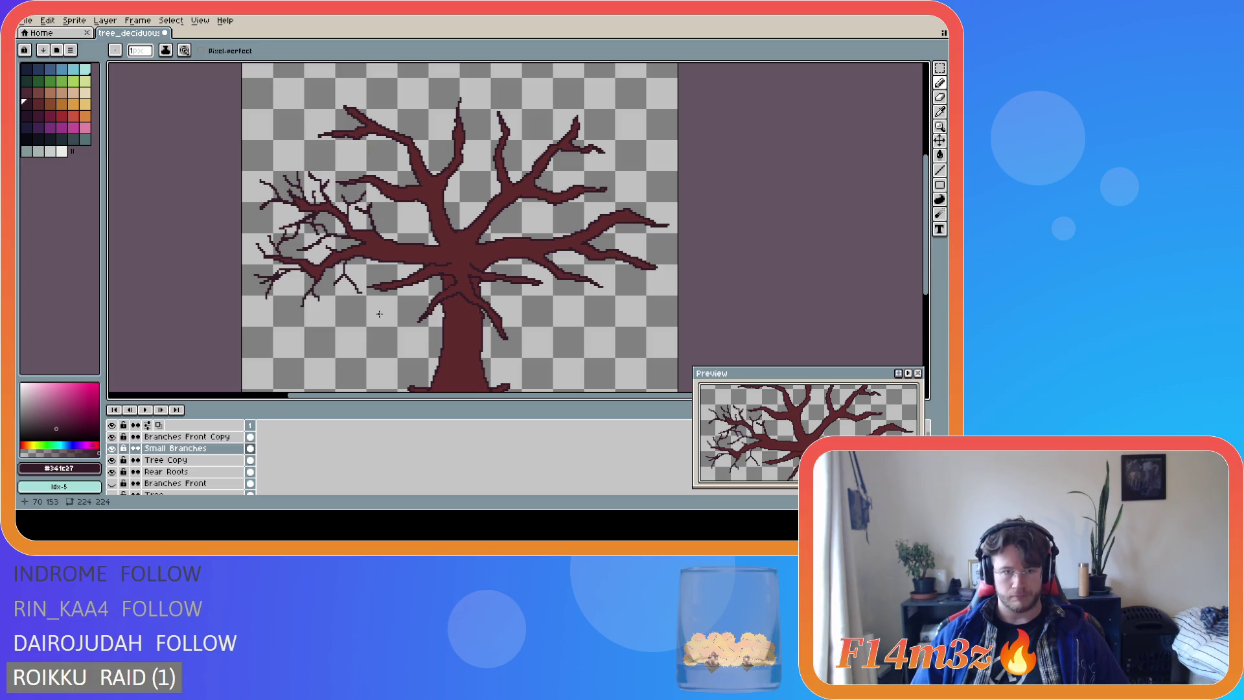
{"action": "key", "text": "ctrl+z"}
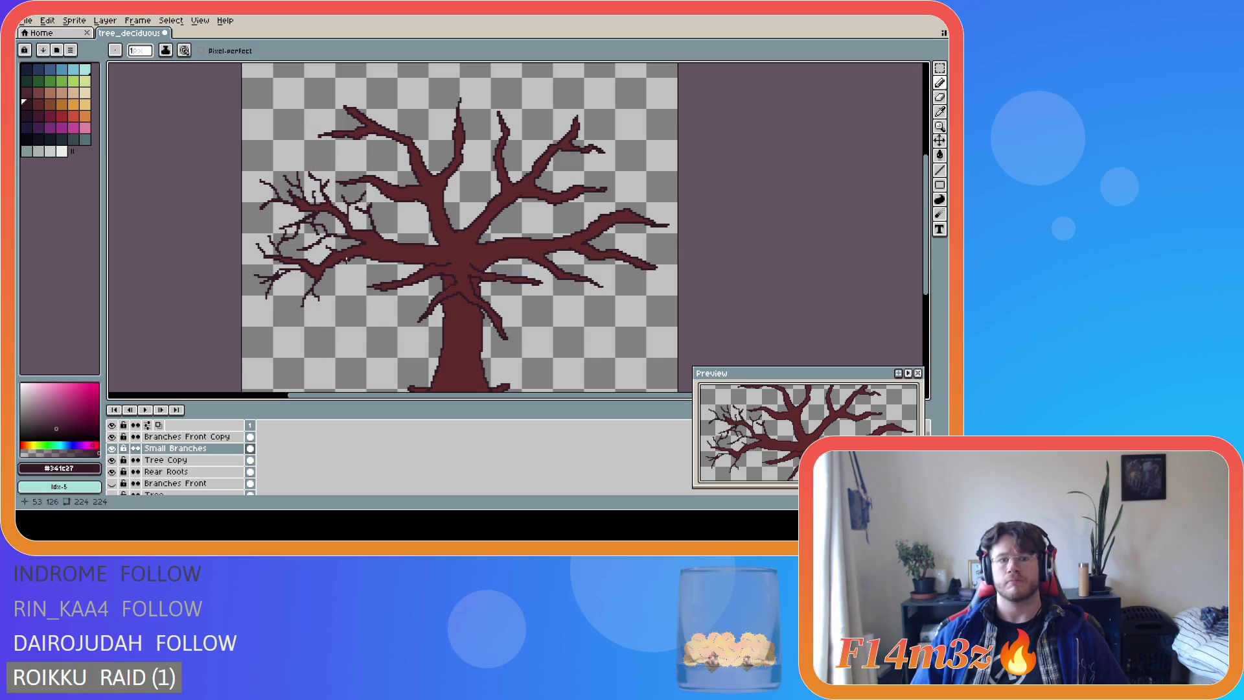
{"action": "left_click_drag", "start_coordinate": [347, 260], "coordinate": [338, 275]}
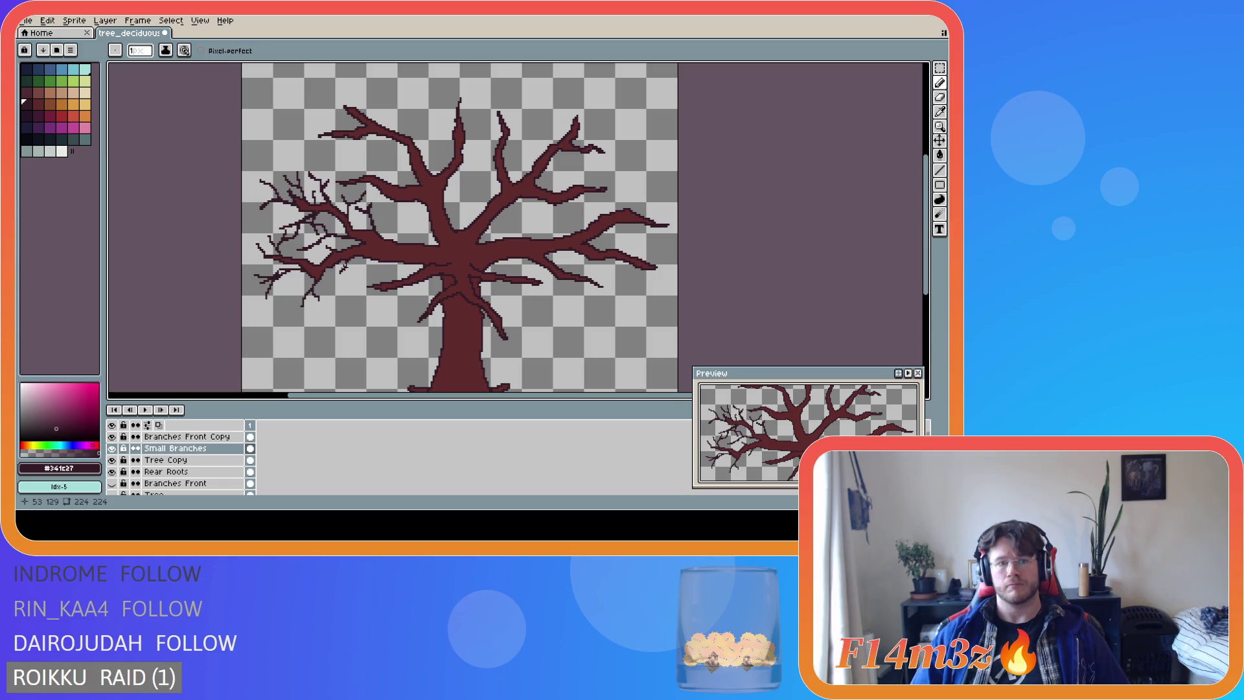
{"action": "left_click_drag", "start_coordinate": [344, 267], "coordinate": [355, 281]}
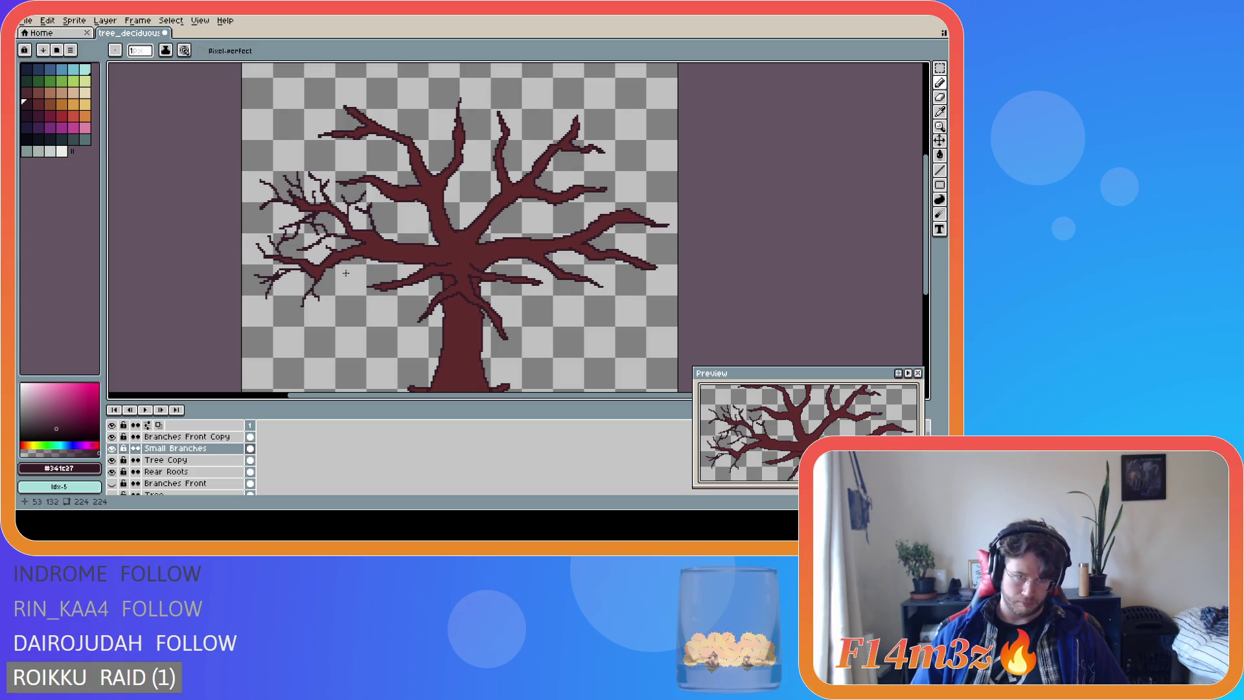
Pencil short twigs on the inner left small branches and one tiny twig near the central branches.
{"action": "left_click_drag", "start_coordinate": [336, 265], "coordinate": [375, 277]}
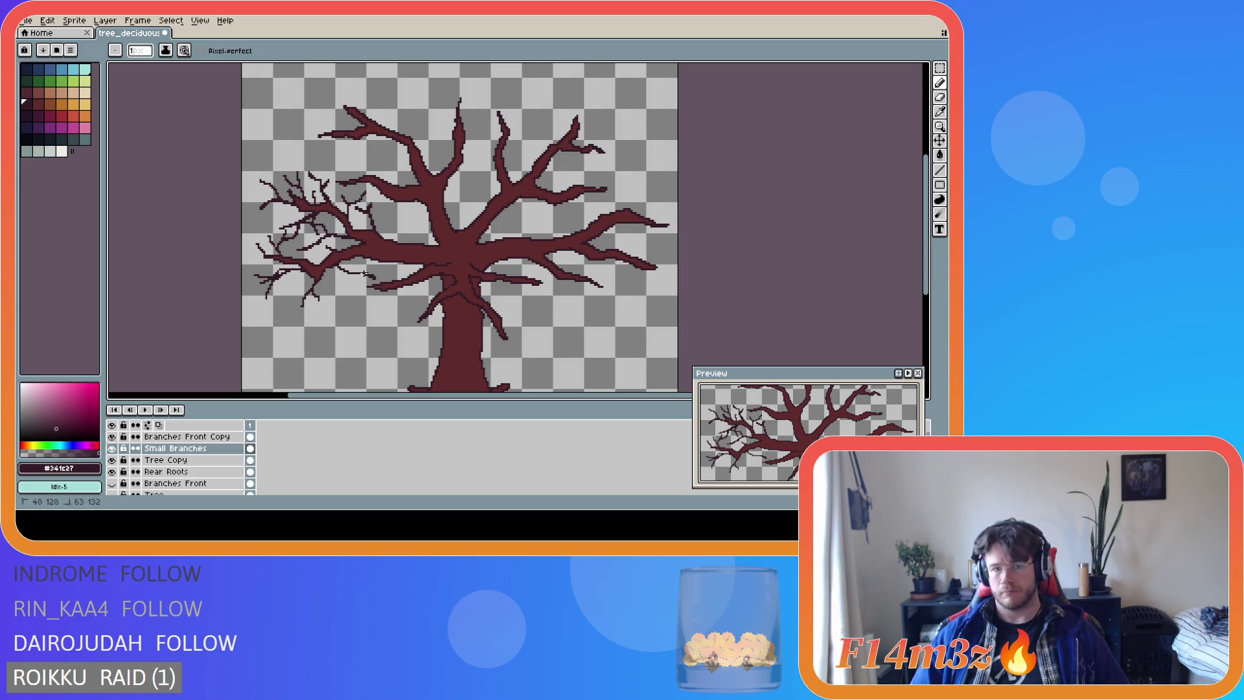
{"action": "mouse_move", "coordinate": [344, 272]}
{"action": "left_mouse_down"}
{"action": "mouse_move", "coordinate": [348, 309]}
{"action": "mouse_move", "coordinate": [345, 283]}
{"action": "left_mouse_up"}
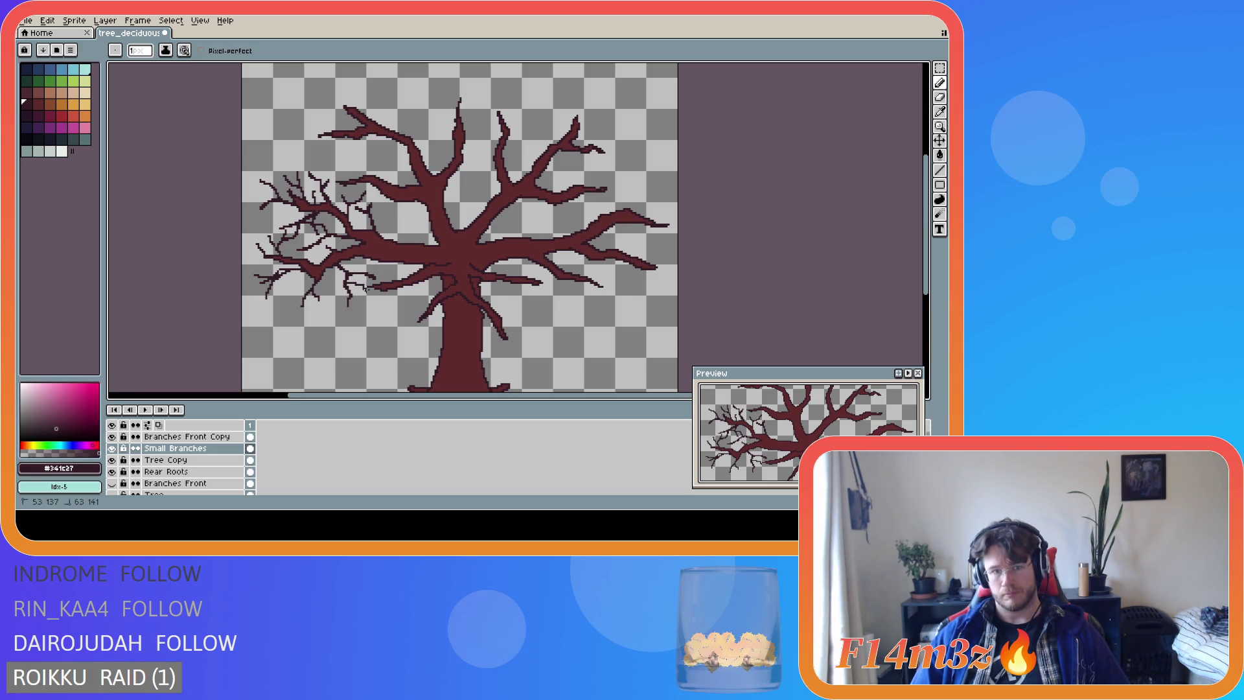
{"action": "key", "text": "v"}
{"action": "key", "text": "b"}
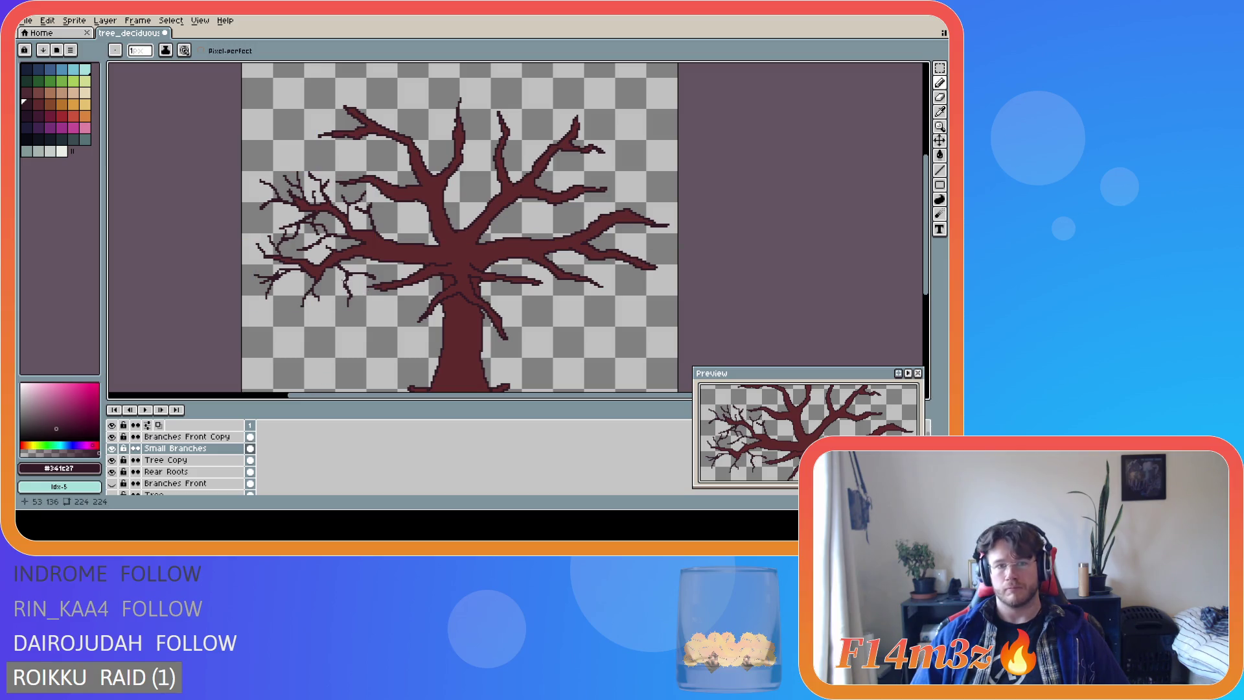
{"action": "key", "text": "ctrl"}
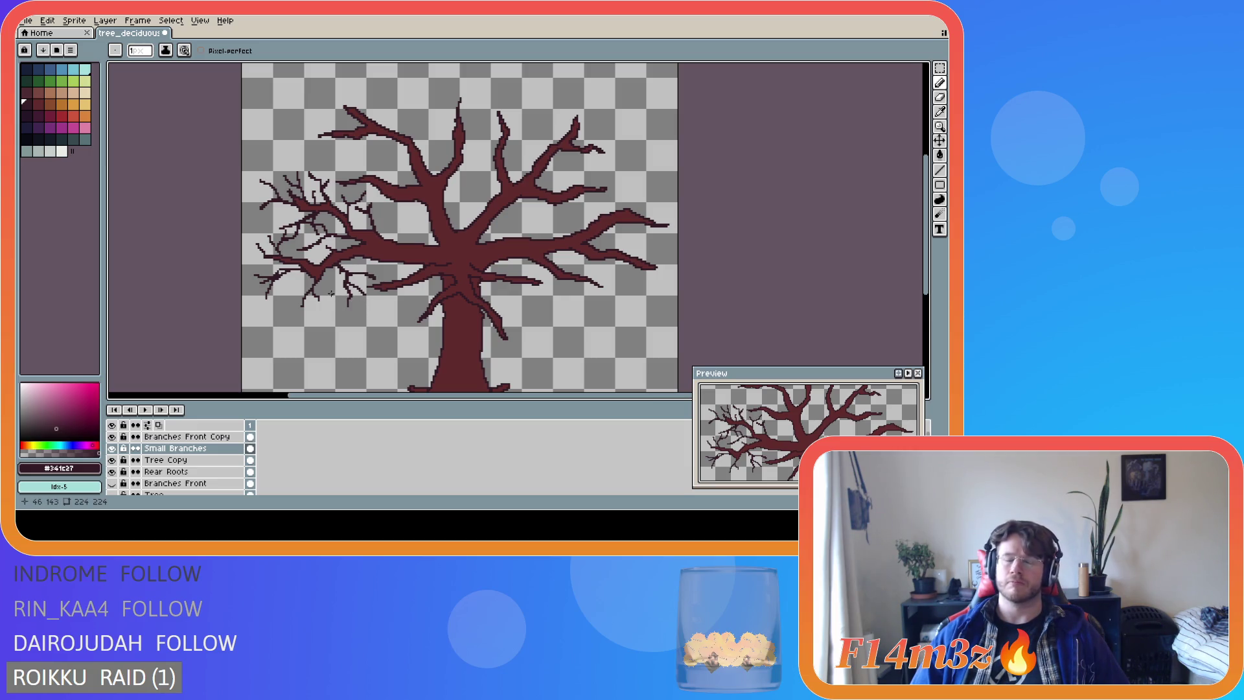
{"action": "left_click_drag", "start_coordinate": [322, 275], "coordinate": [336, 283]}
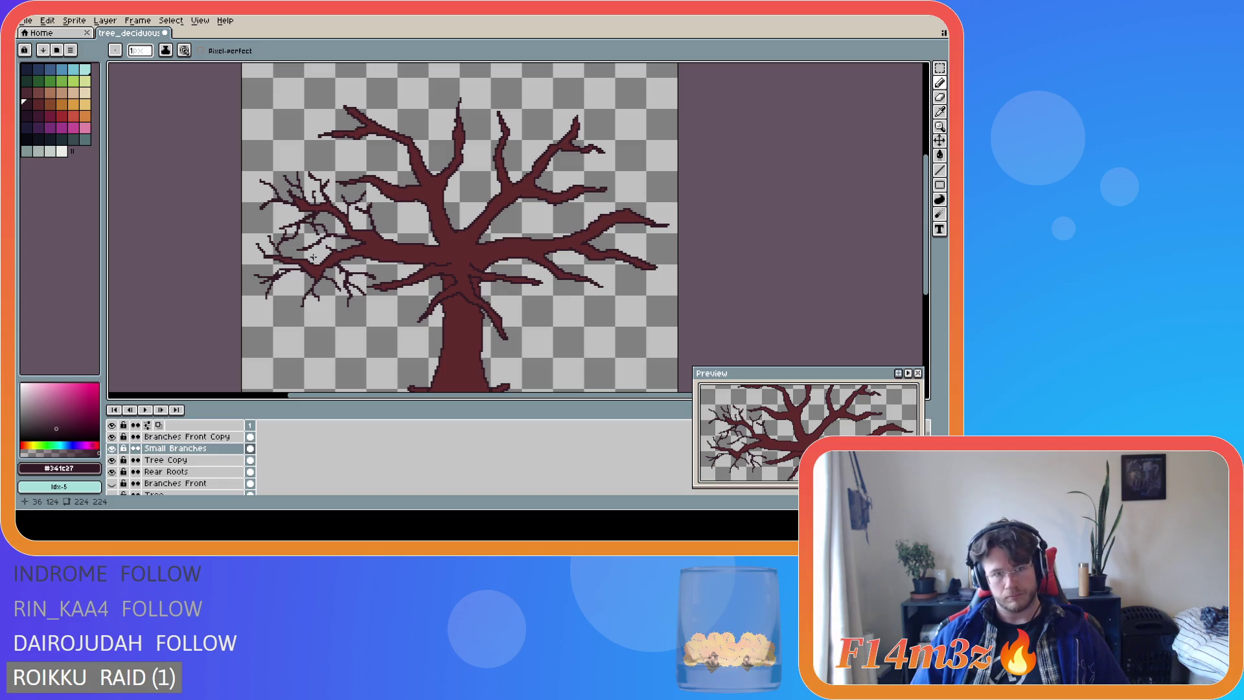
{"action": "left_click_drag", "start_coordinate": [312, 260], "coordinate": [319, 254]}
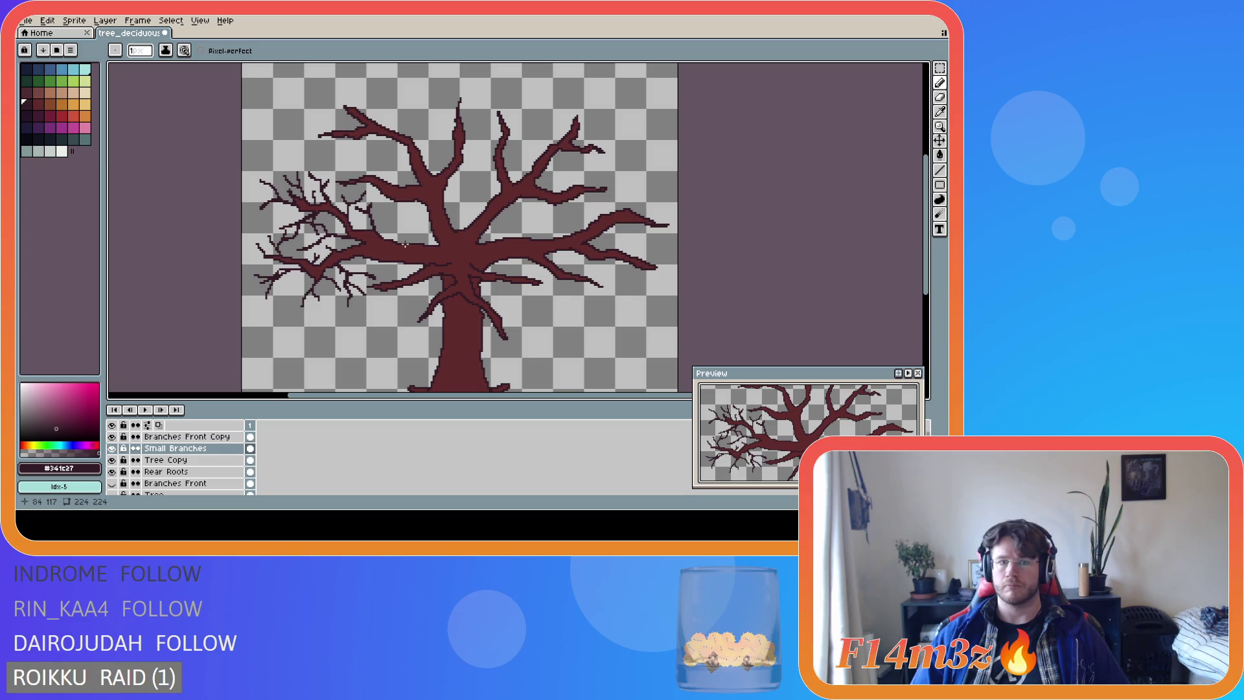
{"action": "mouse_move", "coordinate": [405, 244]}
{"action": "left_mouse_down"}
{"action": "mouse_move", "coordinate": [398, 214]}
{"action": "mouse_move", "coordinate": [402, 241]}
{"action": "mouse_move", "coordinate": [408, 211]}
{"action": "mouse_move", "coordinate": [410, 227]}
{"action": "left_mouse_up"}
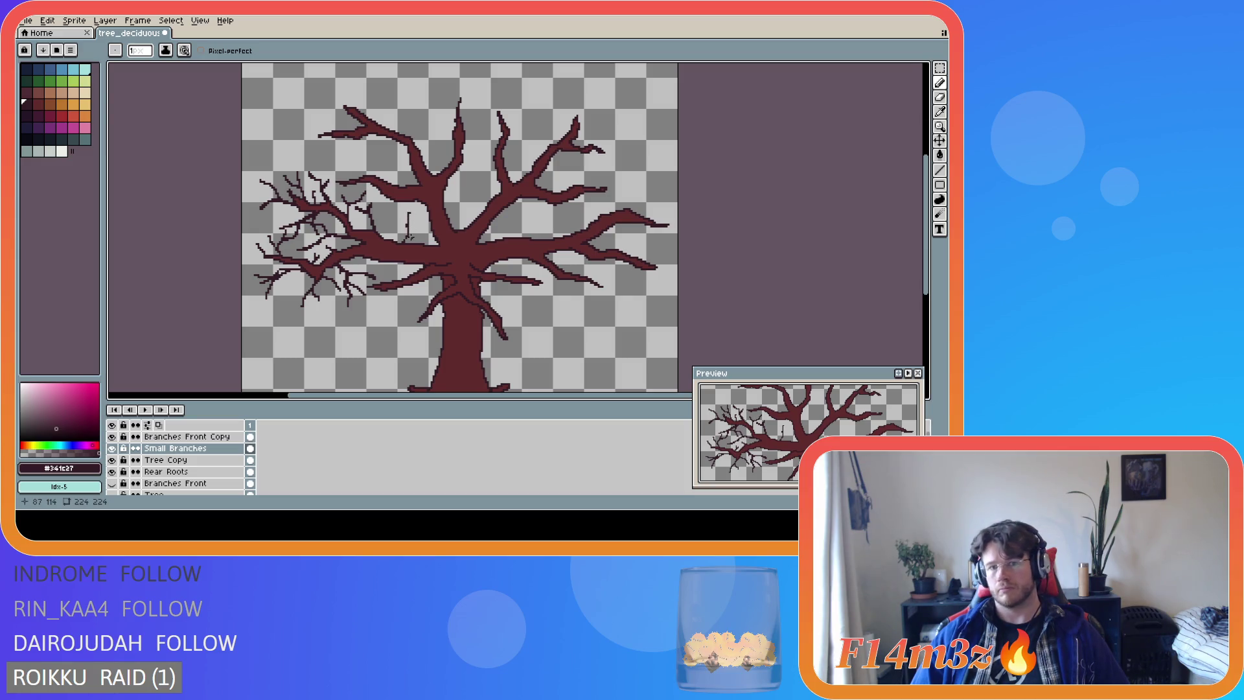
Draw two thin twigs rising up-left from the middle branches, zooming out briefly to check the sprite.
{"action": "key", "text": "v"}
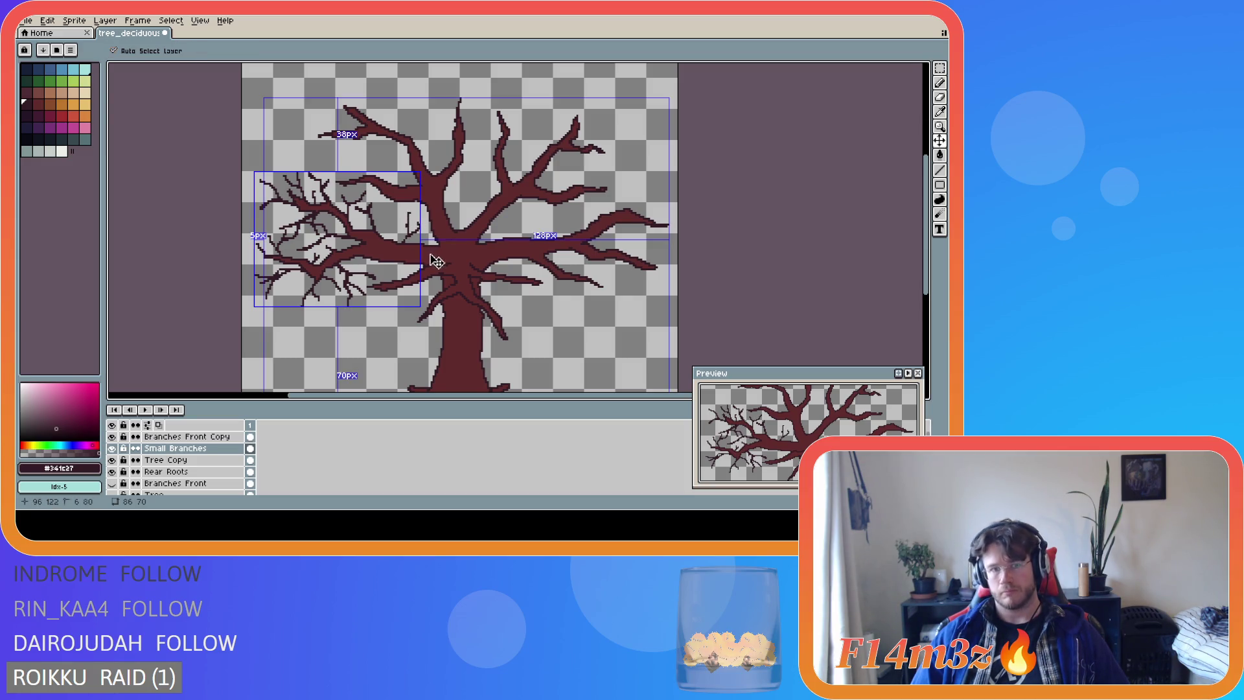
{"action": "key", "text": "b"}
{"action": "mouse_move", "coordinate": [402, 244]}
{"action": "left_mouse_down"}
{"action": "mouse_move", "coordinate": [407, 215]}
{"action": "mouse_move", "coordinate": [389, 213]}
{"action": "left_mouse_up"}
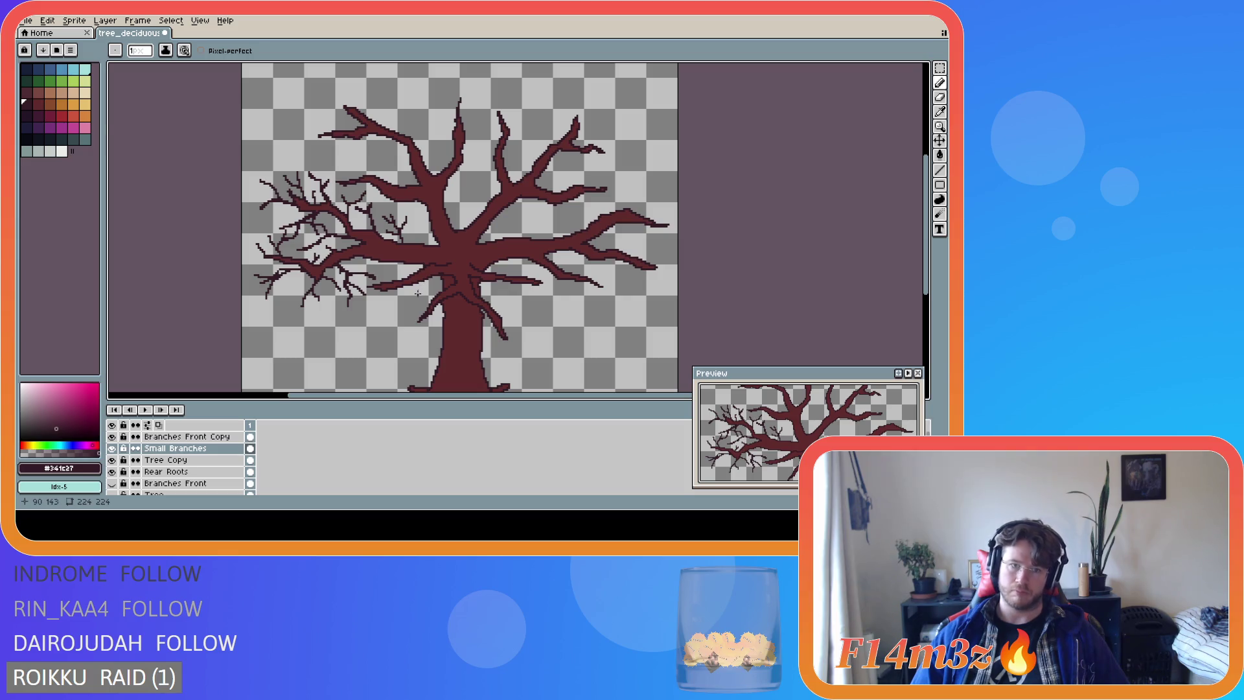
{"action": "key", "text": "v"}
{"action": "key", "text": "b"}
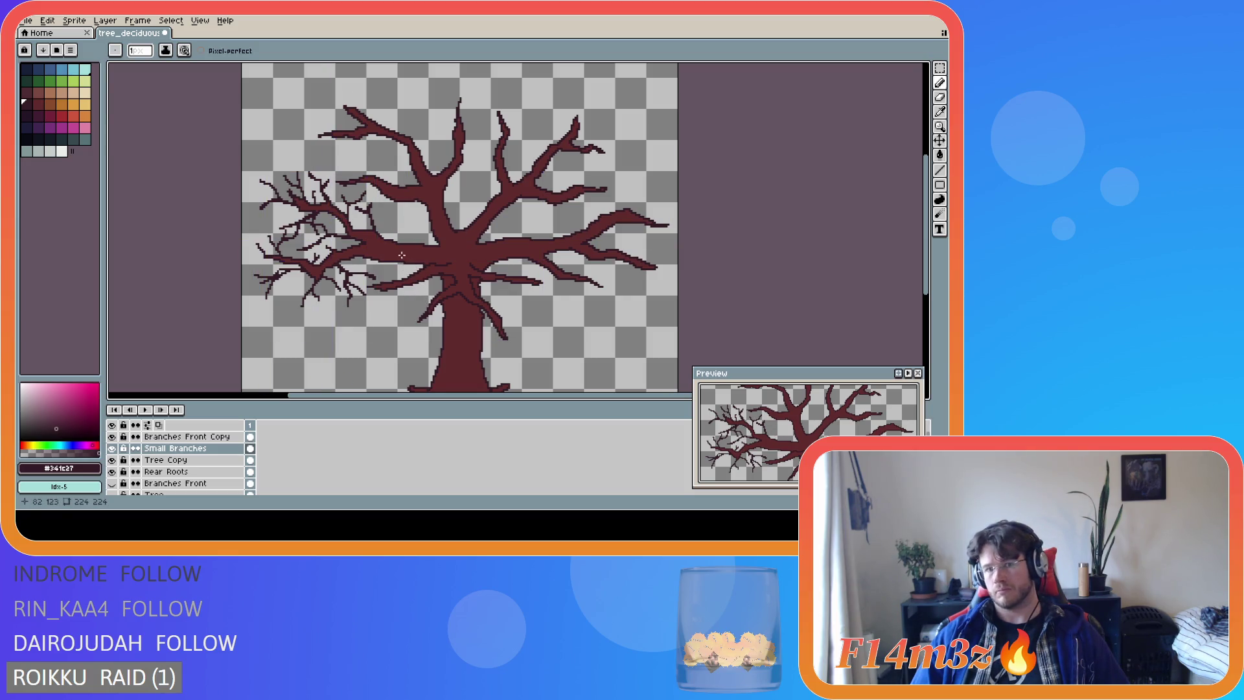
{"action": "left_click_drag", "start_coordinate": [393, 233], "coordinate": [384, 207]}
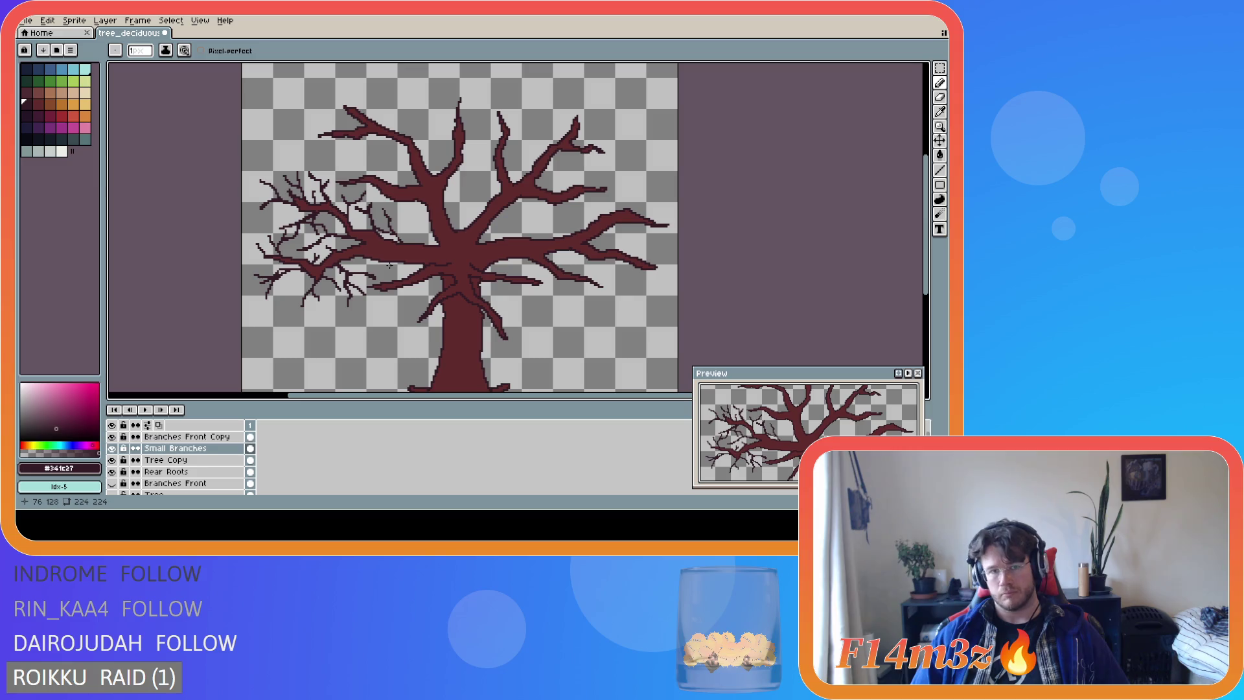
{"action": "scroll", "coordinate": [389, 265], "scroll_direction": "down", "scroll_amount": 2}
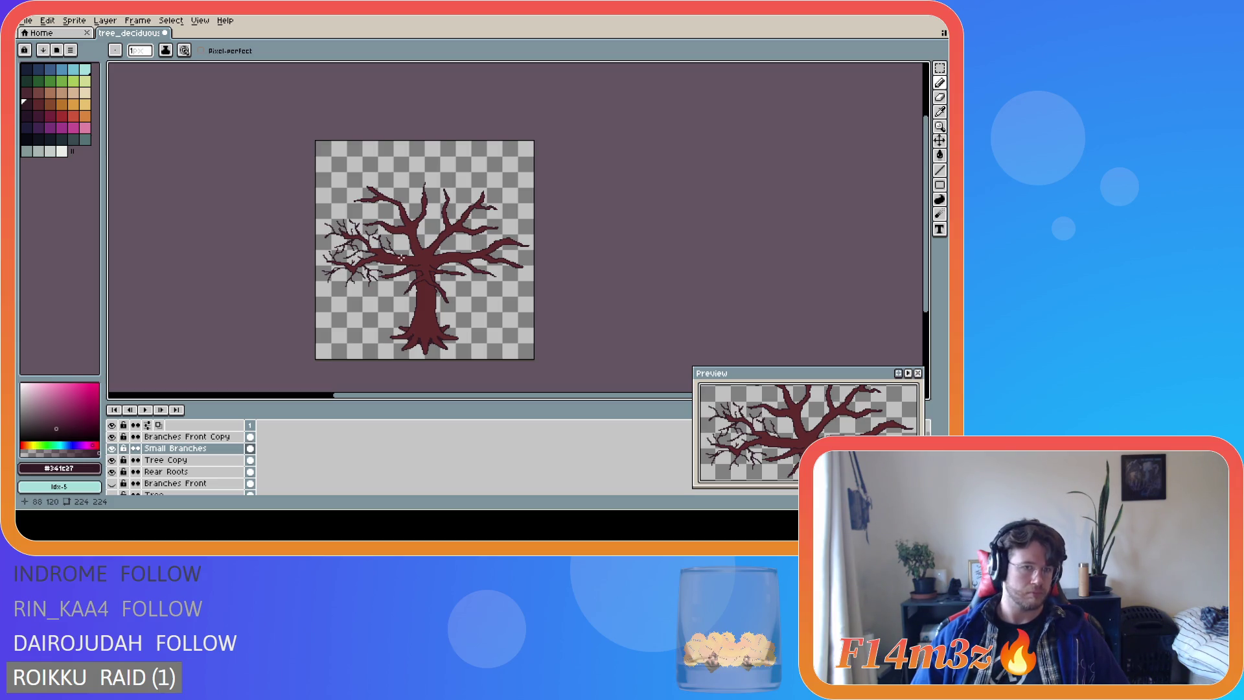
{"action": "scroll", "coordinate": [402, 258], "scroll_direction": "up", "scroll_amount": 2}
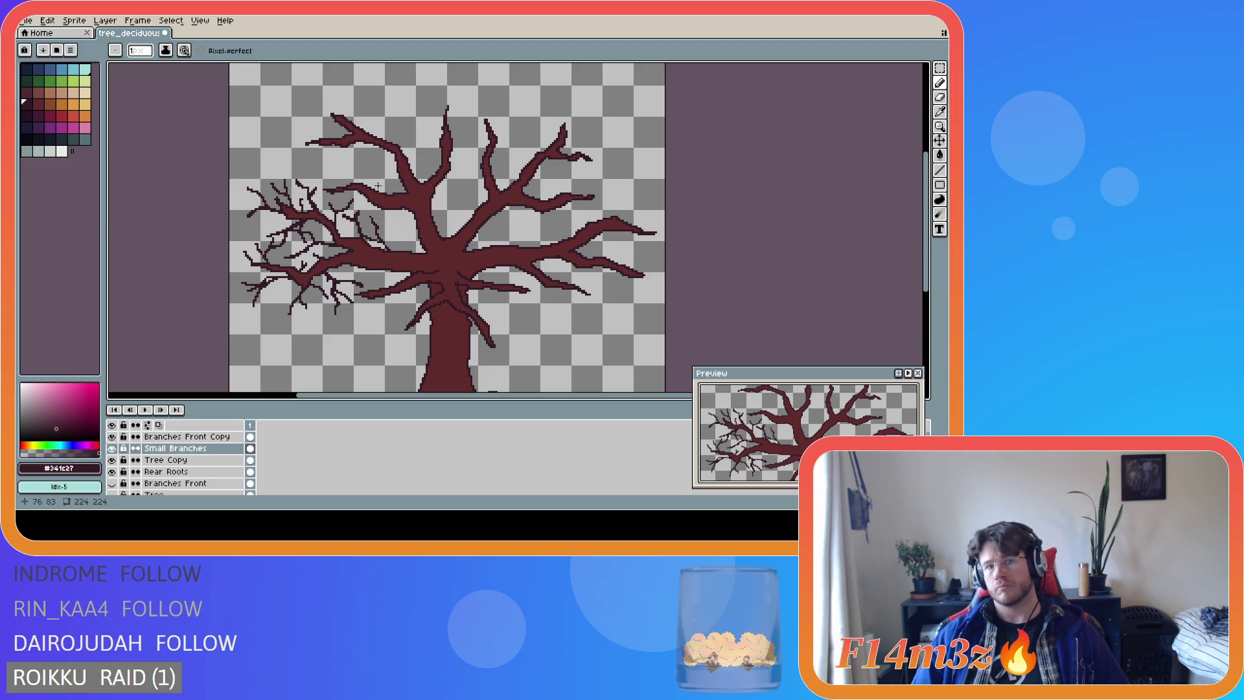
Add short twigs and dark pixels on the upper-left limb, discarding one unwanted stroke.
{"action": "mouse_move", "coordinate": [378, 188]}
{"action": "left_mouse_down"}
{"action": "mouse_move", "coordinate": [363, 162]}
{"action": "mouse_move", "coordinate": [381, 205]}
{"action": "left_mouse_up"}
{"action": "key", "text": "ctrl+z"}
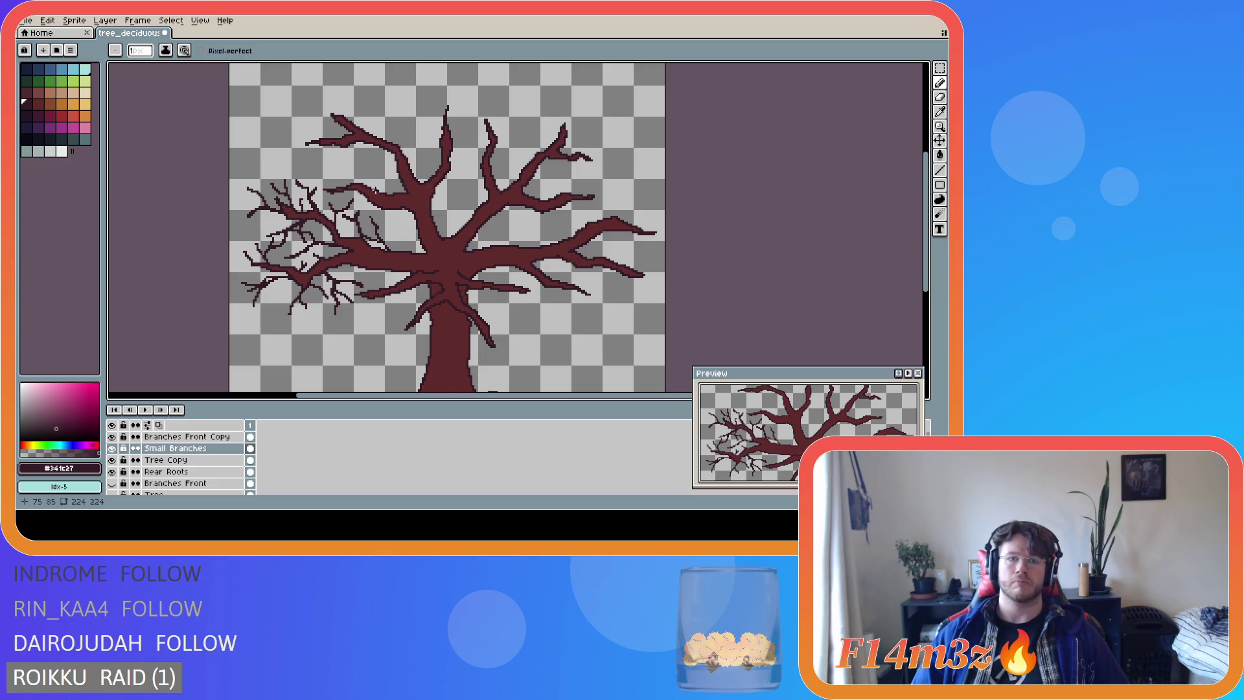
{"action": "left_click_drag", "start_coordinate": [370, 188], "coordinate": [364, 178]}
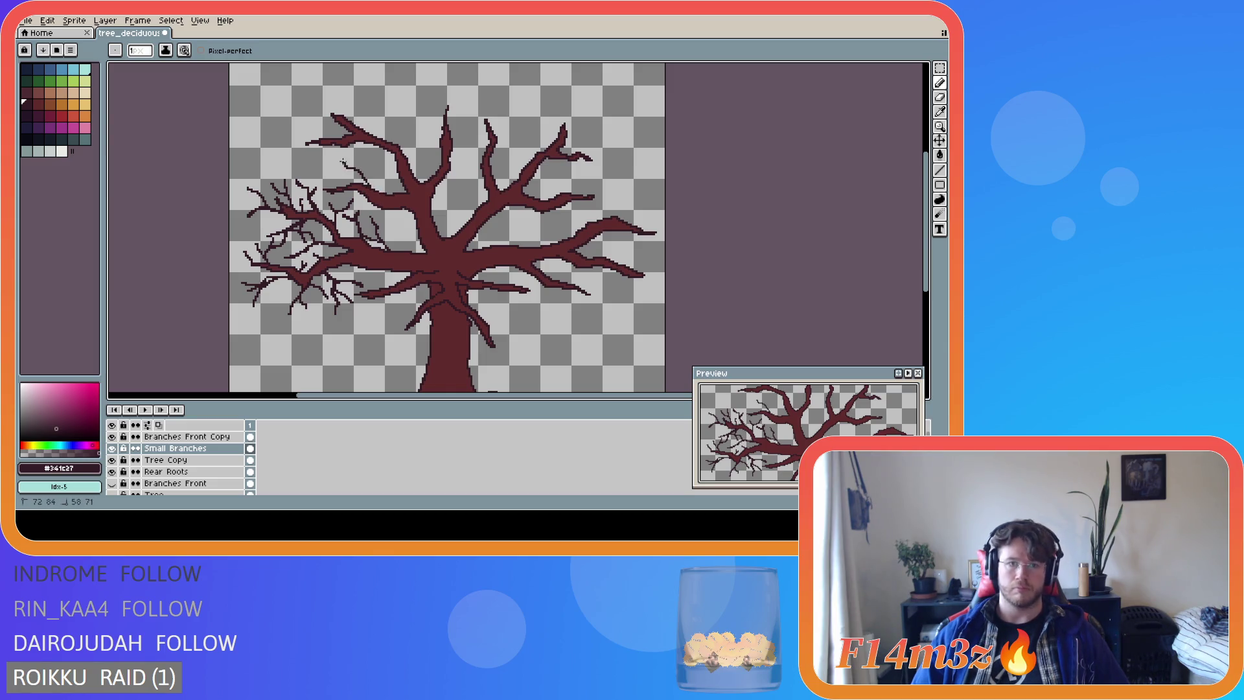
{"action": "left_click_drag", "start_coordinate": [363, 164], "coordinate": [367, 161]}
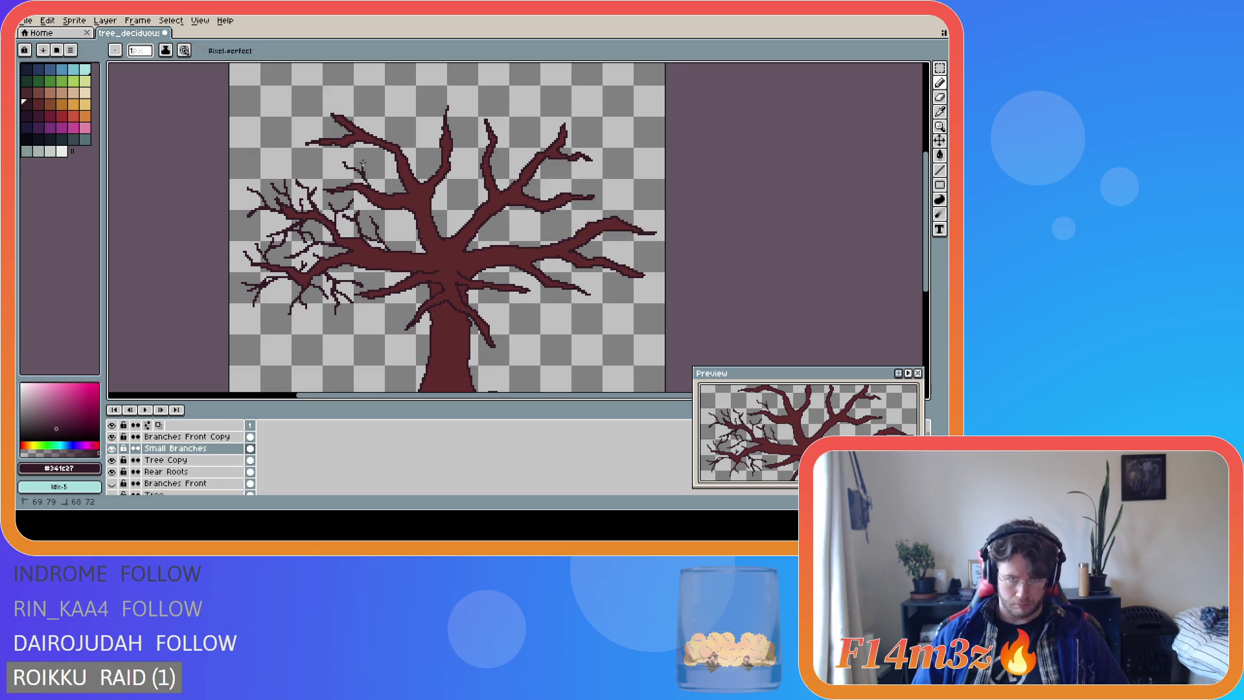
{"action": "left_click", "coordinate": [366, 181]}
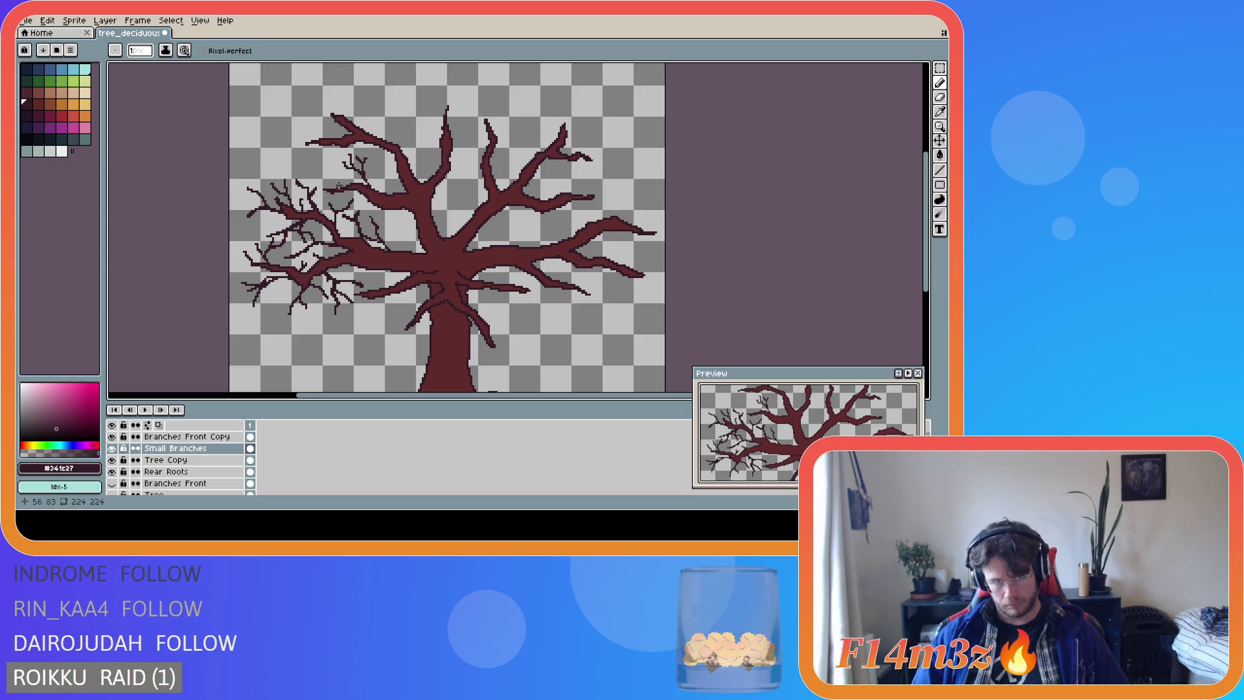
{"action": "left_click", "coordinate": [347, 186]}
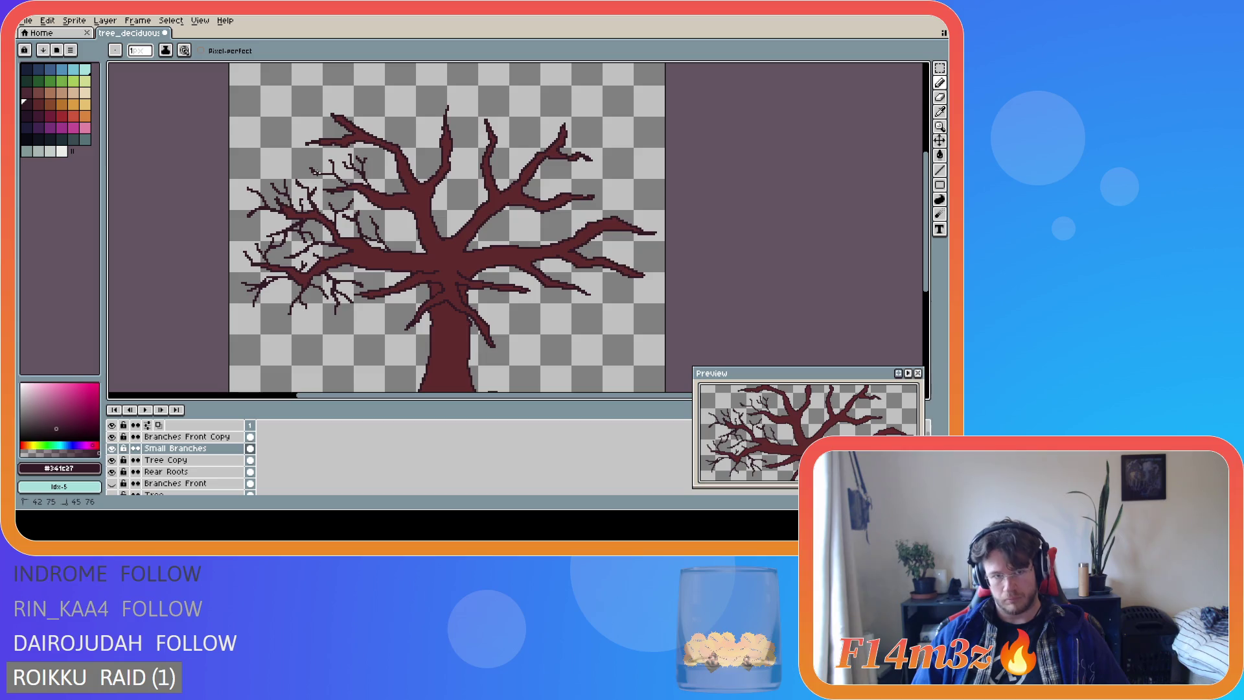
{"action": "left_click_drag", "start_coordinate": [304, 168], "coordinate": [348, 186]}
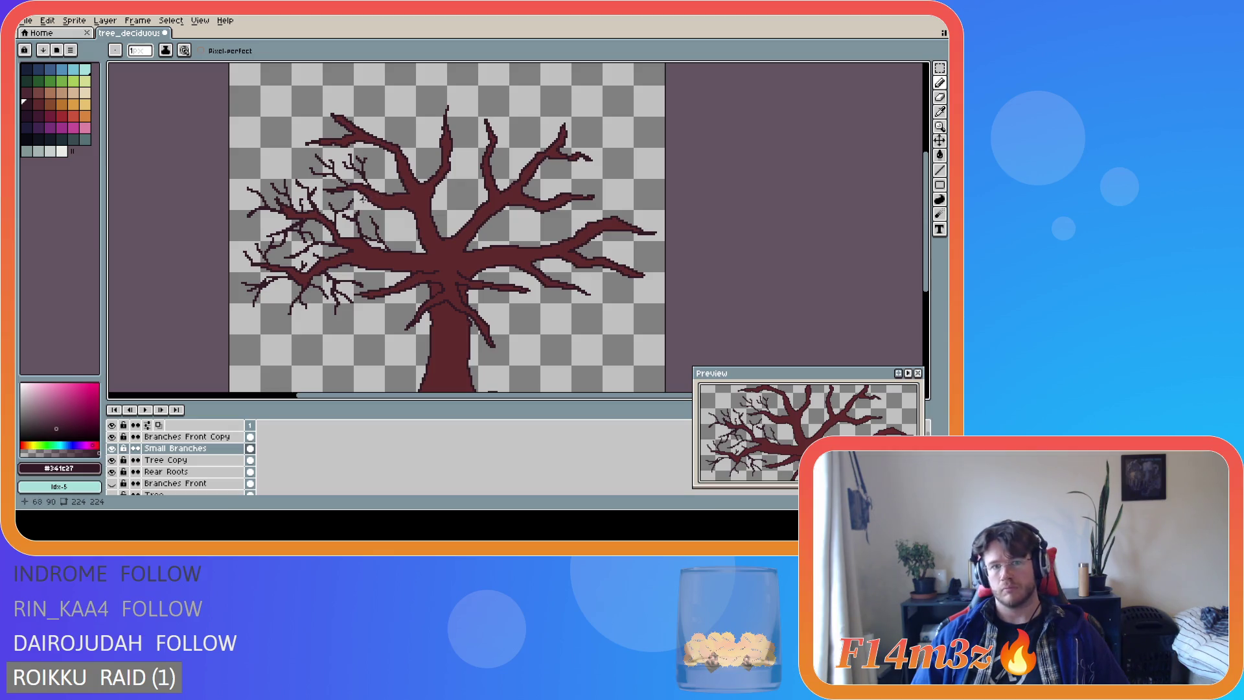
Undo the last stroke, then add a long up-left twig and short twigs on the upper central branches.
{"action": "key", "text": "ctrl+z"}
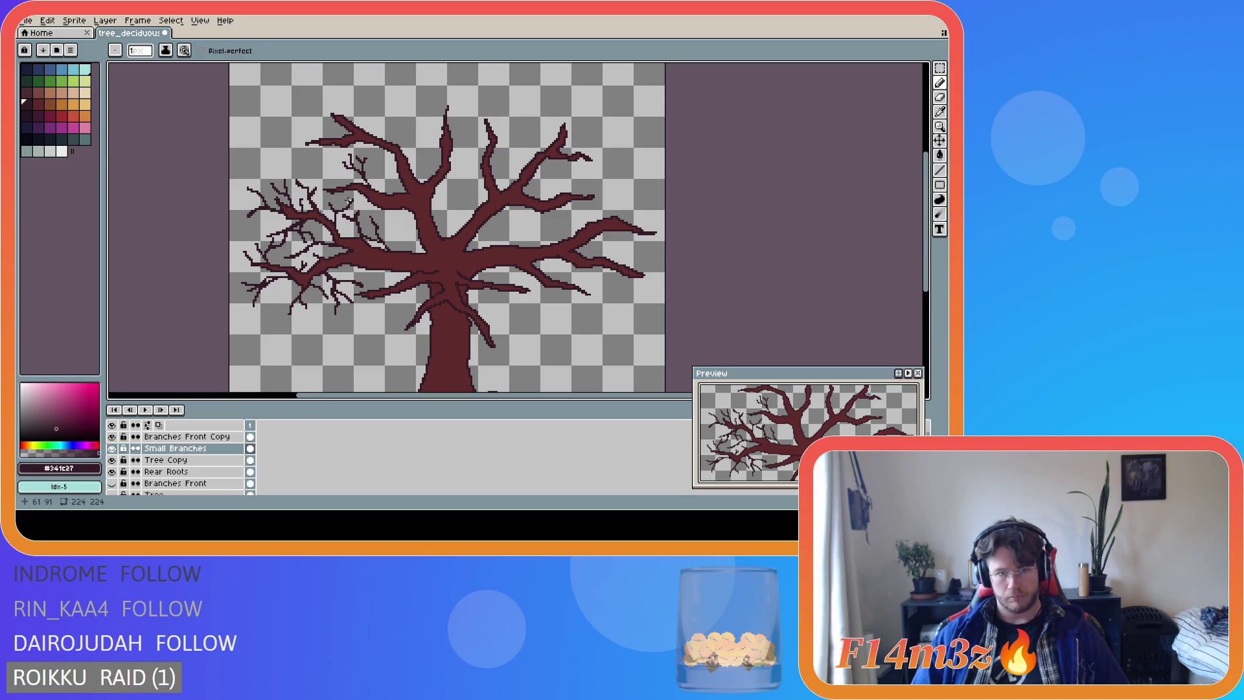
{"action": "mouse_move", "coordinate": [343, 185]}
{"action": "left_mouse_down"}
{"action": "mouse_move", "coordinate": [306, 153]}
{"action": "mouse_move", "coordinate": [321, 179]}
{"action": "mouse_move", "coordinate": [292, 170]}
{"action": "mouse_move", "coordinate": [299, 154]}
{"action": "left_mouse_up"}
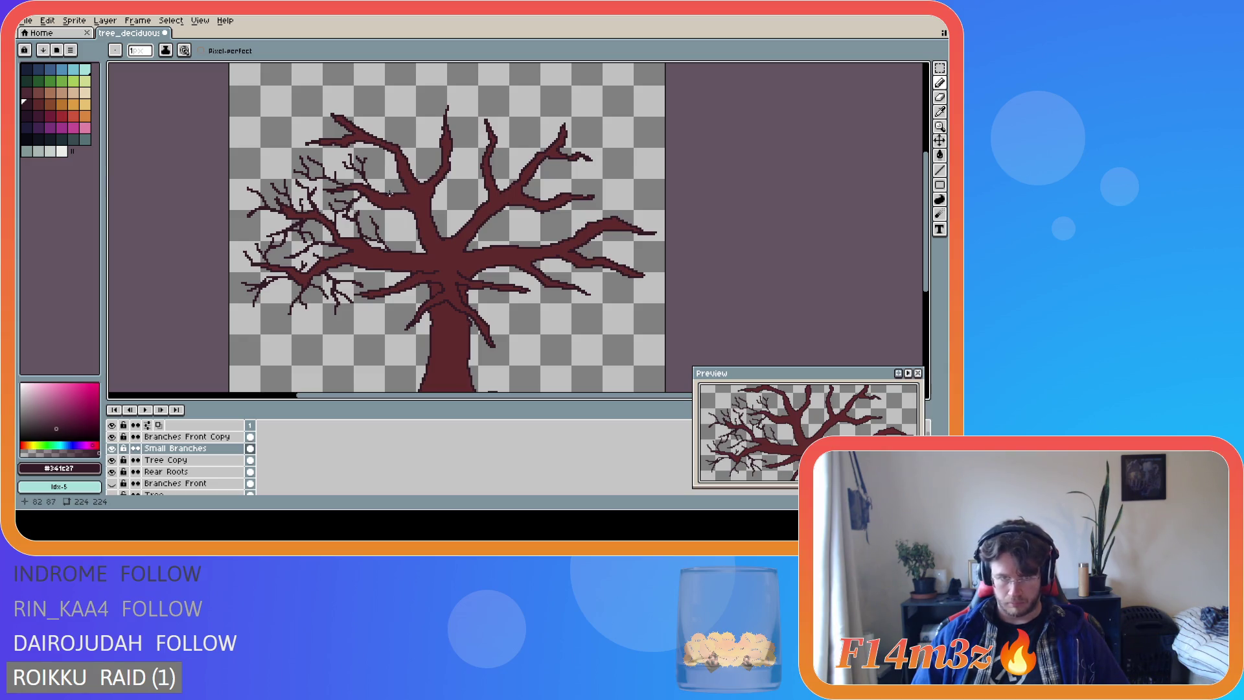
{"action": "left_click_drag", "start_coordinate": [382, 184], "coordinate": [383, 180]}
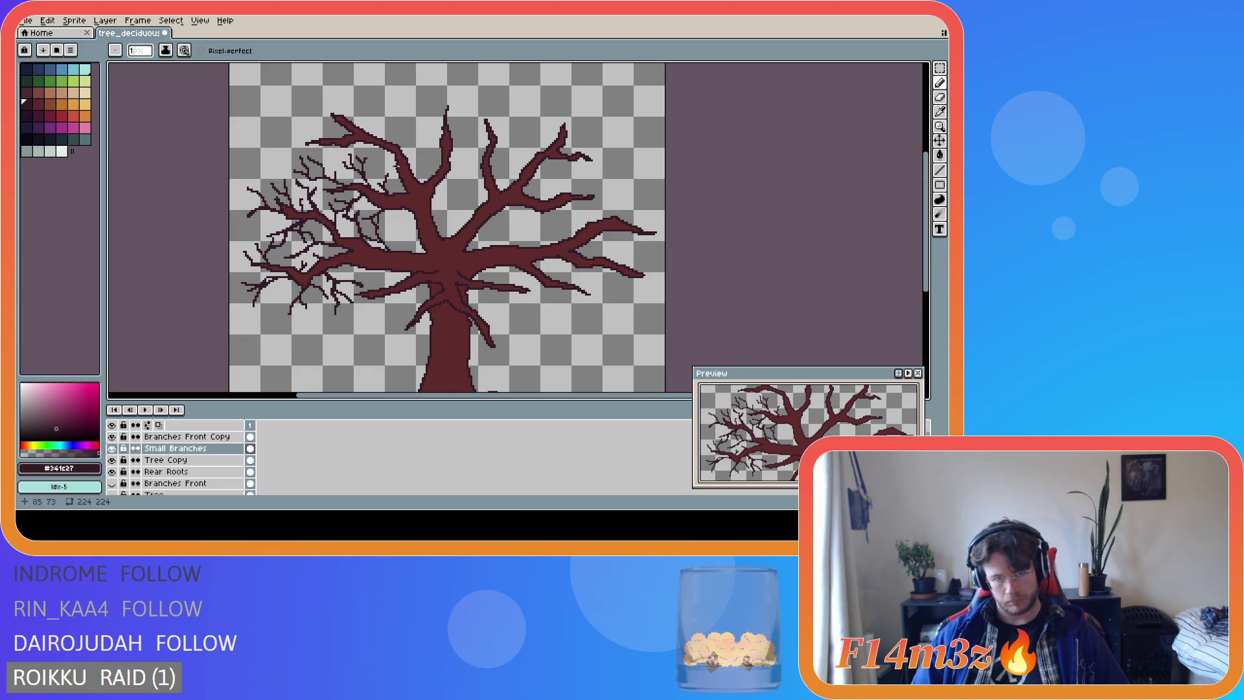
{"action": "left_click_drag", "start_coordinate": [395, 166], "coordinate": [363, 149]}
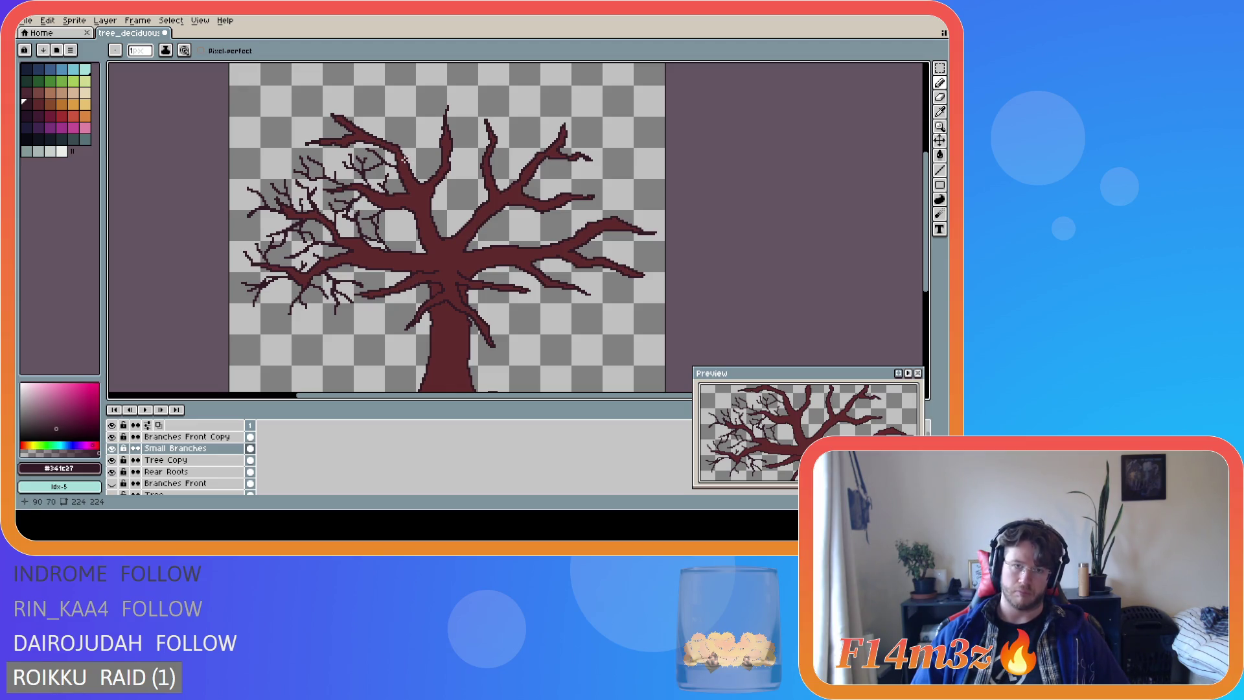
{"action": "mouse_move", "coordinate": [407, 156]}
{"action": "left_mouse_down"}
{"action": "mouse_move", "coordinate": [429, 148]}
{"action": "mouse_move", "coordinate": [416, 148]}
{"action": "mouse_move", "coordinate": [425, 126]}
{"action": "mouse_move", "coordinate": [435, 141]}
{"action": "mouse_move", "coordinate": [391, 132]}
{"action": "mouse_move", "coordinate": [394, 121]}
{"action": "mouse_move", "coordinate": [413, 129]}
{"action": "left_mouse_up"}
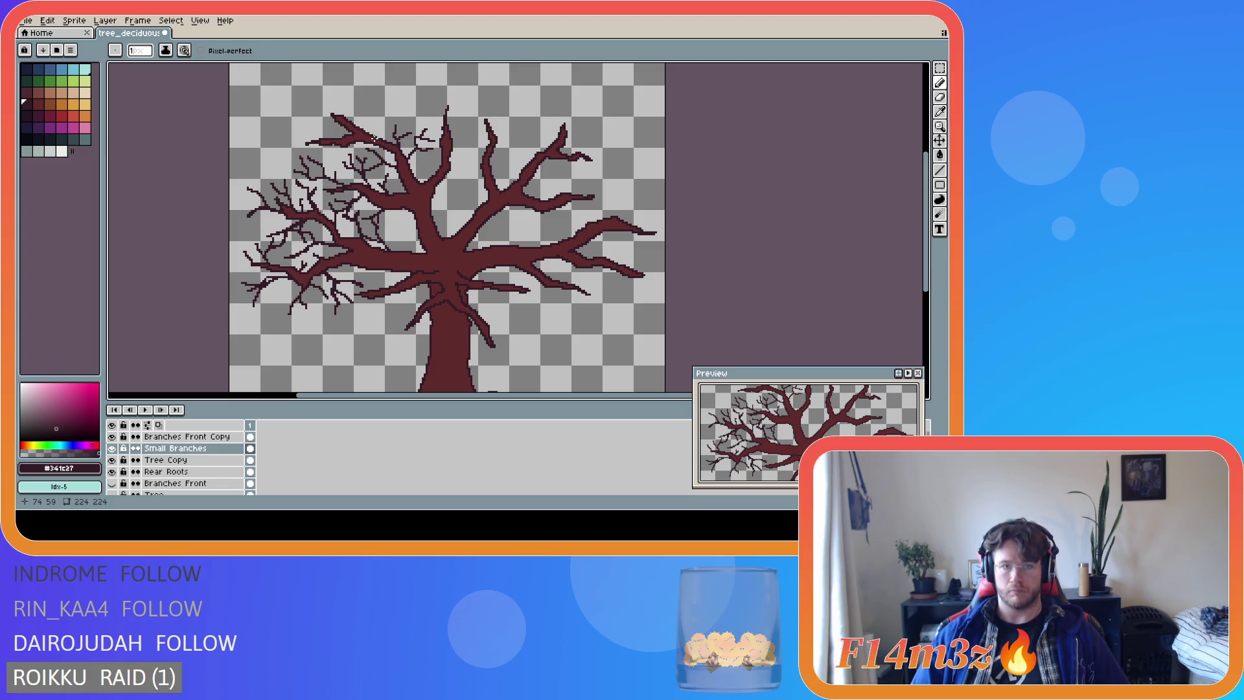
Pencil vertical and up-left twigs among the top-left branches beside the trunk to densify the crown.
{"action": "mouse_move", "coordinate": [375, 135]}
{"action": "left_mouse_down"}
{"action": "mouse_move", "coordinate": [371, 100]}
{"action": "mouse_move", "coordinate": [407, 102]}
{"action": "left_mouse_up"}
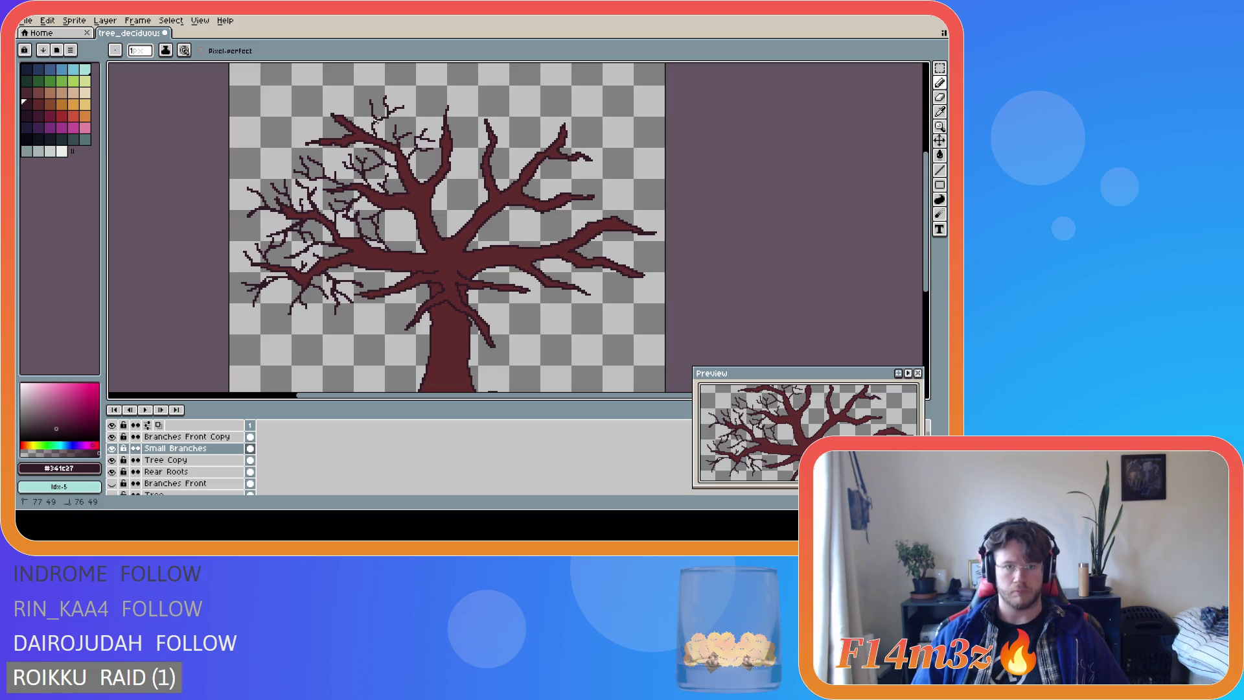
{"action": "key", "text": "ctrl"}
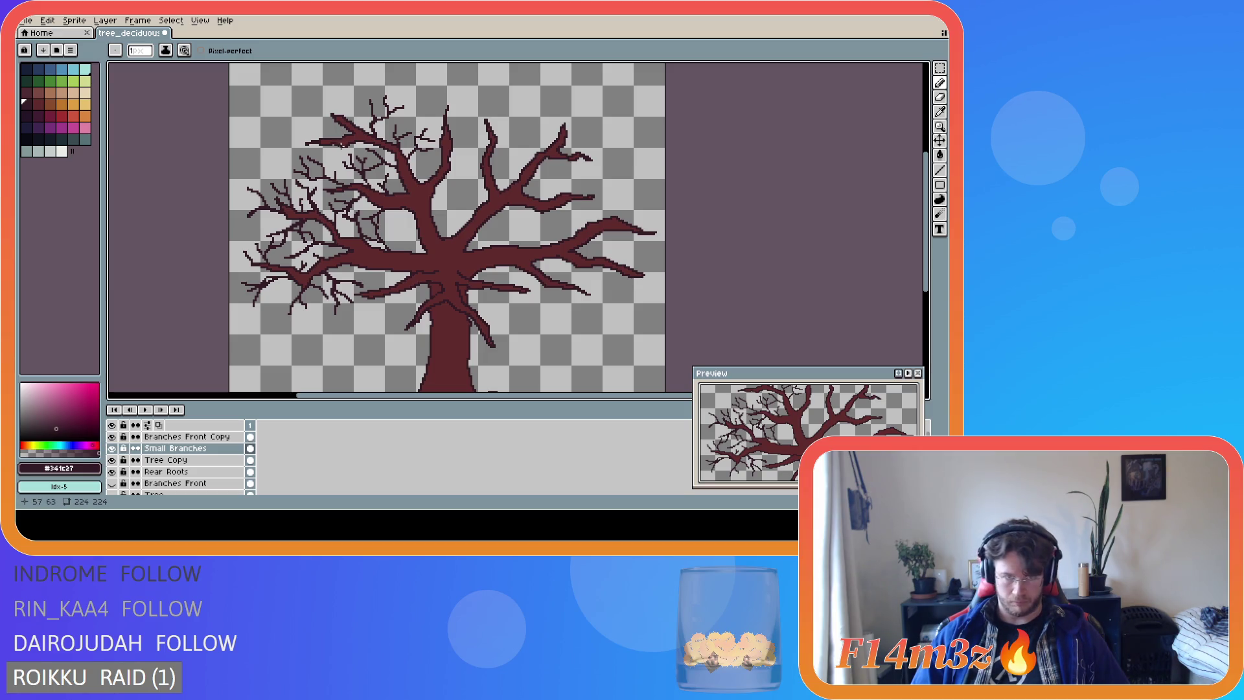
{"action": "left_click_drag", "start_coordinate": [337, 138], "coordinate": [283, 122]}
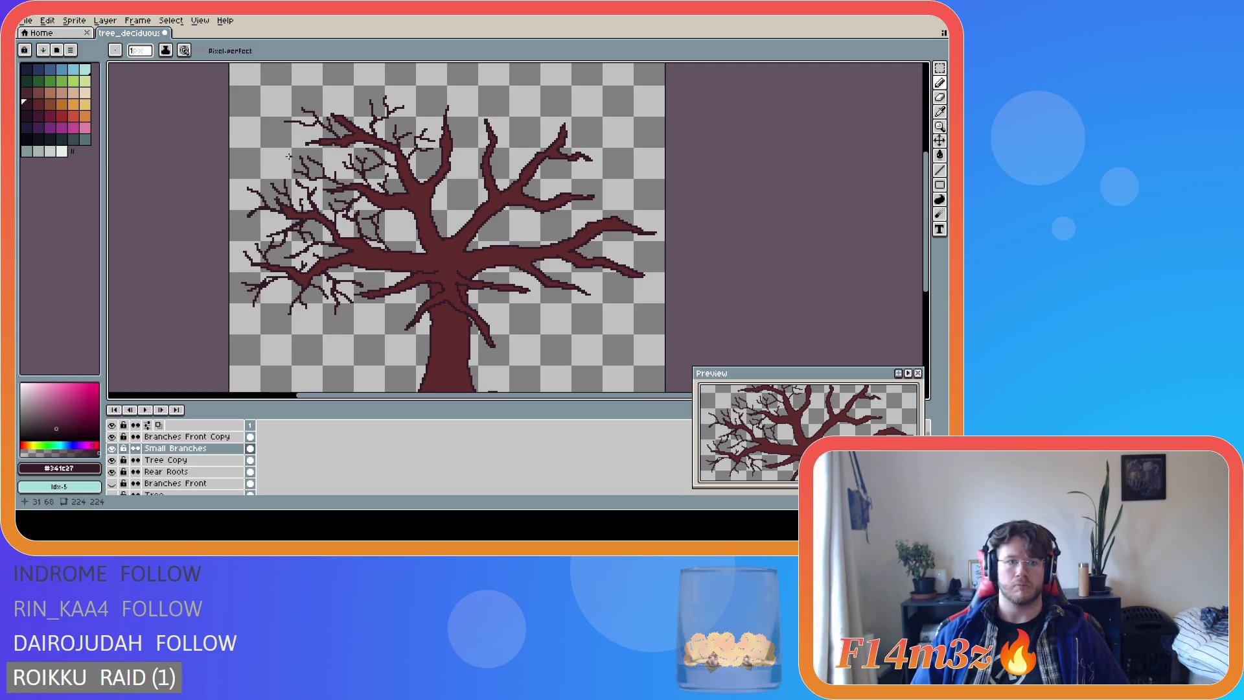
{"action": "mouse_move", "coordinate": [293, 151]}
{"action": "left_mouse_down"}
{"action": "mouse_move", "coordinate": [268, 153]}
{"action": "mouse_move", "coordinate": [279, 165]}
{"action": "left_mouse_up"}
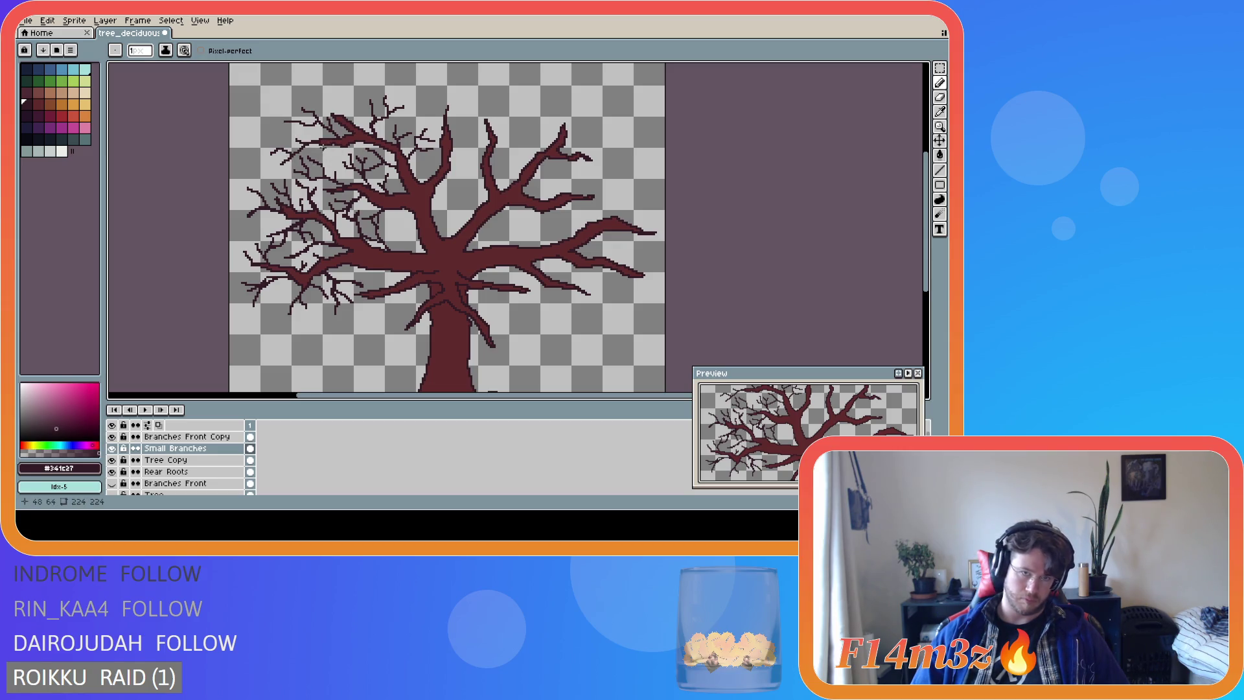
{"action": "key", "text": "v"}
{"action": "key", "text": "b"}
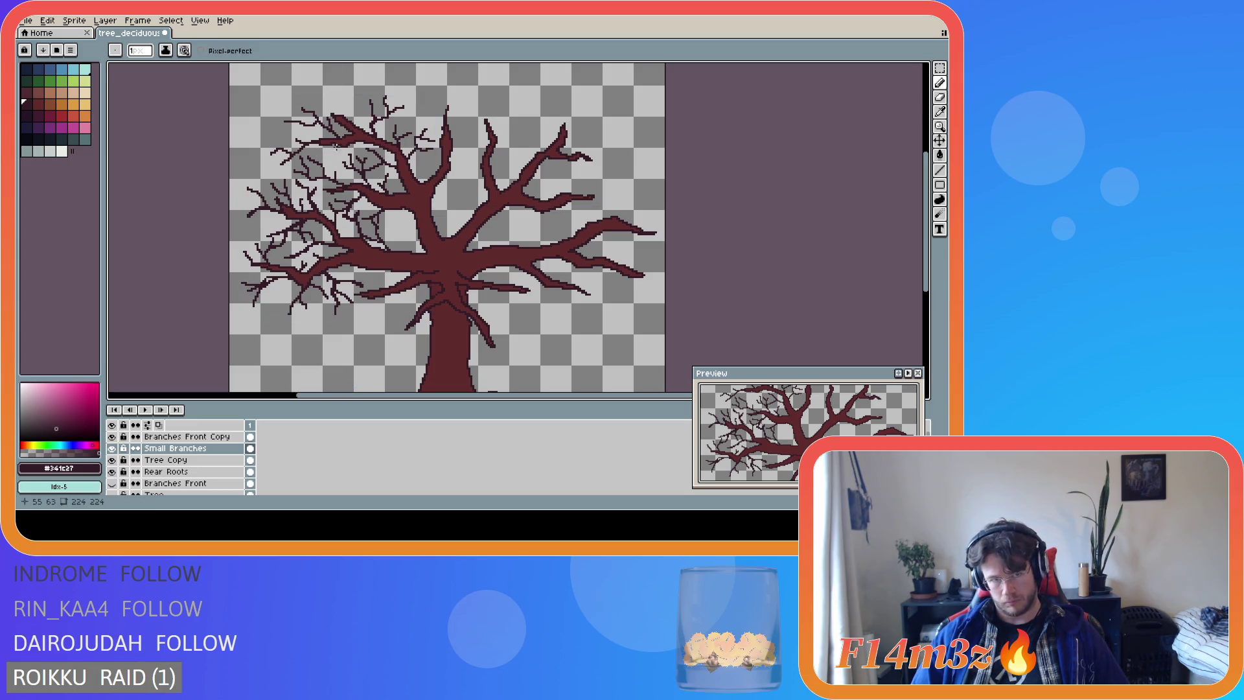
{"action": "left_click_drag", "start_coordinate": [336, 147], "coordinate": [304, 165]}
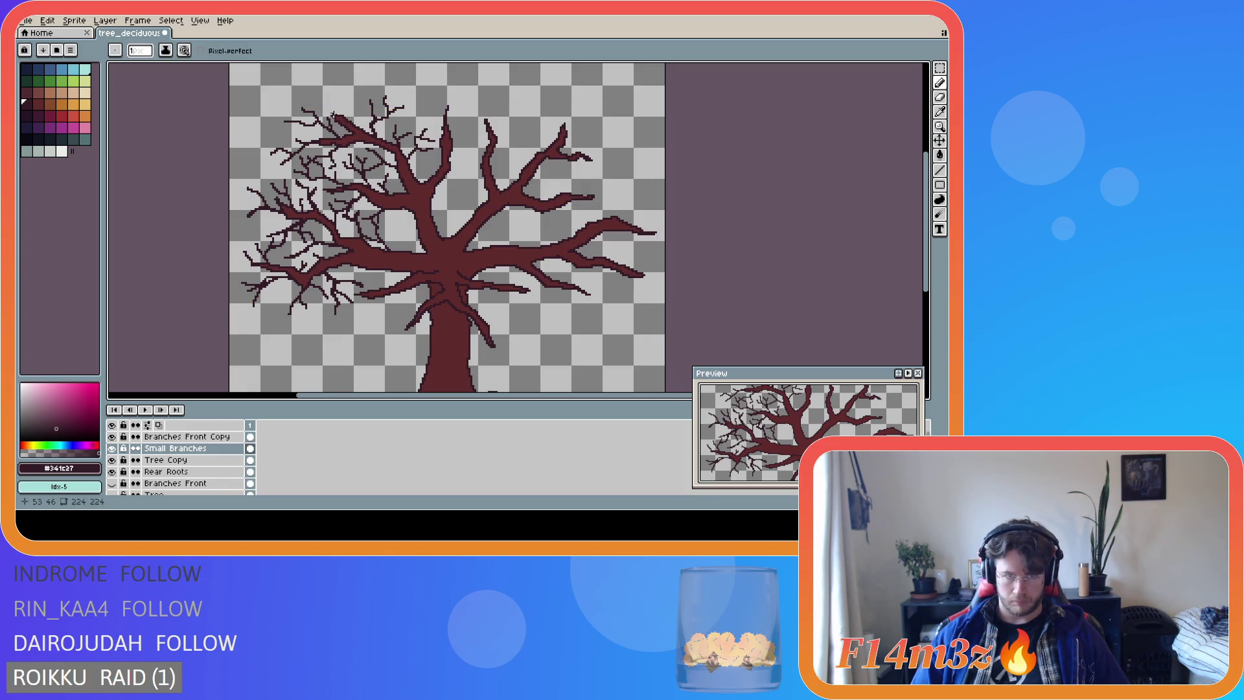
{"action": "mouse_move", "coordinate": [332, 115]}
{"action": "left_mouse_down"}
{"action": "mouse_move", "coordinate": [311, 97]}
{"action": "mouse_move", "coordinate": [328, 101]}
{"action": "left_mouse_up"}
Draw a couple of twigs on the upper-left branches, undoing the strokes that looked wrong.
{"action": "key", "text": "ctrl+z"}
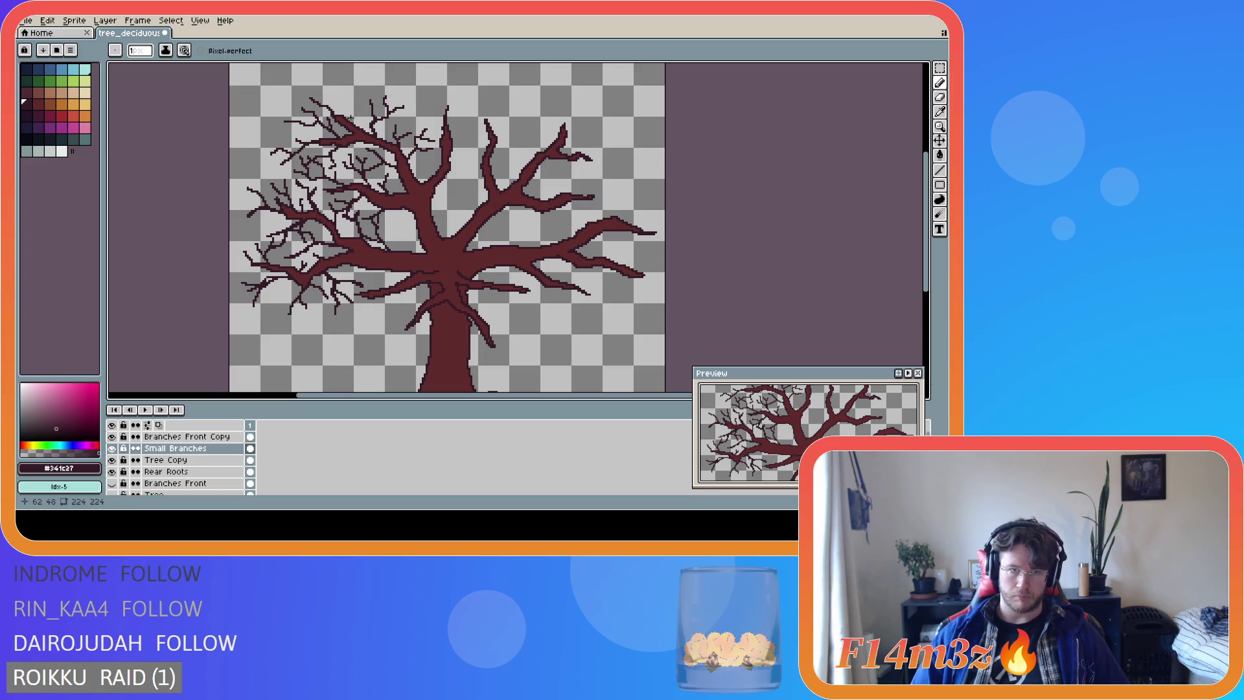
{"action": "left_click_drag", "start_coordinate": [344, 115], "coordinate": [346, 104]}
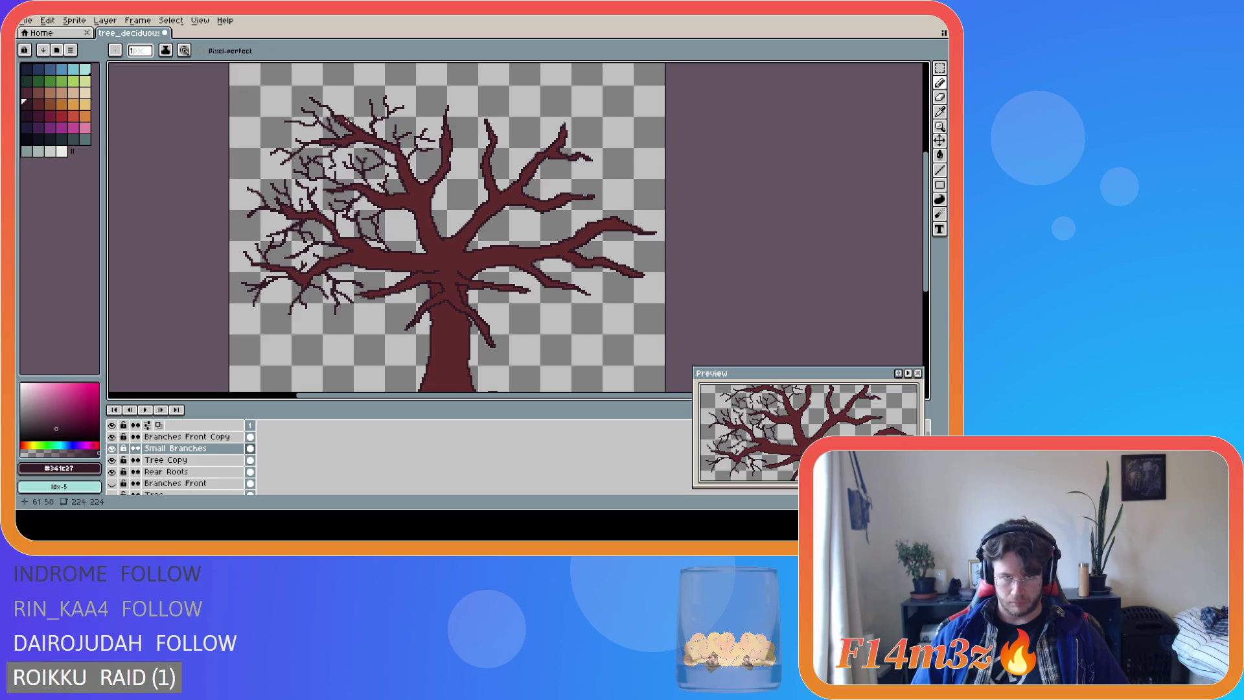
{"action": "mouse_move", "coordinate": [346, 118]}
{"action": "left_mouse_down"}
{"action": "mouse_move", "coordinate": [365, 110]}
{"action": "mouse_move", "coordinate": [351, 83]}
{"action": "left_mouse_up"}
{"action": "key", "text": "ctrl+z"}
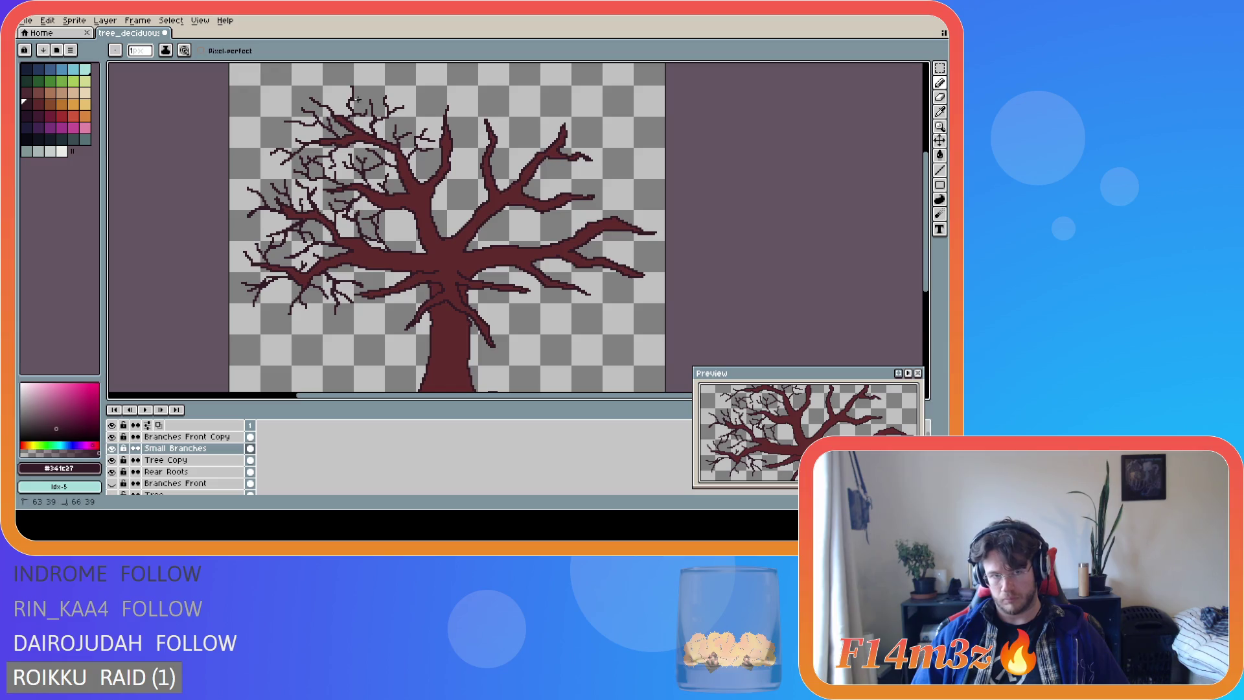
{"action": "key", "text": "v"}
{"action": "key", "text": "b"}
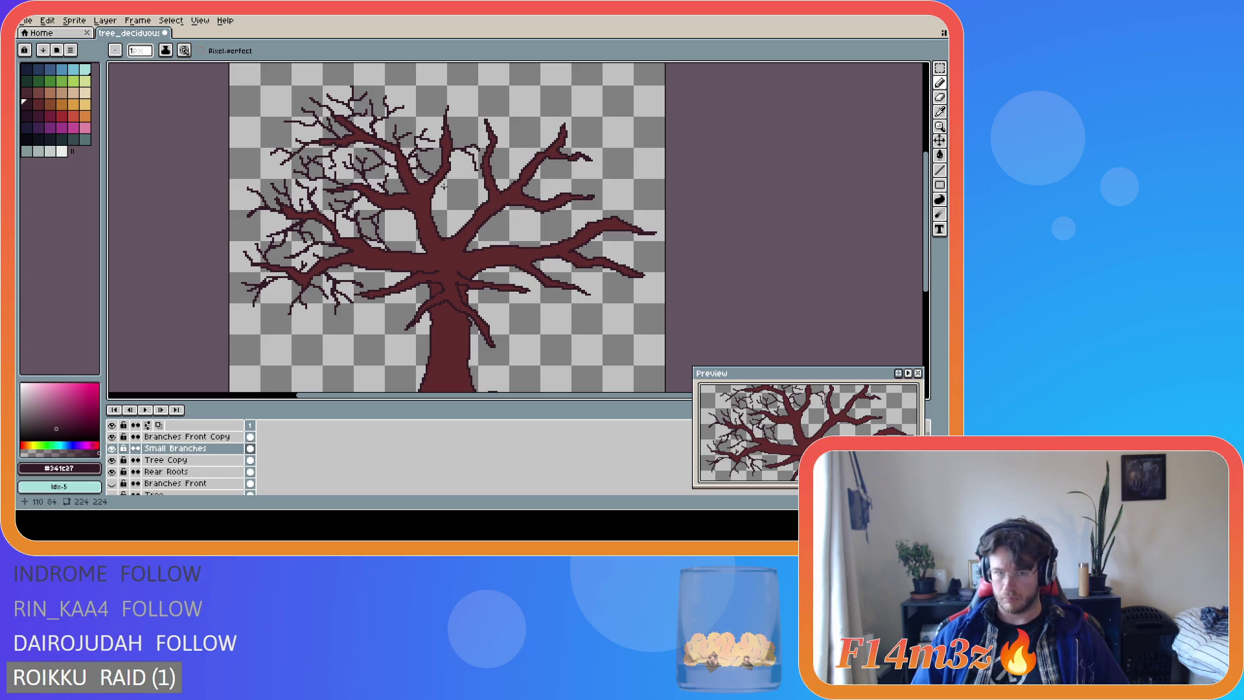
Draw a thin branch running down-right with a few short twigs along it.
{"action": "left_click_drag", "start_coordinate": [450, 170], "coordinate": [483, 189]}
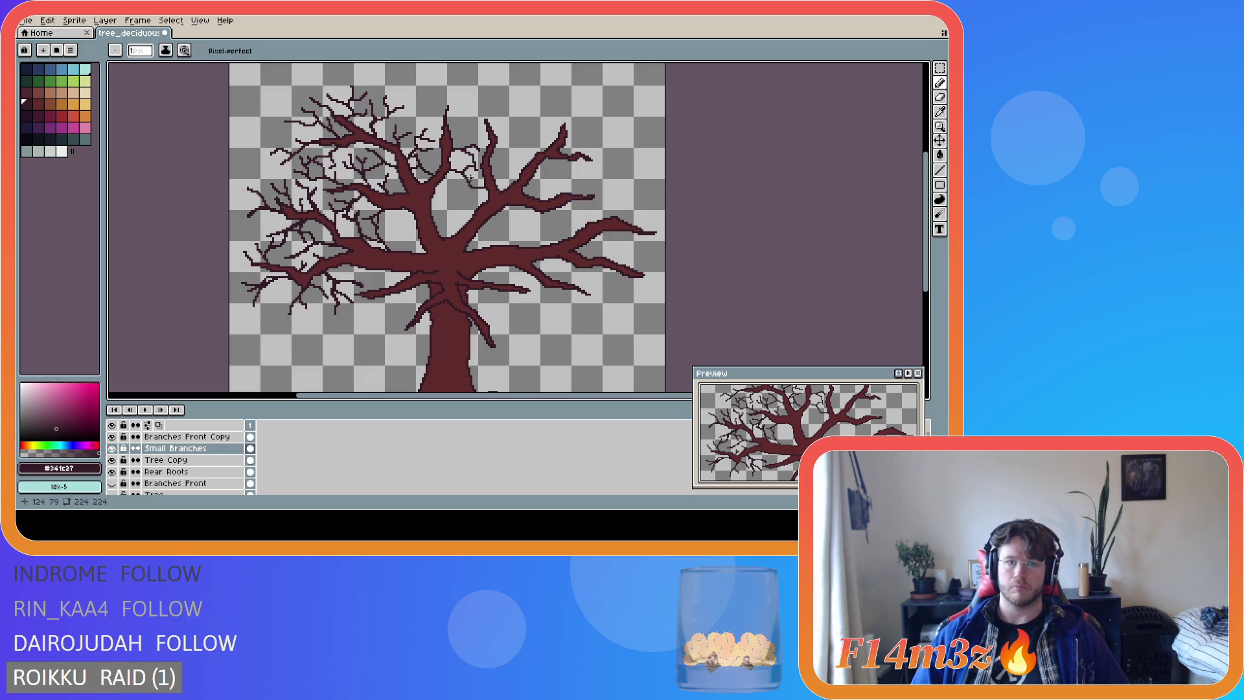
{"action": "left_click_drag", "start_coordinate": [466, 179], "coordinate": [480, 173]}
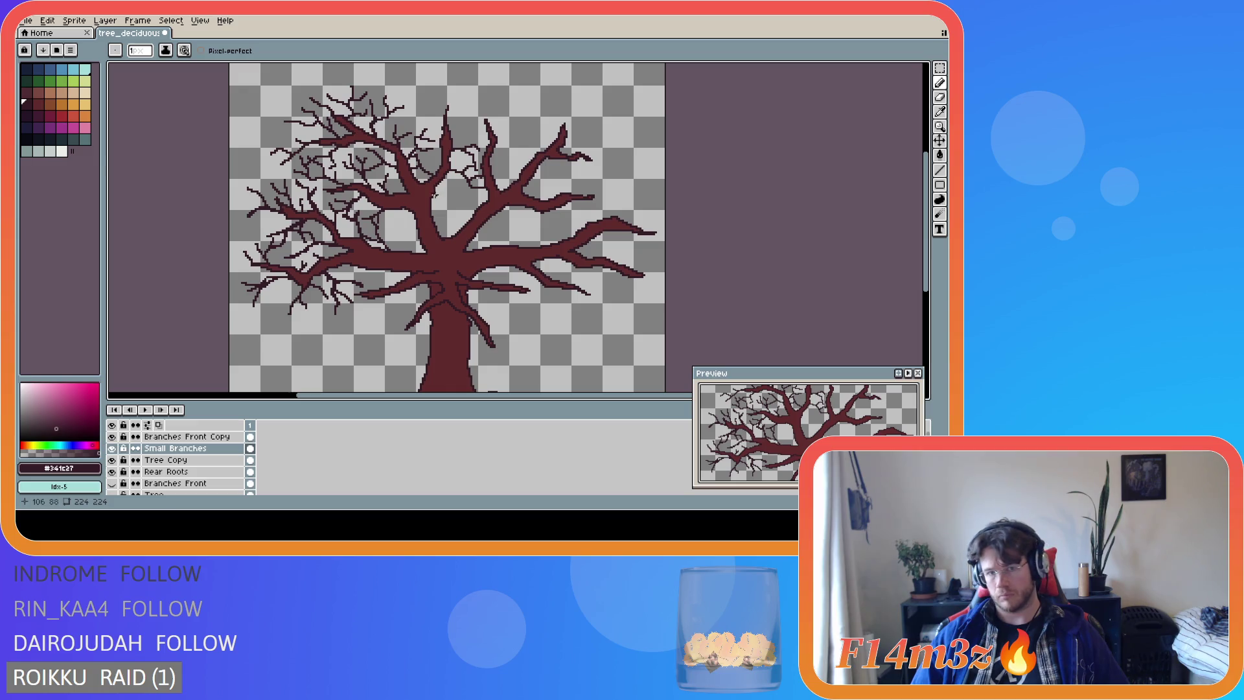
{"action": "mouse_move", "coordinate": [437, 188]}
{"action": "left_mouse_down"}
{"action": "mouse_move", "coordinate": [473, 204]}
{"action": "mouse_move", "coordinate": [466, 188]}
{"action": "left_mouse_up"}
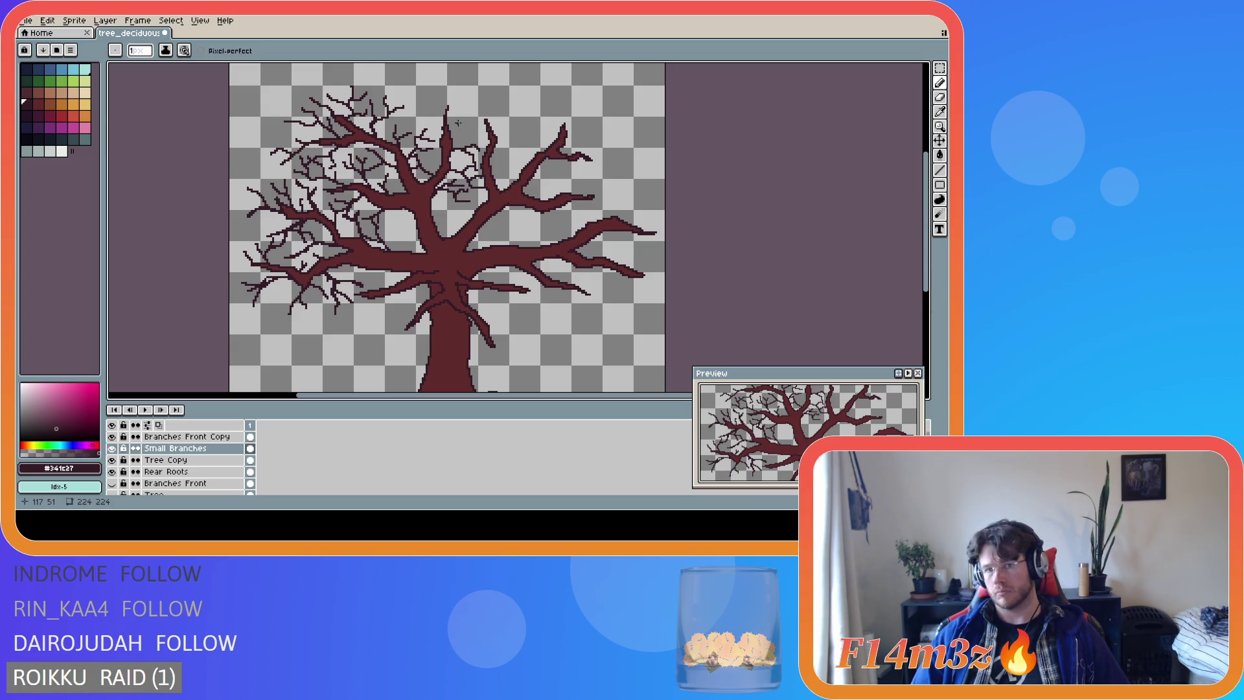
Extend an upper branch tip up-left and undo the overlong twig drawn beside it.
{"action": "left_click_drag", "start_coordinate": [443, 109], "coordinate": [428, 87]}
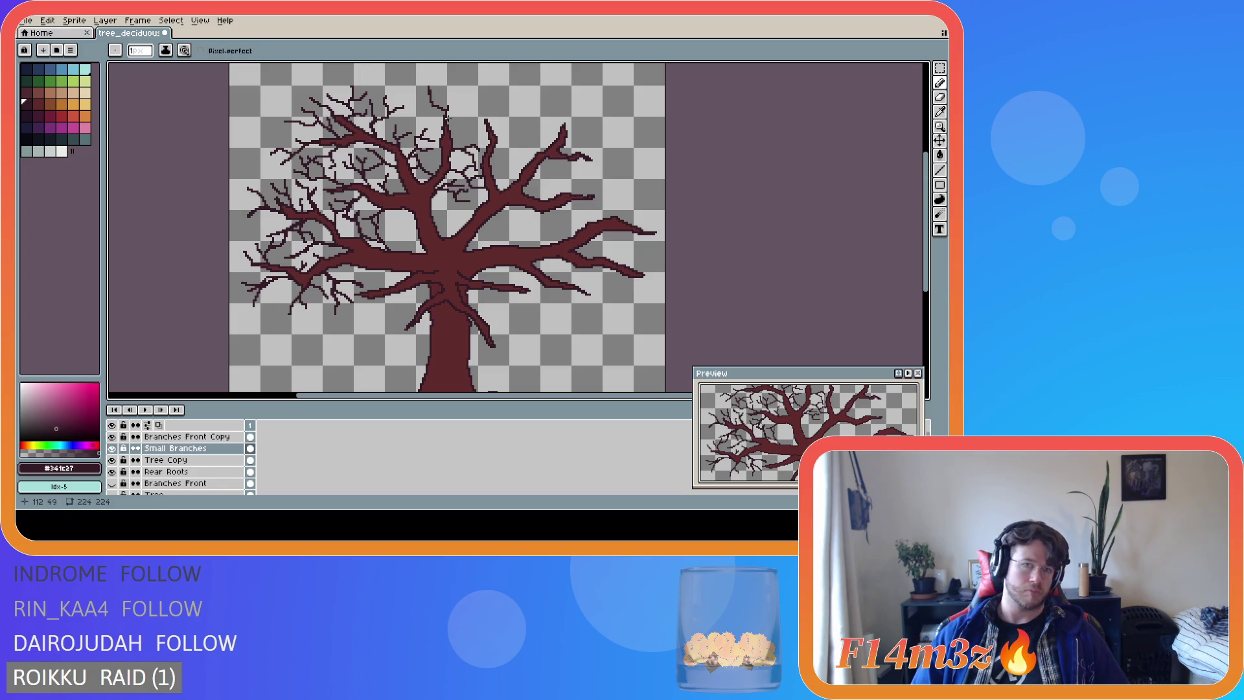
{"action": "mouse_move", "coordinate": [446, 111]}
{"action": "left_mouse_down"}
{"action": "mouse_move", "coordinate": [473, 98]}
{"action": "mouse_move", "coordinate": [451, 105]}
{"action": "mouse_move", "coordinate": [464, 92]}
{"action": "mouse_move", "coordinate": [443, 84]}
{"action": "left_mouse_up"}
{"action": "key", "text": "ctrl+z"}
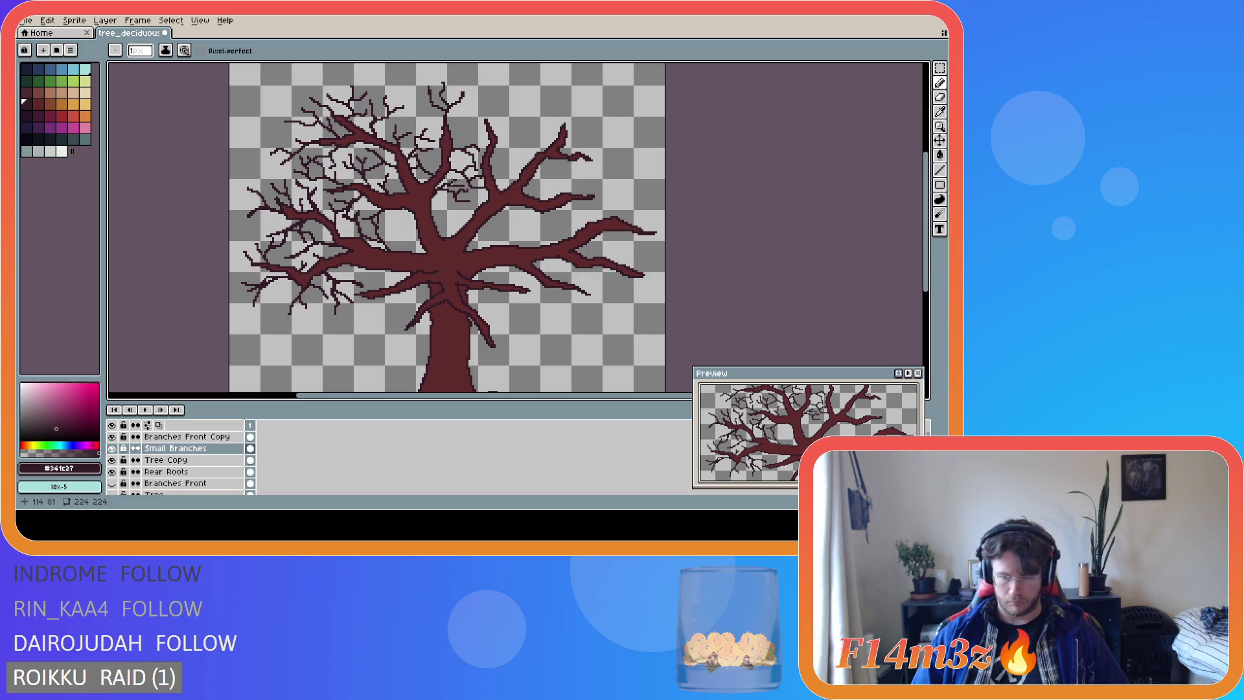
{"action": "scroll", "coordinate": [480, 178], "scroll_direction": "down", "scroll_amount": 2}
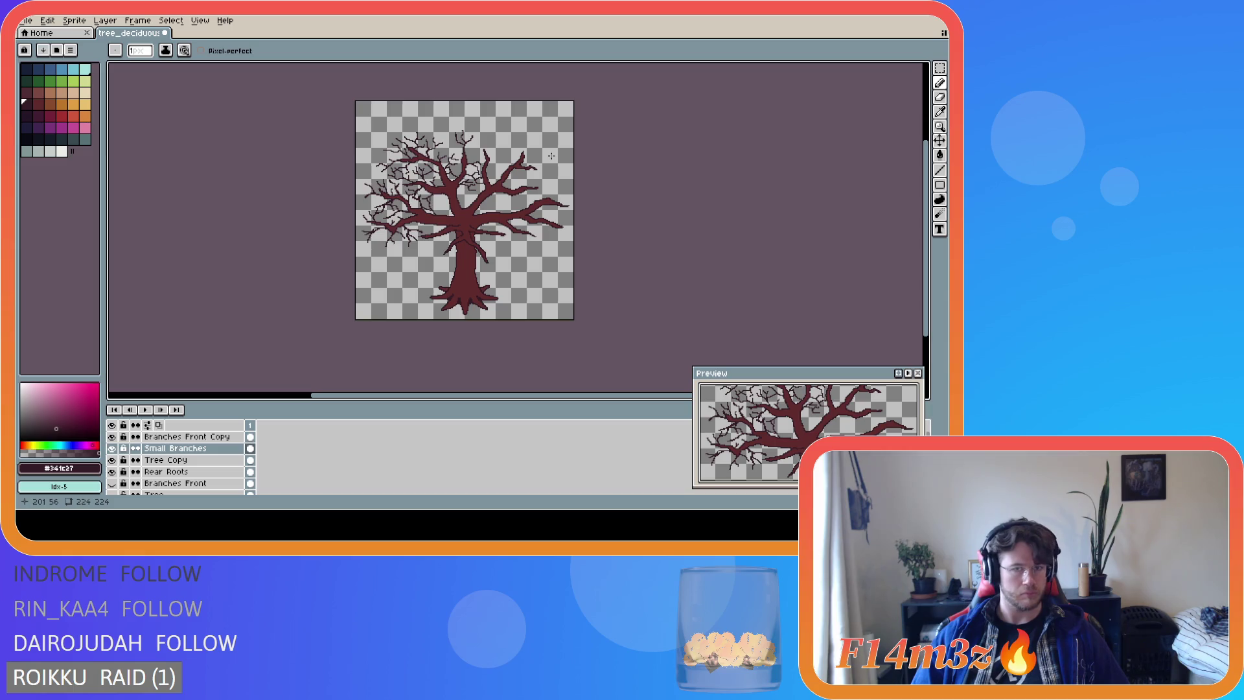
Extend a thin branch upward in the crown and add a twig reaching up-left.
{"action": "key", "text": "ctrl"}
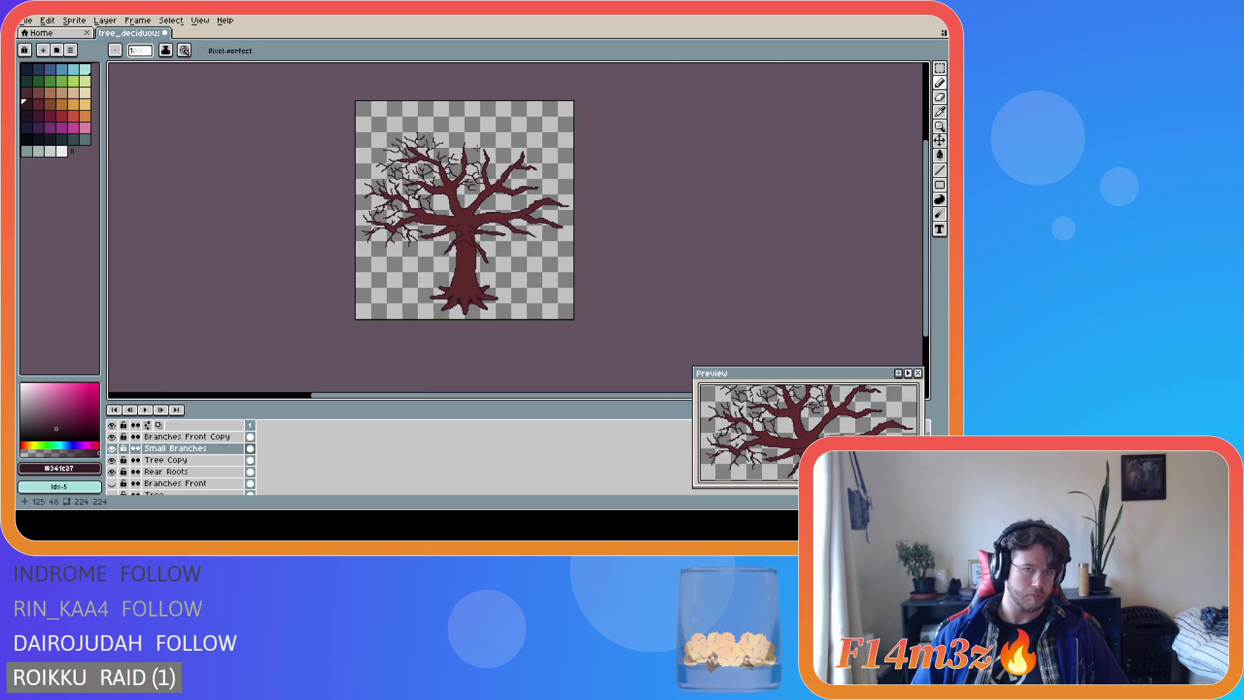
{"action": "scroll", "coordinate": [472, 147], "scroll_direction": "up", "scroll_amount": 3}
{"action": "mouse_move", "coordinate": [438, 133]}
{"action": "left_mouse_down"}
{"action": "mouse_move", "coordinate": [446, 111]}
{"action": "mouse_move", "coordinate": [428, 137]}
{"action": "mouse_move", "coordinate": [403, 123]}
{"action": "mouse_move", "coordinate": [464, 142]}
{"action": "left_mouse_up"}
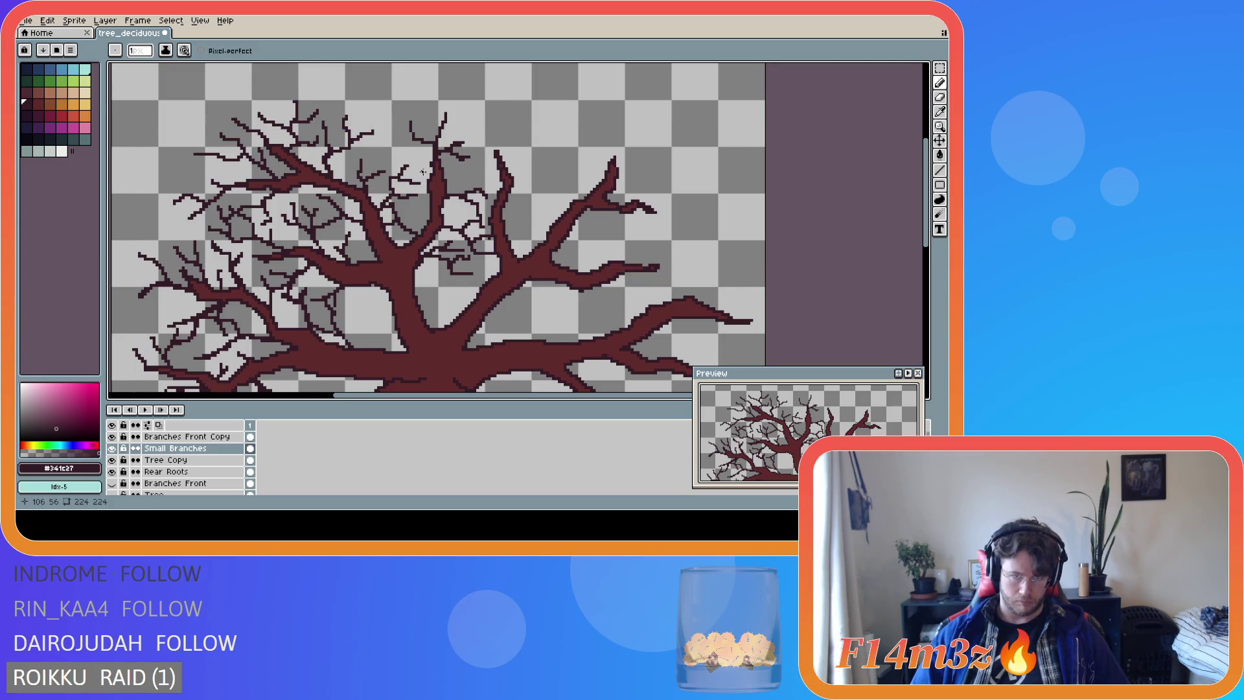
{"action": "mouse_move", "coordinate": [425, 177]}
{"action": "left_mouse_down"}
{"action": "mouse_move", "coordinate": [408, 153]}
{"action": "mouse_move", "coordinate": [376, 145]}
{"action": "mouse_move", "coordinate": [397, 142]}
{"action": "mouse_move", "coordinate": [389, 133]}
{"action": "left_mouse_up"}
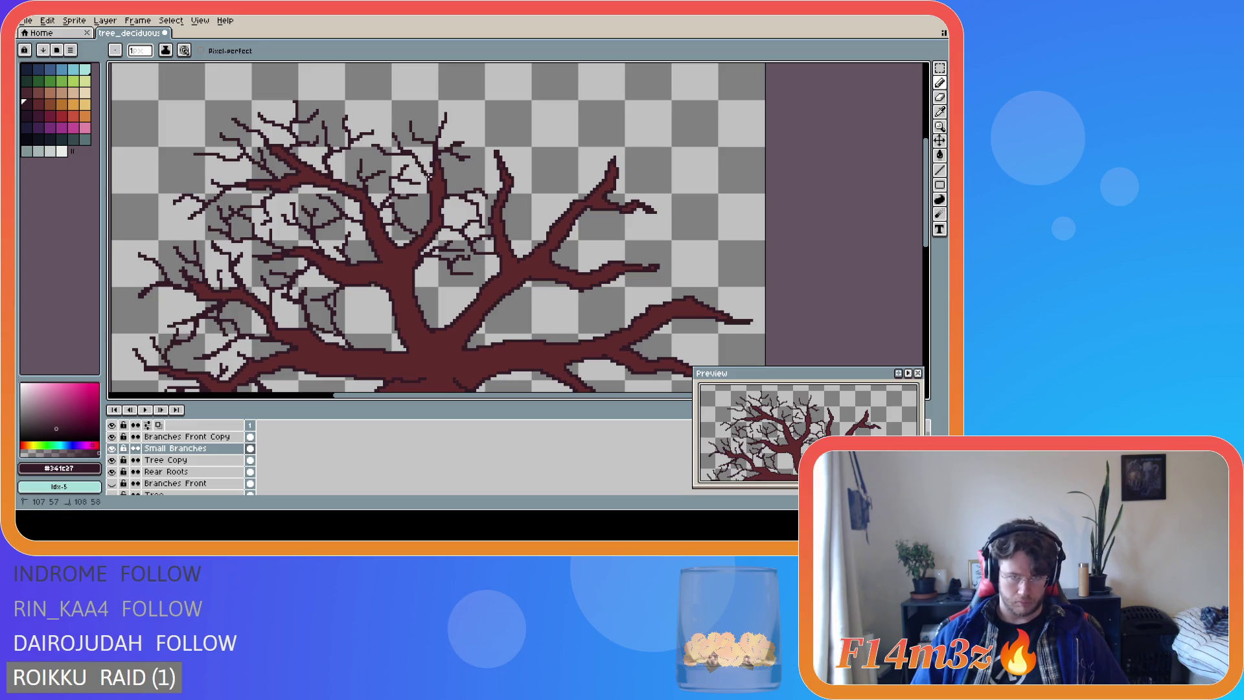
{"action": "scroll", "coordinate": [512, 200], "scroll_direction": "down", "scroll_amount": 1}
{"action": "scroll", "coordinate": [512, 200], "scroll_direction": "down", "scroll_amount": 1}
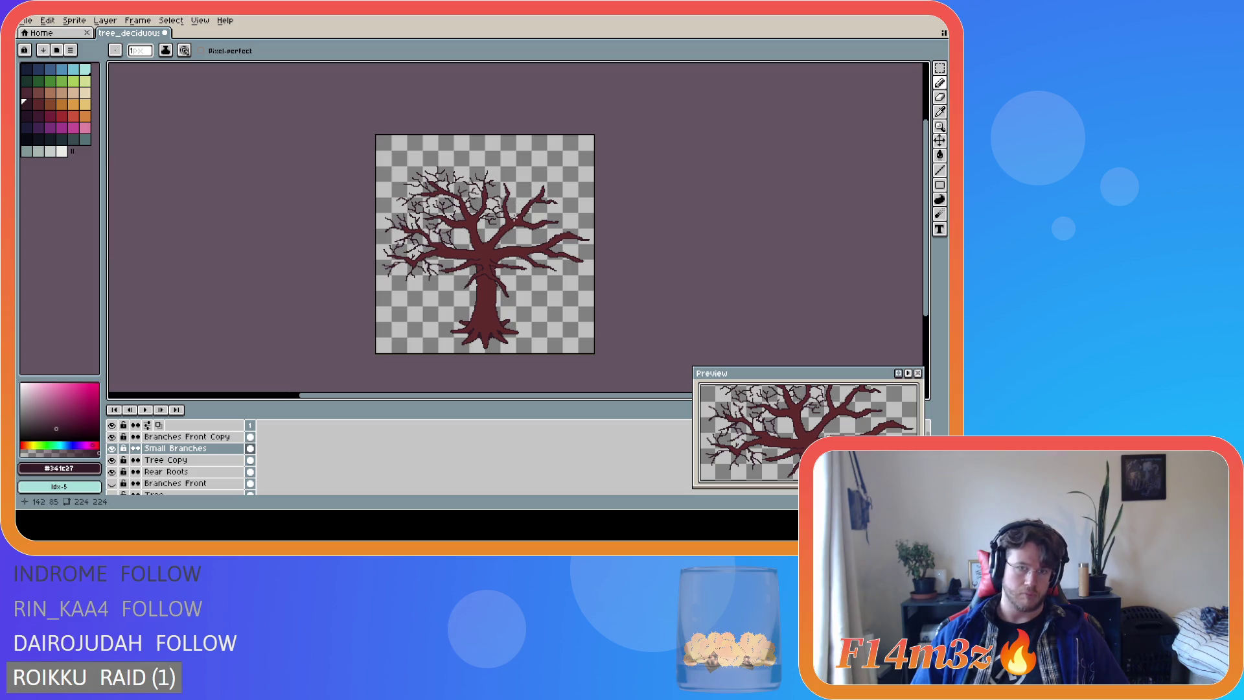
{"action": "scroll", "coordinate": [505, 209], "scroll_direction": "up", "scroll_amount": 1}
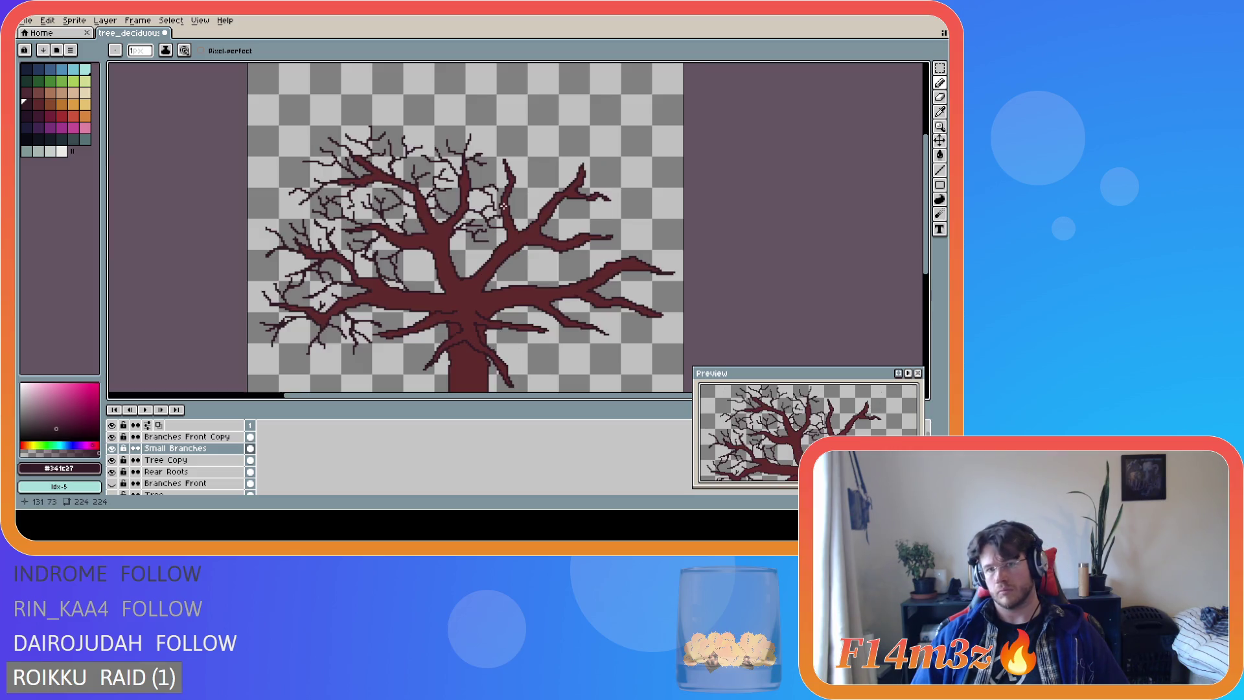
Add a short twig among the upper branches and a small stroke by the trunk, then select Branches Front Copy.
{"action": "mouse_move", "coordinate": [471, 177]}
{"action": "left_mouse_down"}
{"action": "mouse_move", "coordinate": [501, 162]}
{"action": "mouse_move", "coordinate": [485, 177]}
{"action": "left_mouse_up"}
{"action": "scroll", "coordinate": [525, 207], "scroll_direction": "down", "scroll_amount": 2}
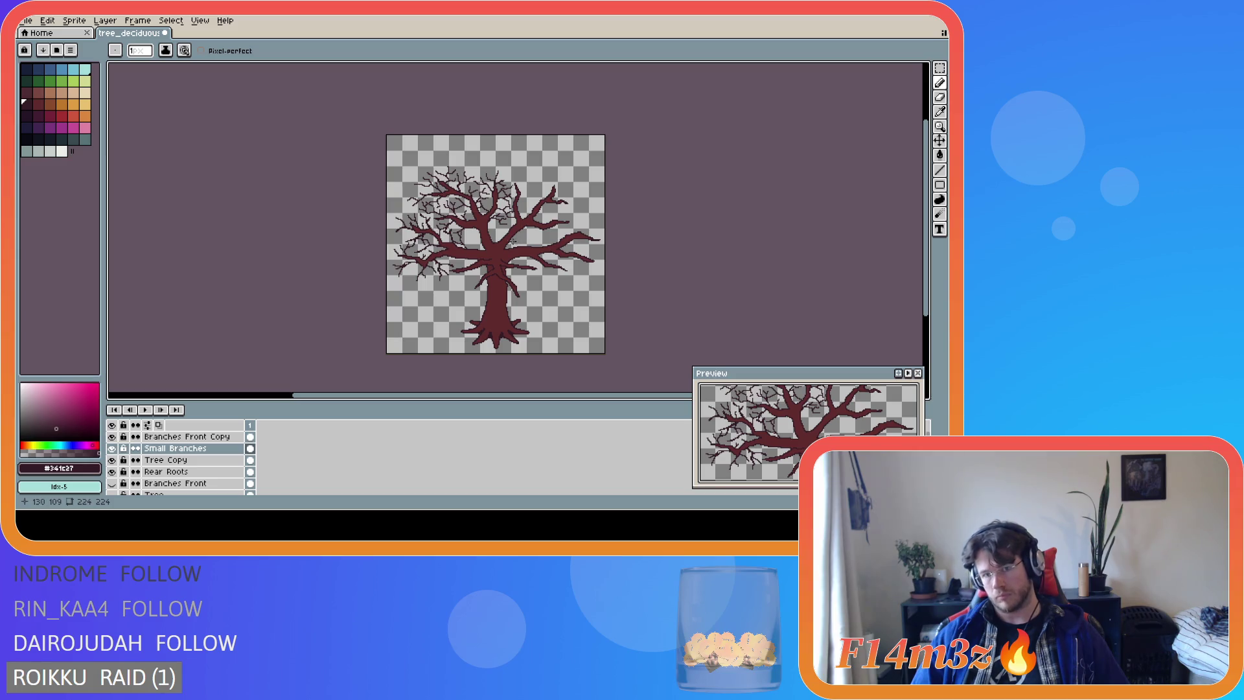
{"action": "scroll", "coordinate": [482, 238], "scroll_direction": "up", "scroll_amount": 2}
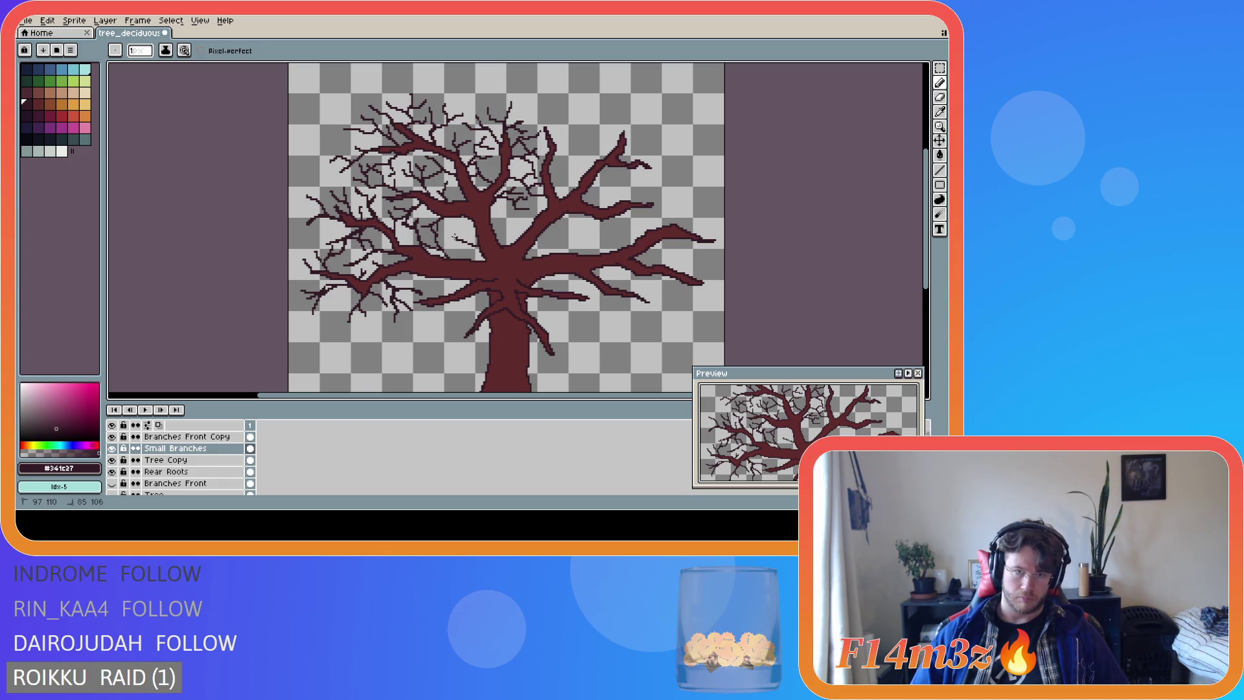
{"action": "left_click_drag", "start_coordinate": [464, 238], "coordinate": [459, 225]}
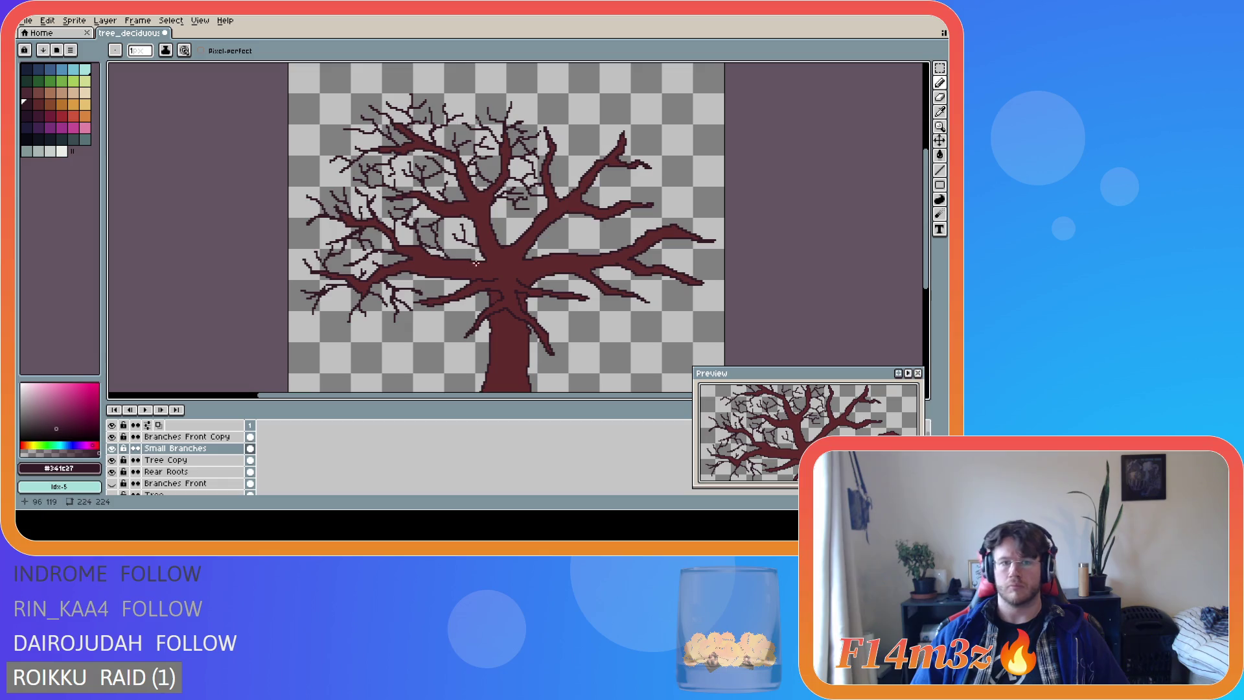
{"action": "scroll", "coordinate": [624, 248], "scroll_direction": "down", "scroll_amount": 2}
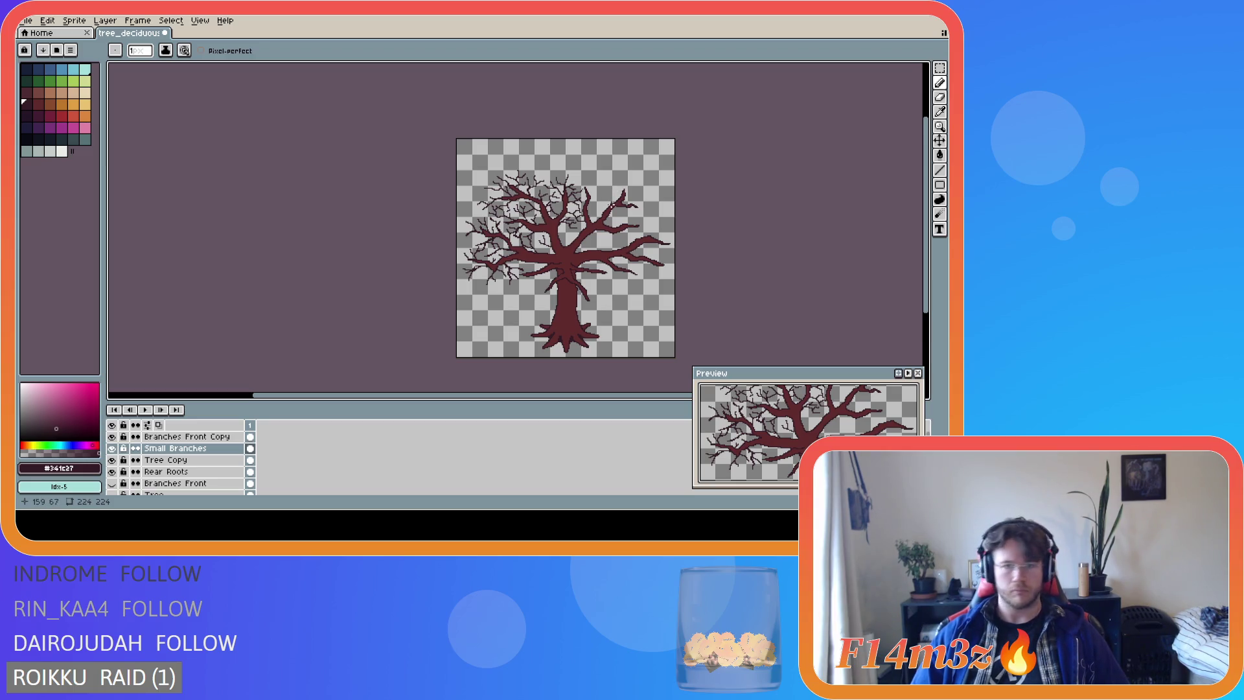
{"action": "scroll", "coordinate": [611, 205], "scroll_direction": "up", "scroll_amount": 2}
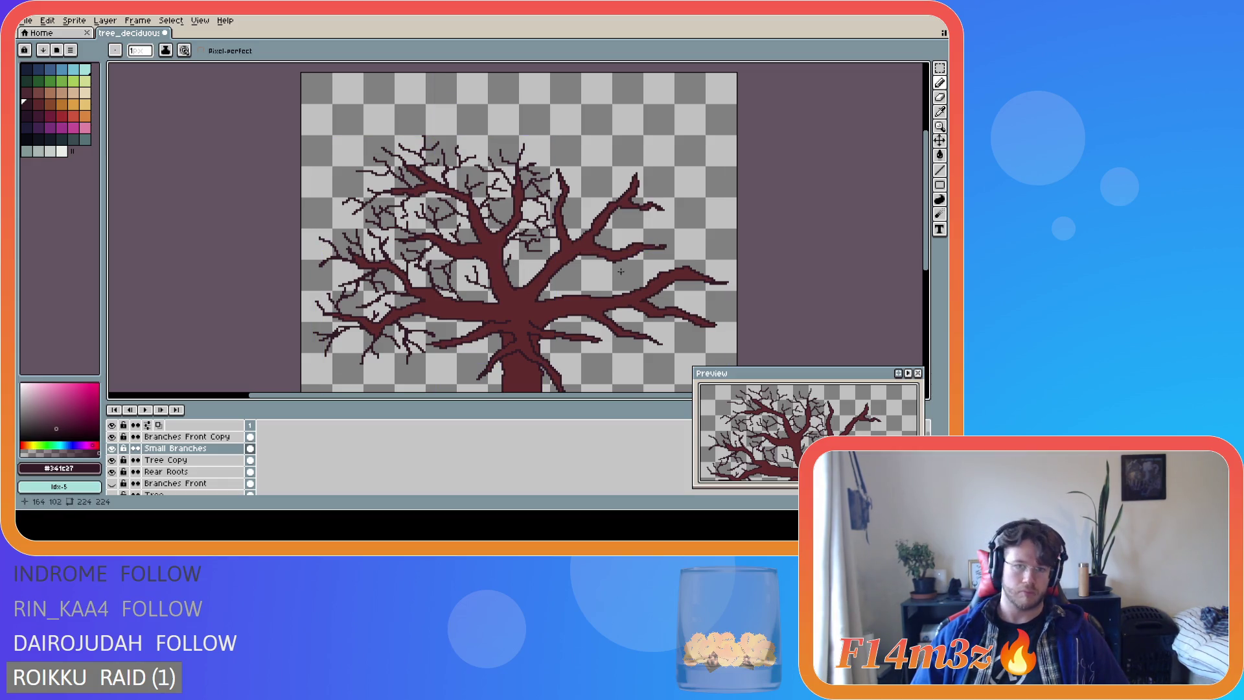
{"action": "scroll", "coordinate": [625, 264], "scroll_direction": "down", "scroll_amount": 2}
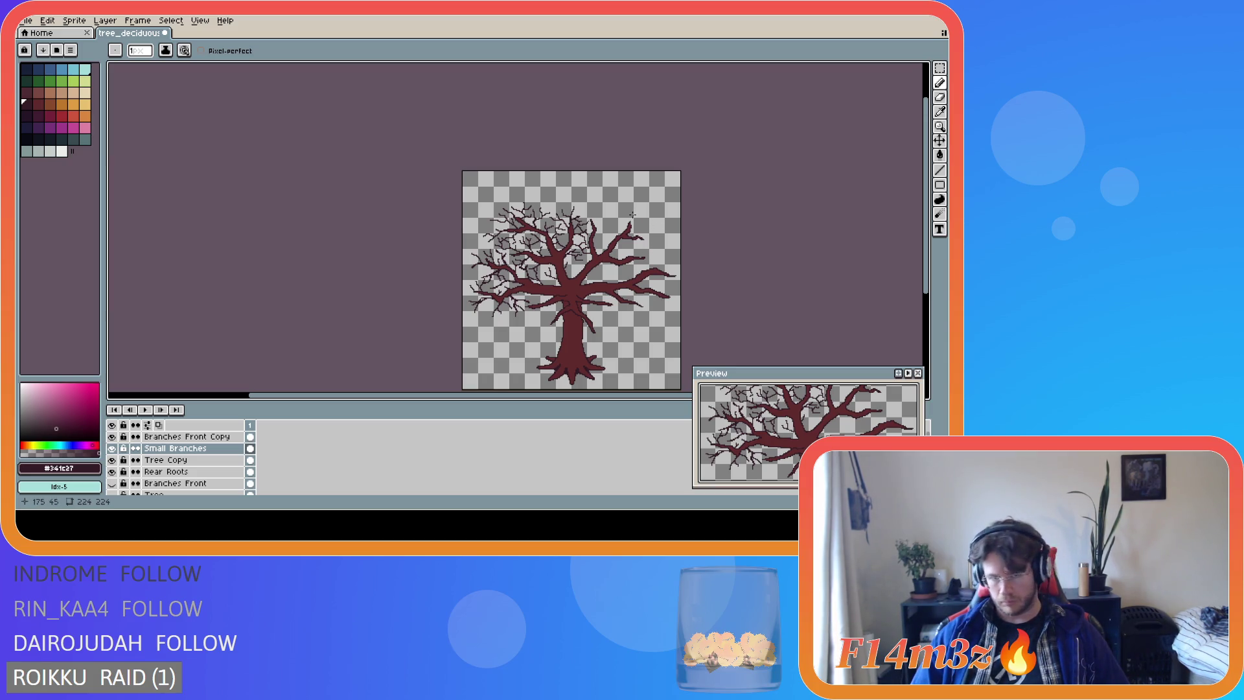
{"action": "scroll", "coordinate": [632, 215], "scroll_direction": "up", "scroll_amount": 2}
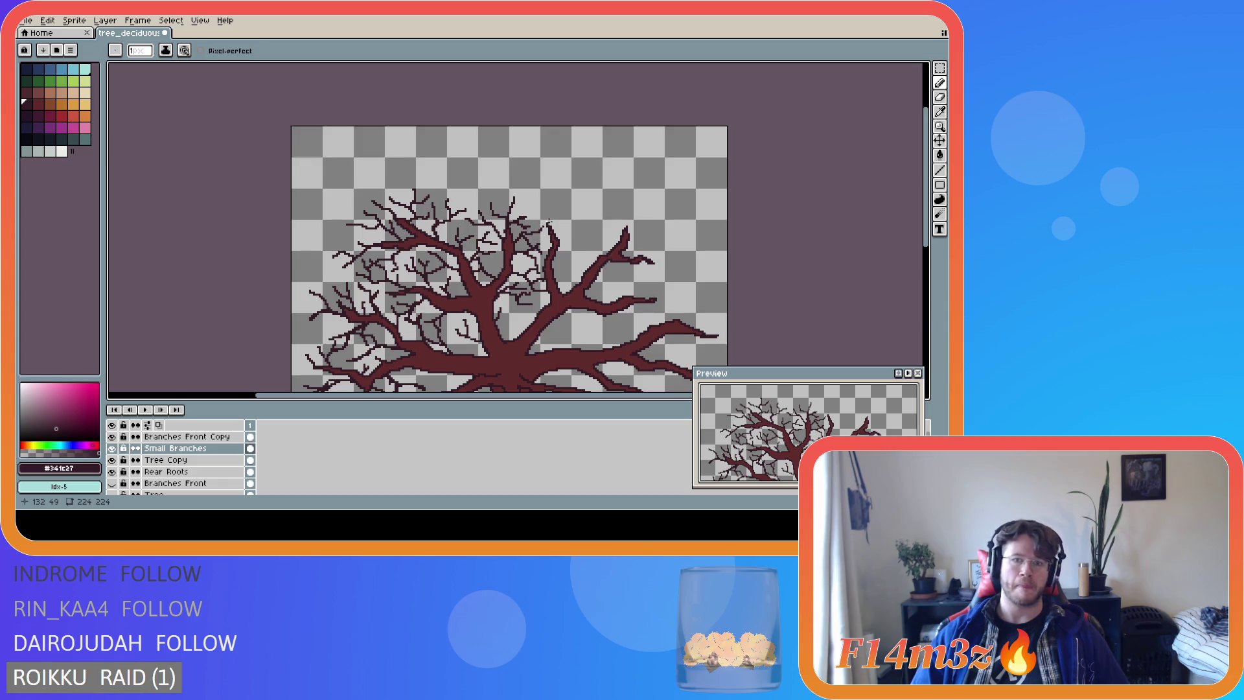
{"action": "scroll", "coordinate": [583, 217], "scroll_direction": "down", "scroll_amount": 2}
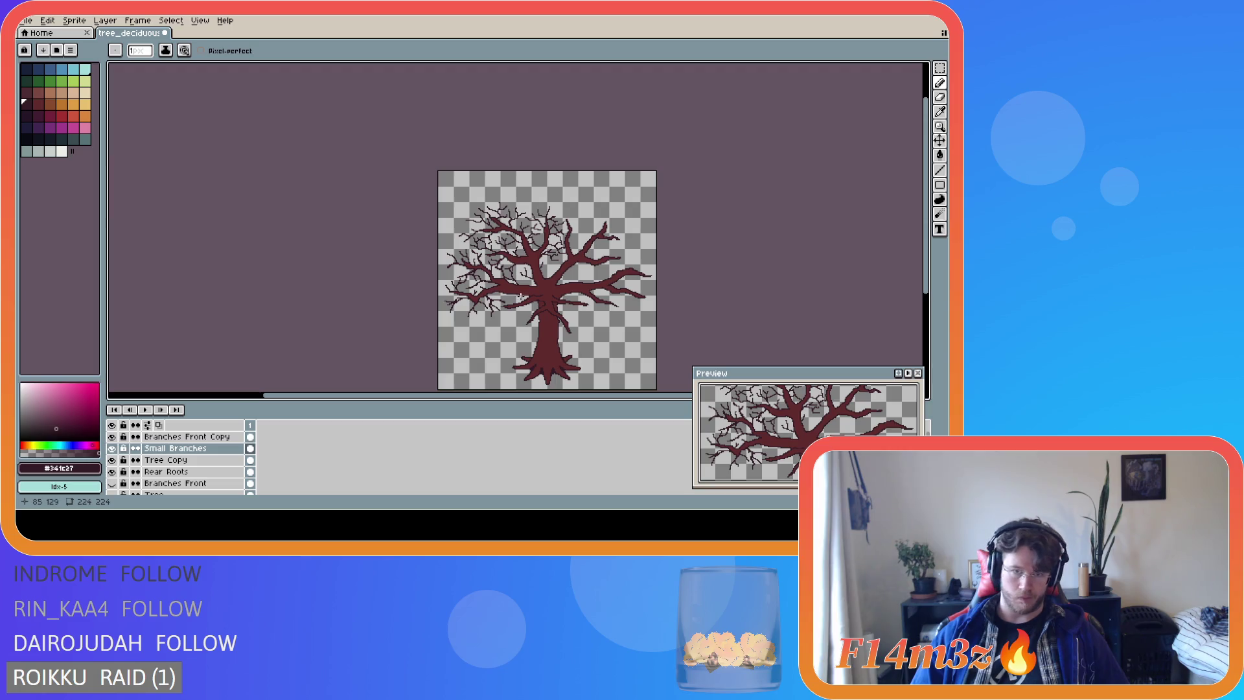
{"action": "scroll", "coordinate": [521, 297], "scroll_direction": "up", "scroll_amount": 2}
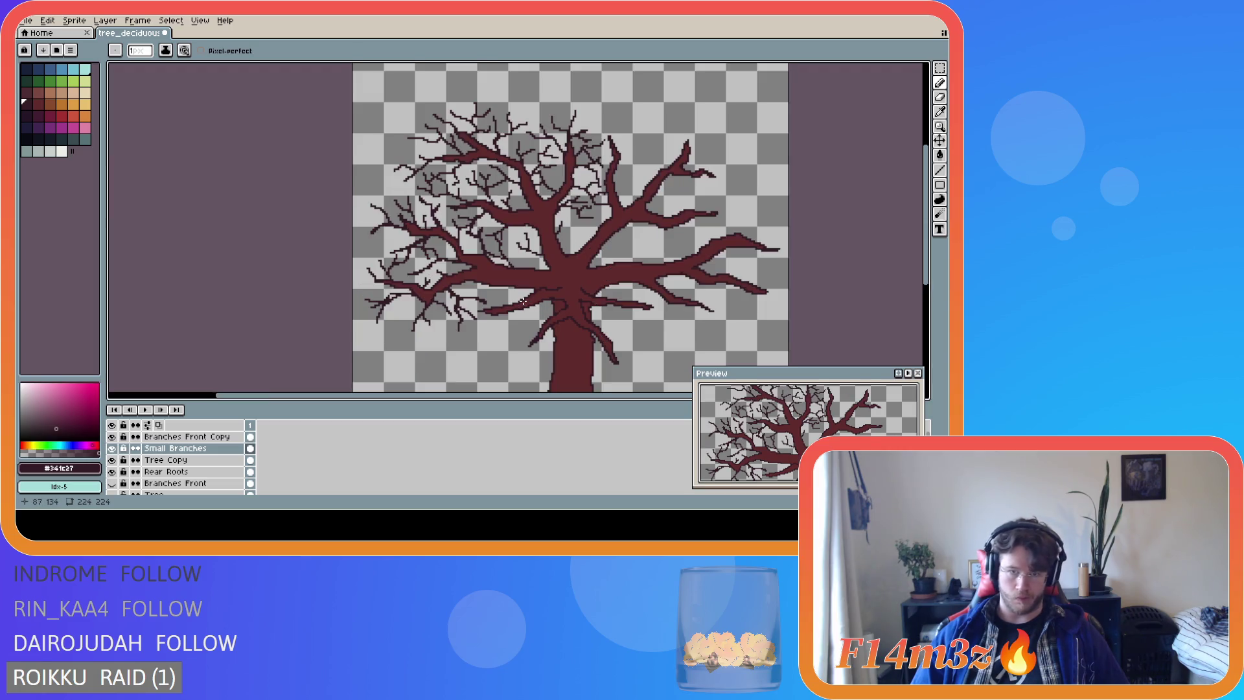
{"action": "left_click", "coordinate": [198, 436]}
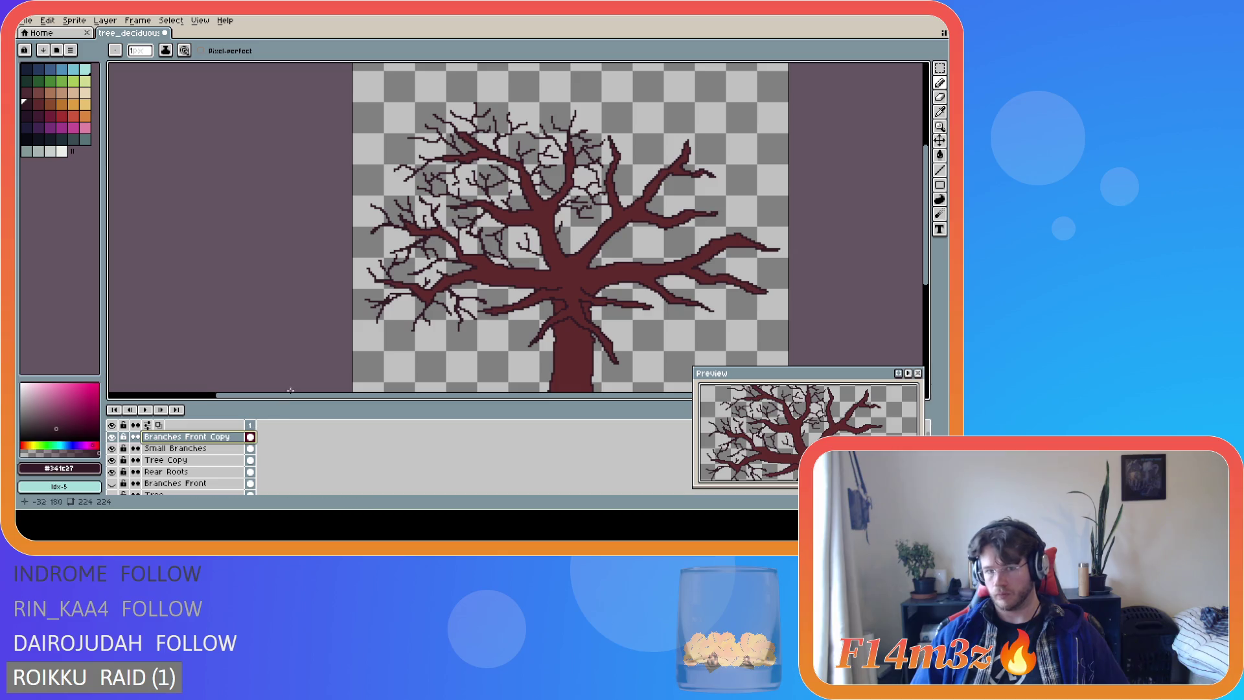
Create a new layer with Shift+N, name it 'Branches Small Front', and return to the Pencil.
{"action": "key", "text": "shift+n"}
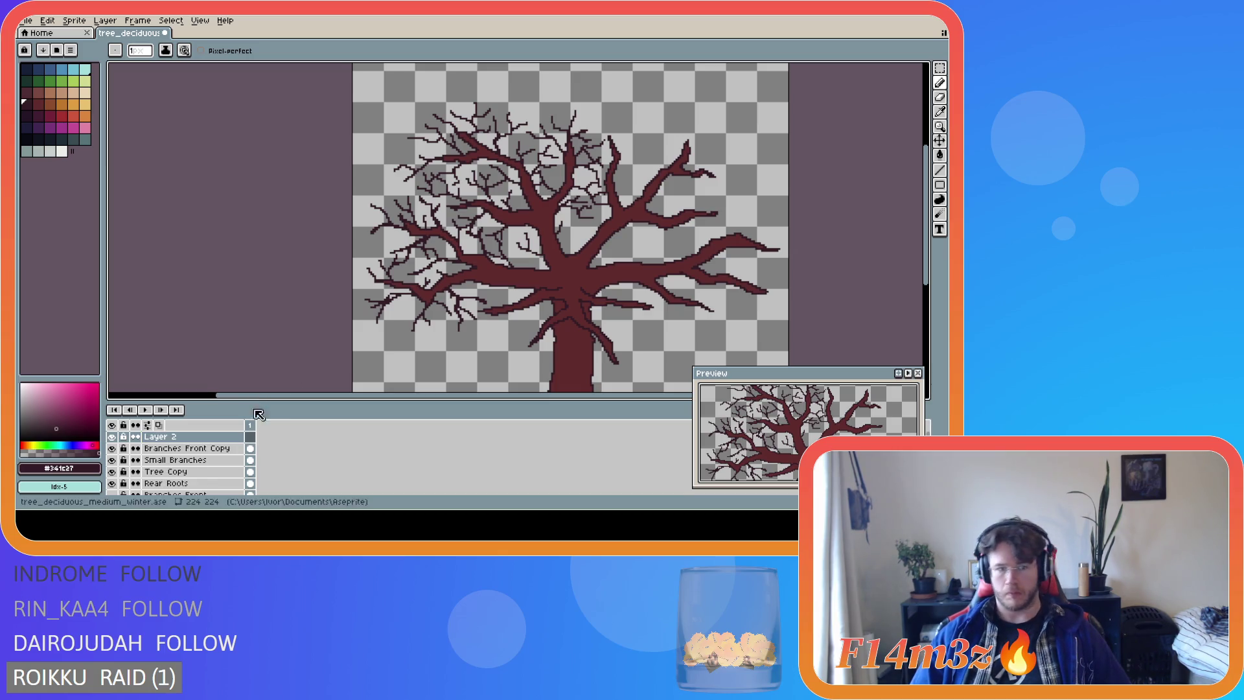
{"action": "double_click", "coordinate": [179, 438]}
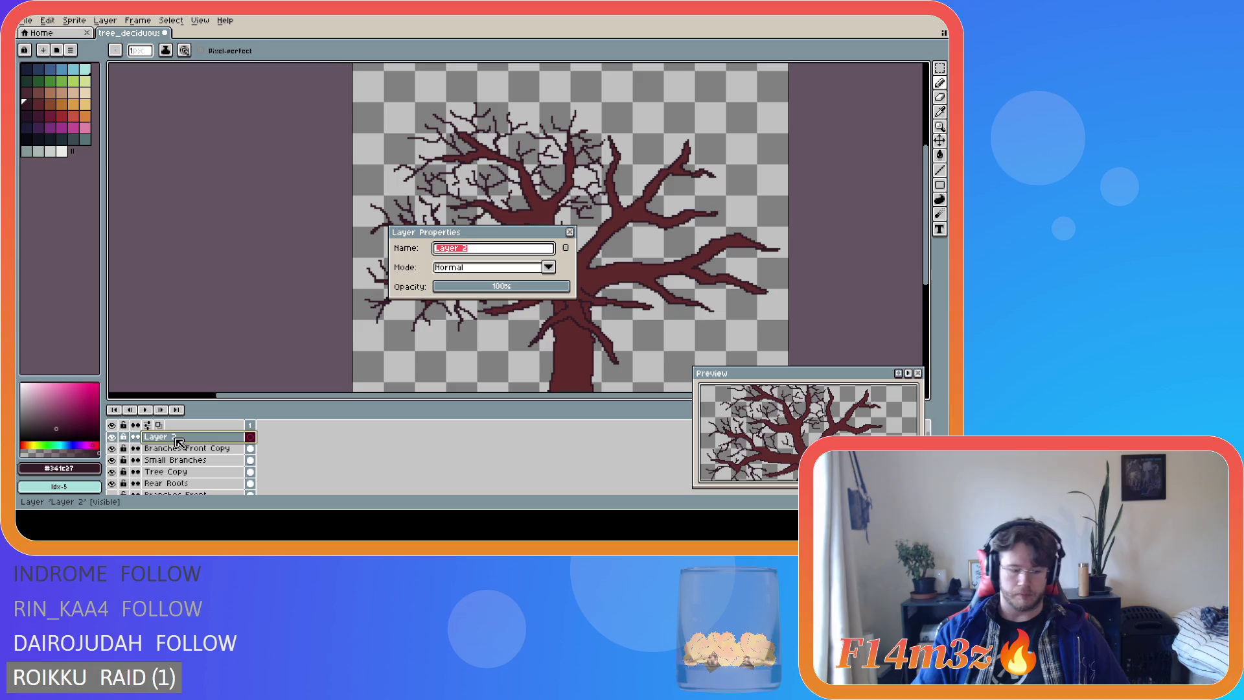
{"action": "type", "text": "Bra"}
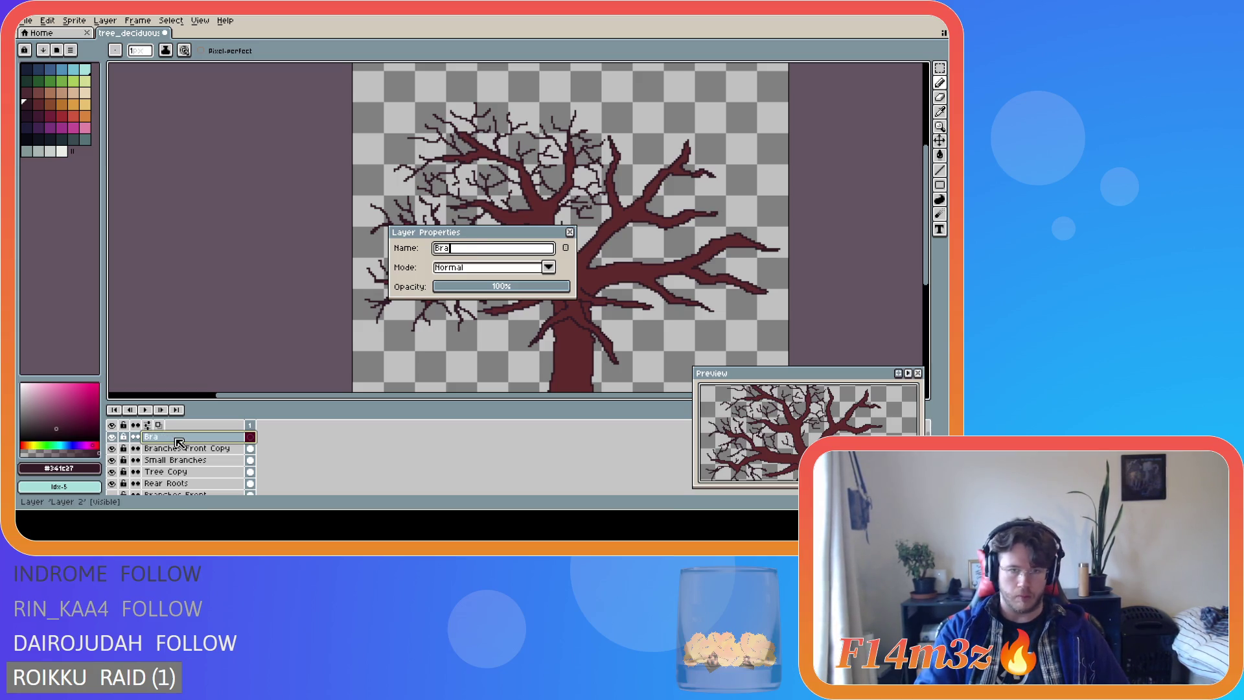
{"action": "type", "text": "nches Small Front"}
{"action": "key", "text": "Return"}
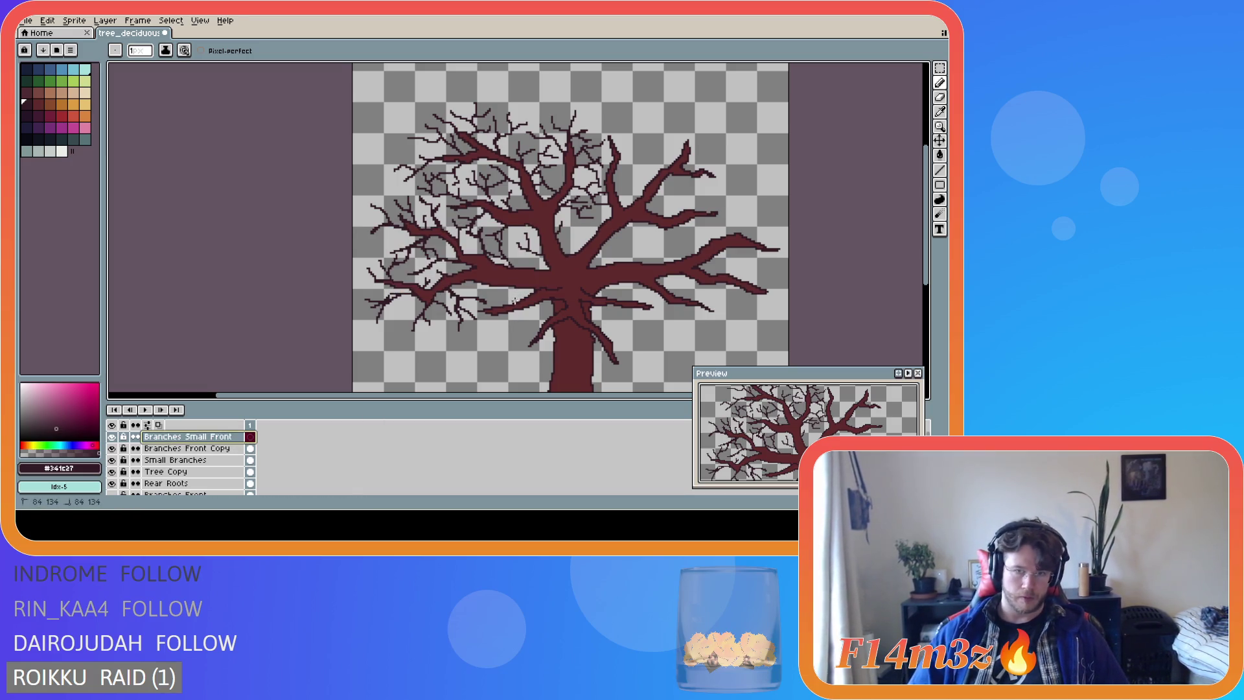
{"action": "key", "text": "b"}
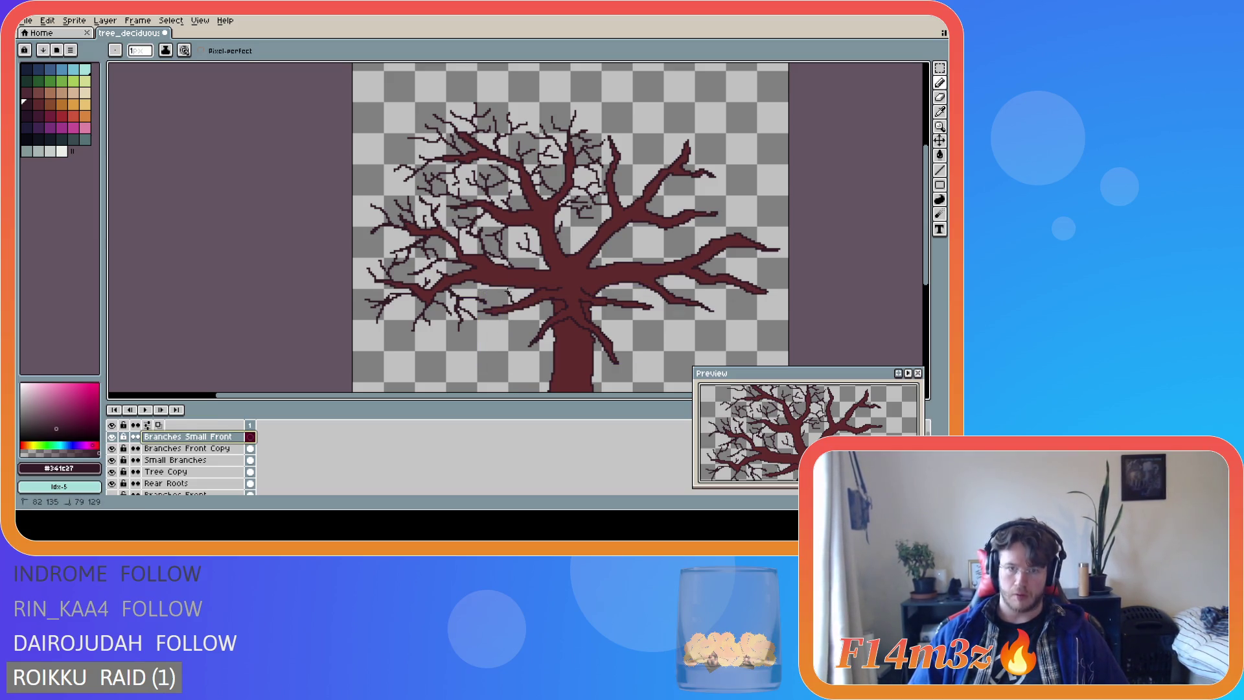
Make Branches Small Front the active layer and add a tiny twig and pixel on the branches.
{"action": "left_click_drag", "start_coordinate": [513, 302], "coordinate": [485, 302]}
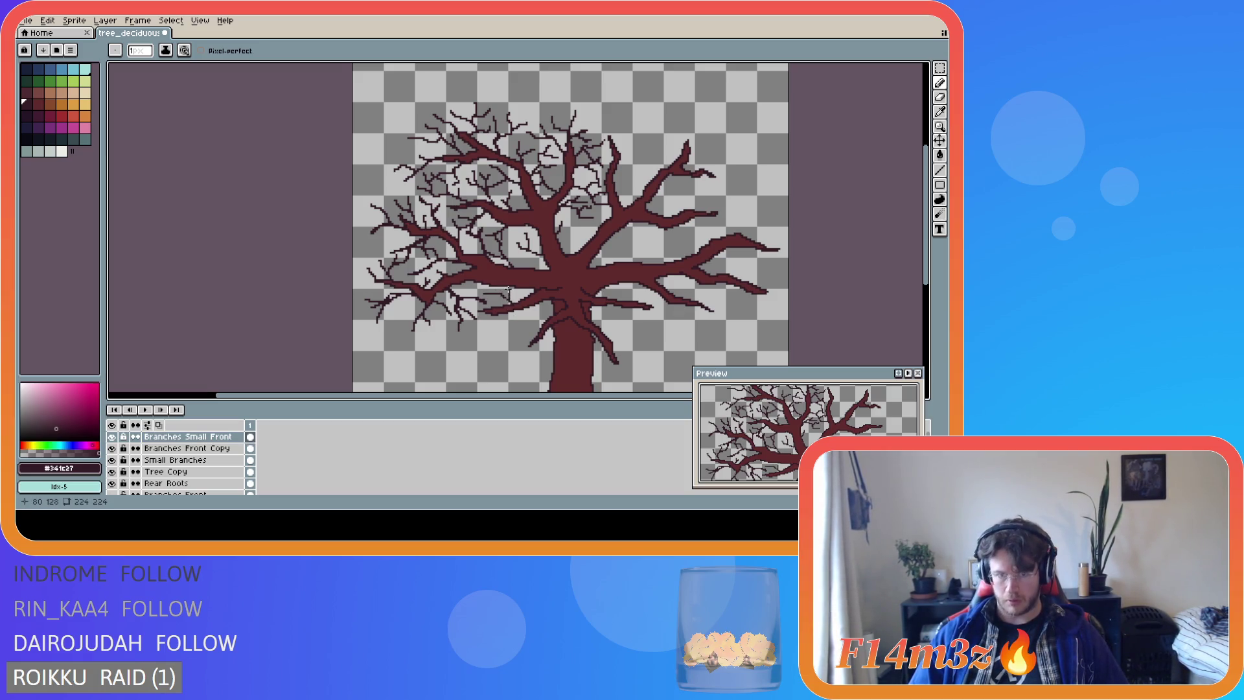
{"action": "left_click", "coordinate": [514, 303], "text": "ctrl"}
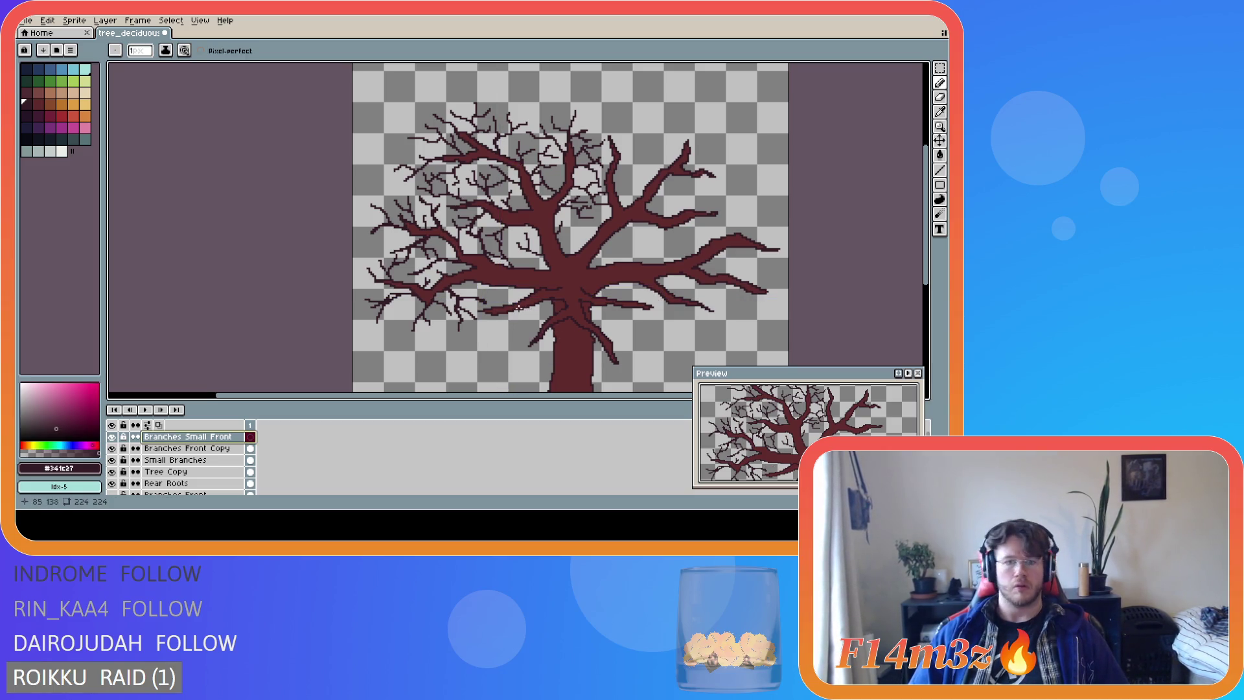
{"action": "left_click", "coordinate": [518, 307], "text": "ctrl"}
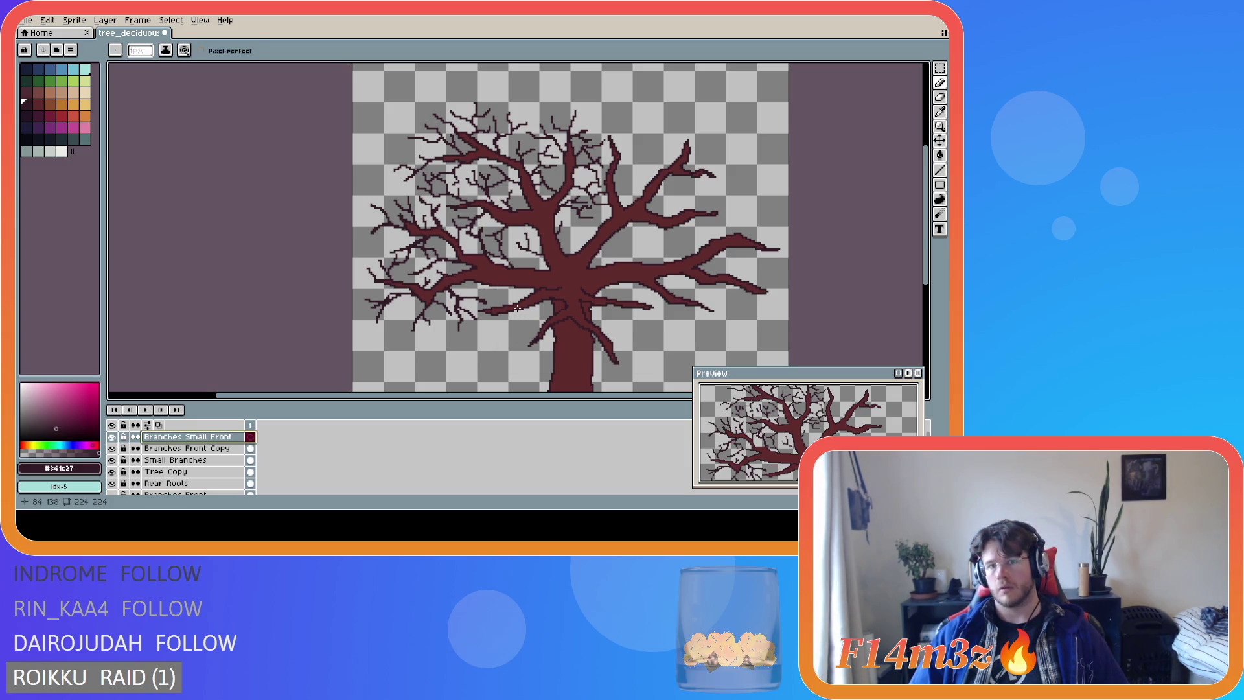
{"action": "scroll", "coordinate": [542, 324], "scroll_direction": "down", "scroll_amount": 2}
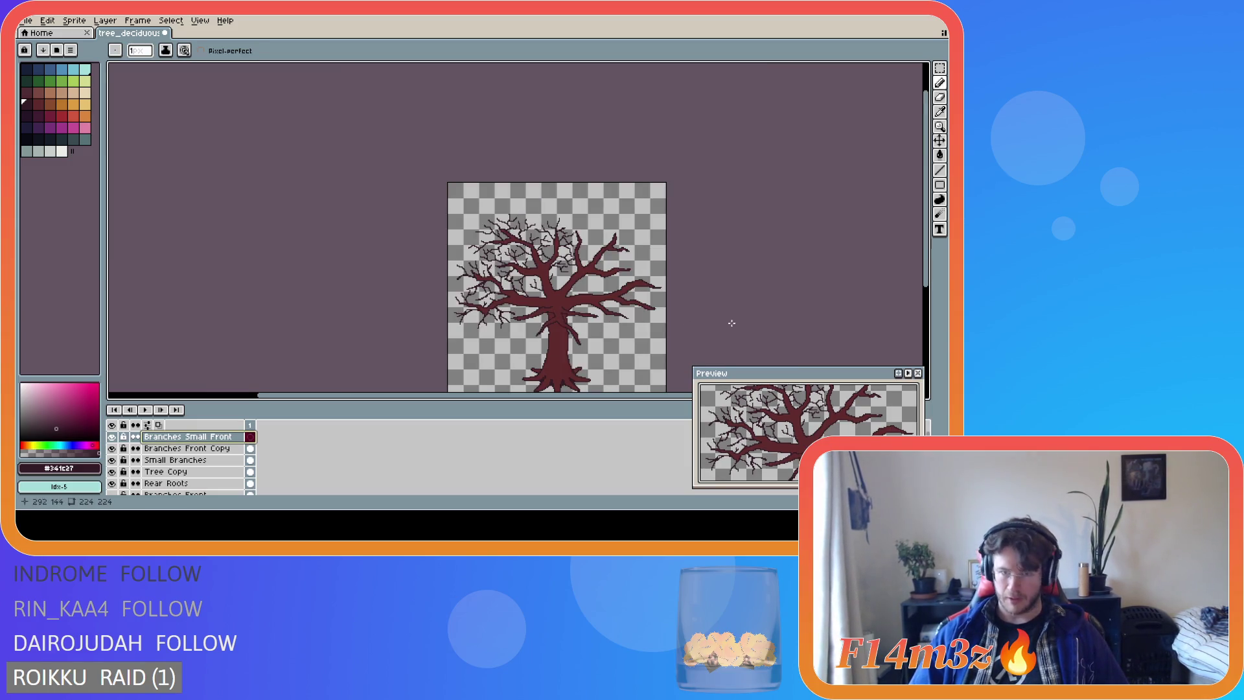
{"action": "scroll", "coordinate": [541, 319], "scroll_direction": "up", "scroll_amount": 2}
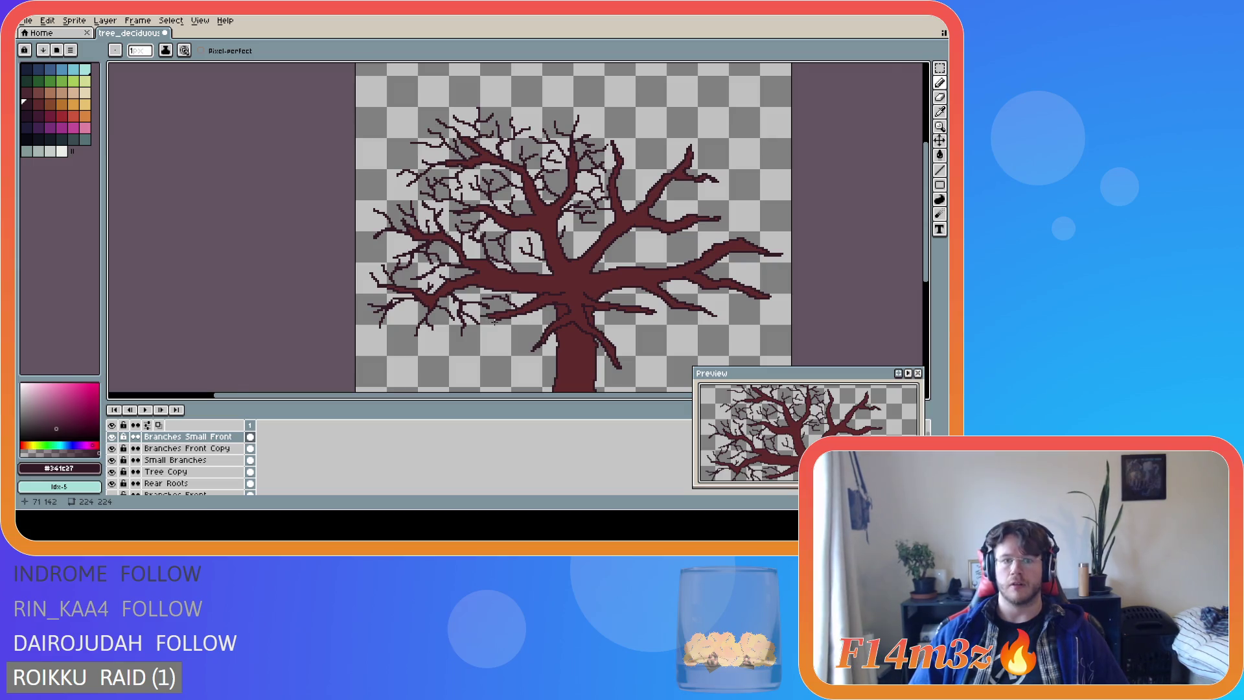
{"action": "scroll", "coordinate": [494, 323], "scroll_direction": "up", "scroll_amount": 1}
{"action": "scroll", "coordinate": [496, 333], "scroll_direction": "up", "scroll_amount": 1}
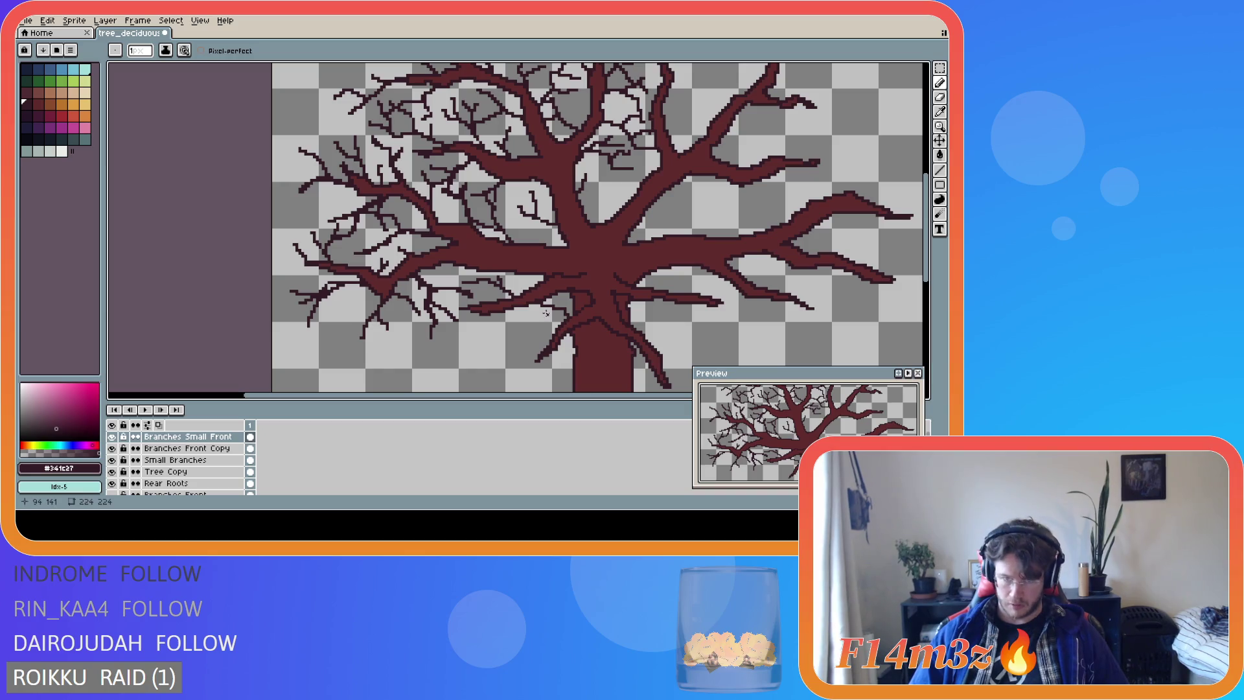
Draw a short twig near the tree centre and extend another twig at the branch tips.
{"action": "left_click_drag", "start_coordinate": [545, 302], "coordinate": [554, 328]}
{"action": "scroll", "coordinate": [503, 319], "scroll_direction": "down", "scroll_amount": 1}
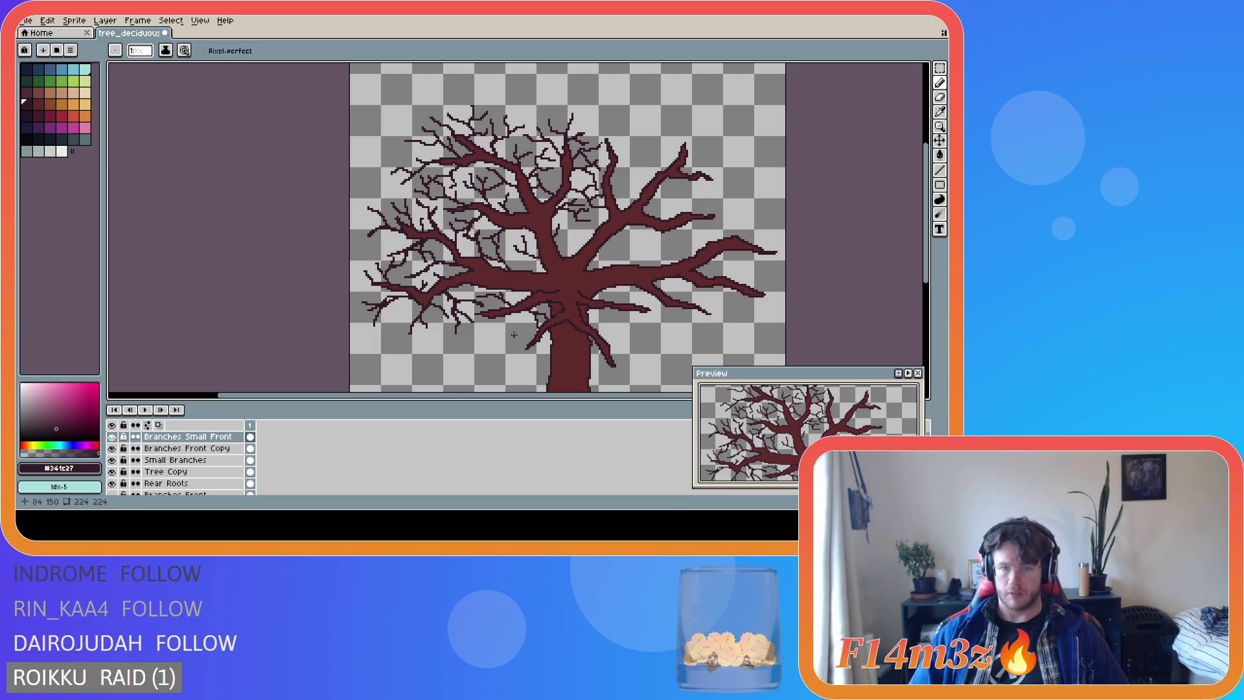
{"action": "scroll", "coordinate": [506, 327], "scroll_direction": "down", "scroll_amount": 2}
{"action": "scroll", "coordinate": [506, 326], "scroll_direction": "up", "scroll_amount": 1}
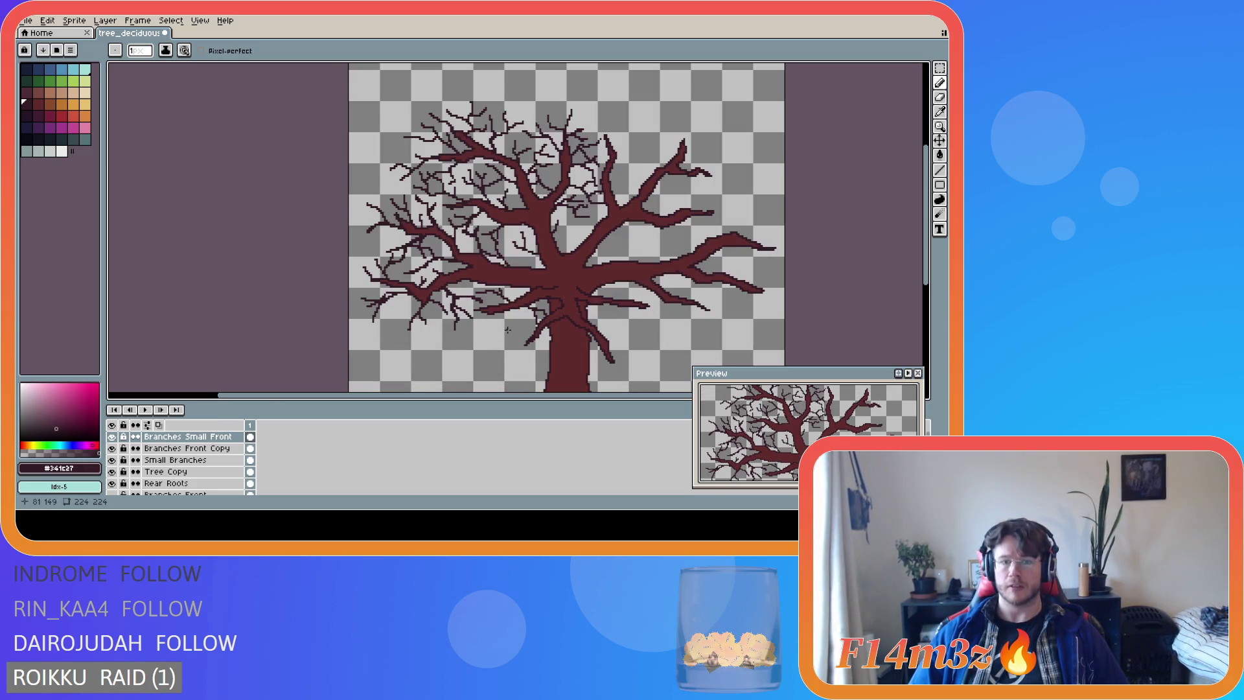
{"action": "mouse_move", "coordinate": [478, 313]}
{"action": "left_mouse_down"}
{"action": "mouse_move", "coordinate": [454, 319]}
{"action": "mouse_move", "coordinate": [487, 321]}
{"action": "mouse_move", "coordinate": [480, 334]}
{"action": "left_mouse_up"}
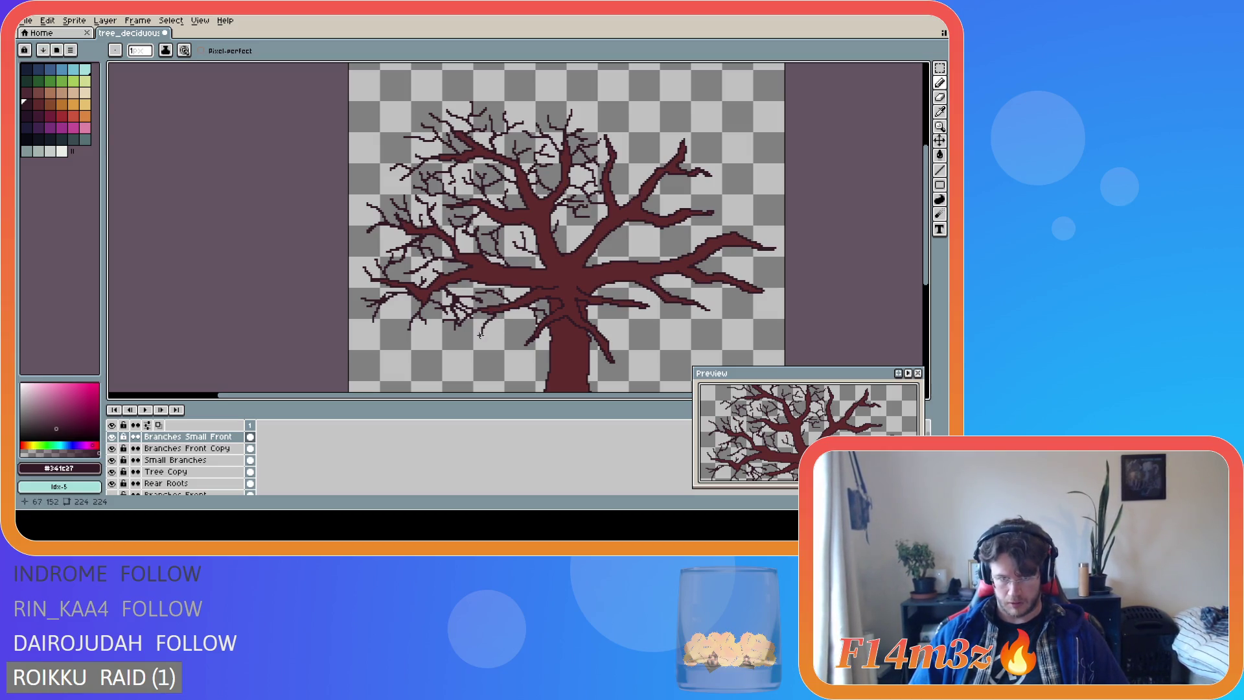
{"action": "key", "text": "ctrl"}
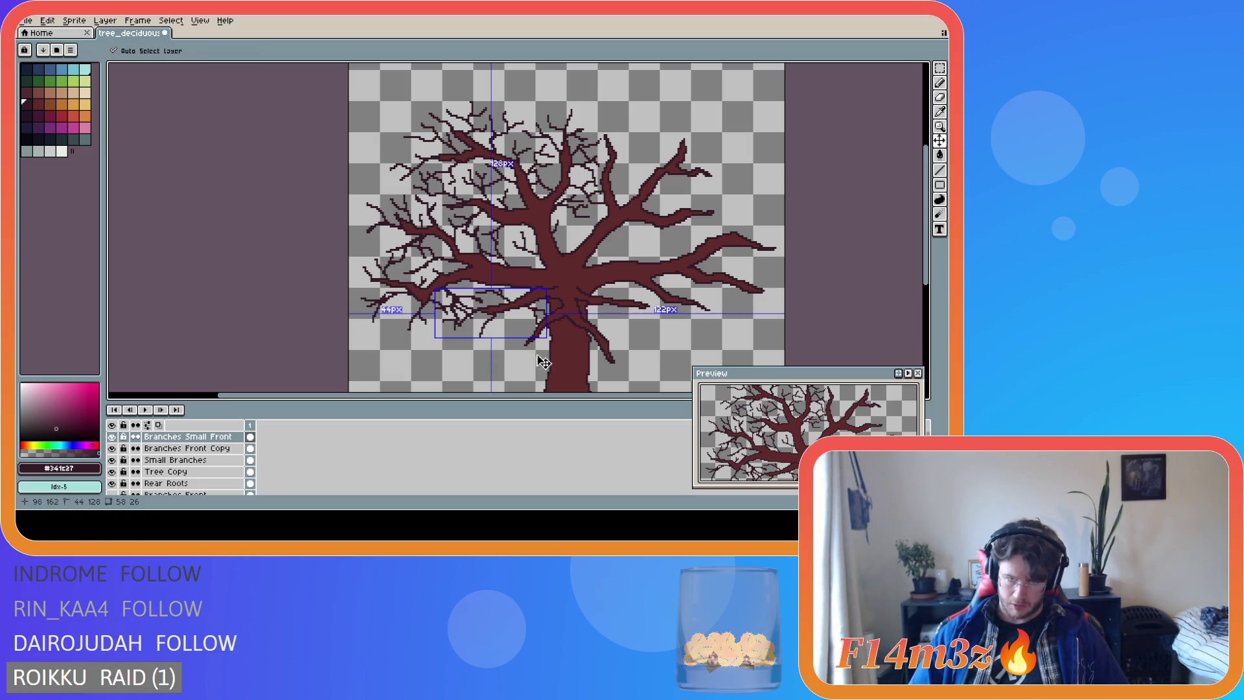
{"action": "left_click", "coordinate": [492, 314]}
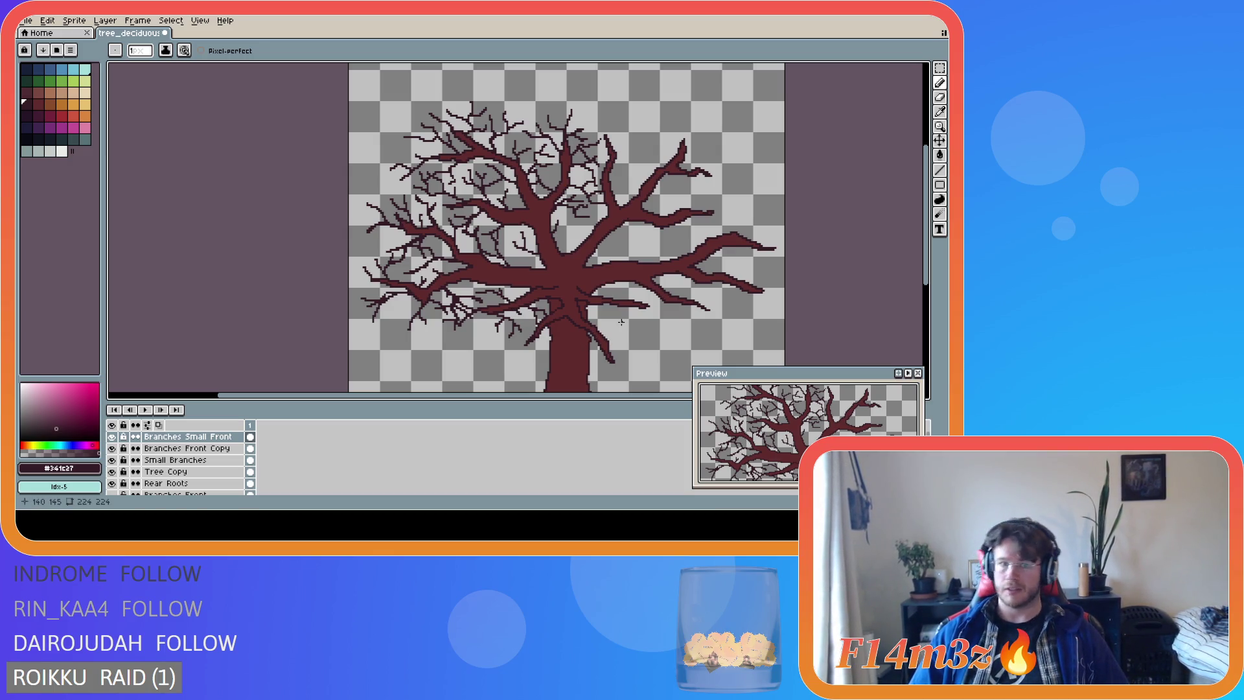
{"action": "scroll", "coordinate": [607, 317], "scroll_direction": "up", "scroll_amount": 1}
{"action": "scroll", "coordinate": [610, 317], "scroll_direction": "down", "scroll_amount": 1}
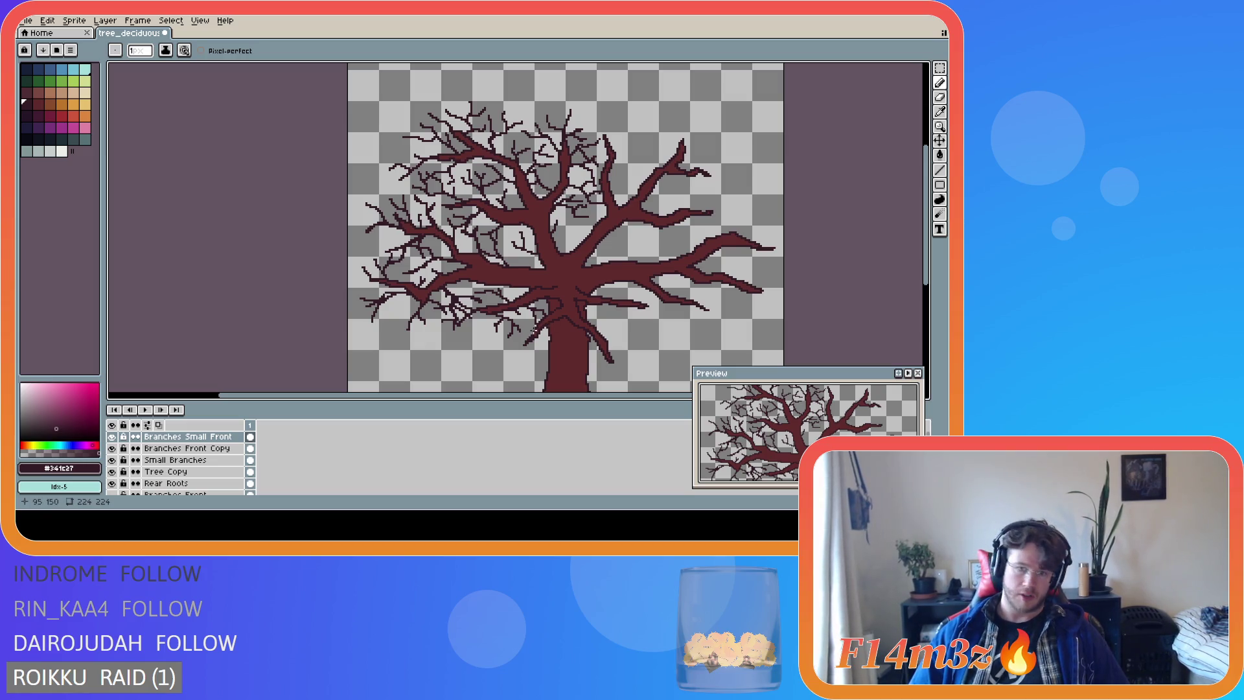
{"action": "left_click_drag", "start_coordinate": [528, 328], "coordinate": [530, 328]}
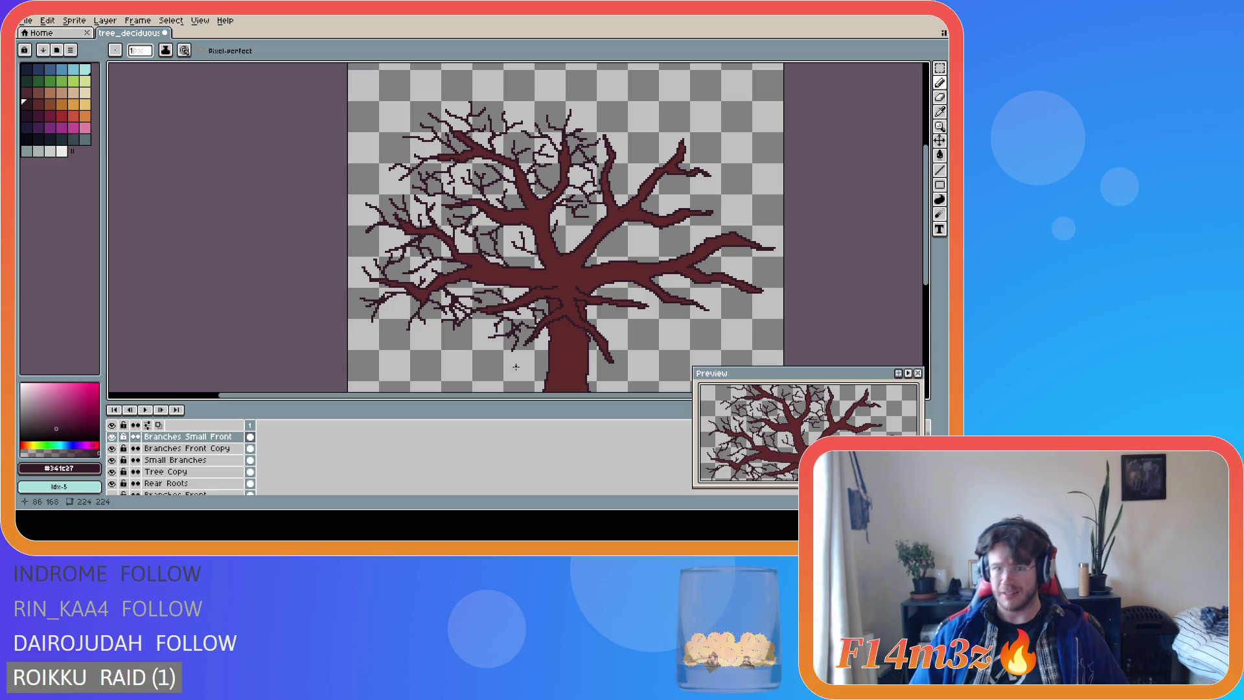
{"action": "key", "text": "ctrl+z"}
{"action": "scroll", "coordinate": [609, 354], "scroll_direction": "down", "scroll_amount": 1}
{"action": "scroll", "coordinate": [609, 353], "scroll_direction": "up", "scroll_amount": 1}
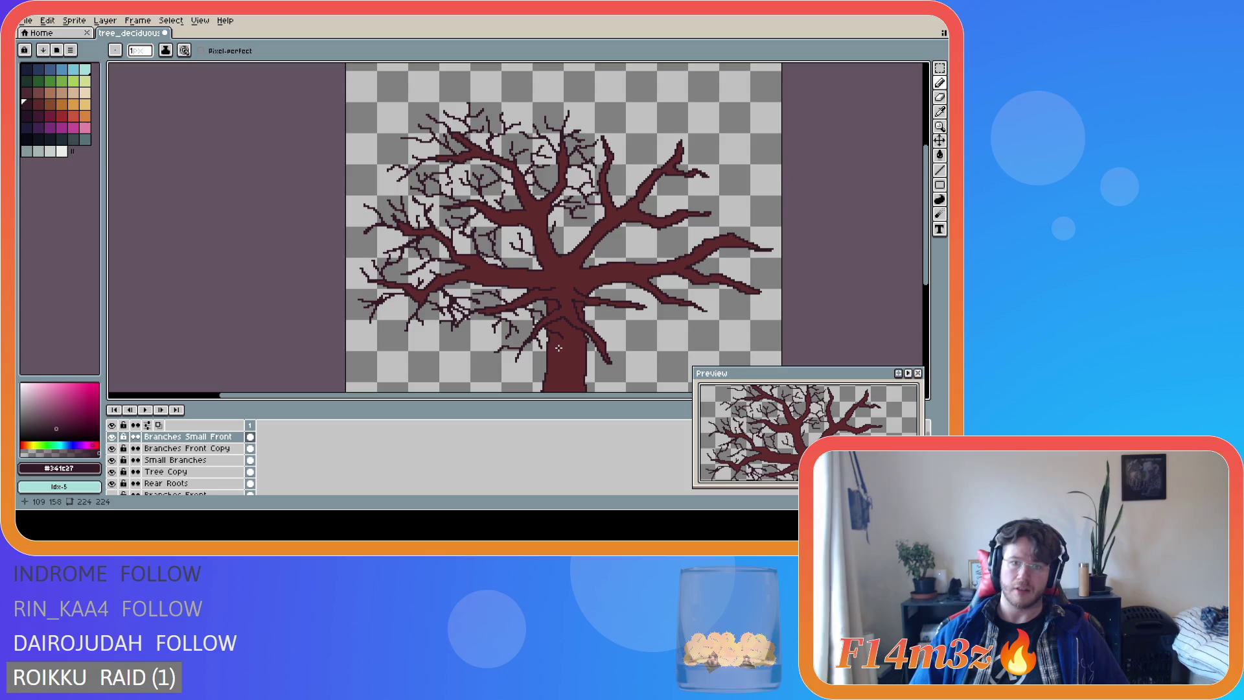
{"action": "scroll", "coordinate": [609, 349], "scroll_direction": "down", "scroll_amount": 2}
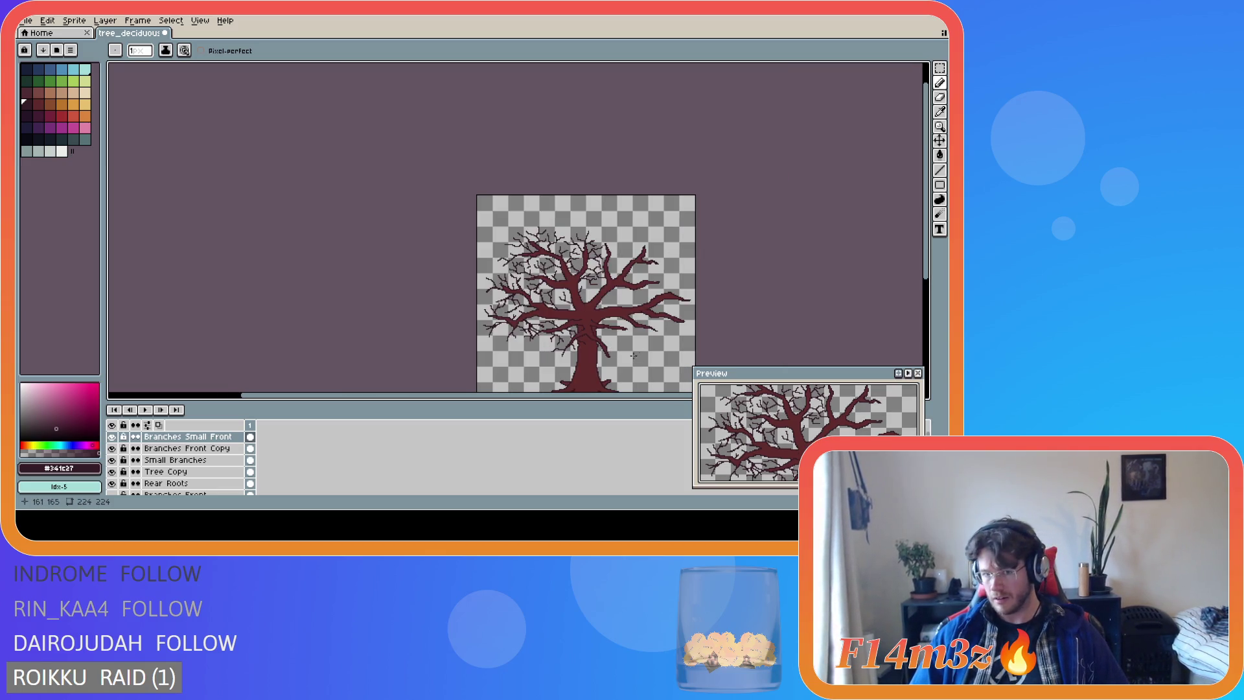
{"action": "scroll", "coordinate": [609, 348], "scroll_direction": "up", "scroll_amount": 2}
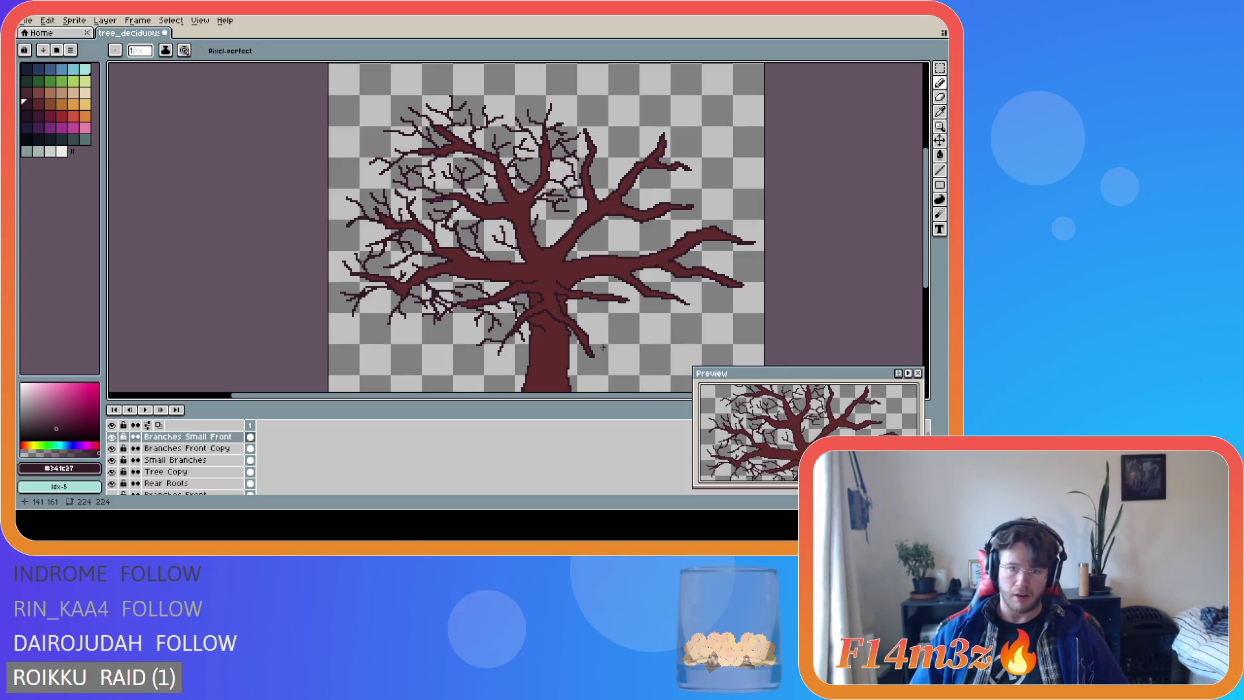
{"action": "scroll", "coordinate": [603, 346], "scroll_direction": "down", "scroll_amount": 2}
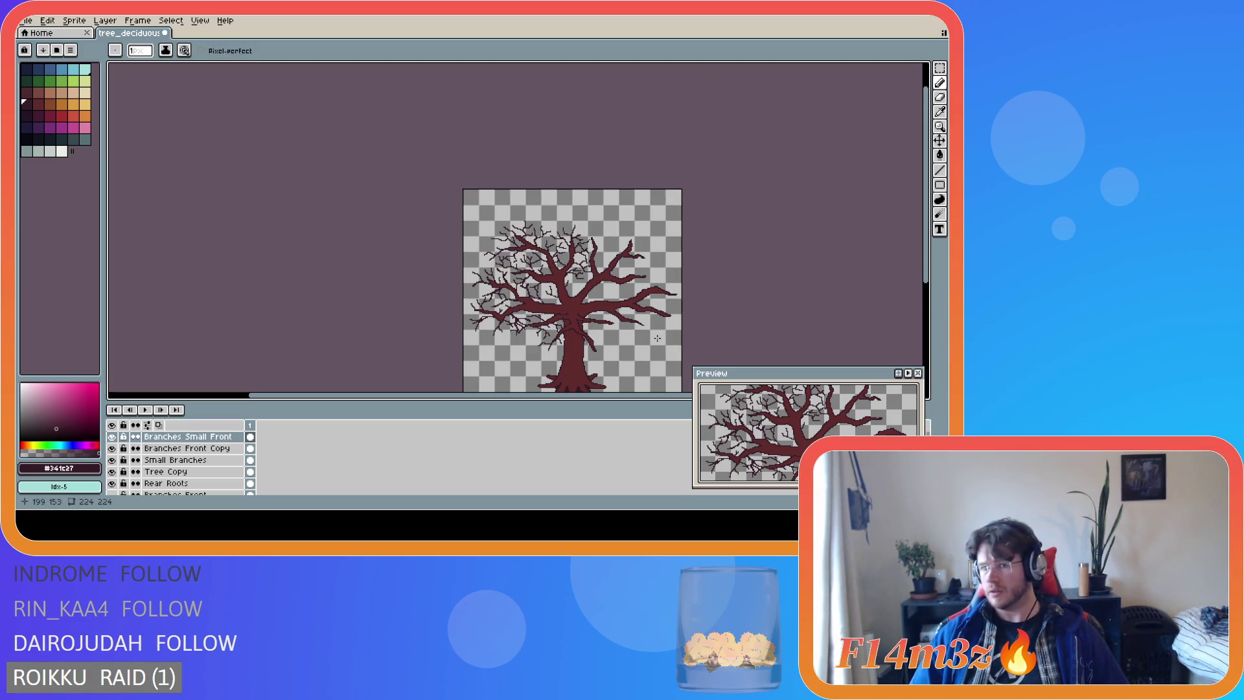
Draw a short dark stroke near the trunk and dab a pixel onto the trunk.
{"action": "scroll", "coordinate": [657, 338], "scroll_direction": "up", "scroll_amount": 2}
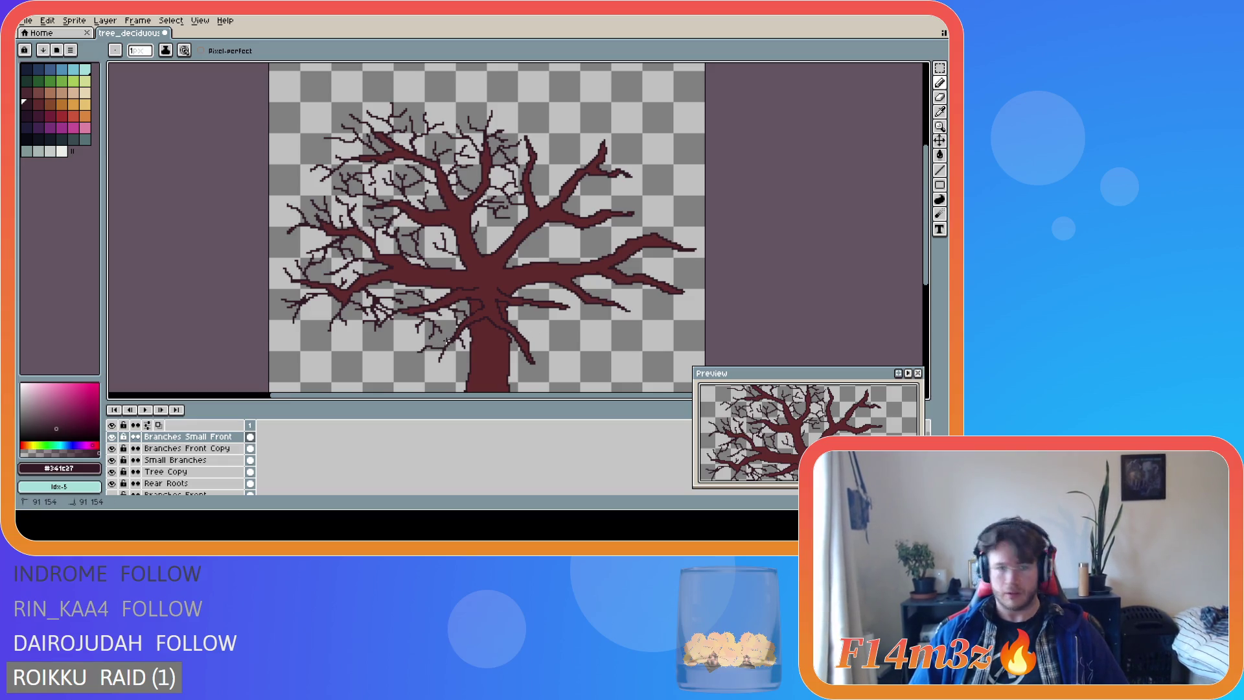
{"action": "key", "text": "ctrl"}
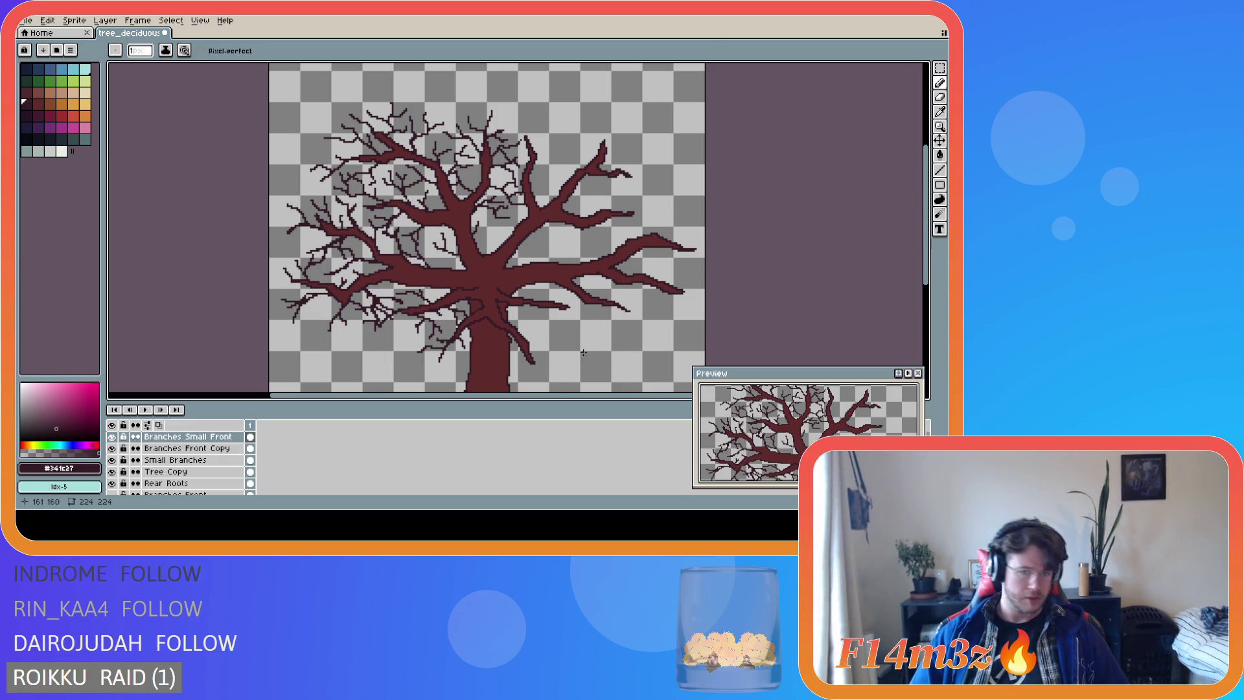
{"action": "scroll", "coordinate": [578, 354], "scroll_direction": "down", "scroll_amount": 2}
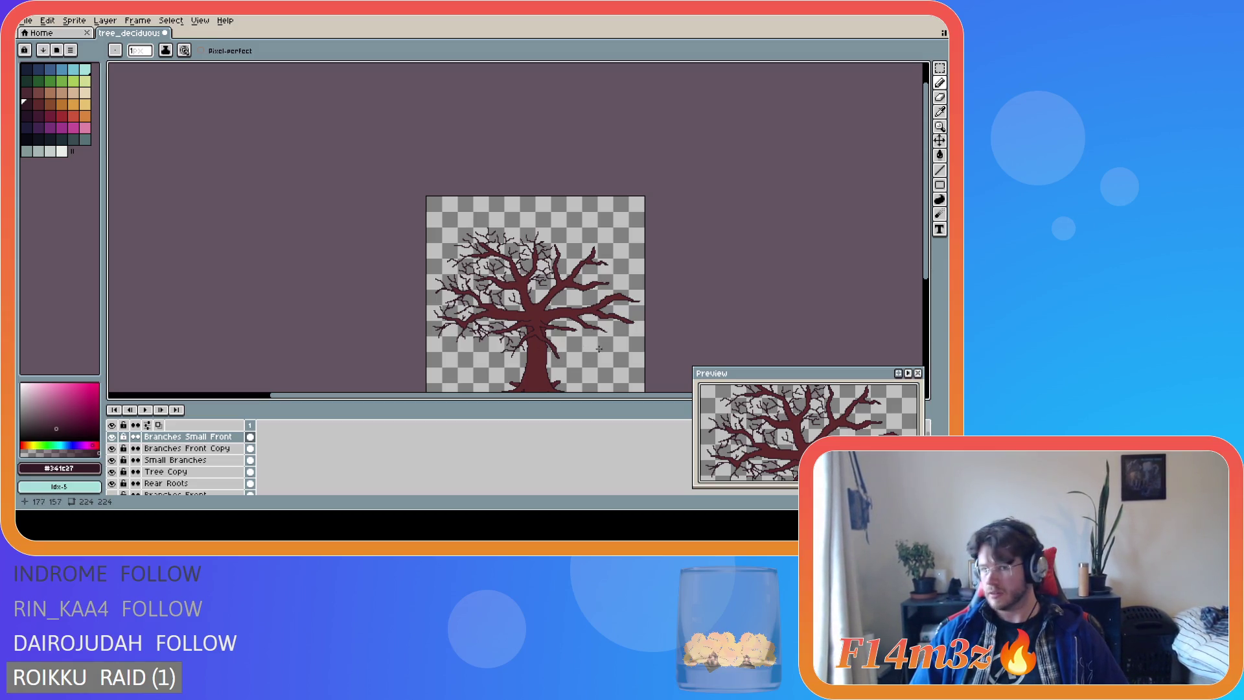
{"action": "scroll", "coordinate": [590, 345], "scroll_direction": "up", "scroll_amount": 1}
{"action": "left_click_drag", "start_coordinate": [485, 335], "coordinate": [461, 347]}
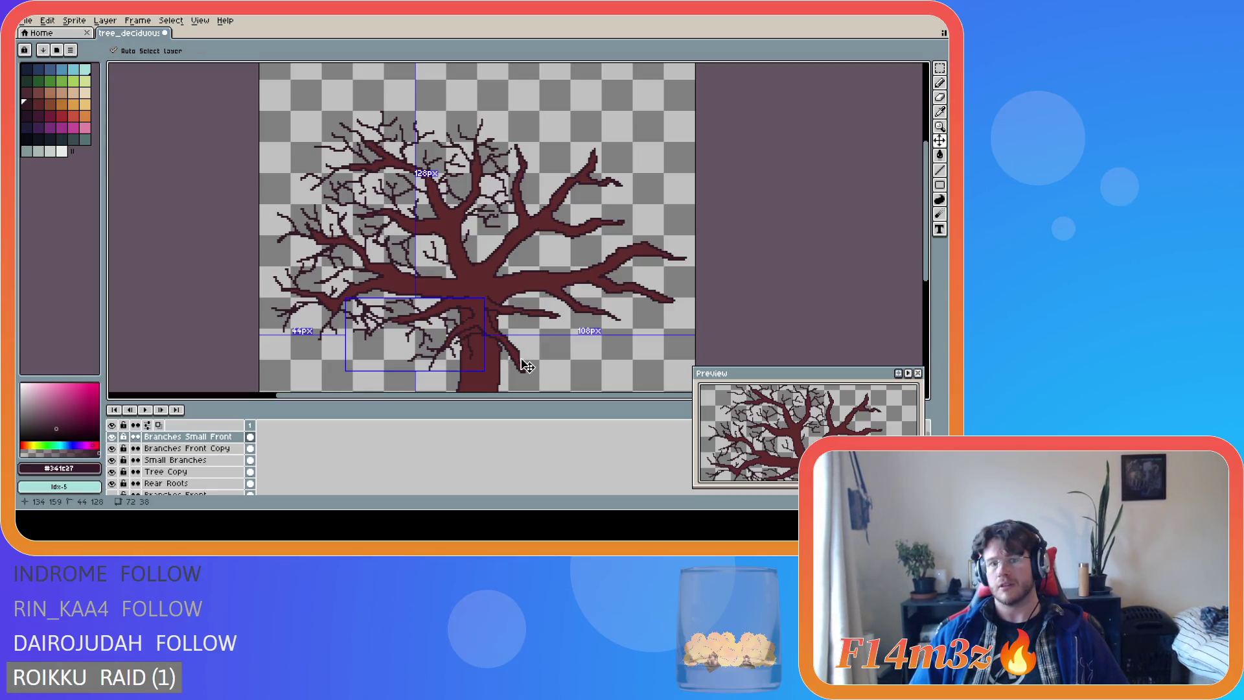
{"action": "scroll", "coordinate": [579, 343], "scroll_direction": "down", "scroll_amount": 2}
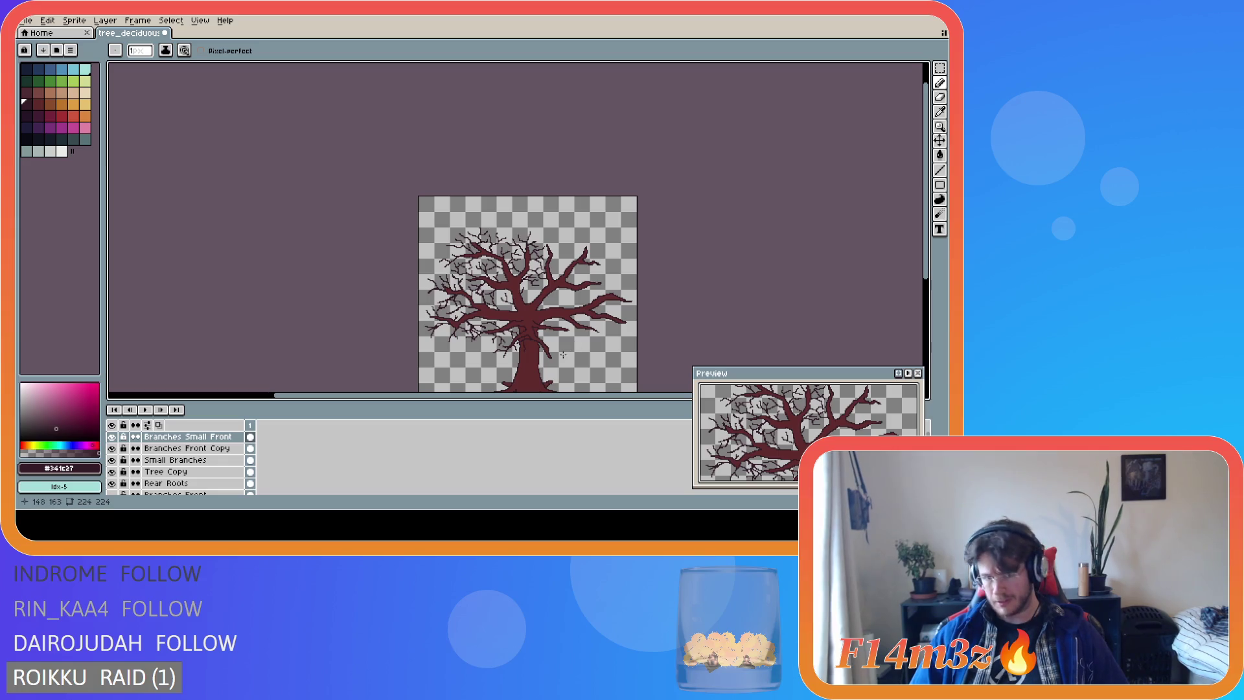
{"action": "scroll", "coordinate": [557, 356], "scroll_direction": "up", "scroll_amount": 2}
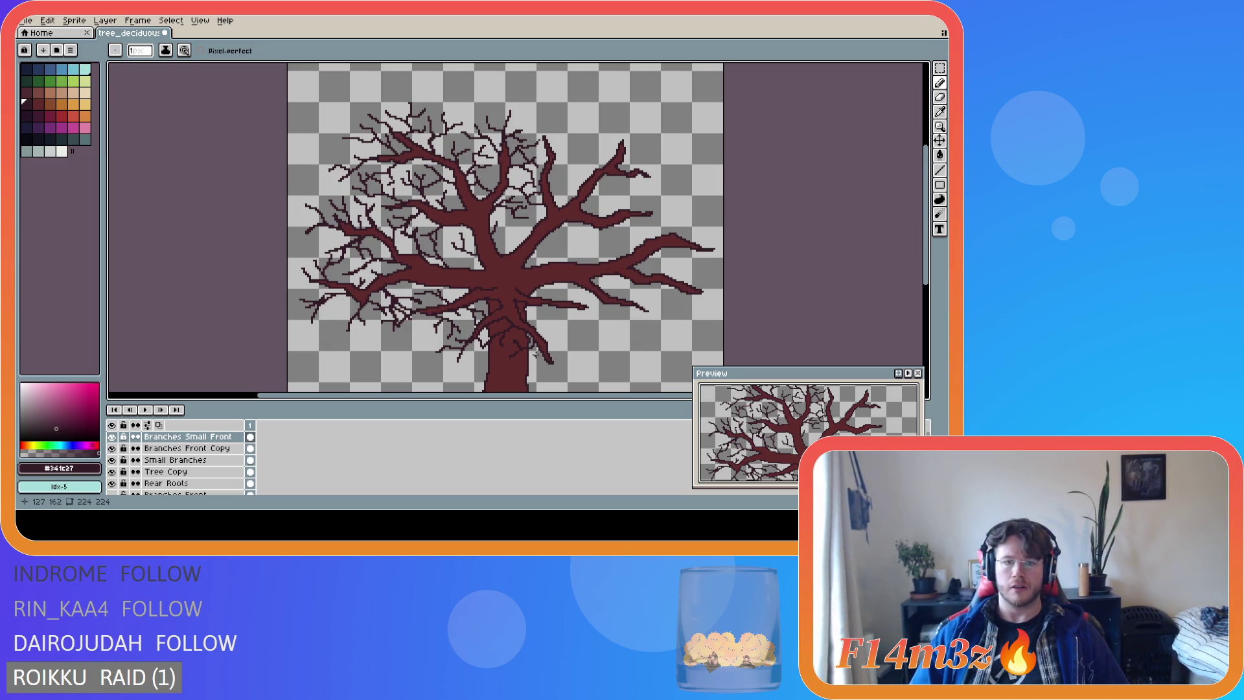
{"action": "left_click", "coordinate": [530, 348]}
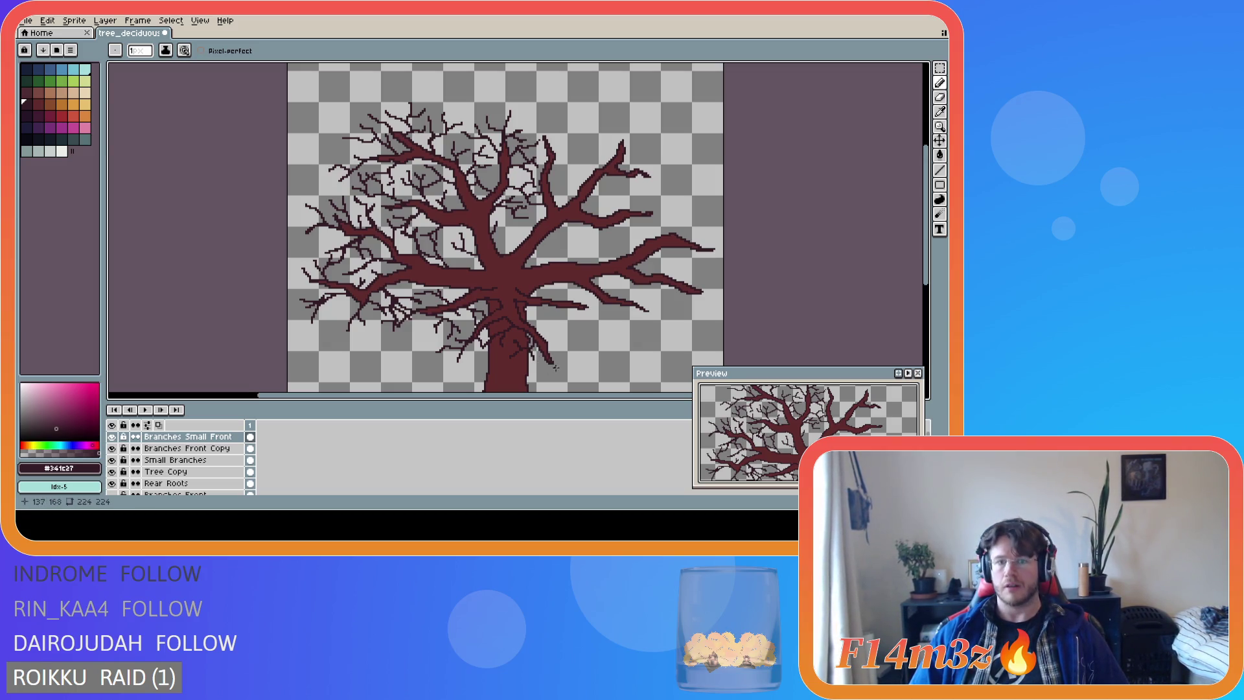
Add thin branches and twigs extending right from the right branches, plus a short crown stroke.
{"action": "scroll", "coordinate": [590, 367], "scroll_direction": "down", "scroll_amount": 1}
{"action": "scroll", "coordinate": [594, 364], "scroll_direction": "up", "scroll_amount": 1}
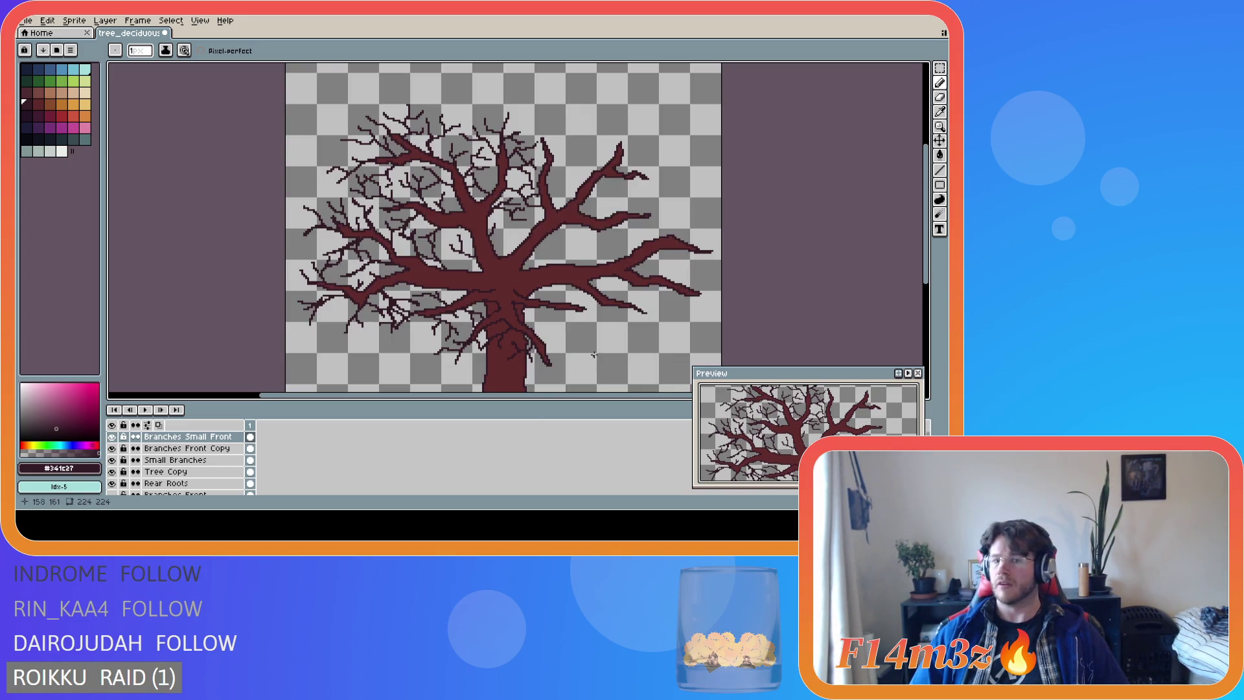
{"action": "scroll", "coordinate": [582, 354], "scroll_direction": "down", "scroll_amount": 1}
{"action": "scroll", "coordinate": [588, 350], "scroll_direction": "up", "scroll_amount": 1}
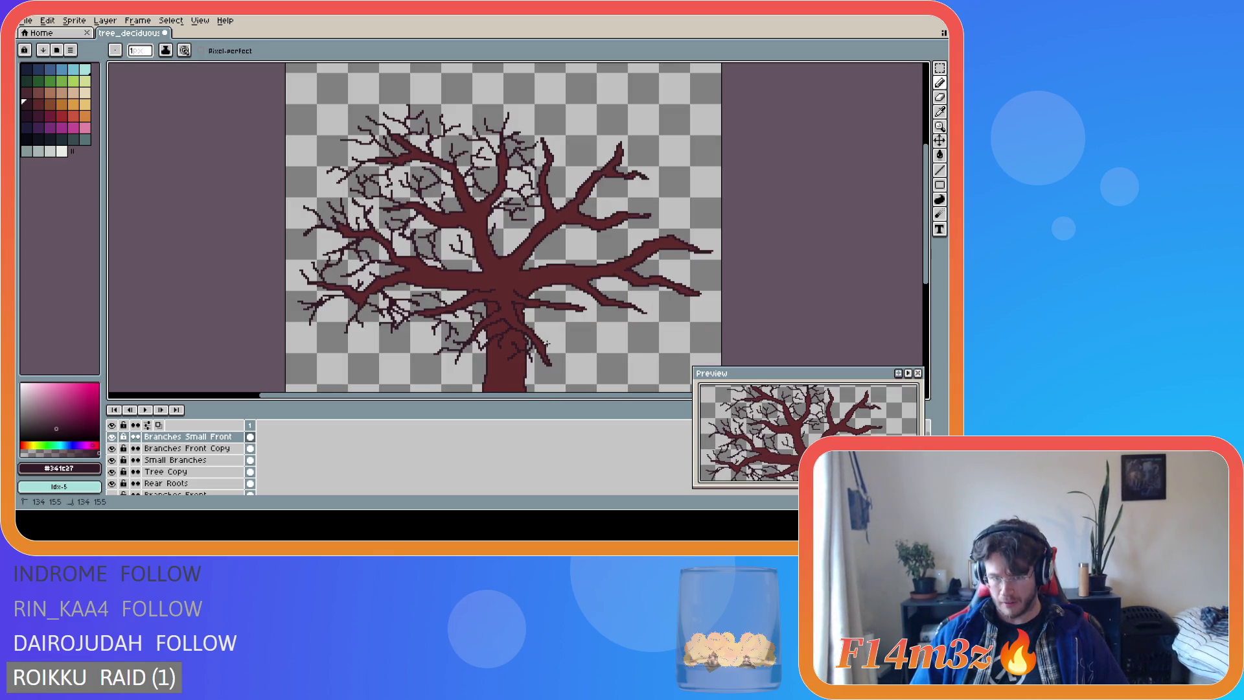
{"action": "mouse_move", "coordinate": [547, 345]}
{"action": "left_mouse_down"}
{"action": "mouse_move", "coordinate": [562, 333]}
{"action": "mouse_move", "coordinate": [581, 354]}
{"action": "mouse_move", "coordinate": [583, 336]}
{"action": "left_mouse_up"}
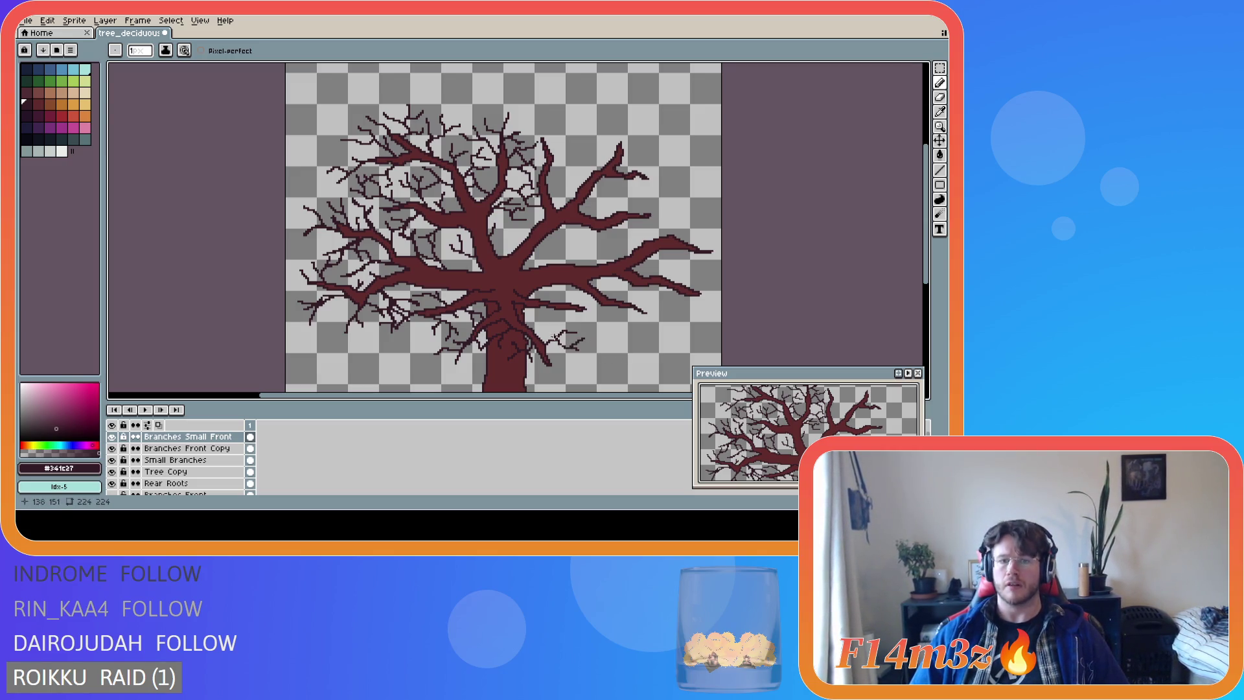
{"action": "left_click_drag", "start_coordinate": [529, 328], "coordinate": [565, 322]}
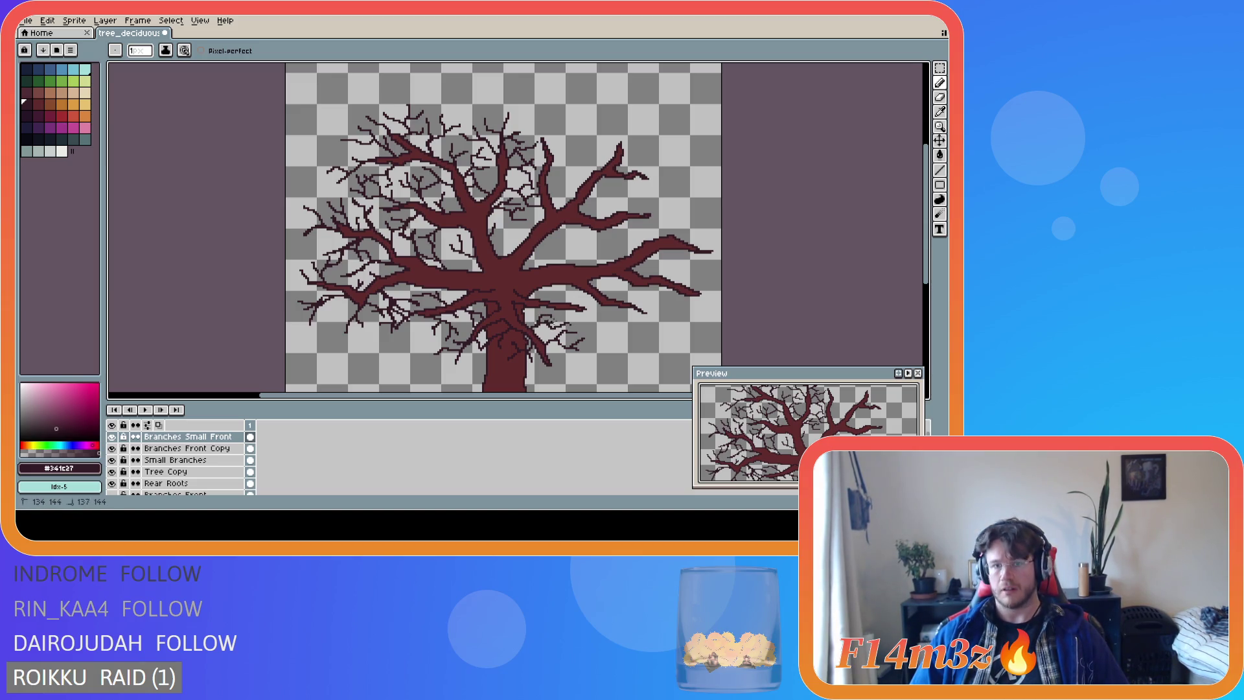
{"action": "scroll", "coordinate": [614, 354], "scroll_direction": "down", "scroll_amount": 2}
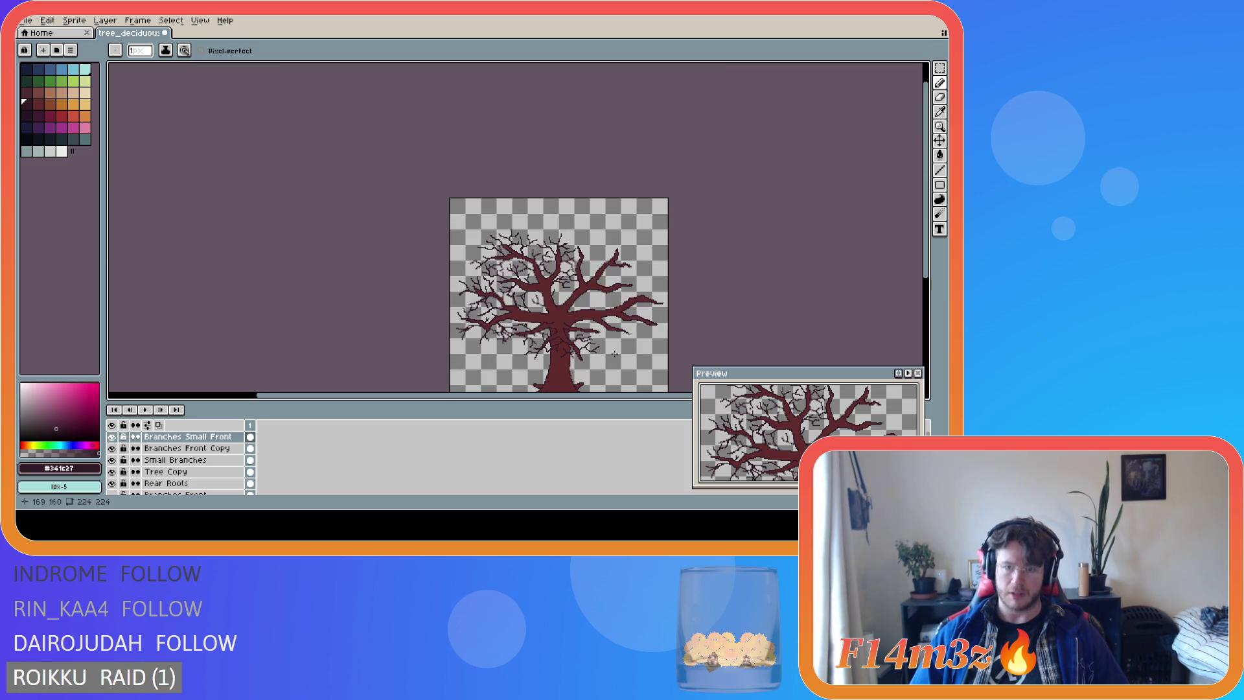
{"action": "scroll", "coordinate": [614, 353], "scroll_direction": "up", "scroll_amount": 2}
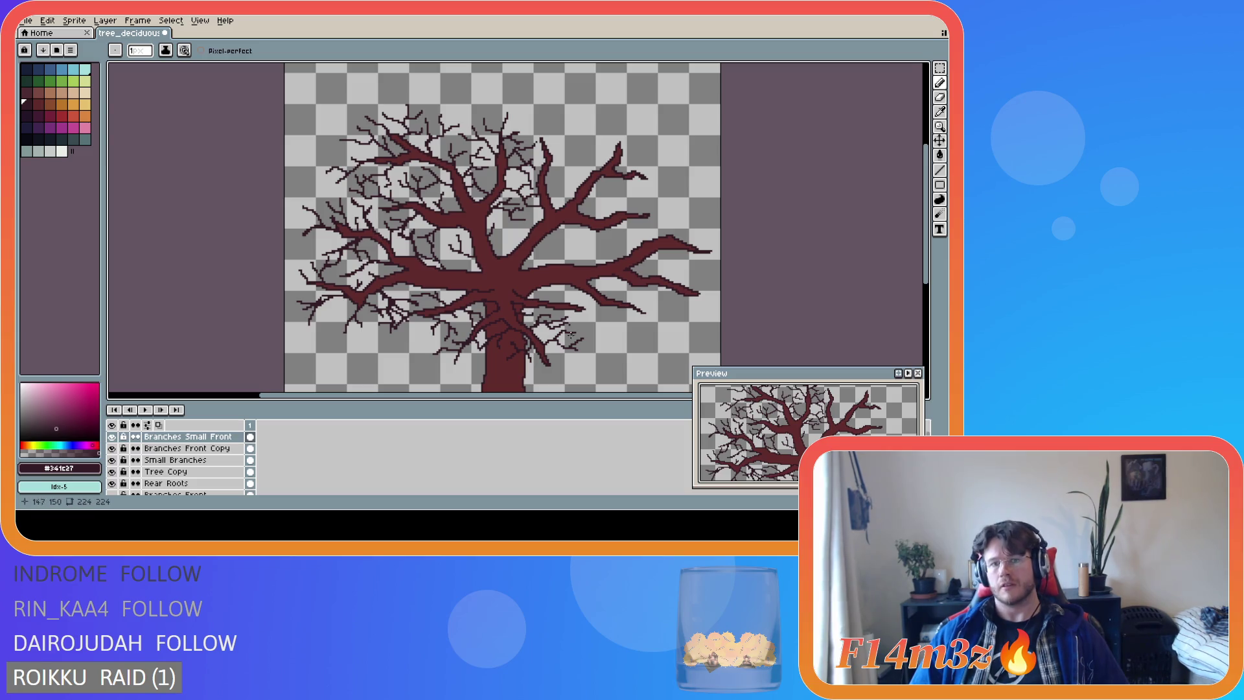
{"action": "scroll", "coordinate": [602, 363], "scroll_direction": "down", "scroll_amount": 2}
{"action": "scroll", "coordinate": [587, 362], "scroll_direction": "up", "scroll_amount": 2}
{"action": "left_click_drag", "start_coordinate": [556, 364], "coordinate": [581, 374]}
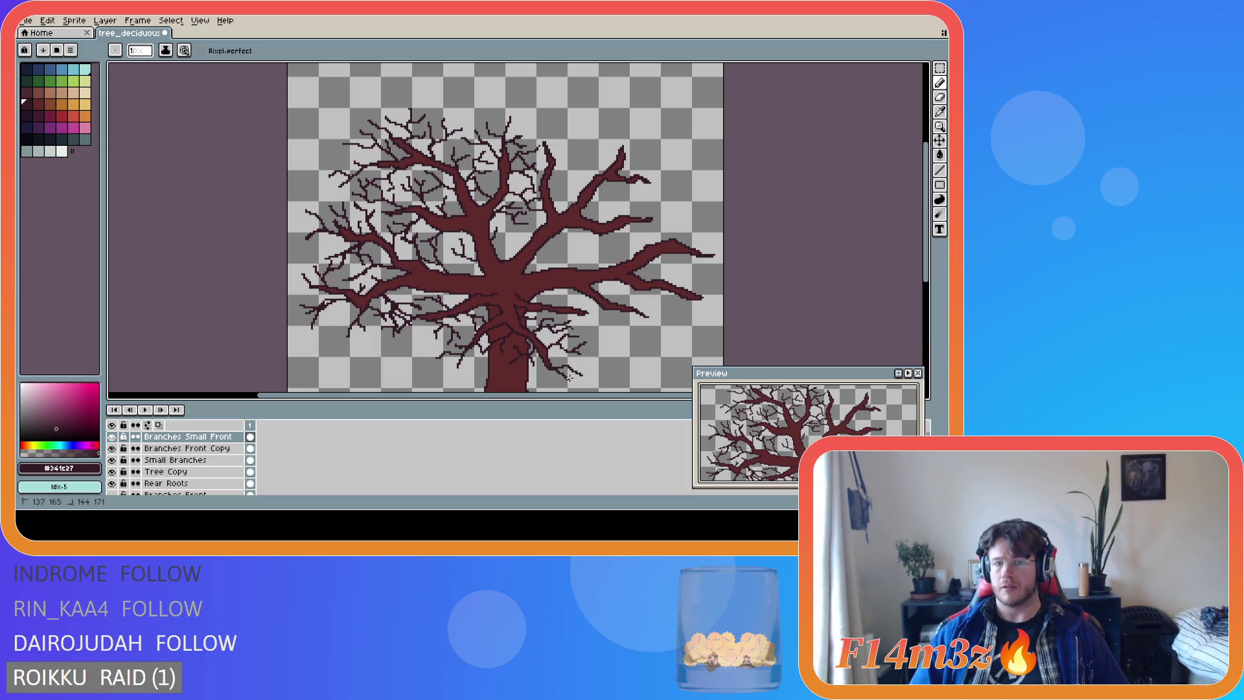
{"action": "scroll", "coordinate": [594, 402], "scroll_direction": "down", "scroll_amount": 2}
{"action": "scroll", "coordinate": [651, 378], "scroll_direction": "up", "scroll_amount": 2}
Add more small twigs across the upper part of the crown.
{"action": "key", "text": "ctrl"}
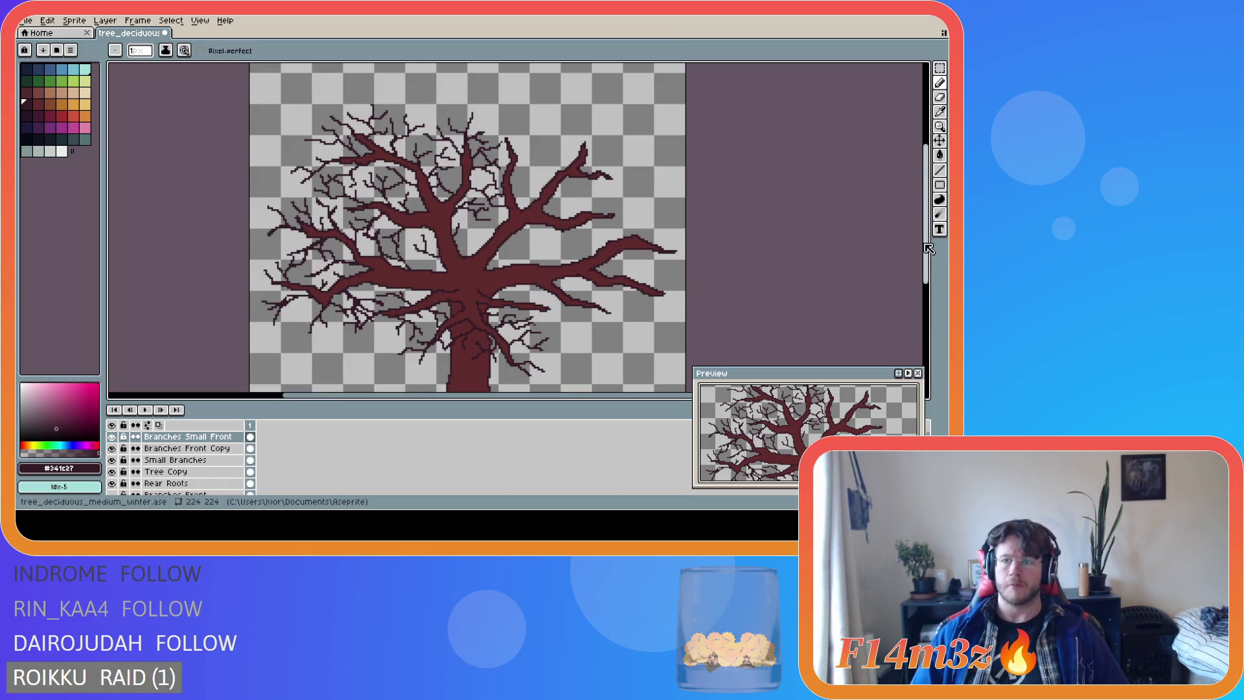
{"action": "left_click_drag", "start_coordinate": [932, 249], "coordinate": [932, 277]}
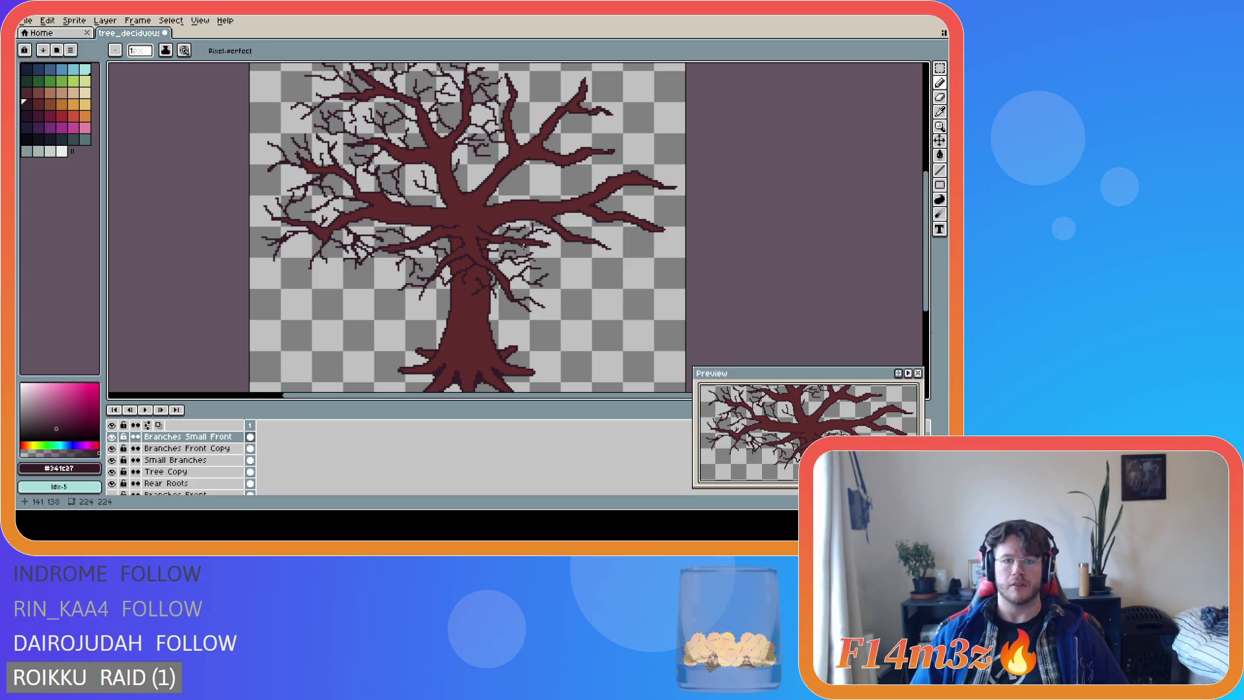
{"action": "mouse_move", "coordinate": [524, 246]}
{"action": "left_mouse_down"}
{"action": "mouse_move", "coordinate": [558, 266]}
{"action": "mouse_move", "coordinate": [537, 259]}
{"action": "mouse_move", "coordinate": [588, 252]}
{"action": "left_mouse_up"}
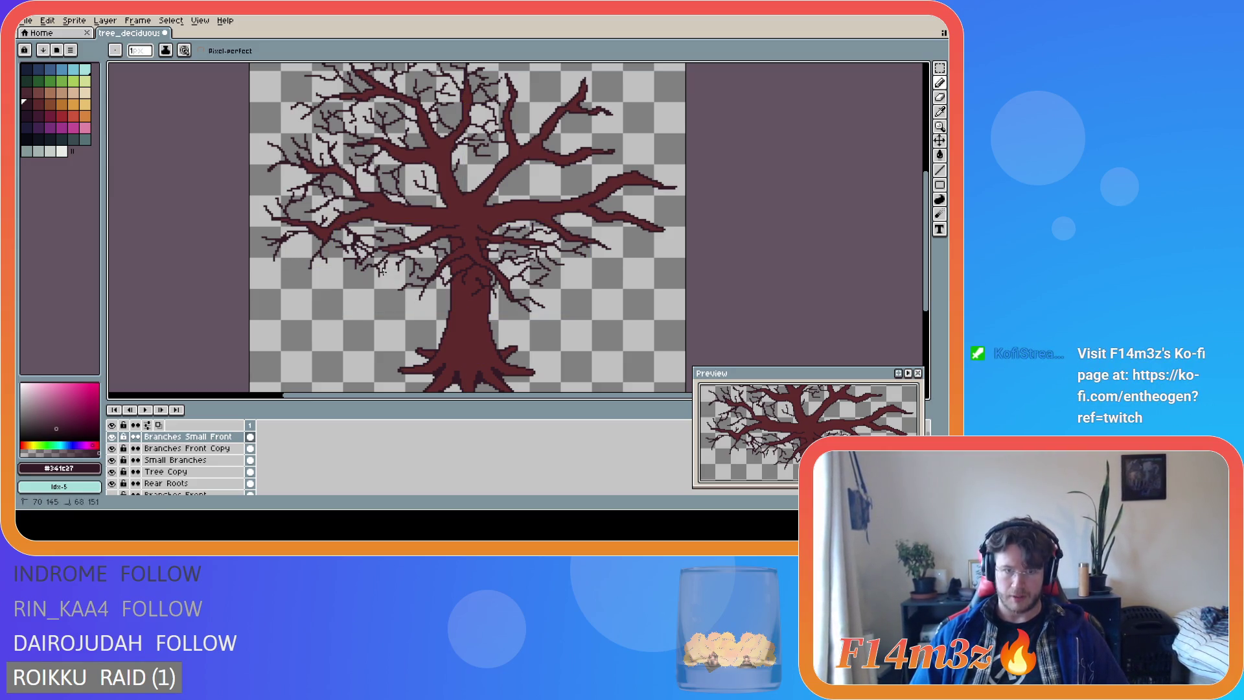
{"action": "key", "text": "ctrl"}
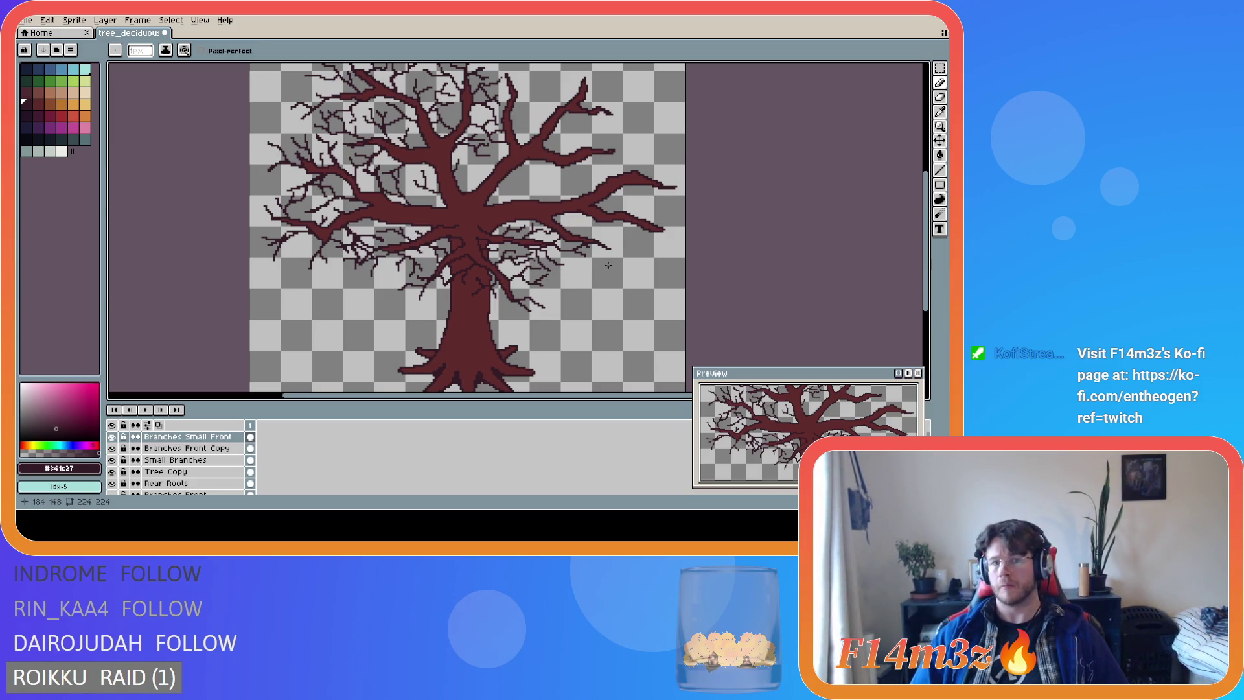
{"action": "scroll", "coordinate": [607, 262], "scroll_direction": "down", "scroll_amount": 2}
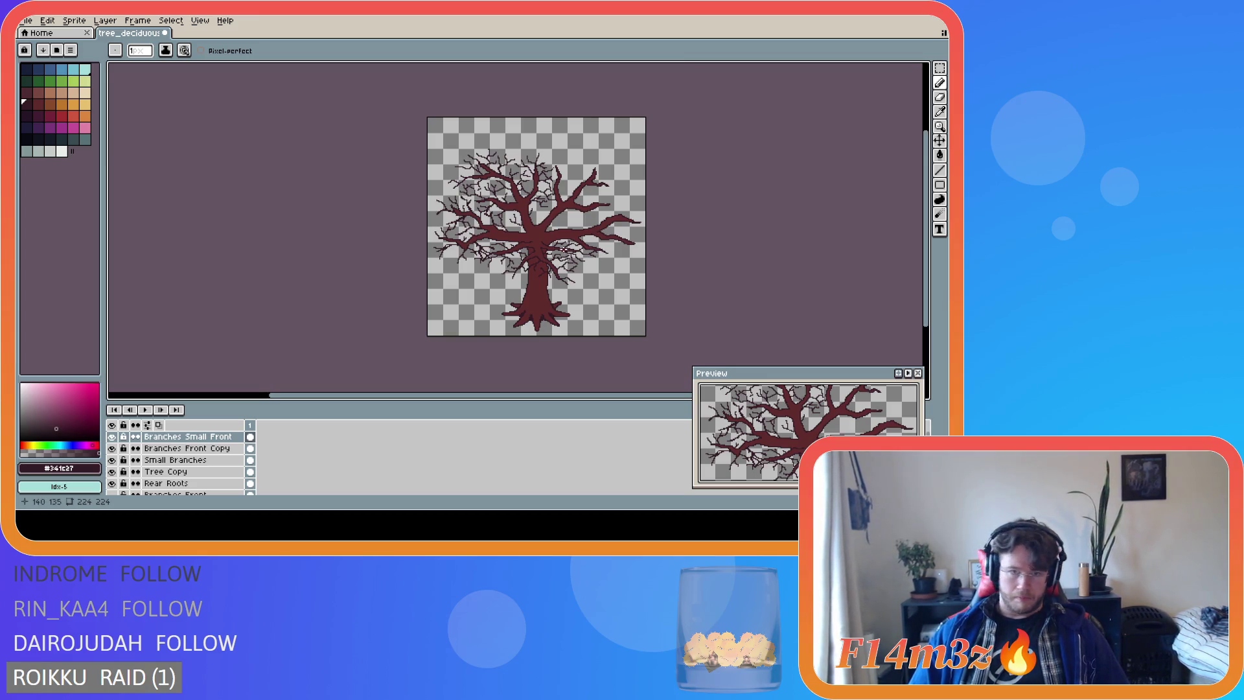
Pan across the canvas and extend a branch tip with a thin twig reaching up-right.
{"action": "scroll", "coordinate": [564, 249], "scroll_direction": "up", "scroll_amount": 2}
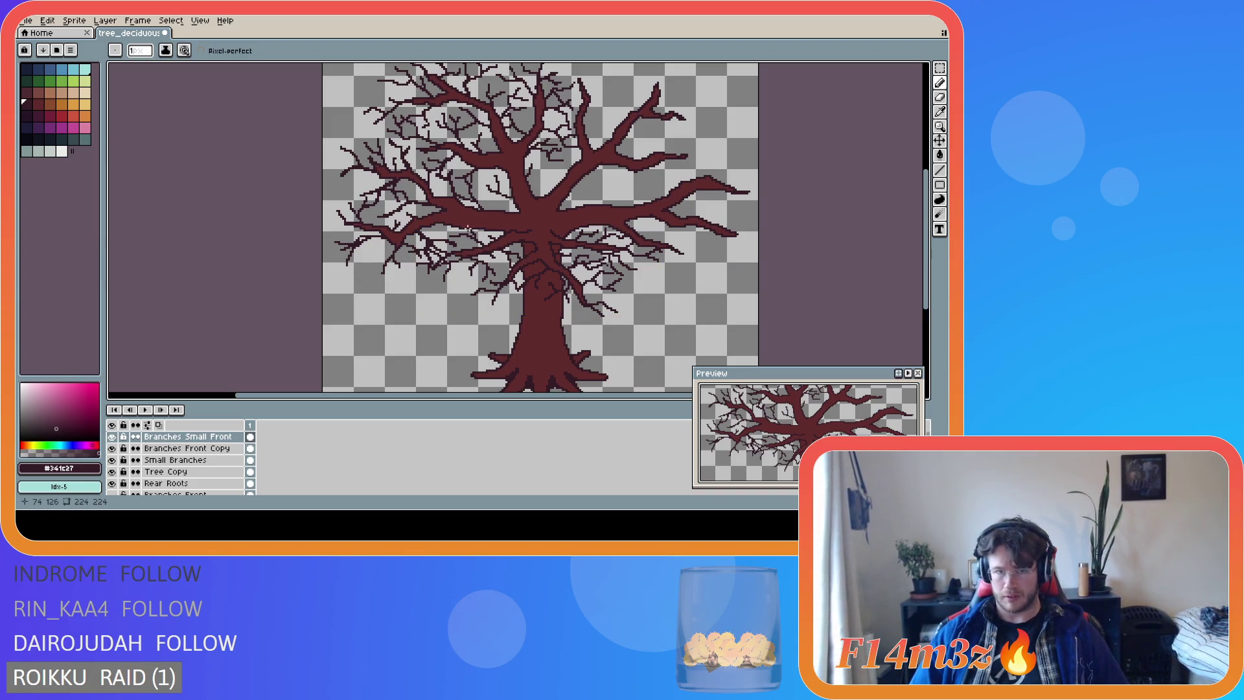
{"action": "scroll", "coordinate": [654, 266], "scroll_direction": "down", "scroll_amount": 2}
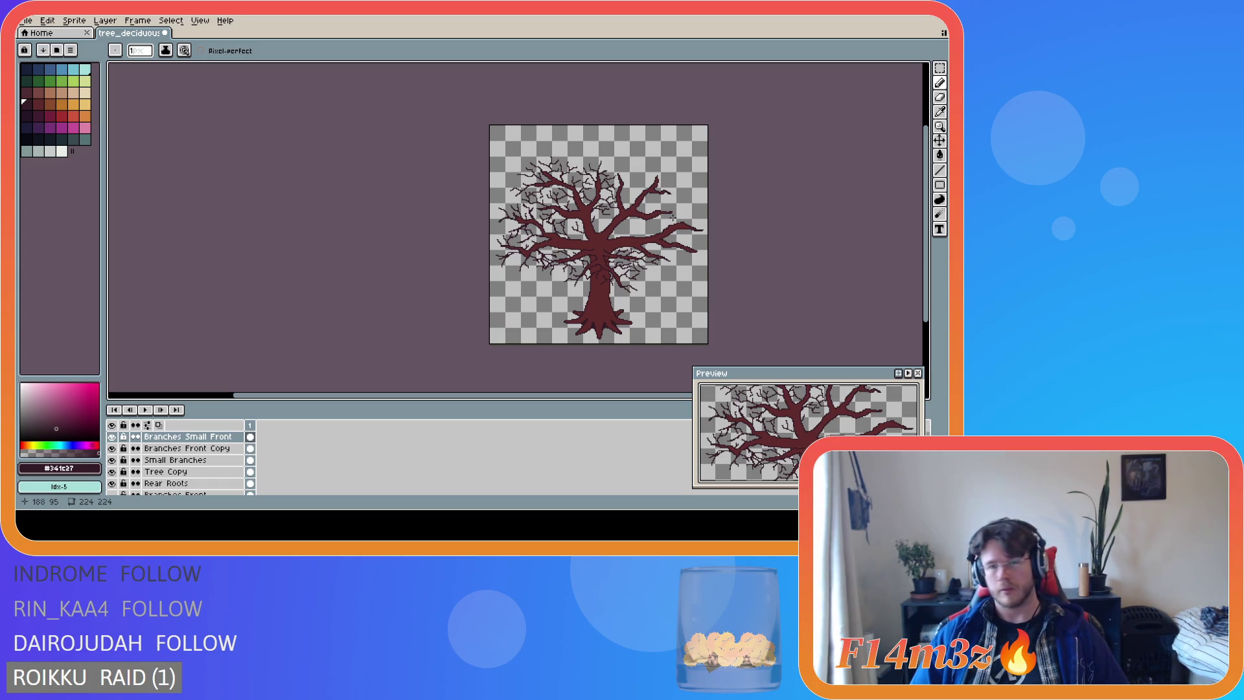
{"action": "left_click_drag", "start_coordinate": [583, 395], "coordinate": [642, 396]}
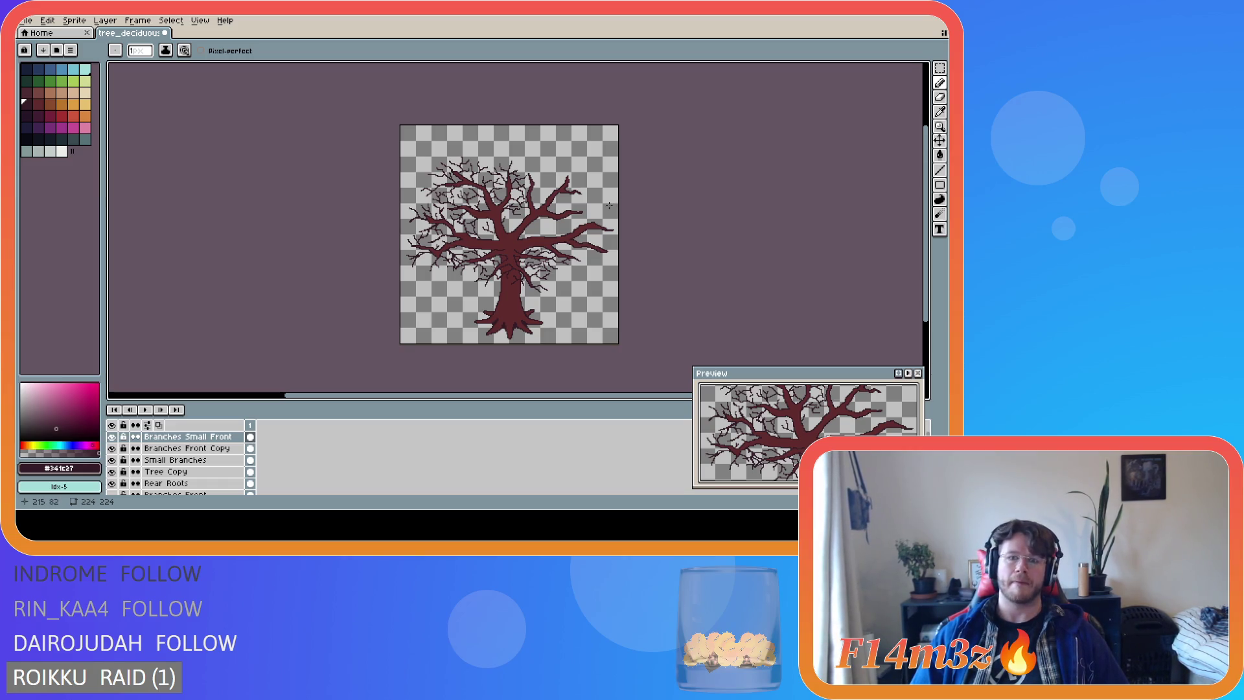
{"action": "scroll", "coordinate": [610, 205], "scroll_direction": "up", "scroll_amount": 2}
{"action": "mouse_move", "coordinate": [549, 315]}
{"action": "left_mouse_down"}
{"action": "mouse_move", "coordinate": [574, 330]}
{"action": "mouse_move", "coordinate": [552, 302]}
{"action": "mouse_move", "coordinate": [566, 300]}
{"action": "left_mouse_up"}
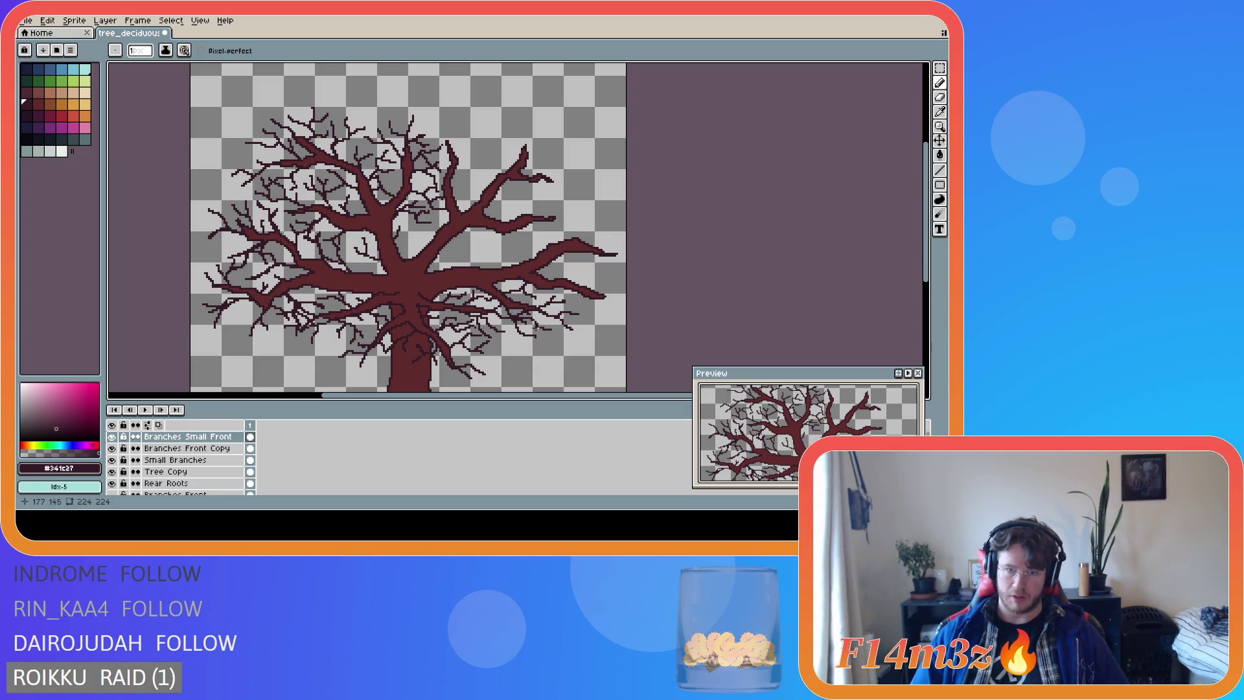
{"action": "scroll", "coordinate": [578, 362], "scroll_direction": "down", "scroll_amount": 2}
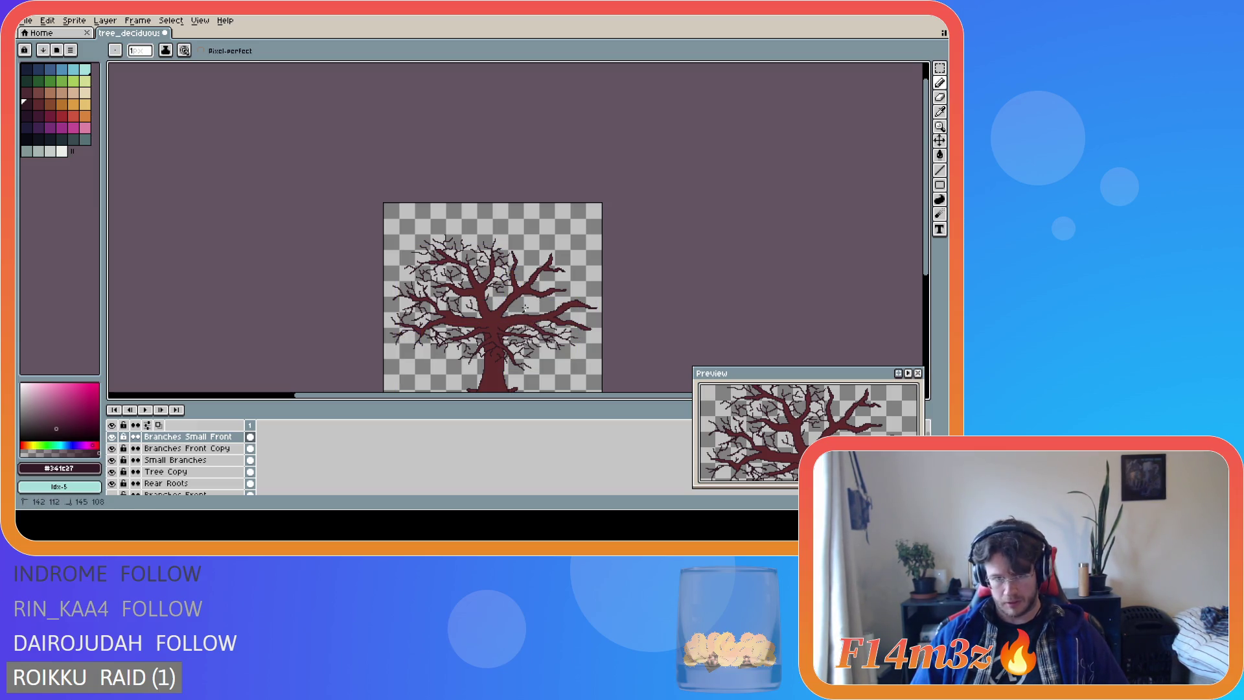
{"action": "left_click", "coordinate": [520, 315]}
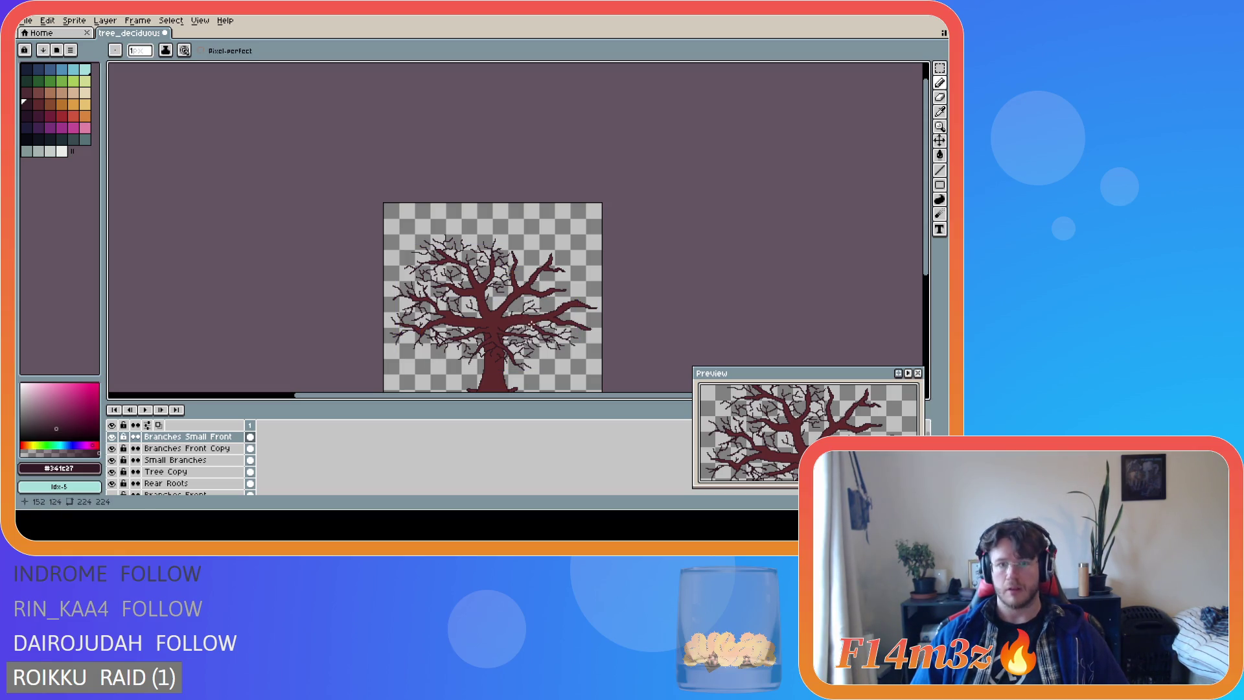
{"action": "scroll", "coordinate": [531, 324], "scroll_direction": "up", "scroll_amount": 1}
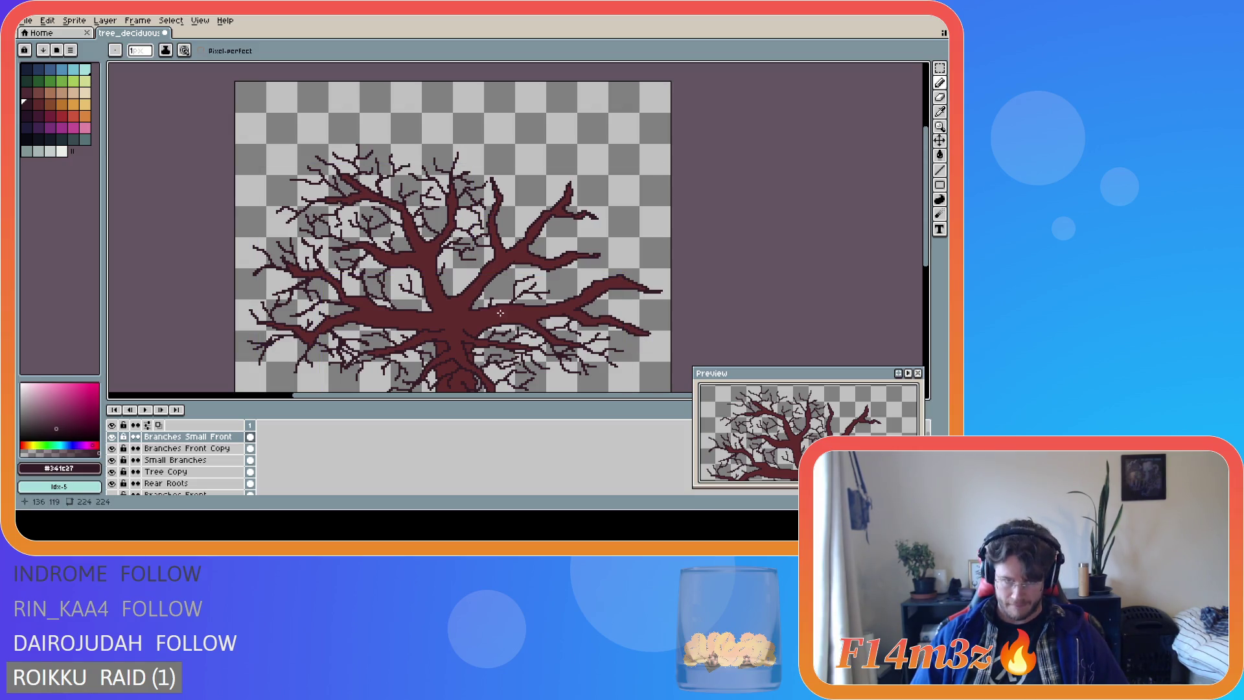
{"action": "scroll", "coordinate": [555, 312], "scroll_direction": "down", "scroll_amount": 1}
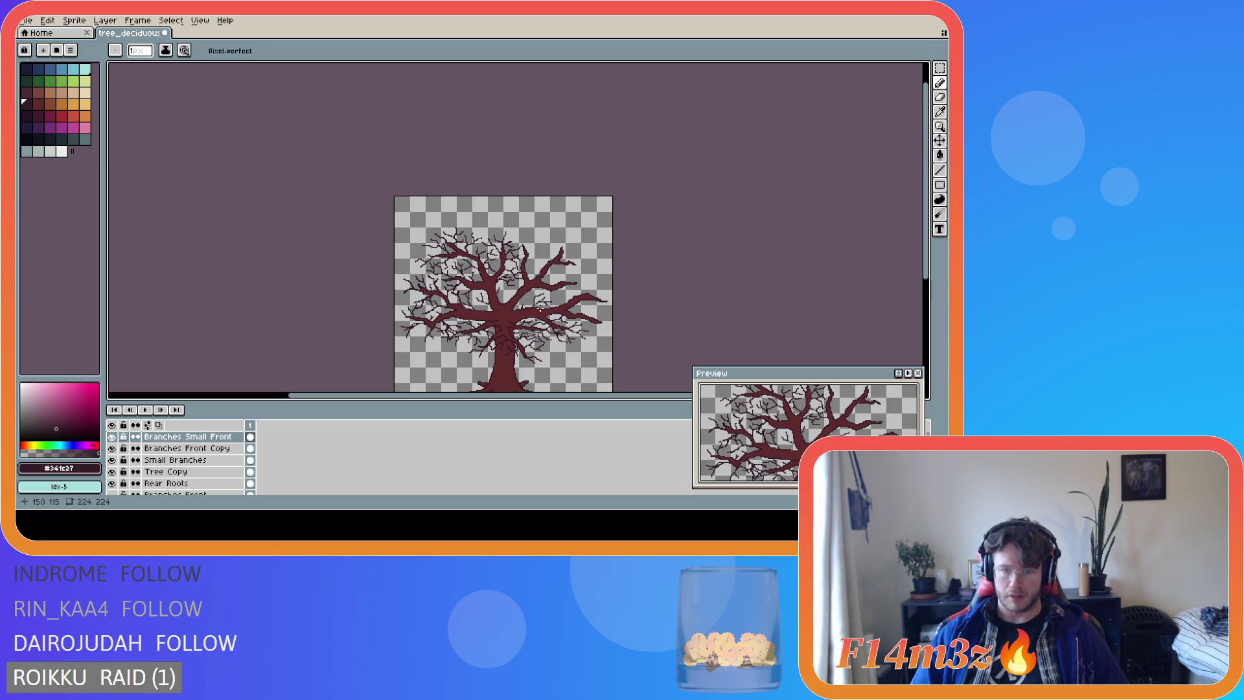
{"action": "scroll", "coordinate": [539, 310], "scroll_direction": "up", "scroll_amount": 1}
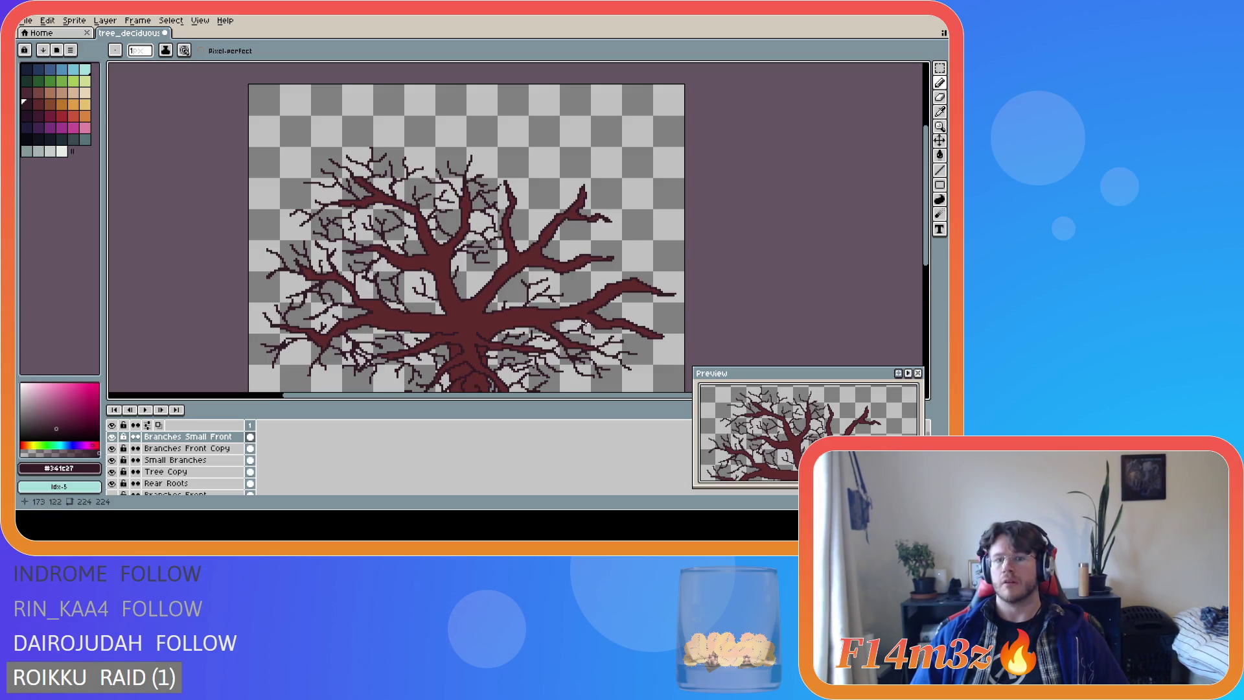
{"action": "scroll", "coordinate": [586, 322], "scroll_direction": "down", "scroll_amount": 1}
{"action": "scroll", "coordinate": [553, 322], "scroll_direction": "up", "scroll_amount": 1}
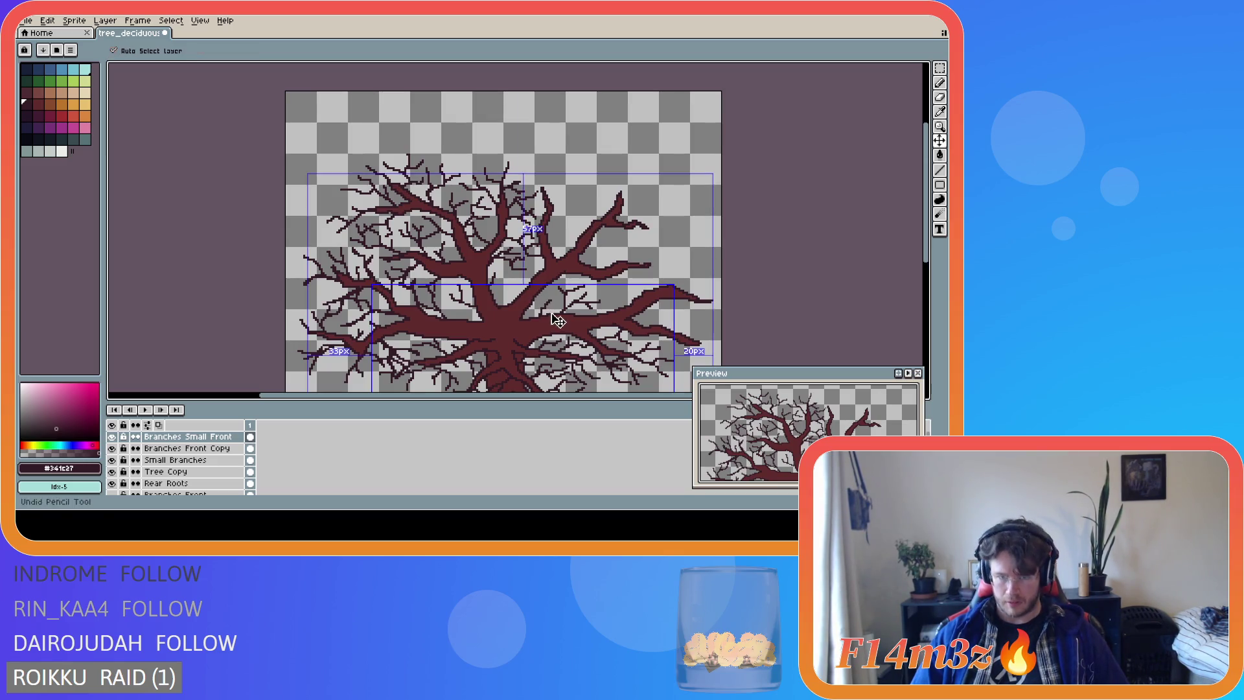
{"action": "scroll", "coordinate": [612, 315], "scroll_direction": "down", "scroll_amount": 1}
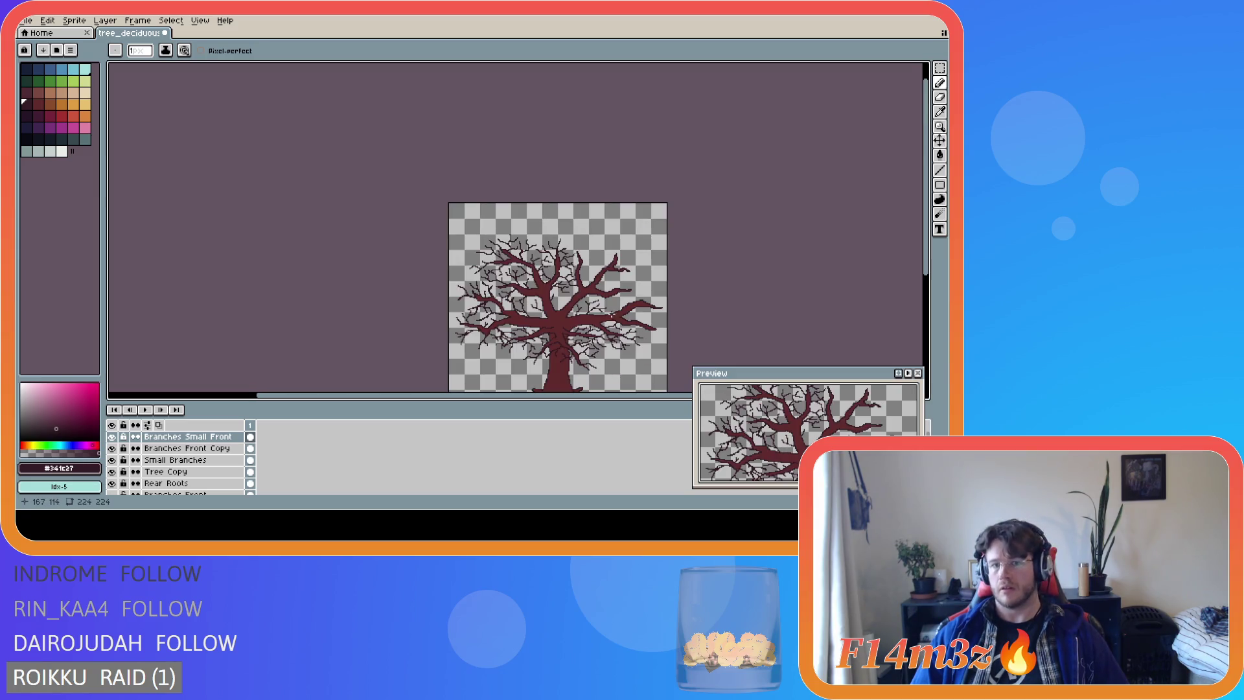
{"action": "scroll", "coordinate": [624, 321], "scroll_direction": "up", "scroll_amount": 1}
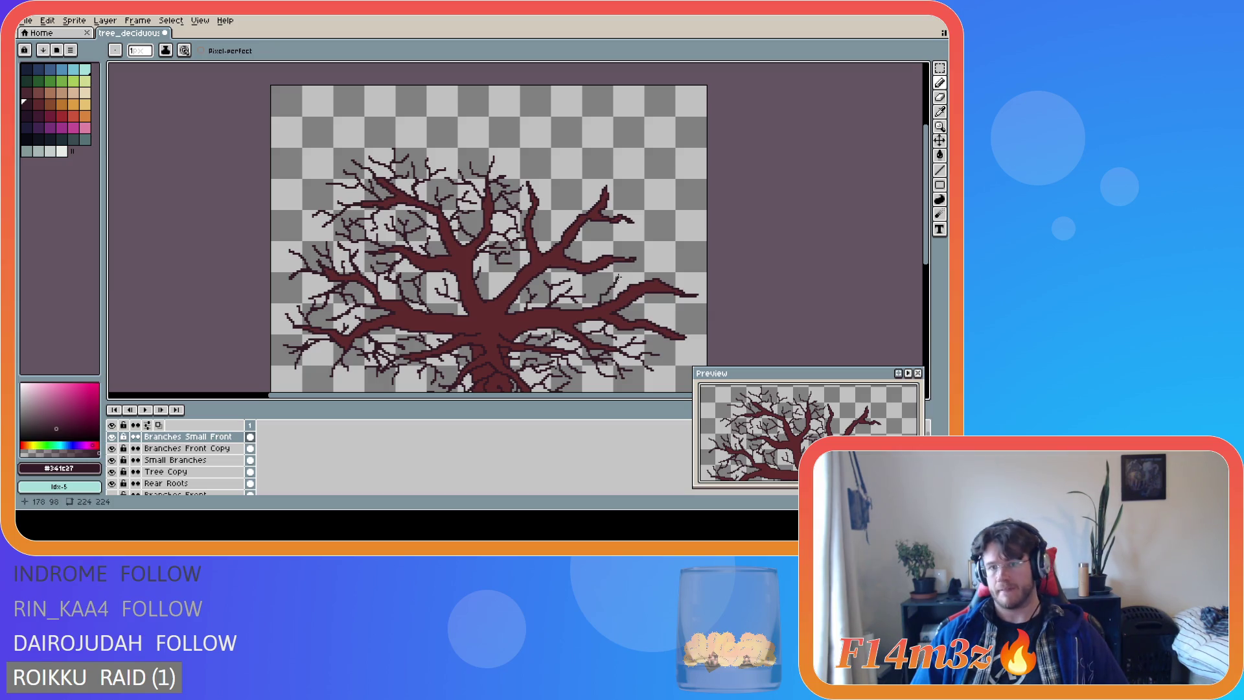
{"action": "scroll", "coordinate": [646, 316], "scroll_direction": "down", "scroll_amount": 1}
{"action": "scroll", "coordinate": [654, 317], "scroll_direction": "up", "scroll_amount": 1}
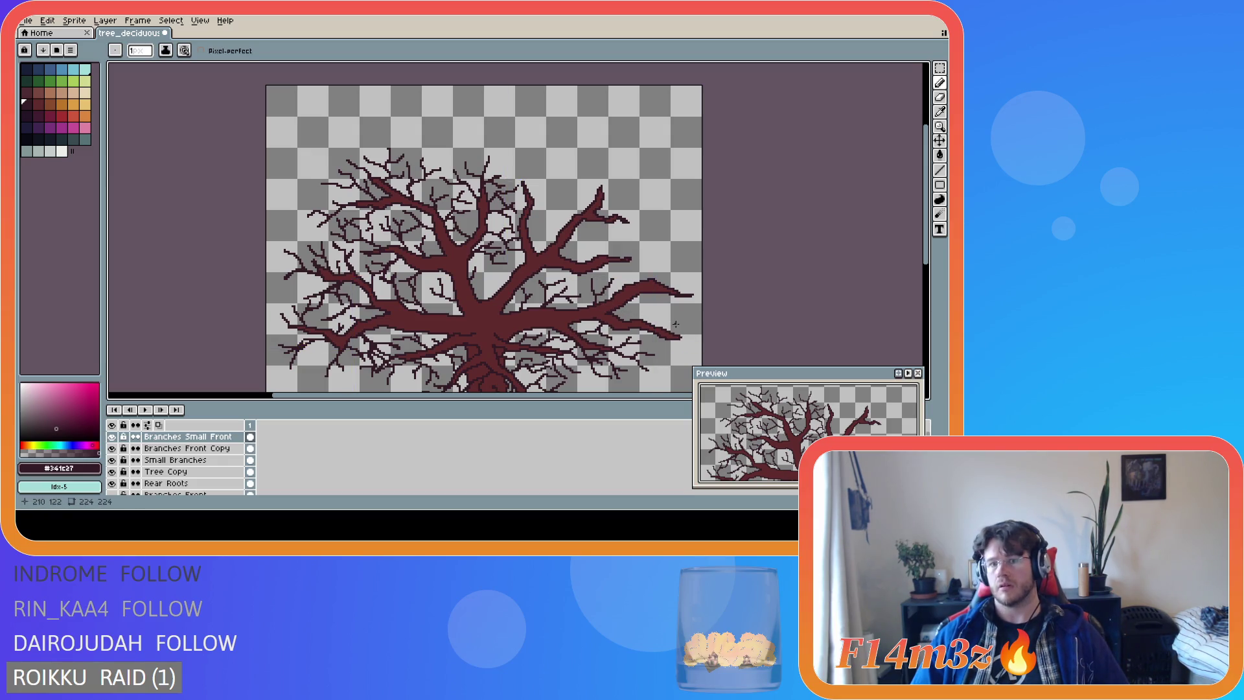
{"action": "scroll", "coordinate": [676, 323], "scroll_direction": "down", "scroll_amount": 2}
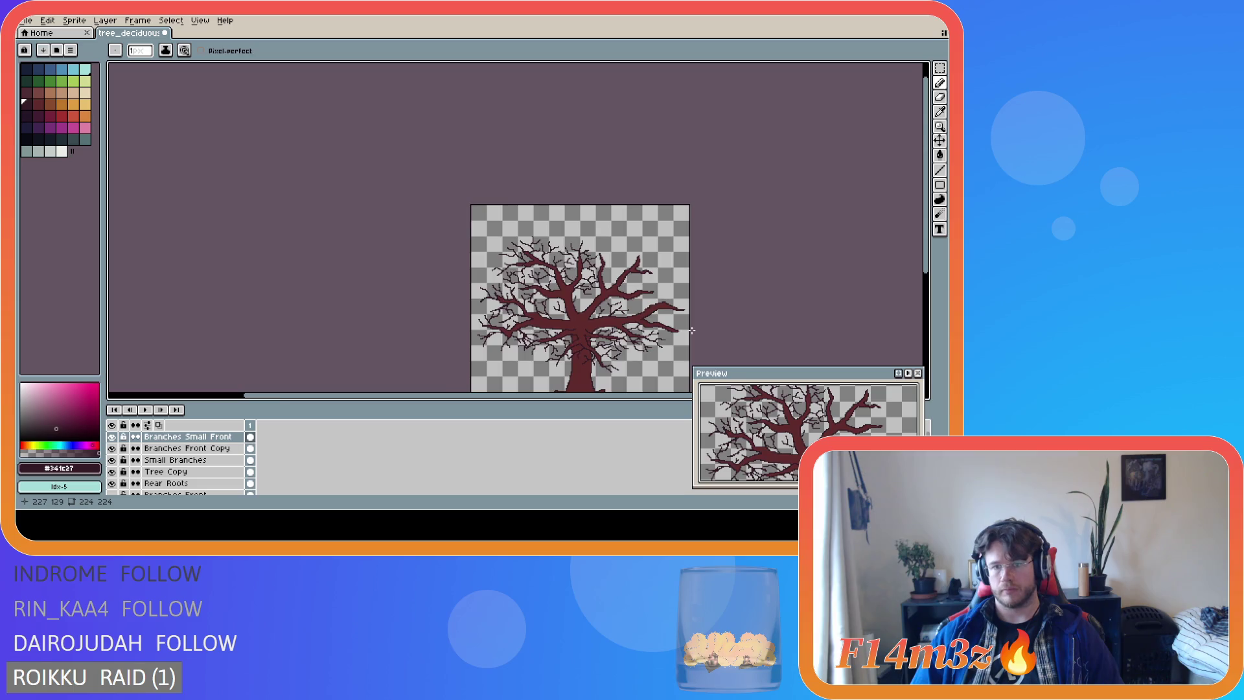
{"action": "scroll", "coordinate": [692, 330], "scroll_direction": "up", "scroll_amount": 1}
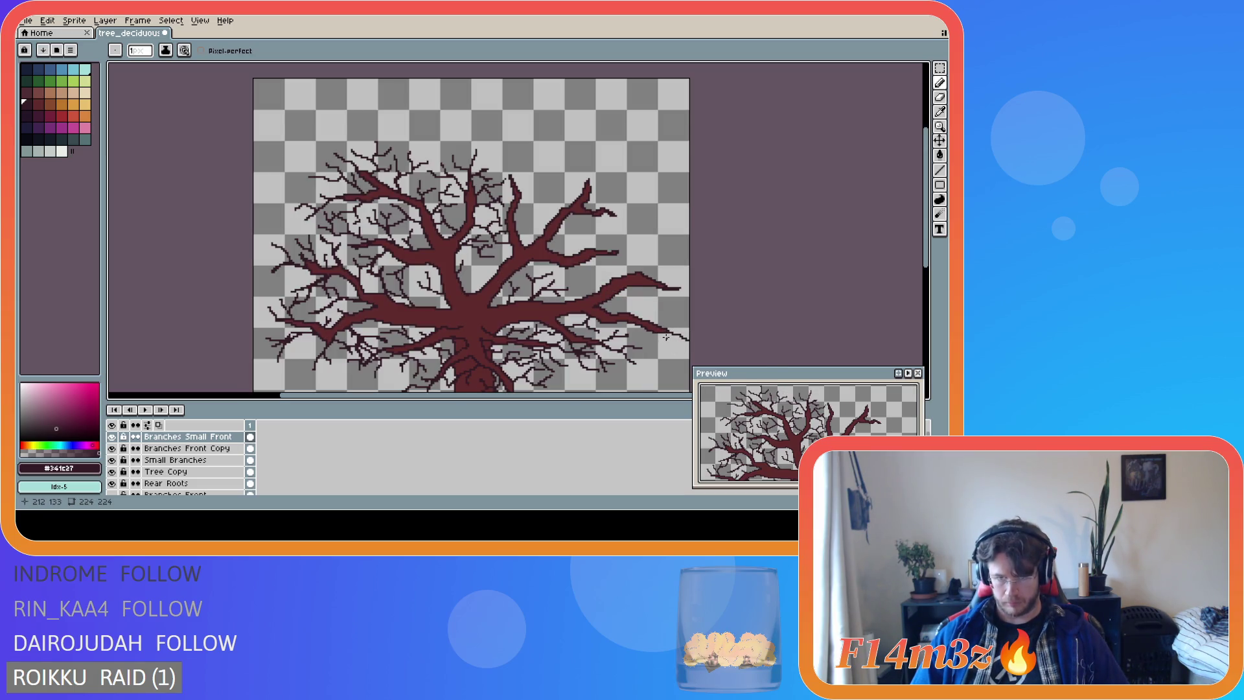
{"action": "key", "text": "ctrl"}
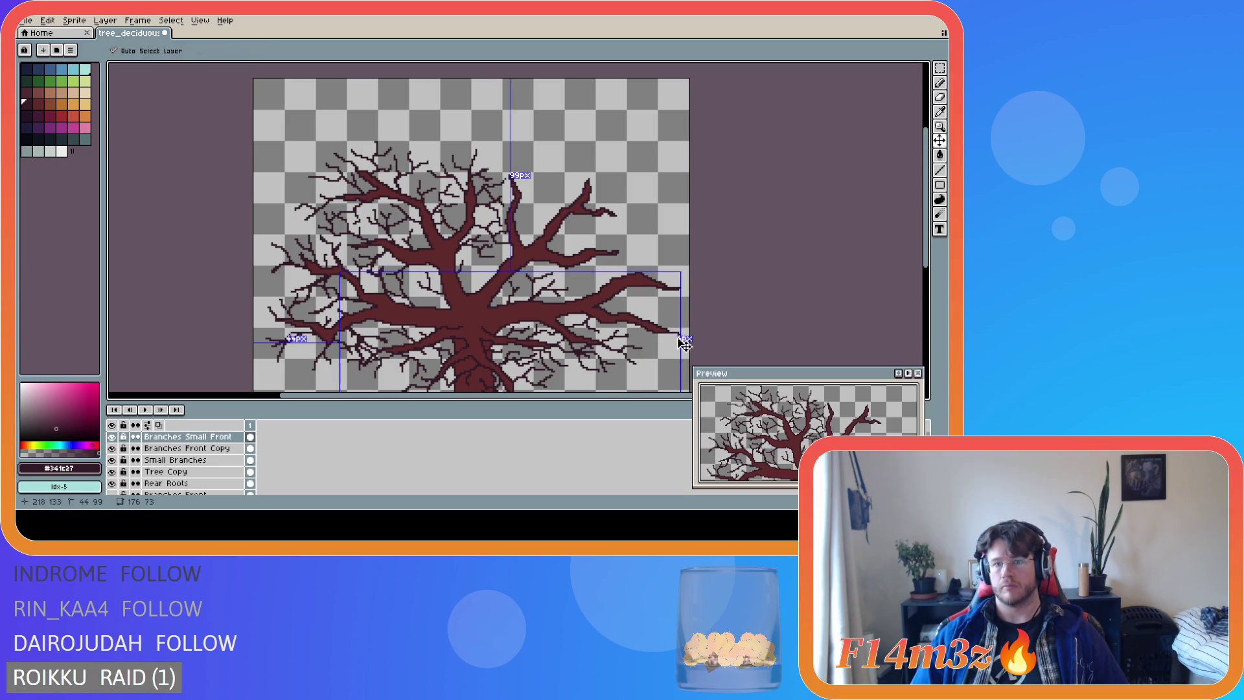
{"action": "key", "text": "ctrl"}
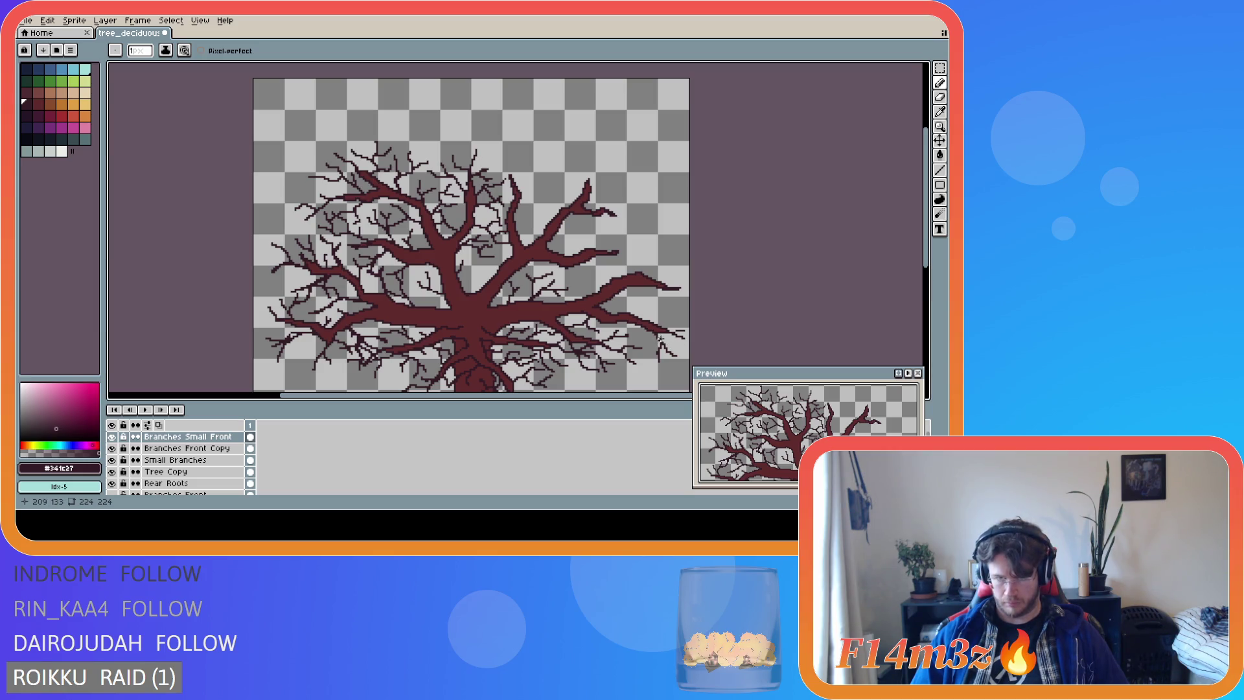
{"action": "left_click", "coordinate": [664, 347]}
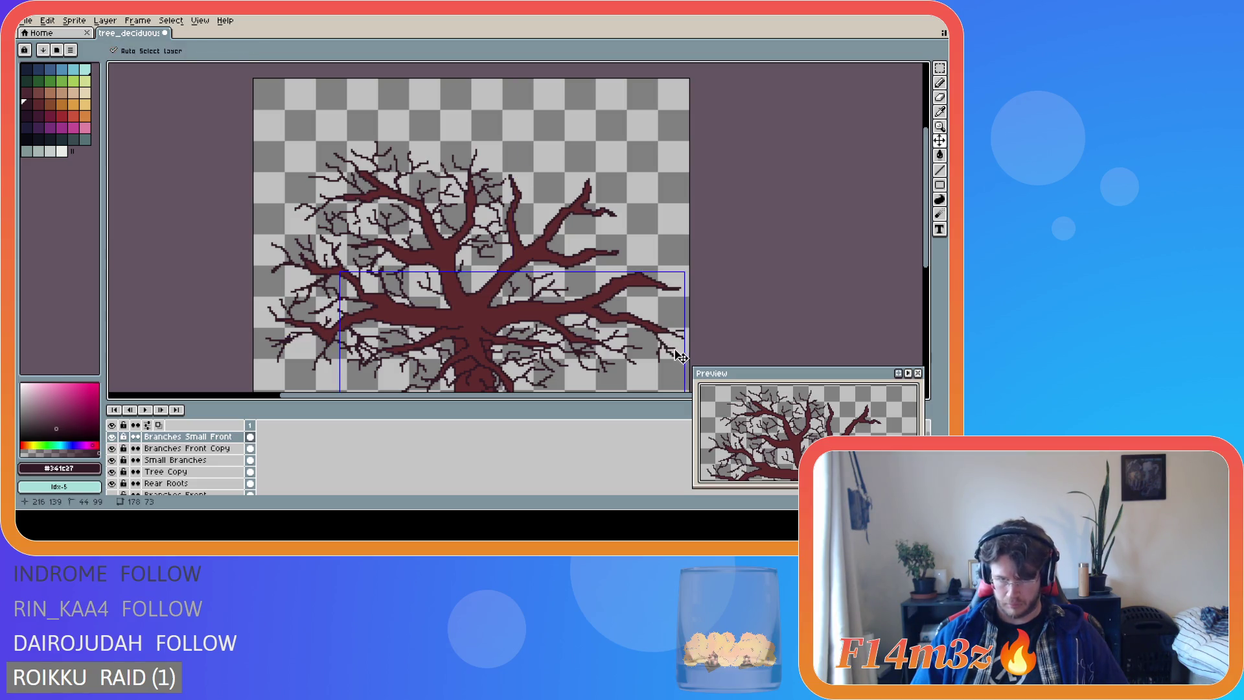
{"action": "key", "text": "ctrl"}
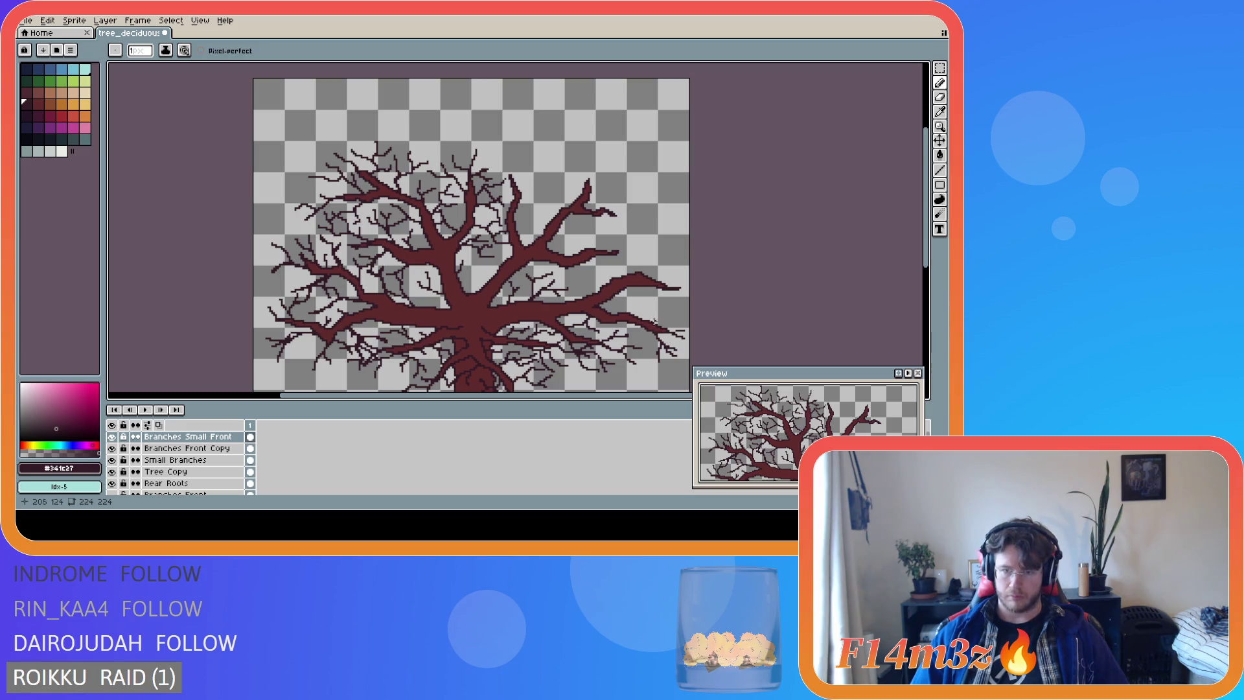
Draw three tiny twigs among the right-hand branches of the crown.
{"action": "left_click_drag", "start_coordinate": [639, 325], "coordinate": [639, 339]}
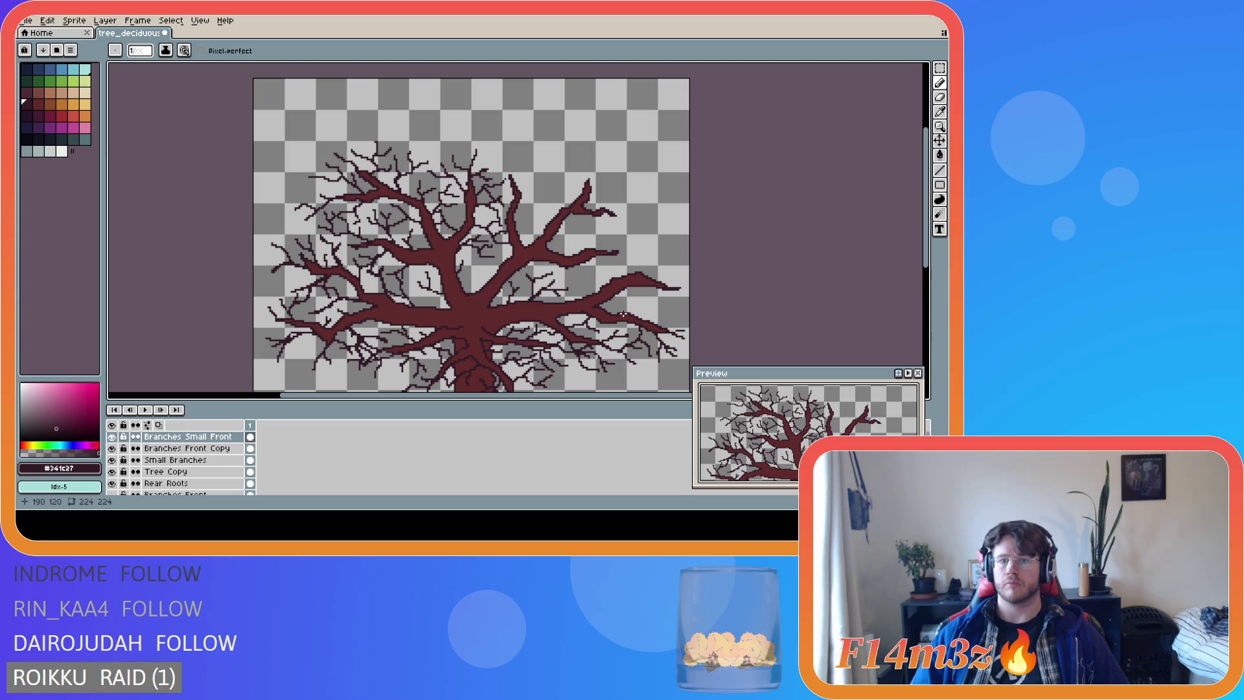
{"action": "left_click_drag", "start_coordinate": [635, 314], "coordinate": [671, 306]}
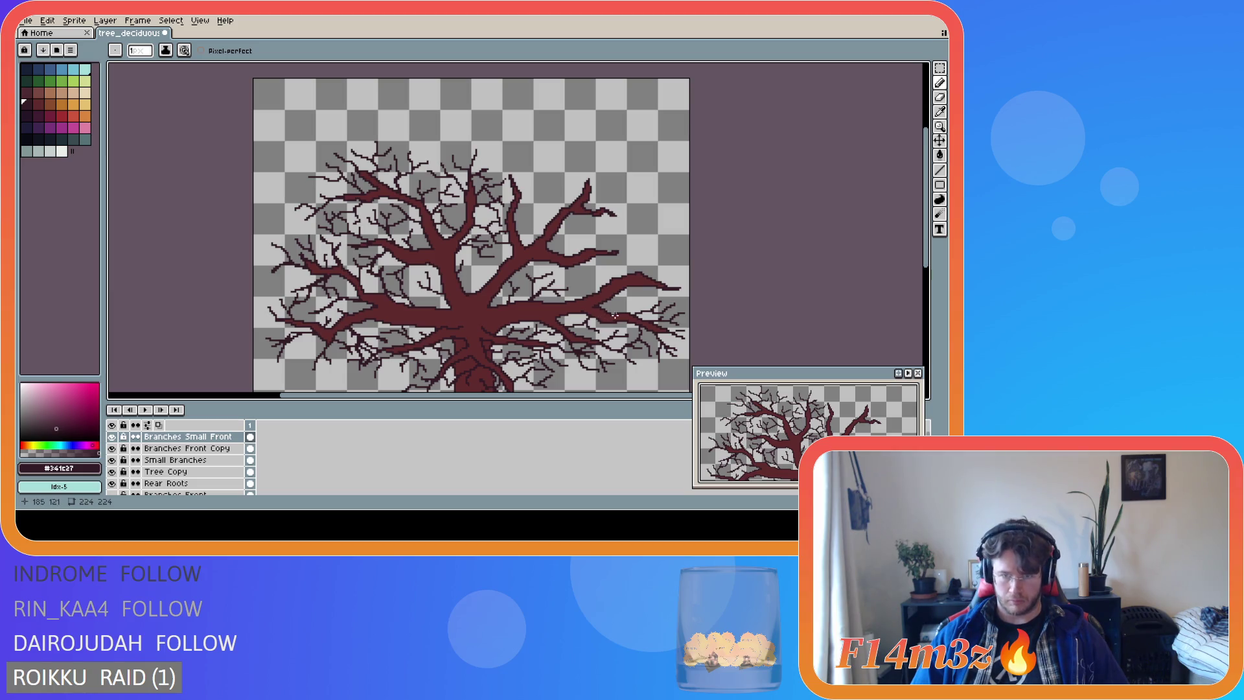
{"action": "left_click_drag", "start_coordinate": [621, 301], "coordinate": [649, 291]}
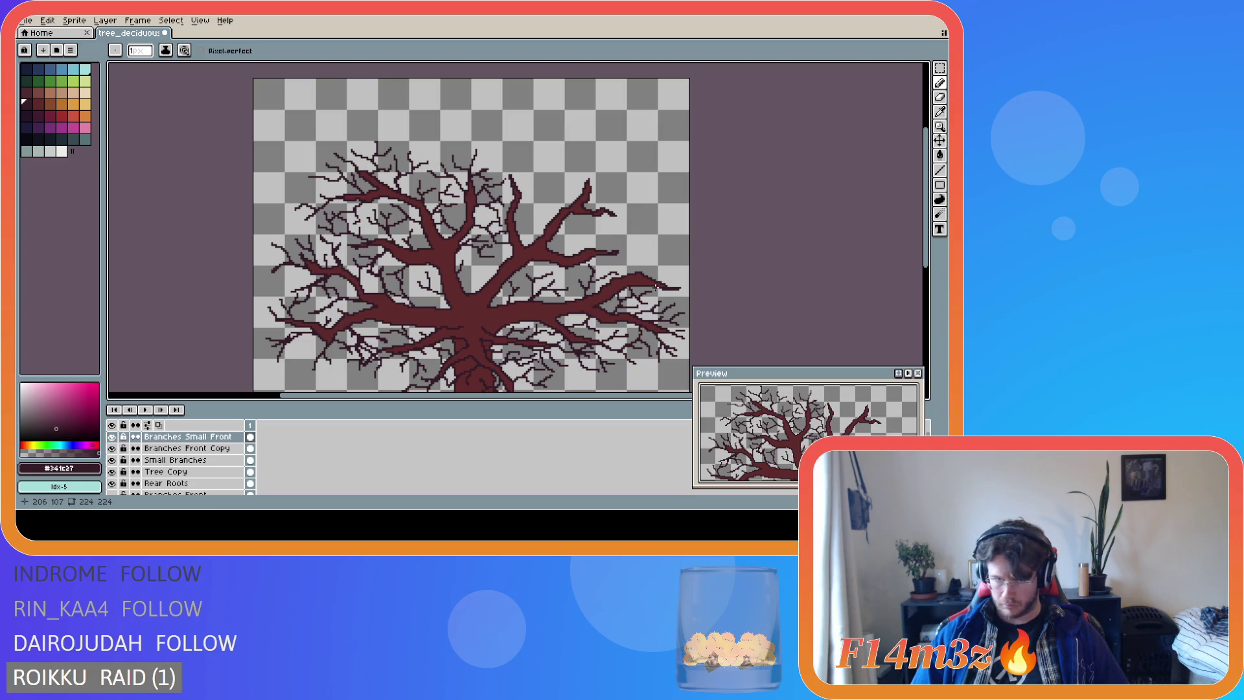
Extend a right-side branch upward with a short dark stroke.
{"action": "scroll", "coordinate": [656, 286], "scroll_direction": "down", "scroll_amount": 2}
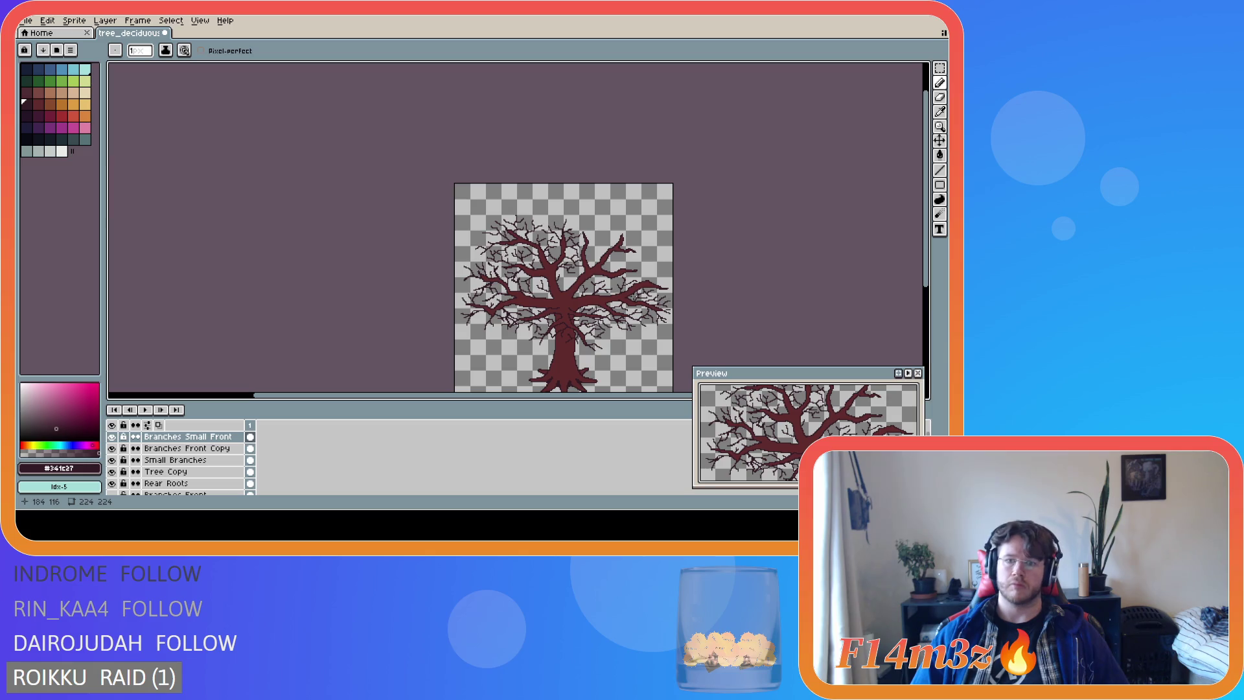
{"action": "scroll", "coordinate": [635, 297], "scroll_direction": "up", "scroll_amount": 2}
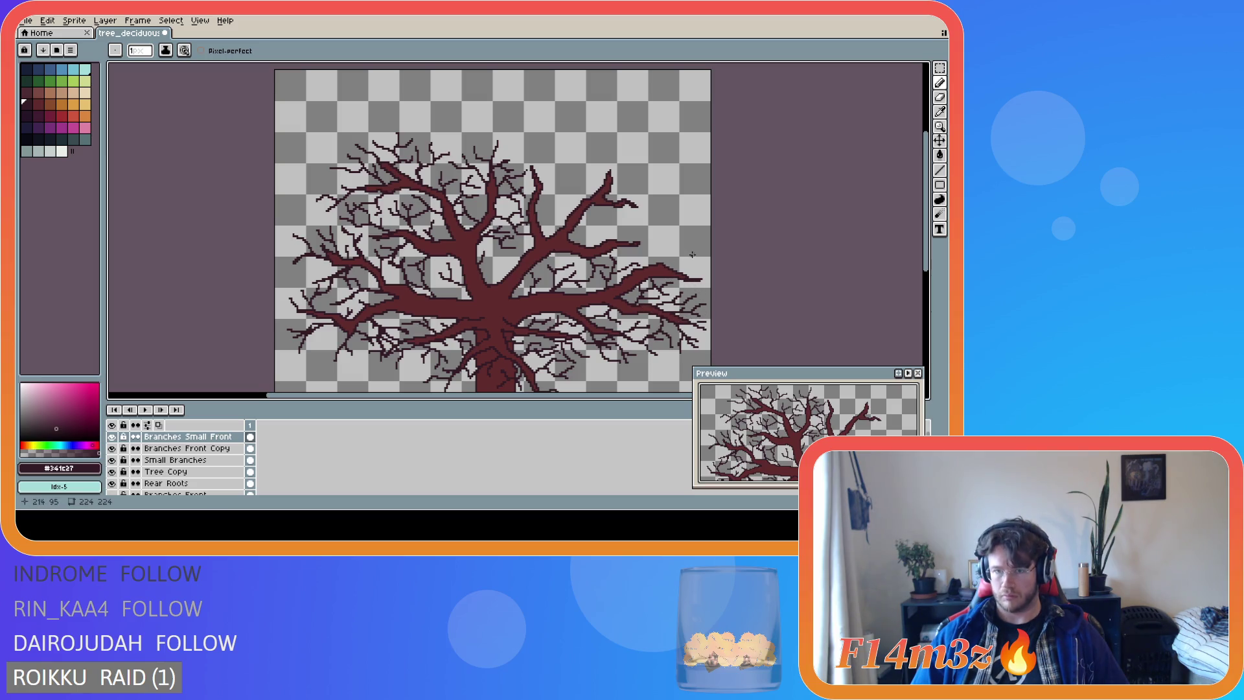
{"action": "left_click_drag", "start_coordinate": [667, 265], "coordinate": [681, 245]}
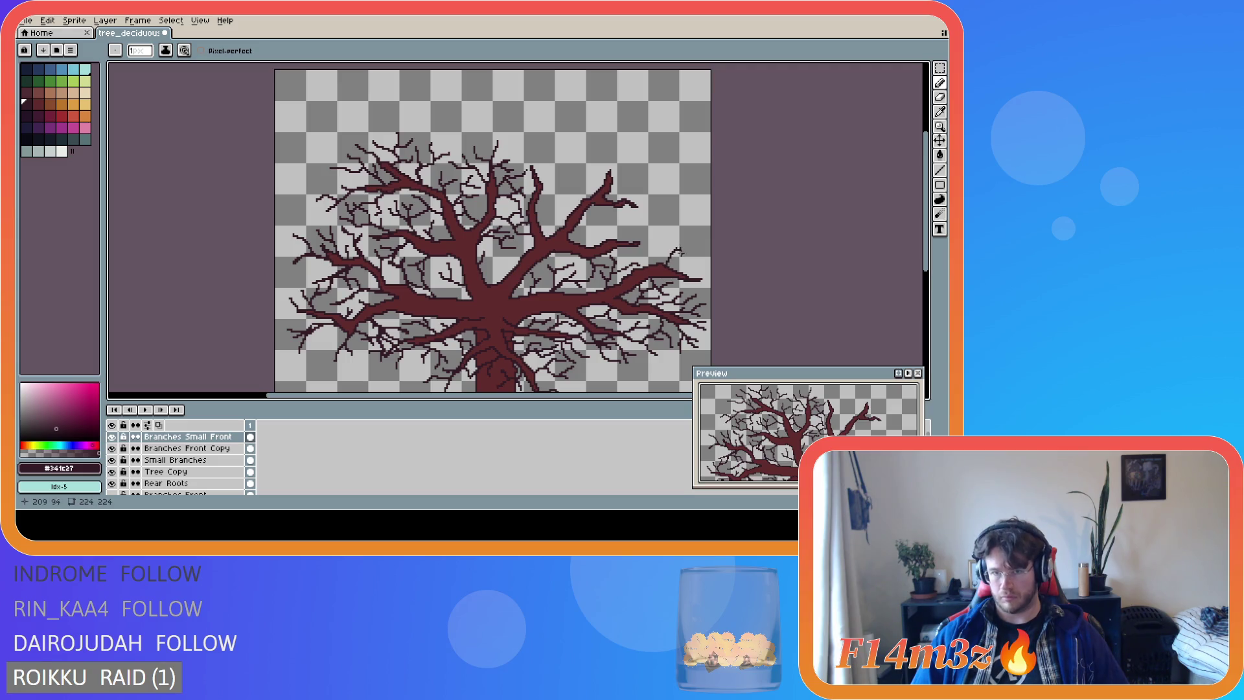
{"action": "scroll", "coordinate": [654, 285], "scroll_direction": "down", "scroll_amount": 2}
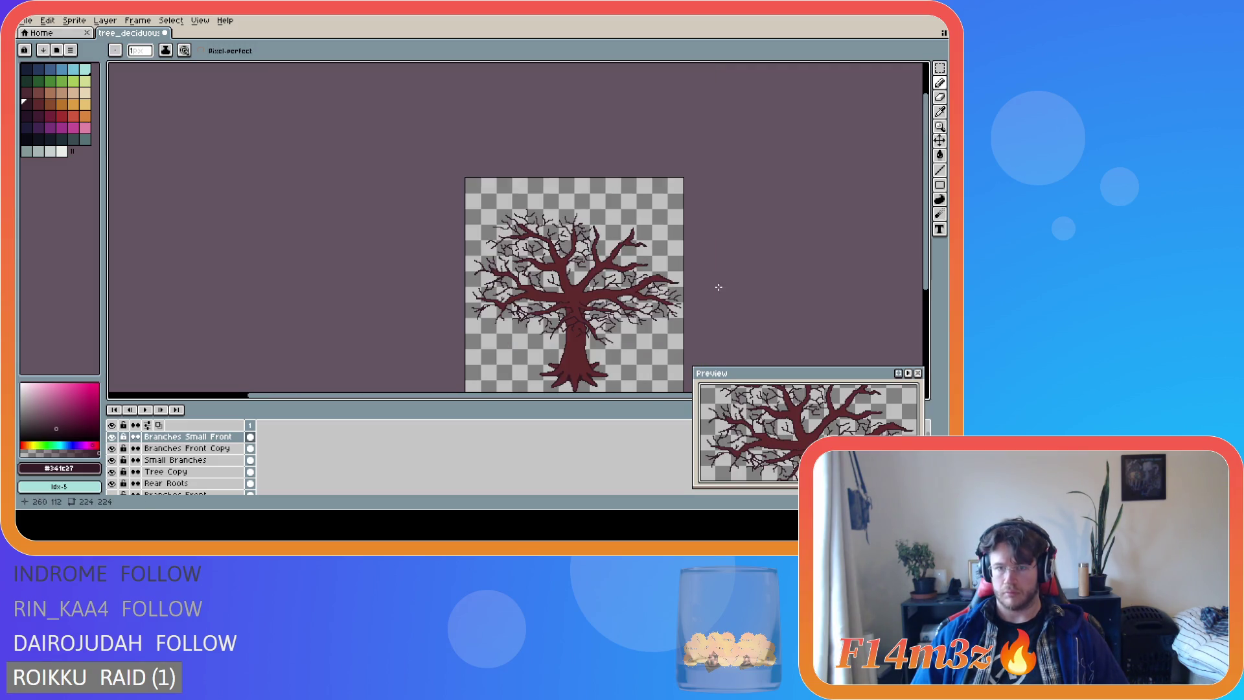
{"action": "scroll", "coordinate": [890, 311], "scroll_direction": "down", "scroll_amount": 1}
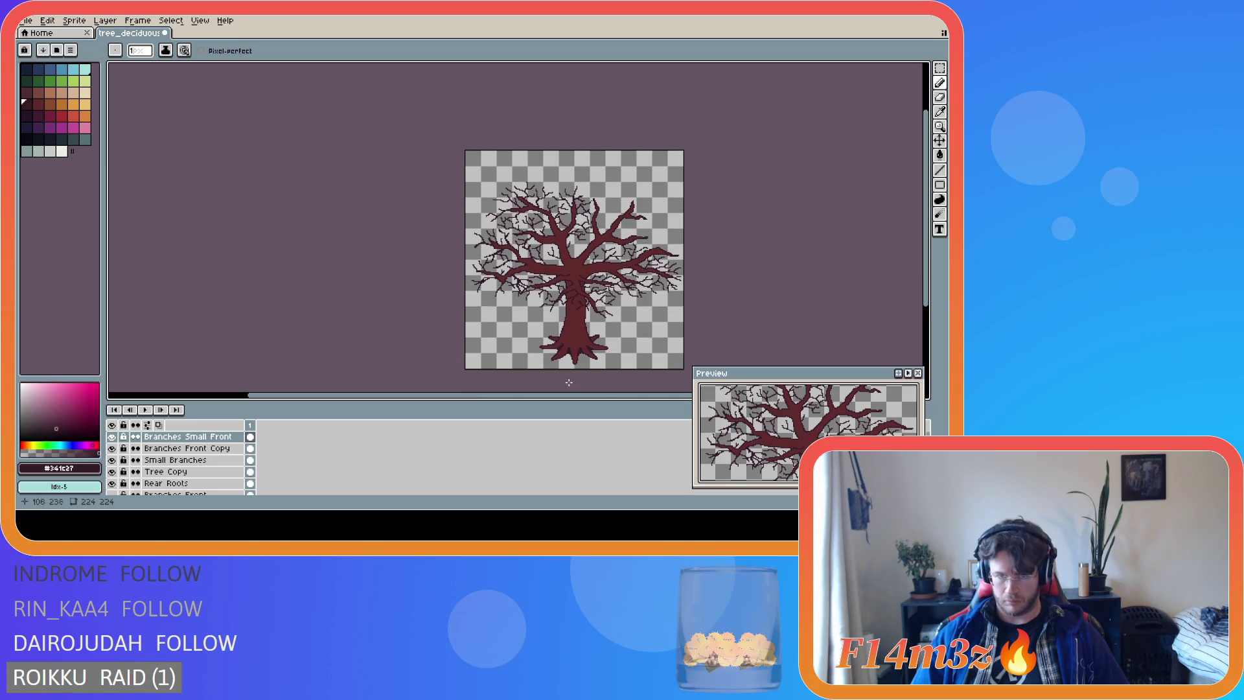
{"action": "left_click_drag", "start_coordinate": [459, 396], "coordinate": [505, 398]}
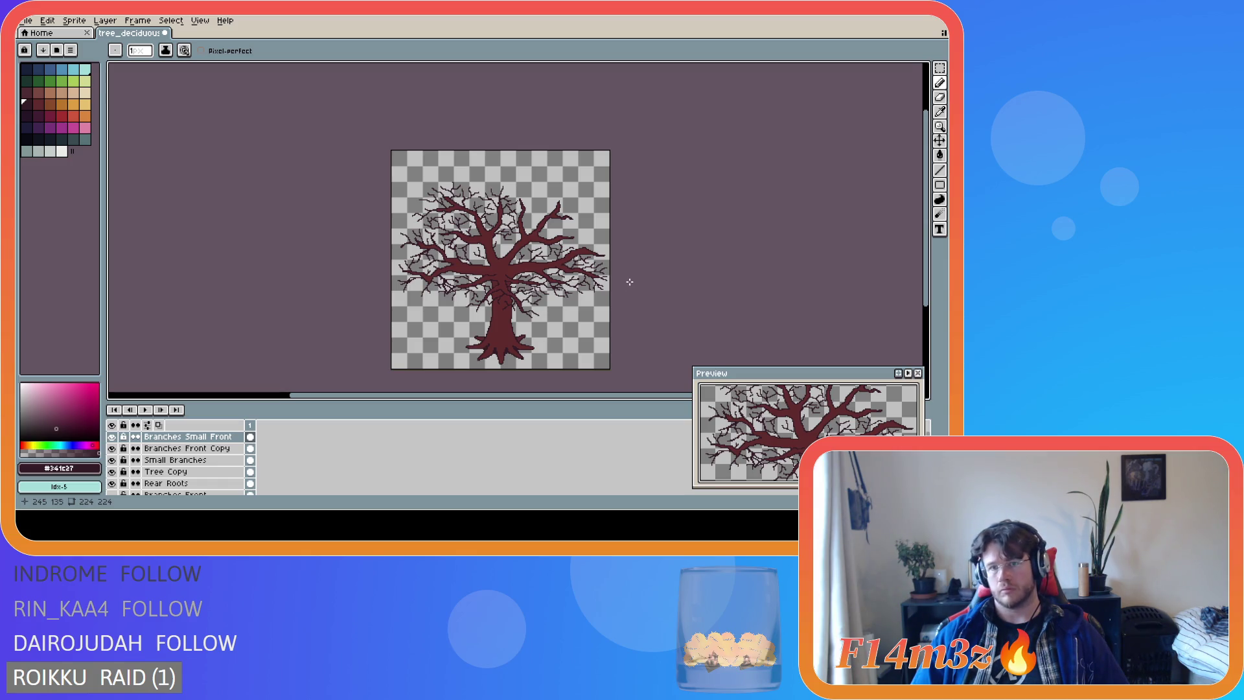
{"action": "scroll", "coordinate": [596, 269], "scroll_direction": "up", "scroll_amount": 2}
Add thin twigs to the right branch and a short straight twig line higher up.
{"action": "mouse_move", "coordinate": [586, 228]}
{"action": "left_mouse_down"}
{"action": "mouse_move", "coordinate": [609, 221]}
{"action": "mouse_move", "coordinate": [609, 199]}
{"action": "mouse_move", "coordinate": [617, 230]}
{"action": "left_mouse_up"}
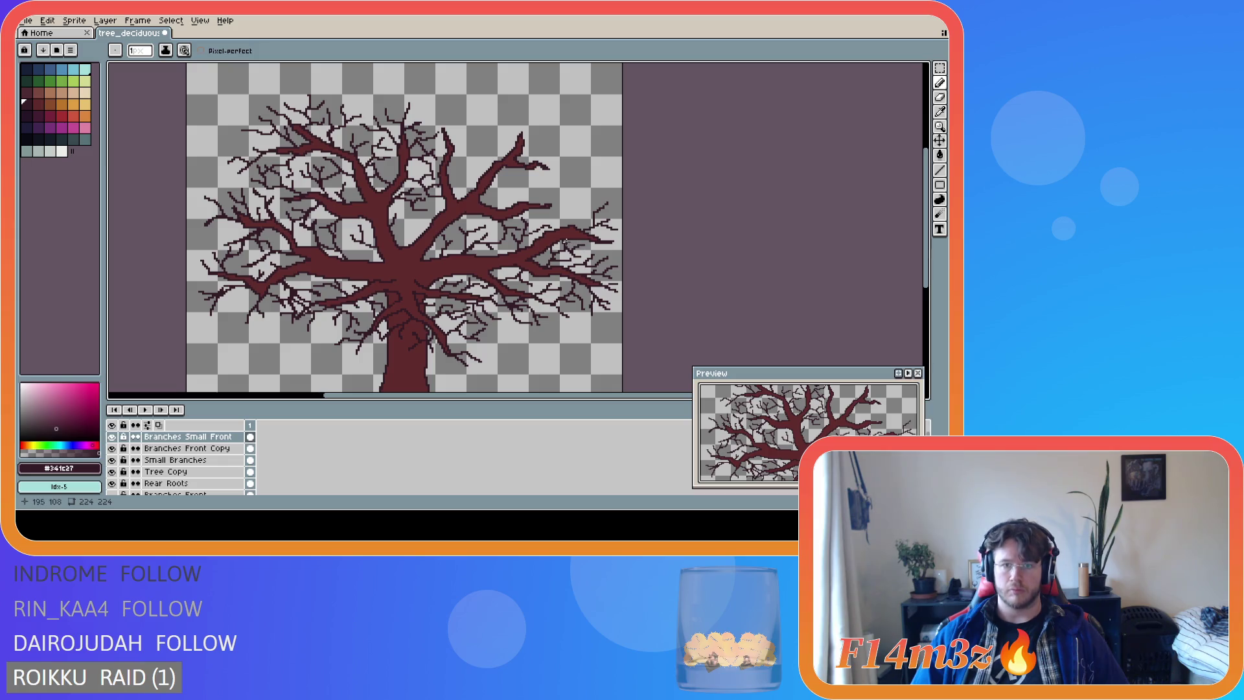
{"action": "scroll", "coordinate": [565, 241], "scroll_direction": "down", "scroll_amount": 2}
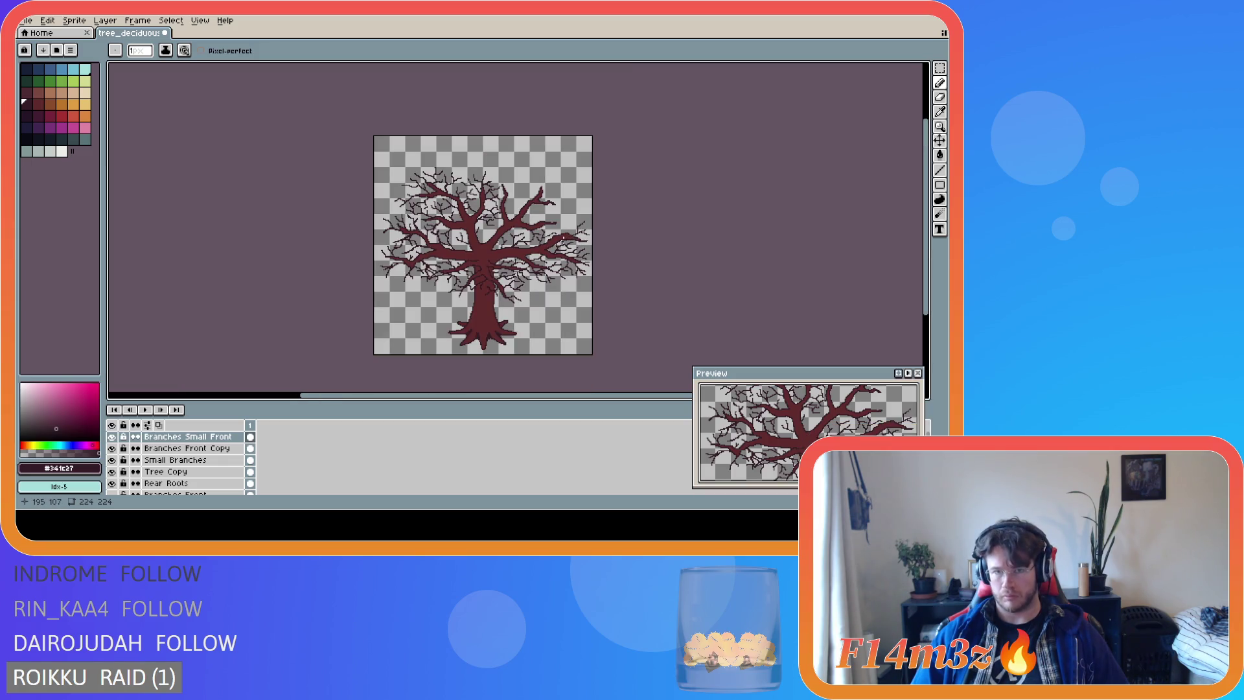
{"action": "scroll", "coordinate": [564, 240], "scroll_direction": "up", "scroll_amount": 2}
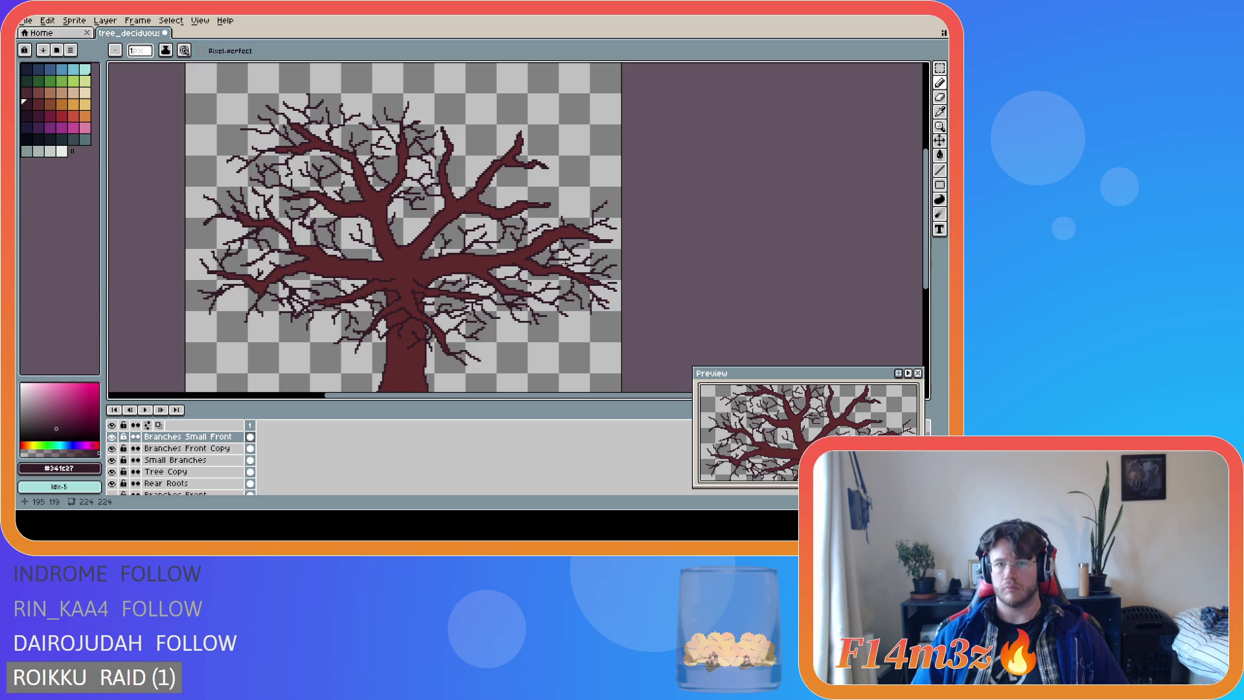
{"action": "scroll", "coordinate": [610, 271], "scroll_direction": "down", "scroll_amount": 2}
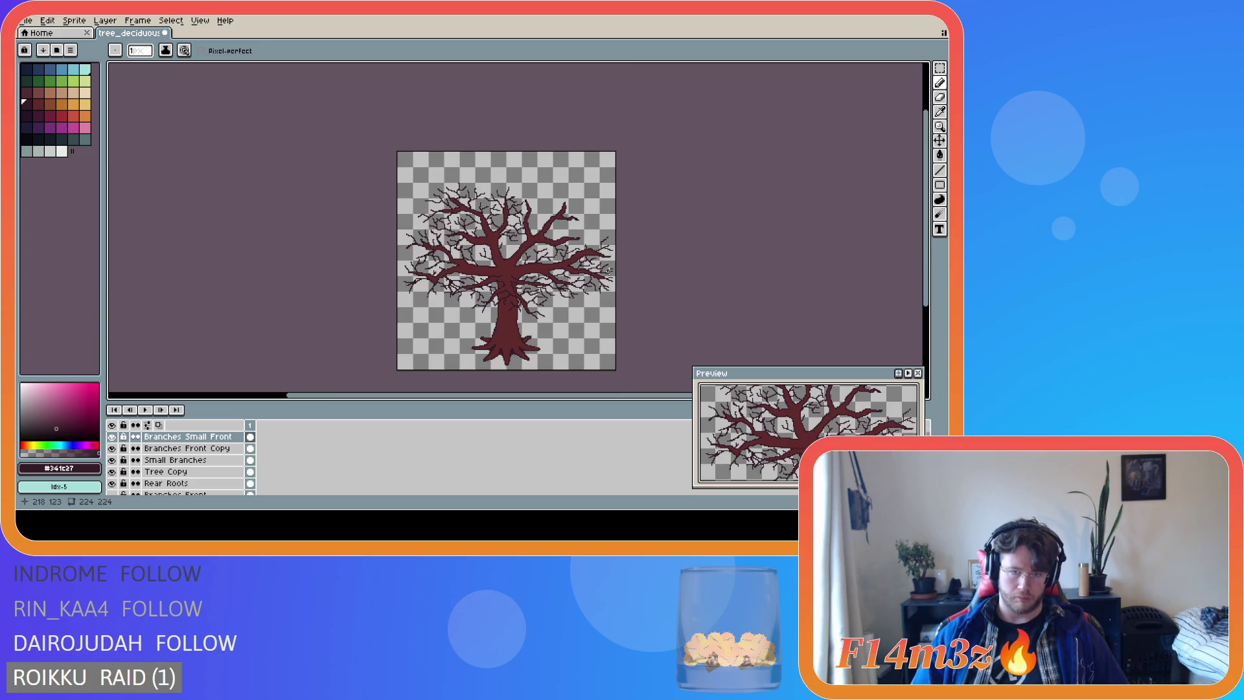
{"action": "scroll", "coordinate": [609, 270], "scroll_direction": "up", "scroll_amount": 2}
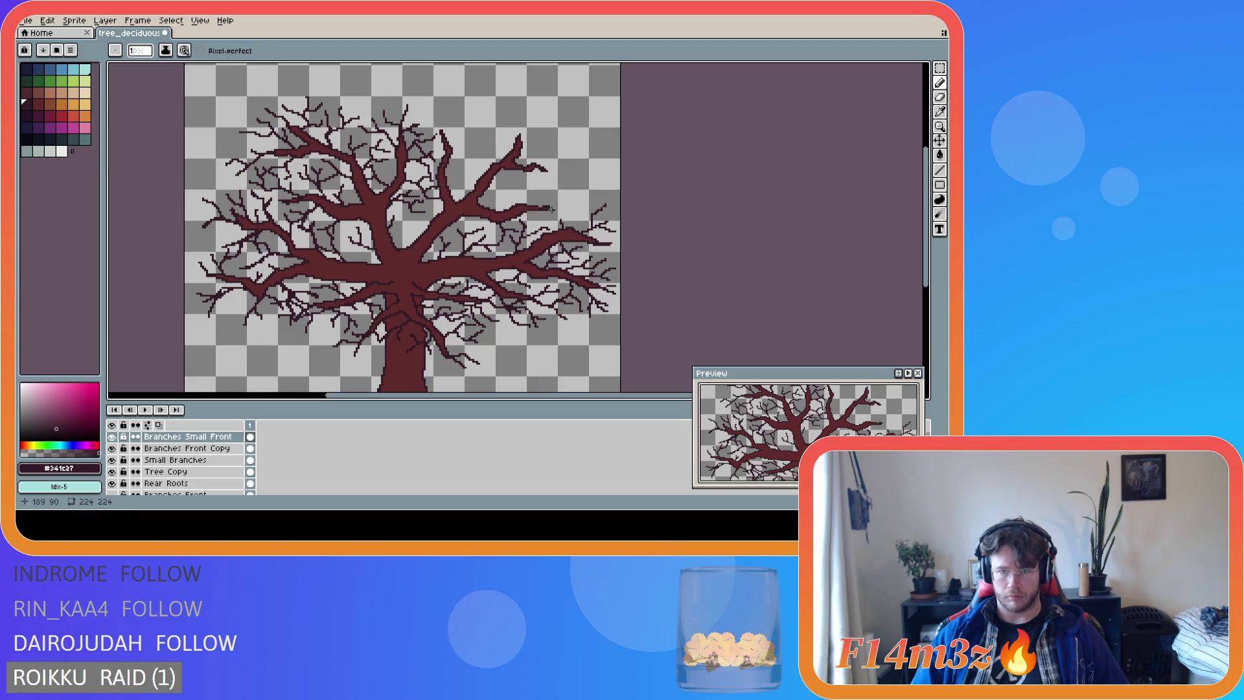
{"action": "key", "text": "v"}
{"action": "key", "text": "b"}
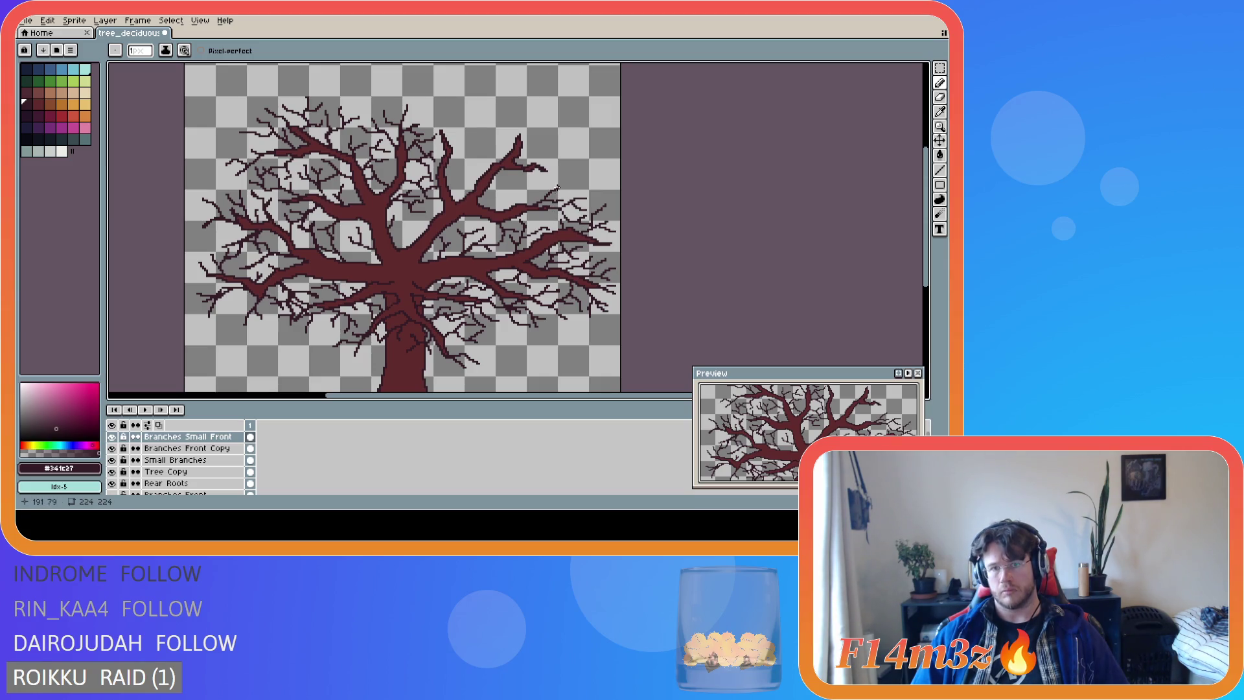
{"action": "left_click_drag", "start_coordinate": [558, 187], "coordinate": [569, 188]}
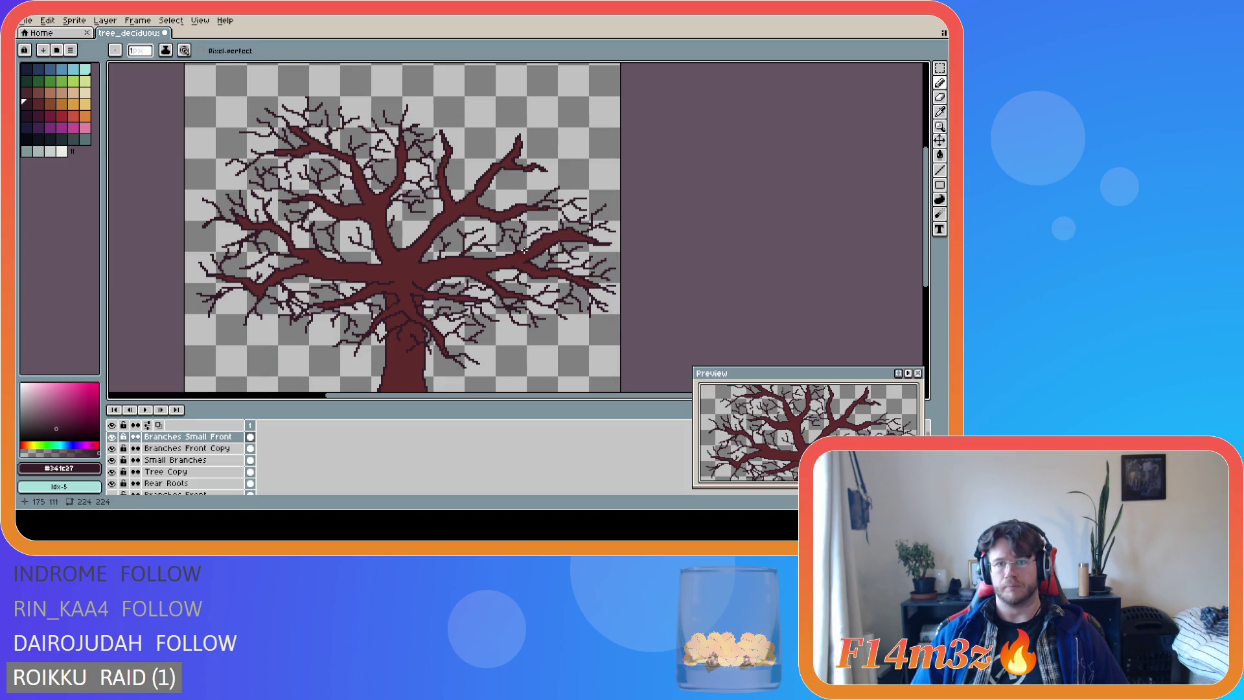
{"action": "scroll", "coordinate": [545, 261], "scroll_direction": "down", "scroll_amount": 2}
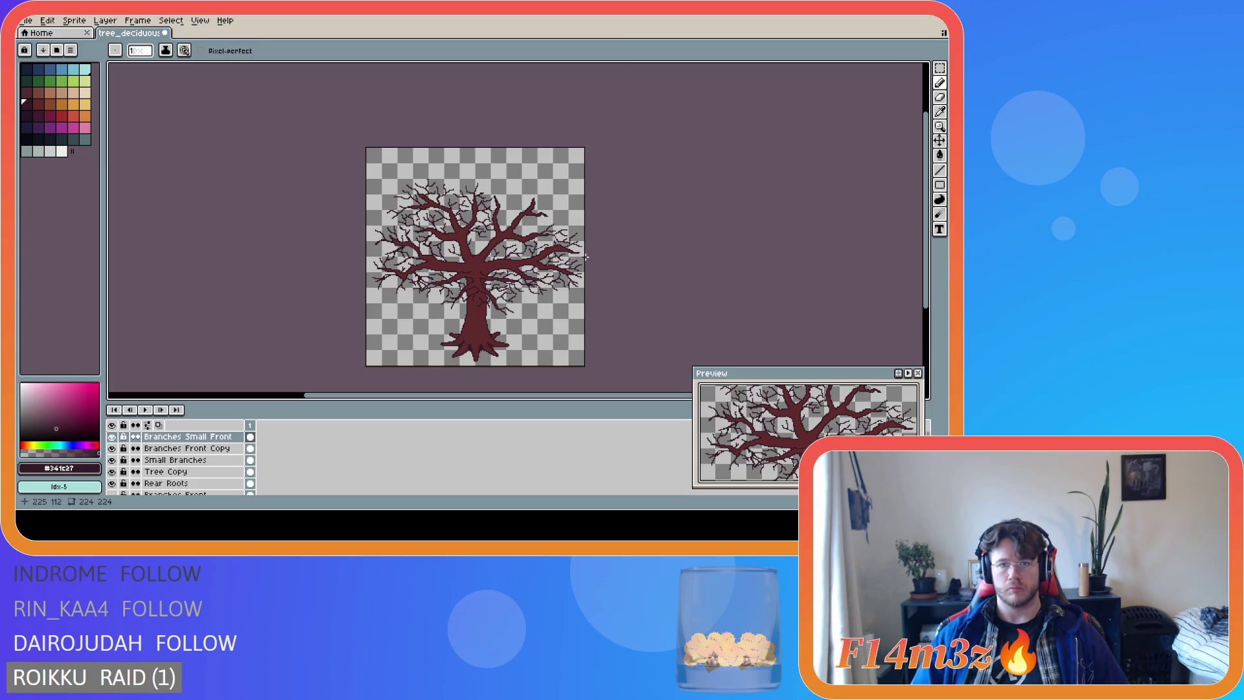
Draw a twig on the upper-right branch, undo it, and redraw it as a straight line.
{"action": "scroll", "coordinate": [585, 258], "scroll_direction": "up", "scroll_amount": 3}
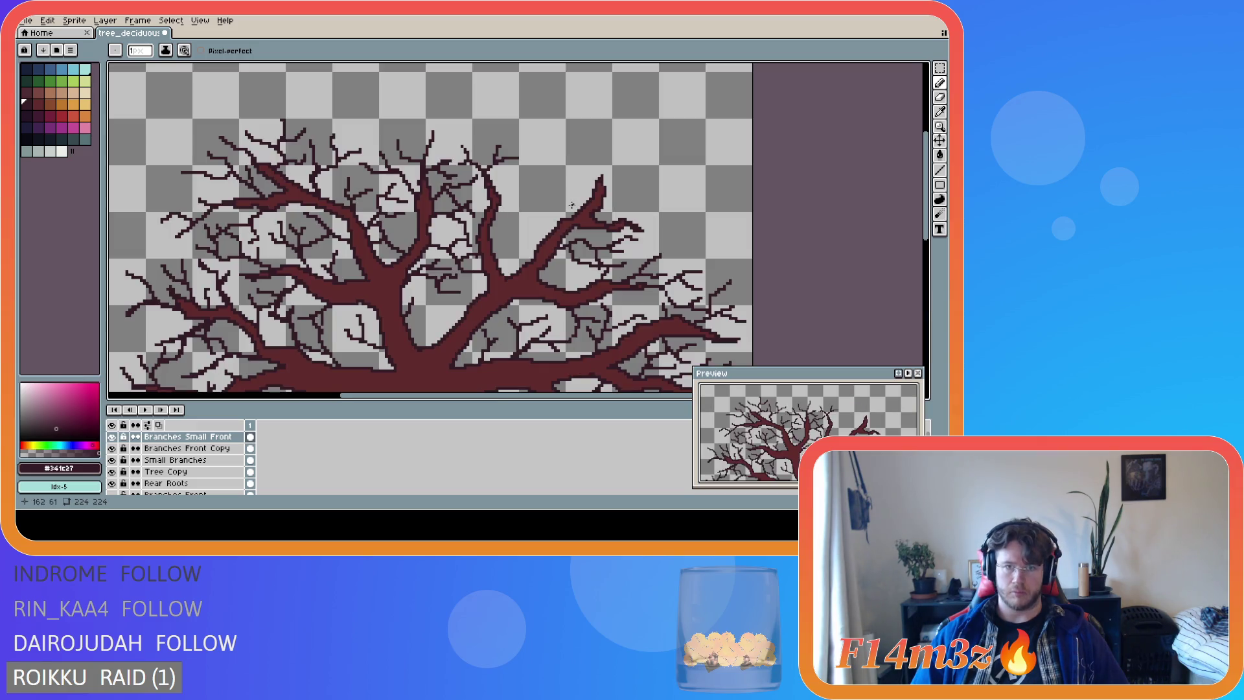
{"action": "scroll", "coordinate": [582, 202], "scroll_direction": "down", "scroll_amount": 3}
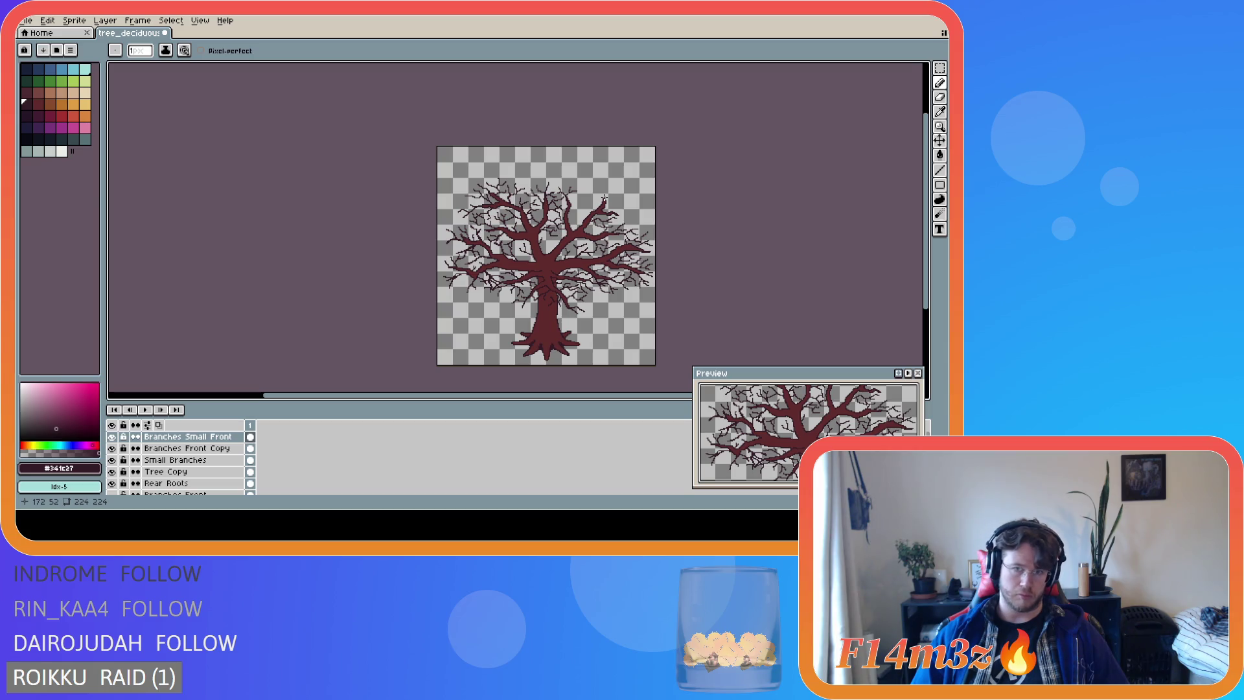
{"action": "scroll", "coordinate": [604, 196], "scroll_direction": "up", "scroll_amount": 2}
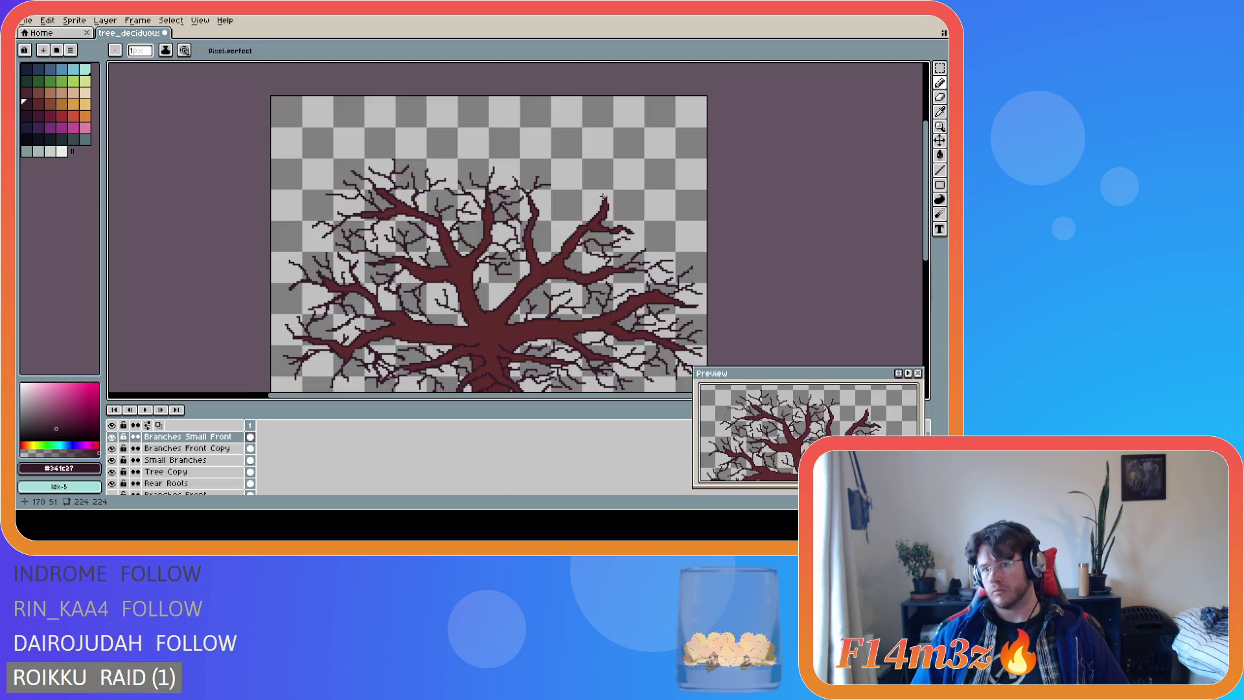
{"action": "scroll", "coordinate": [603, 196], "scroll_direction": "down", "scroll_amount": 2}
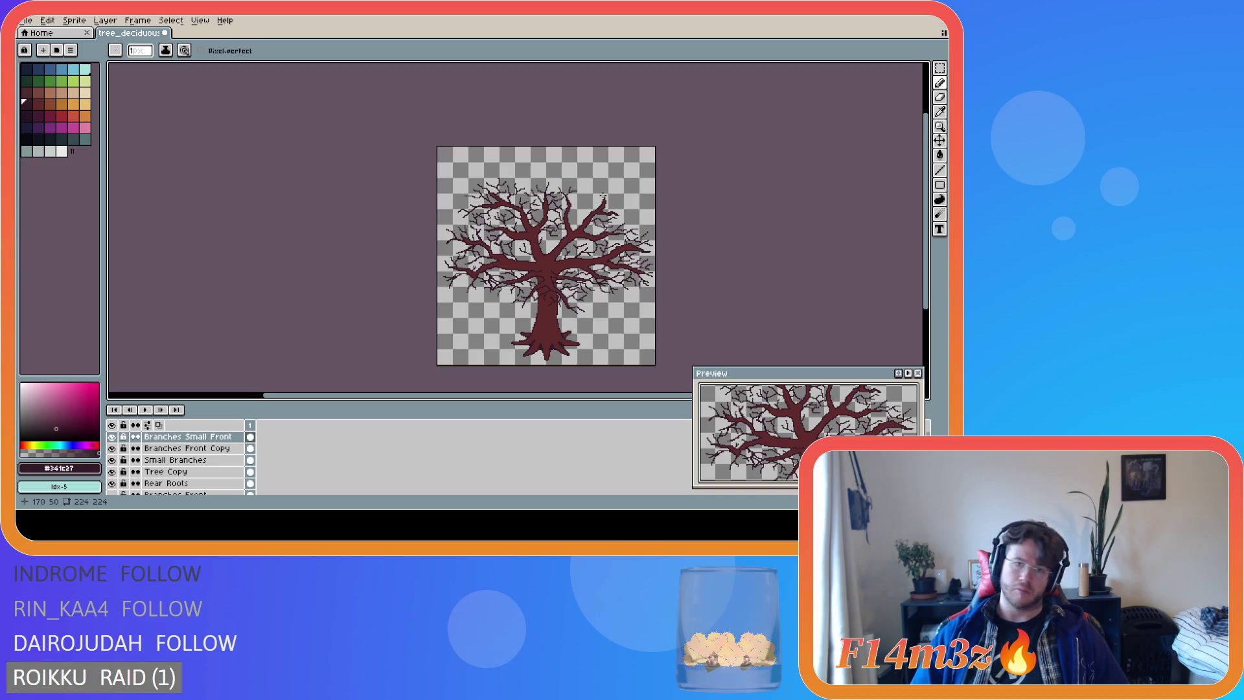
{"action": "scroll", "coordinate": [603, 195], "scroll_direction": "up", "scroll_amount": 2}
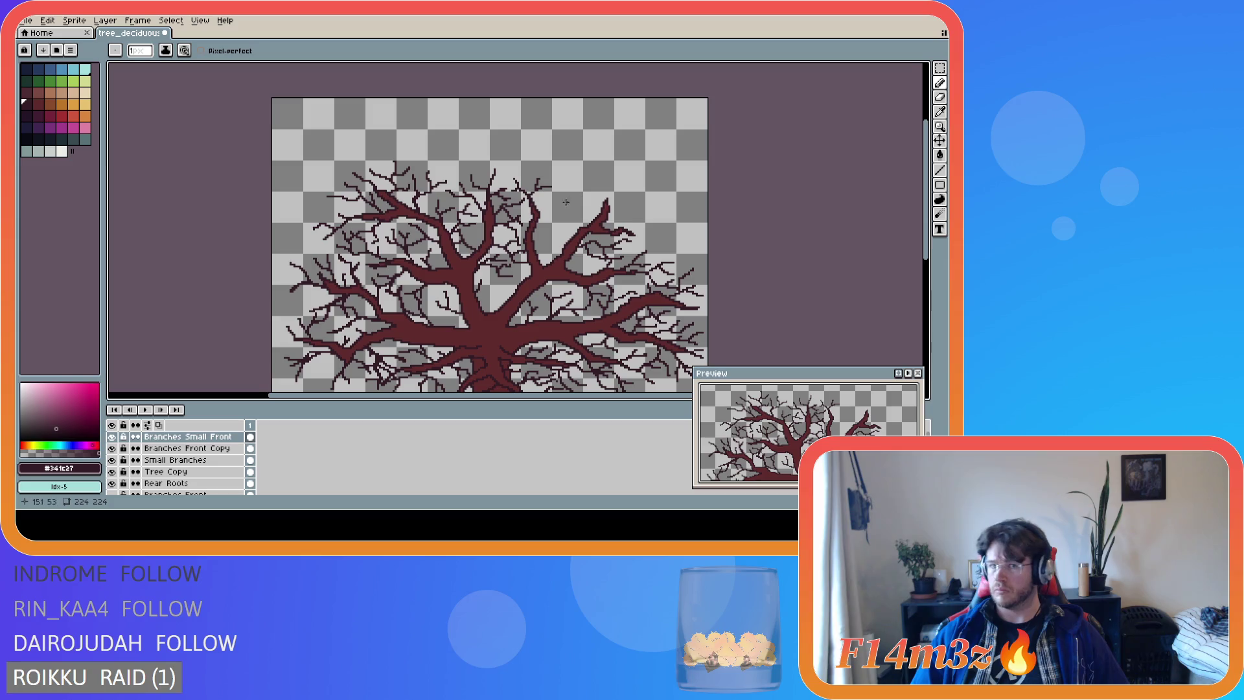
{"action": "mouse_move", "coordinate": [538, 210]}
{"action": "left_mouse_down"}
{"action": "mouse_move", "coordinate": [577, 205]}
{"action": "mouse_move", "coordinate": [555, 194]}
{"action": "left_mouse_up"}
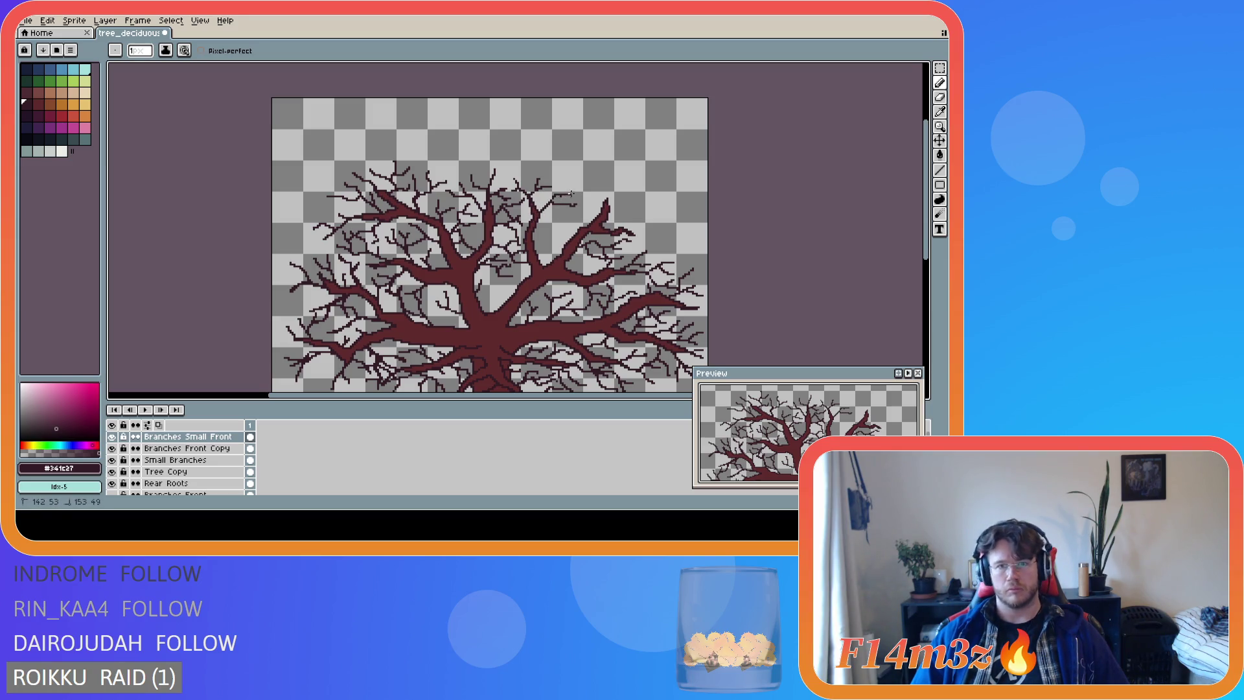
{"action": "key", "text": "ctrl+z"}
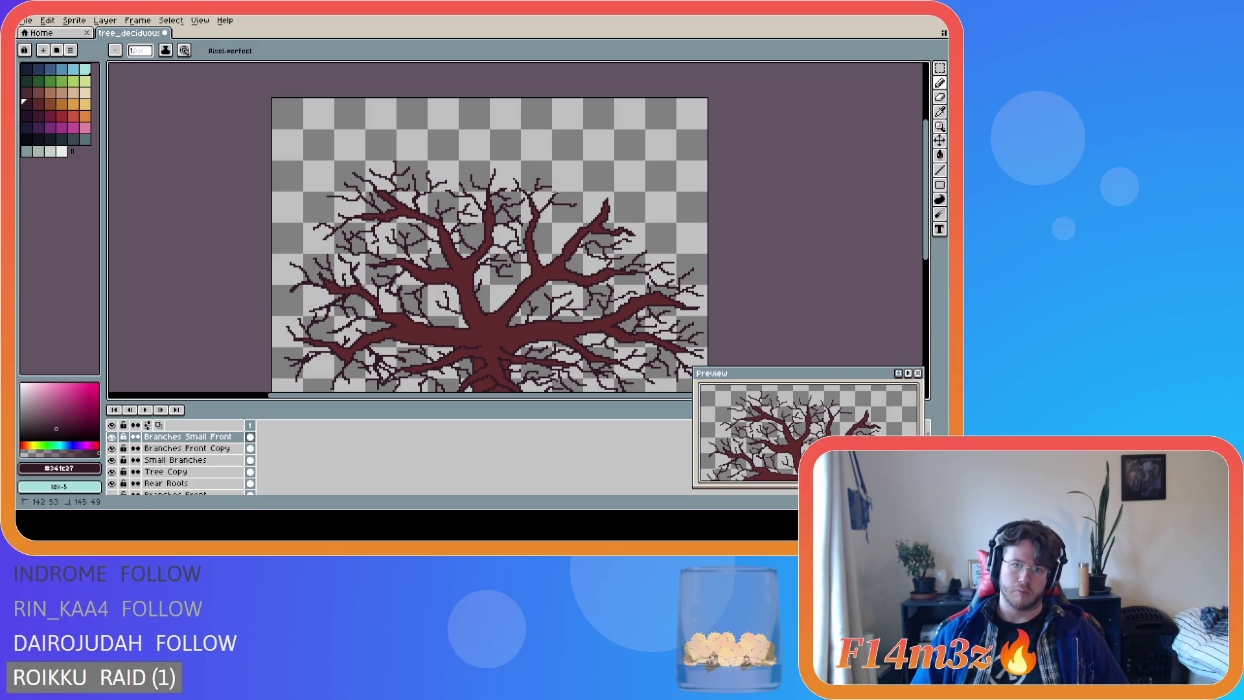
{"action": "key", "text": "ctrl+z"}
{"action": "left_click_drag", "start_coordinate": [550, 202], "coordinate": [573, 193]}
Undo the last twig, then redraw a longer twig extending right and a short twig off a branch.
{"action": "key", "text": "ctrl+z"}
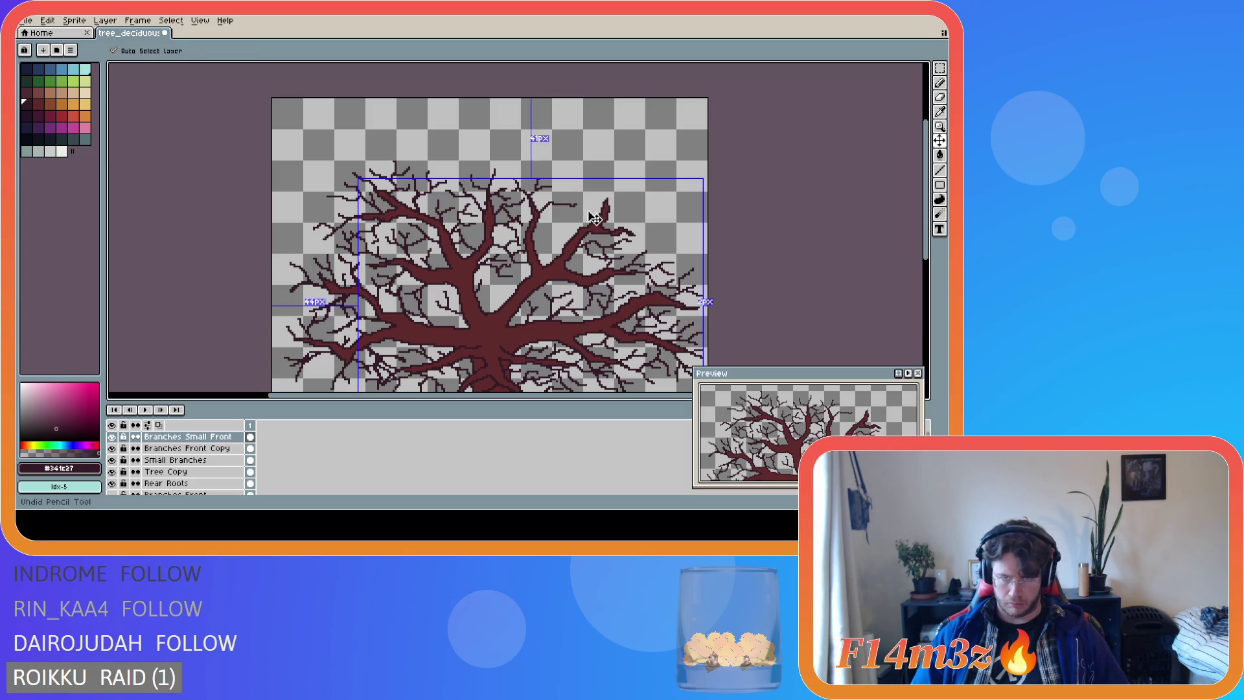
{"action": "scroll", "coordinate": [605, 212], "scroll_direction": "down", "scroll_amount": 2}
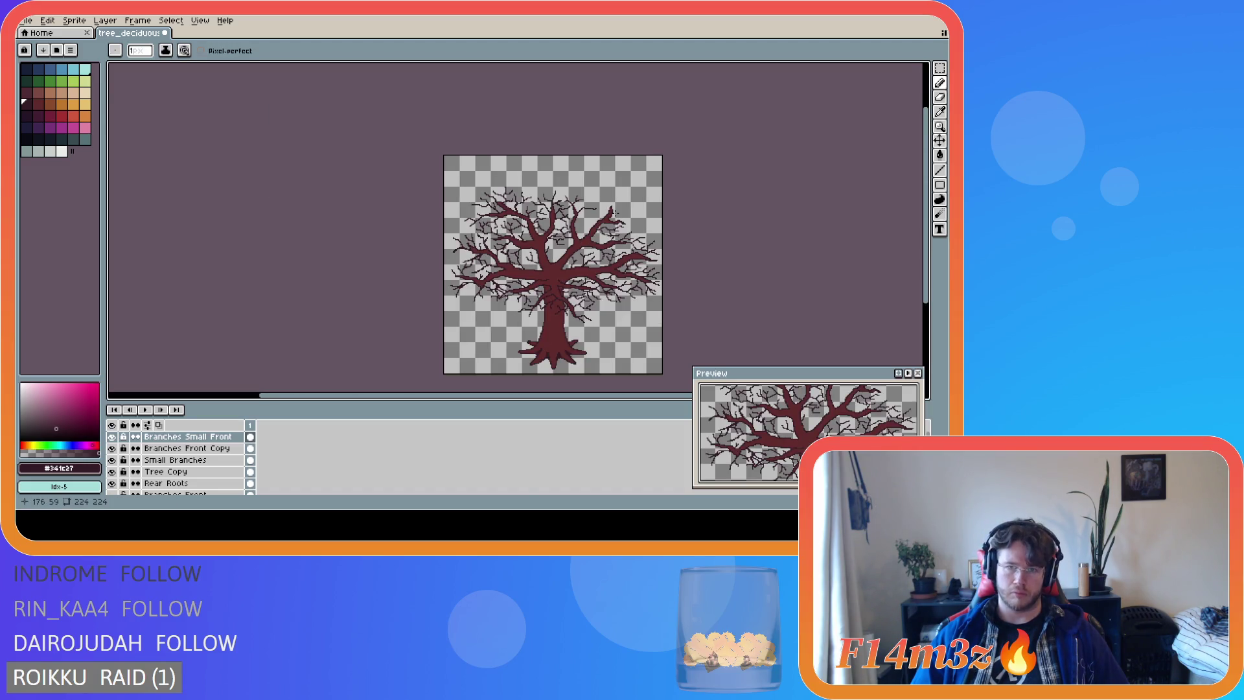
{"action": "scroll", "coordinate": [616, 212], "scroll_direction": "up", "scroll_amount": 2}
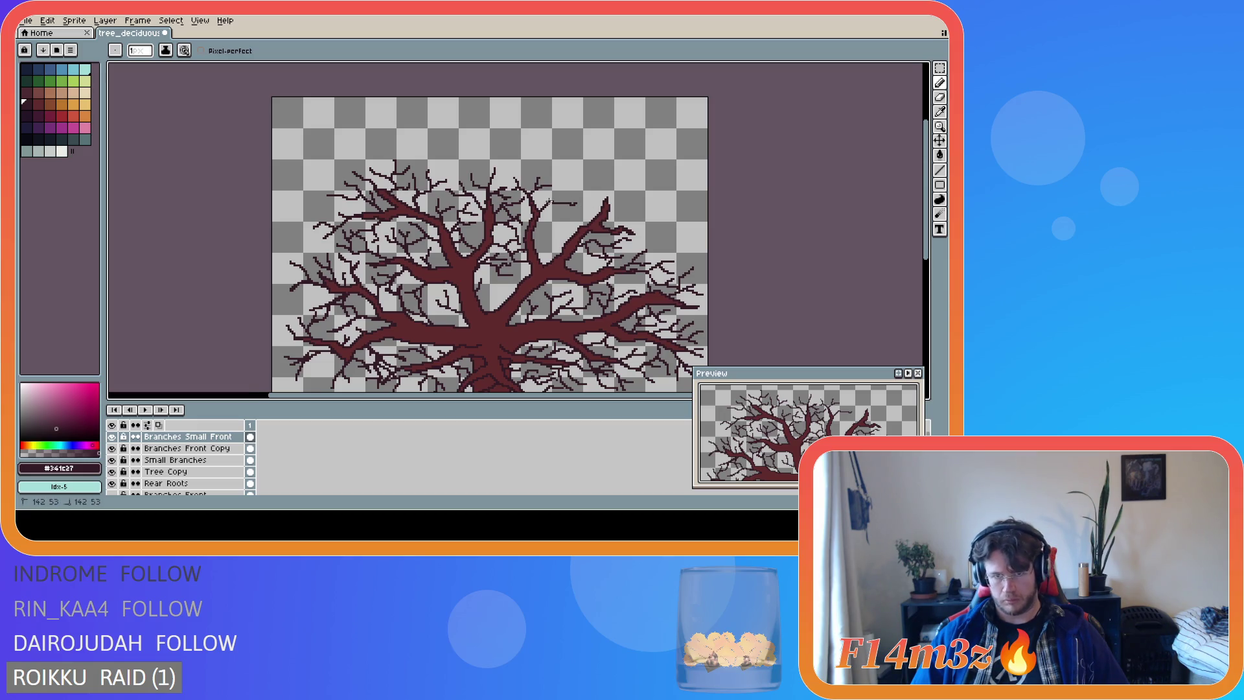
{"action": "scroll", "coordinate": [601, 233], "scroll_direction": "down", "scroll_amount": 2}
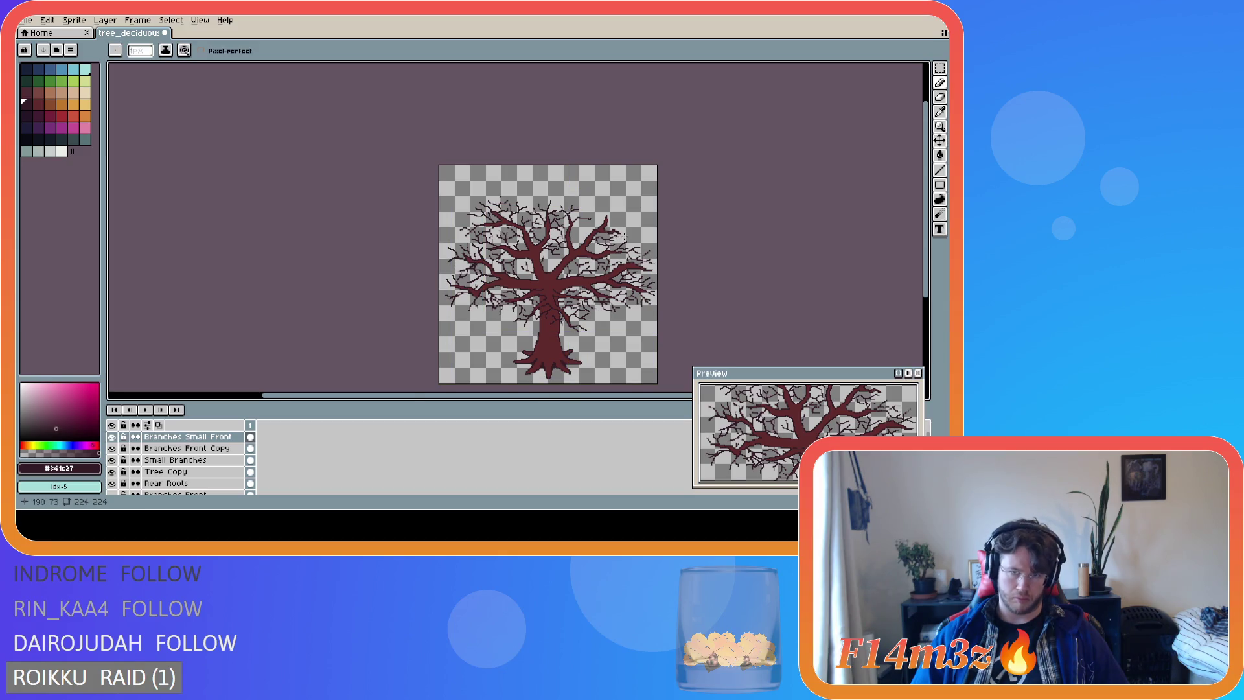
{"action": "scroll", "coordinate": [621, 236], "scroll_direction": "up", "scroll_amount": 2}
{"action": "mouse_move", "coordinate": [522, 206]}
{"action": "left_mouse_down"}
{"action": "mouse_move", "coordinate": [564, 206]}
{"action": "mouse_move", "coordinate": [550, 195]}
{"action": "mouse_move", "coordinate": [566, 195]}
{"action": "left_mouse_up"}
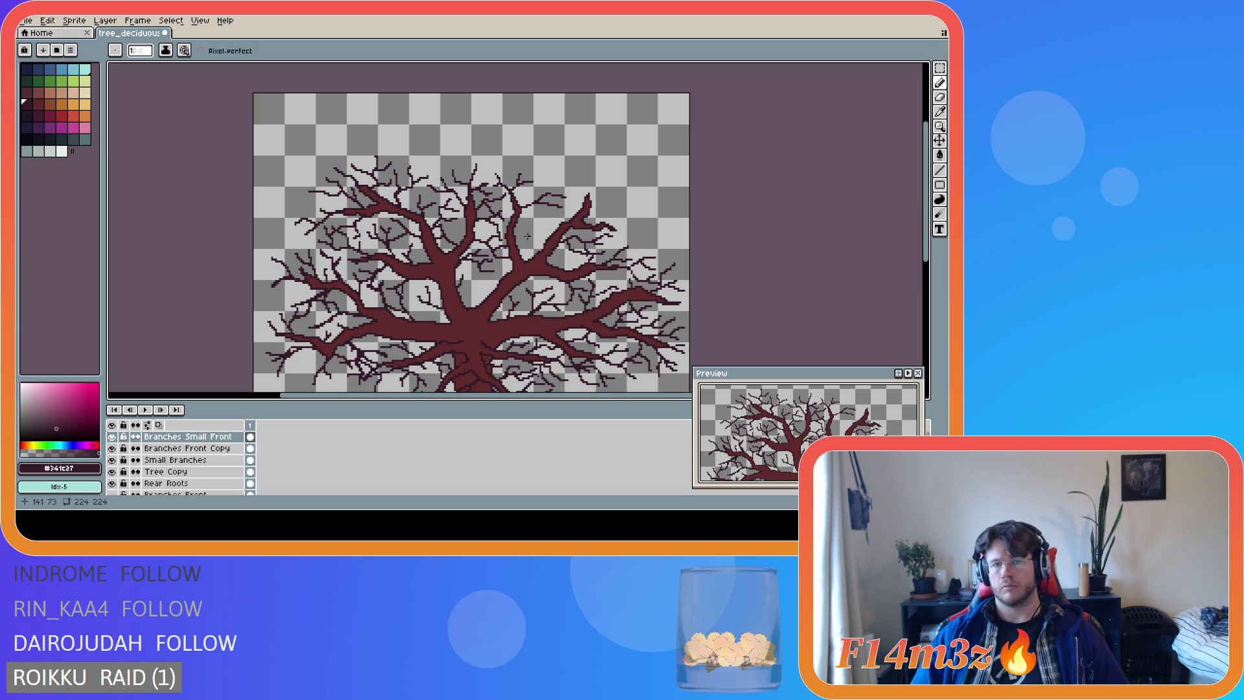
{"action": "scroll", "coordinate": [530, 236], "scroll_direction": "down", "scroll_amount": 2}
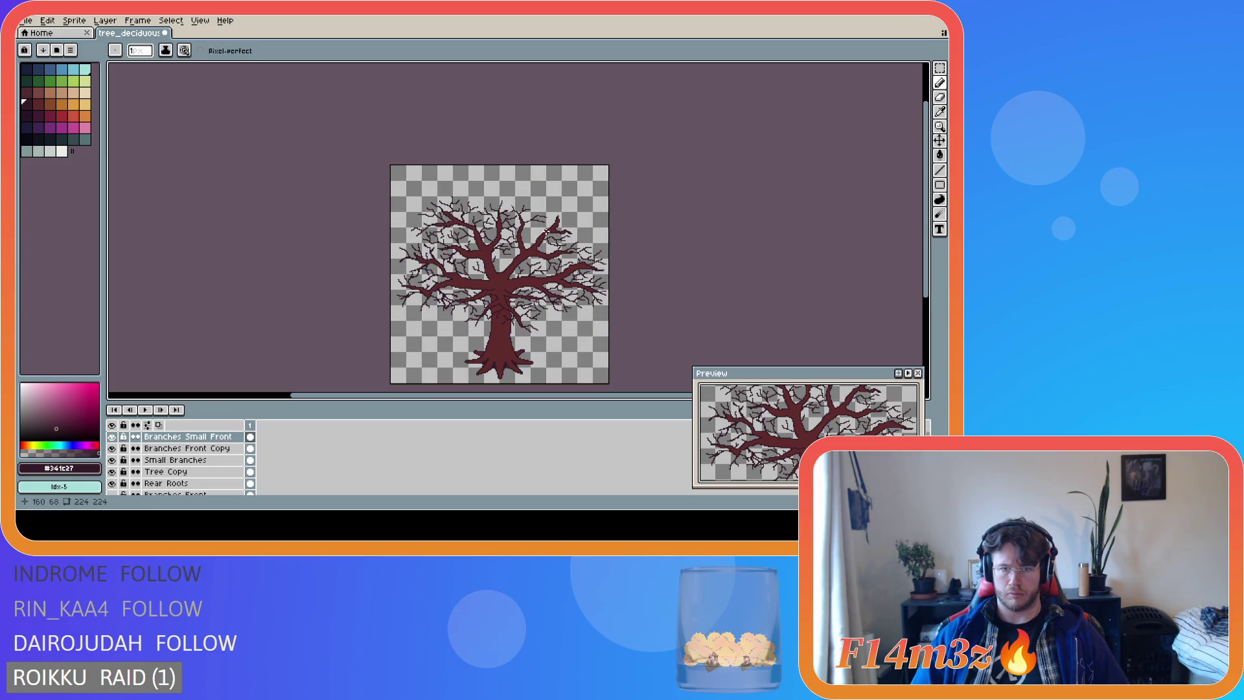
{"action": "scroll", "coordinate": [544, 236], "scroll_direction": "up", "scroll_amount": 2}
{"action": "scroll", "coordinate": [528, 226], "scroll_direction": "down", "scroll_amount": 2}
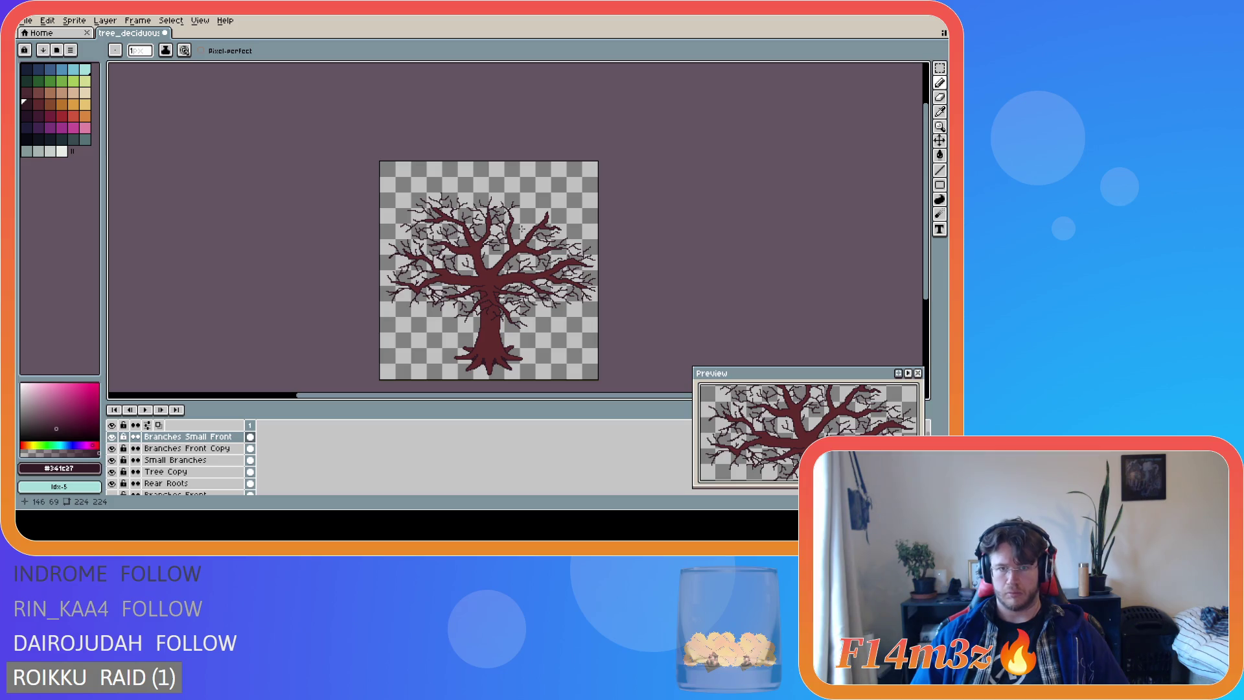
{"action": "scroll", "coordinate": [524, 228], "scroll_direction": "up", "scroll_amount": 1}
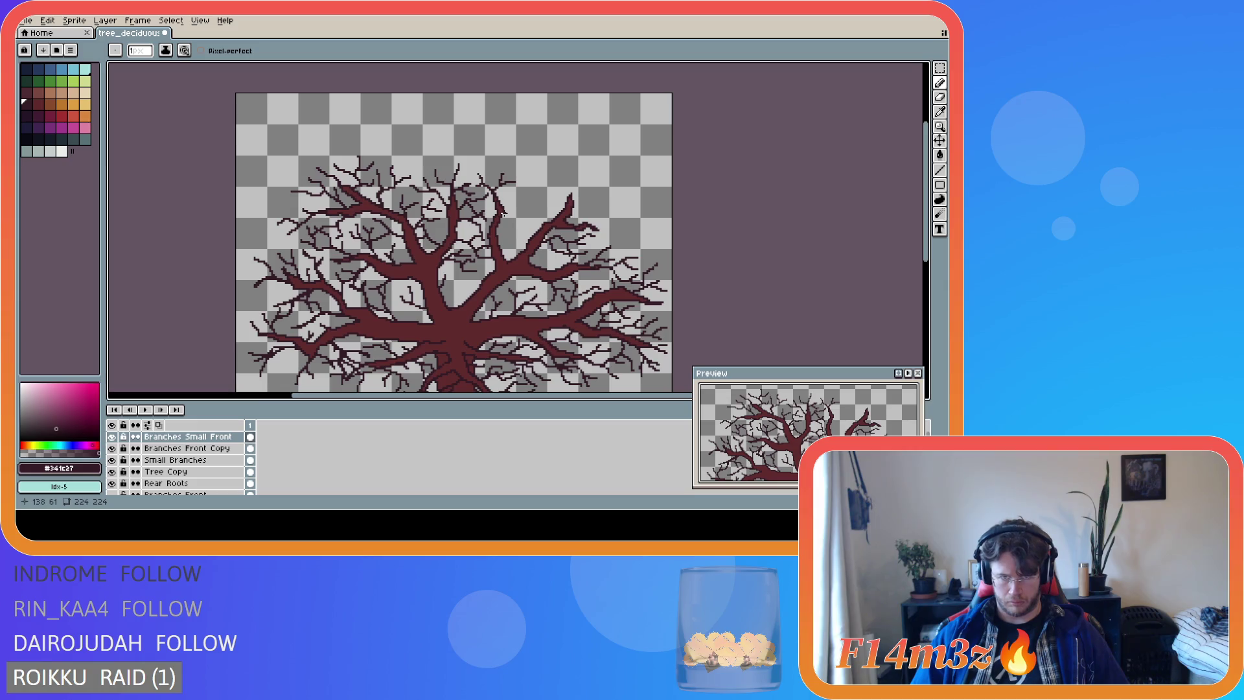
{"action": "left_click_drag", "start_coordinate": [509, 204], "coordinate": [525, 202]}
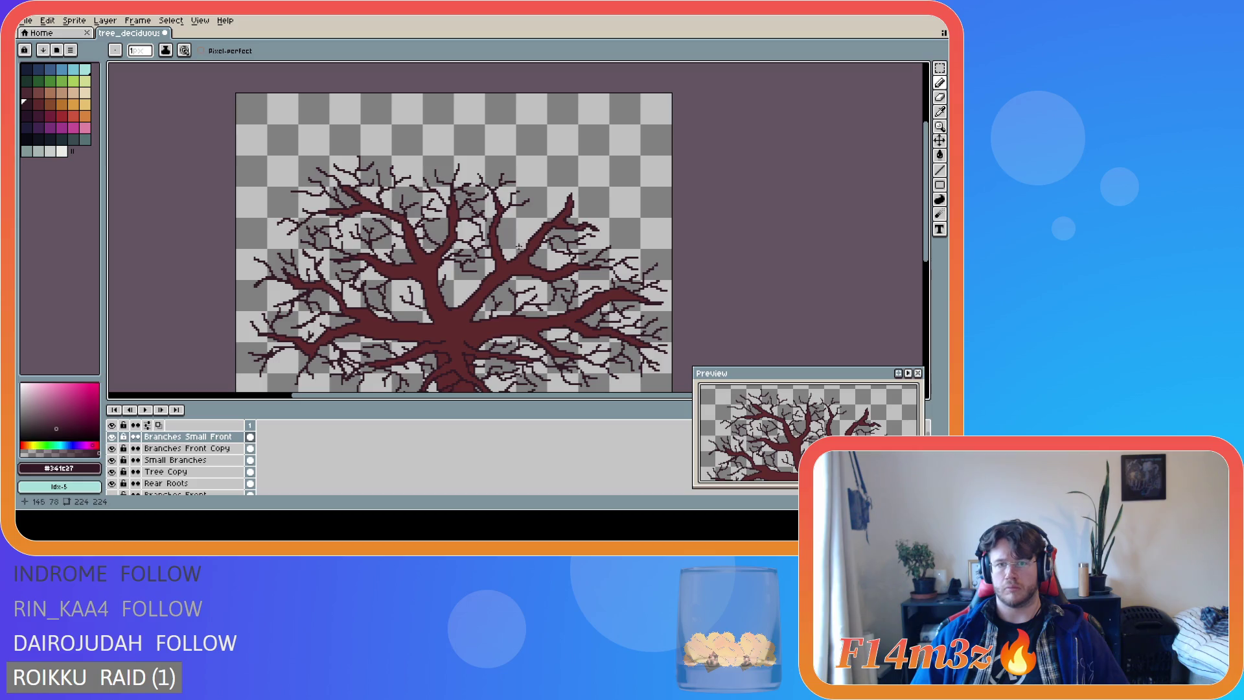
{"action": "scroll", "coordinate": [561, 247], "scroll_direction": "down", "scroll_amount": 2}
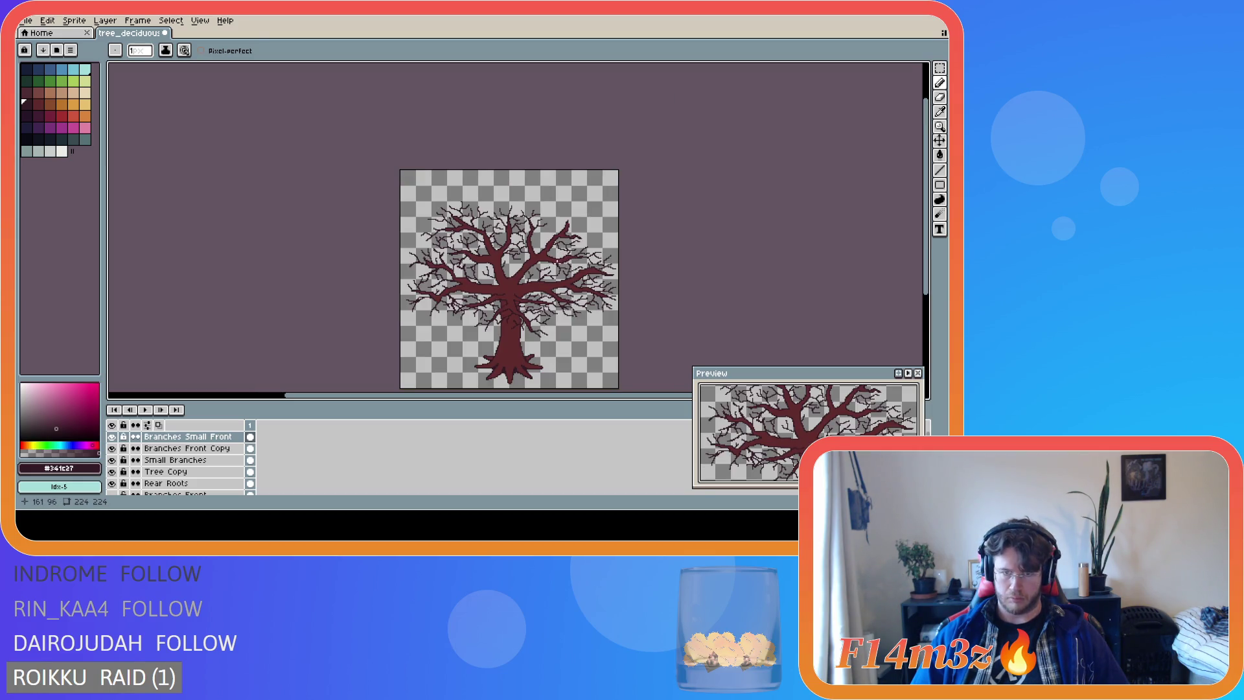
Dot a dark pixel on a branch and draw two small twigs reaching up-left and leftward.
{"action": "scroll", "coordinate": [547, 244], "scroll_direction": "up", "scroll_amount": 2}
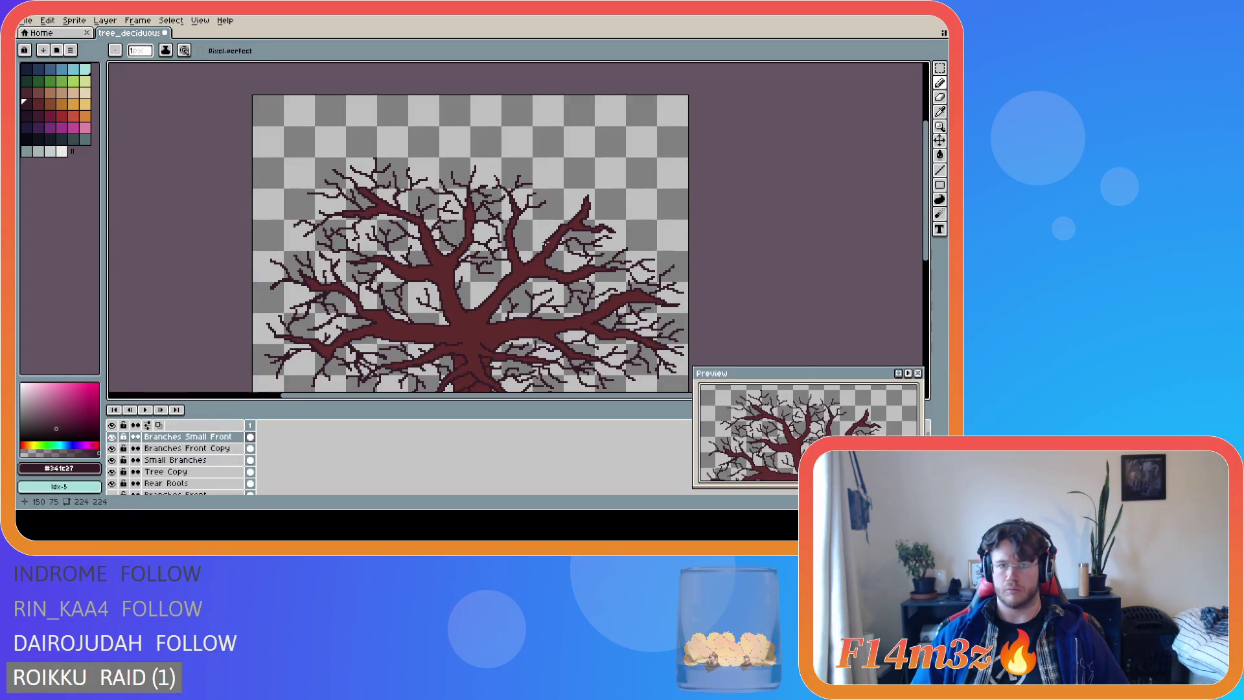
{"action": "left_click", "coordinate": [539, 239]}
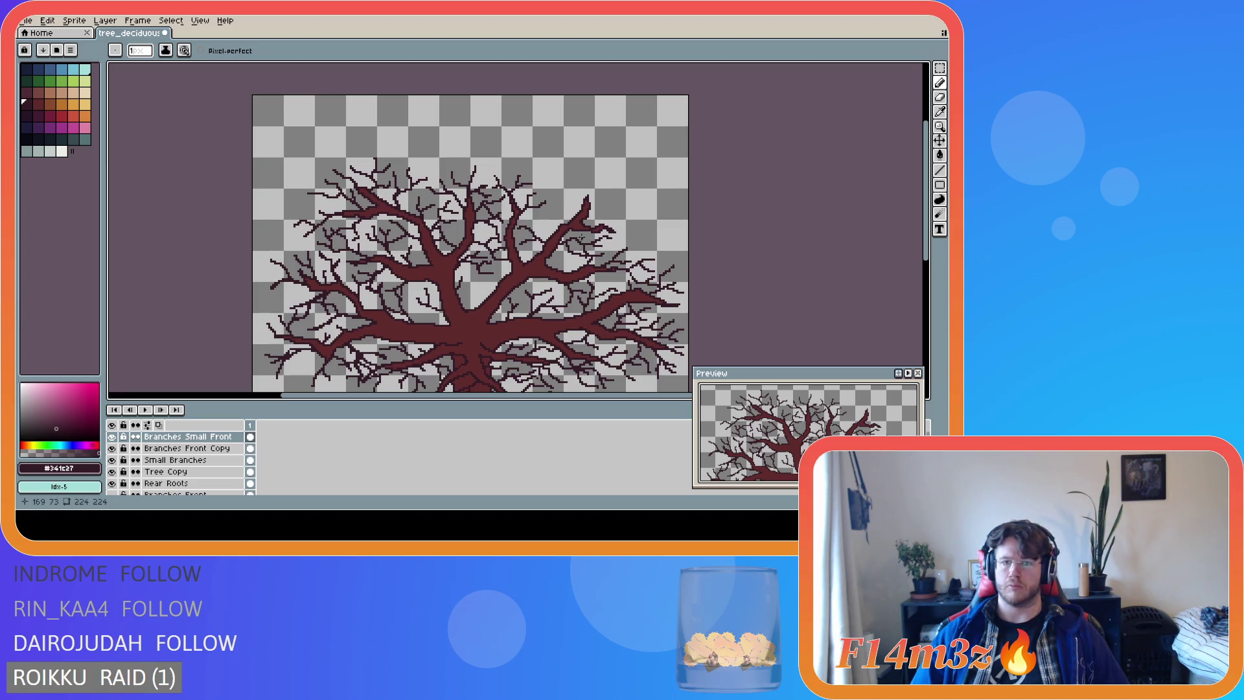
{"action": "mouse_move", "coordinate": [557, 225]}
{"action": "left_mouse_down"}
{"action": "mouse_move", "coordinate": [541, 210]}
{"action": "mouse_move", "coordinate": [555, 230]}
{"action": "mouse_move", "coordinate": [548, 221]}
{"action": "left_mouse_up"}
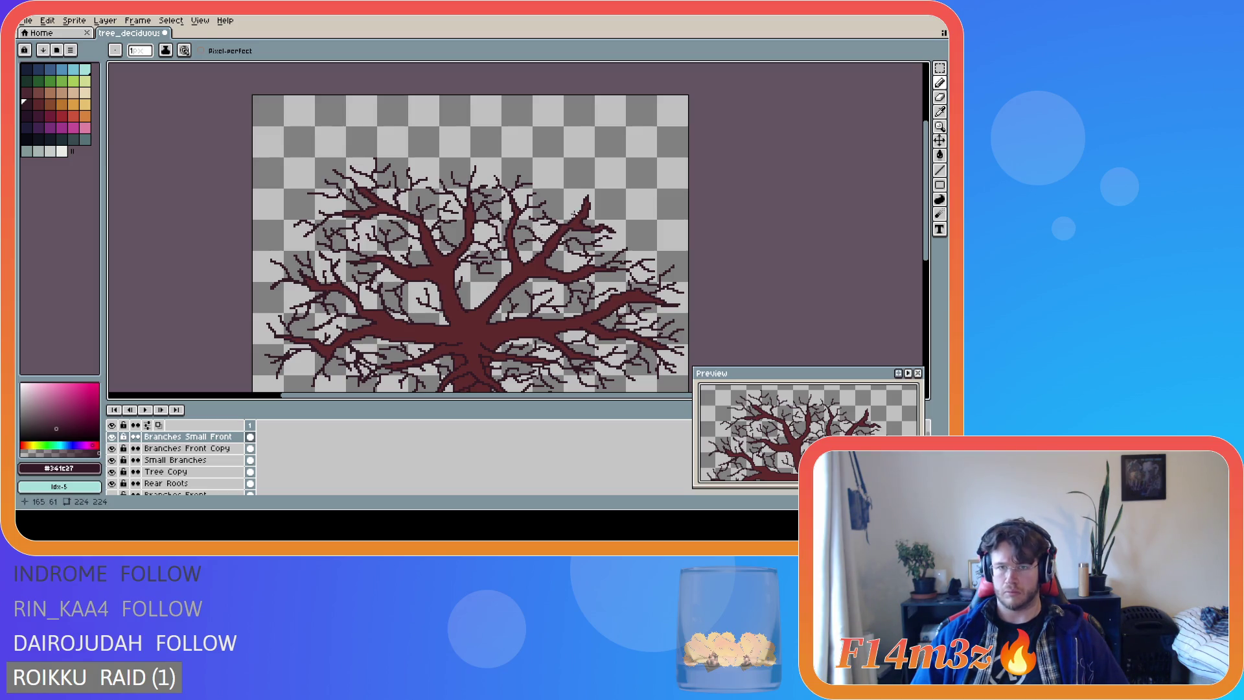
{"action": "left_click_drag", "start_coordinate": [566, 206], "coordinate": [551, 201]}
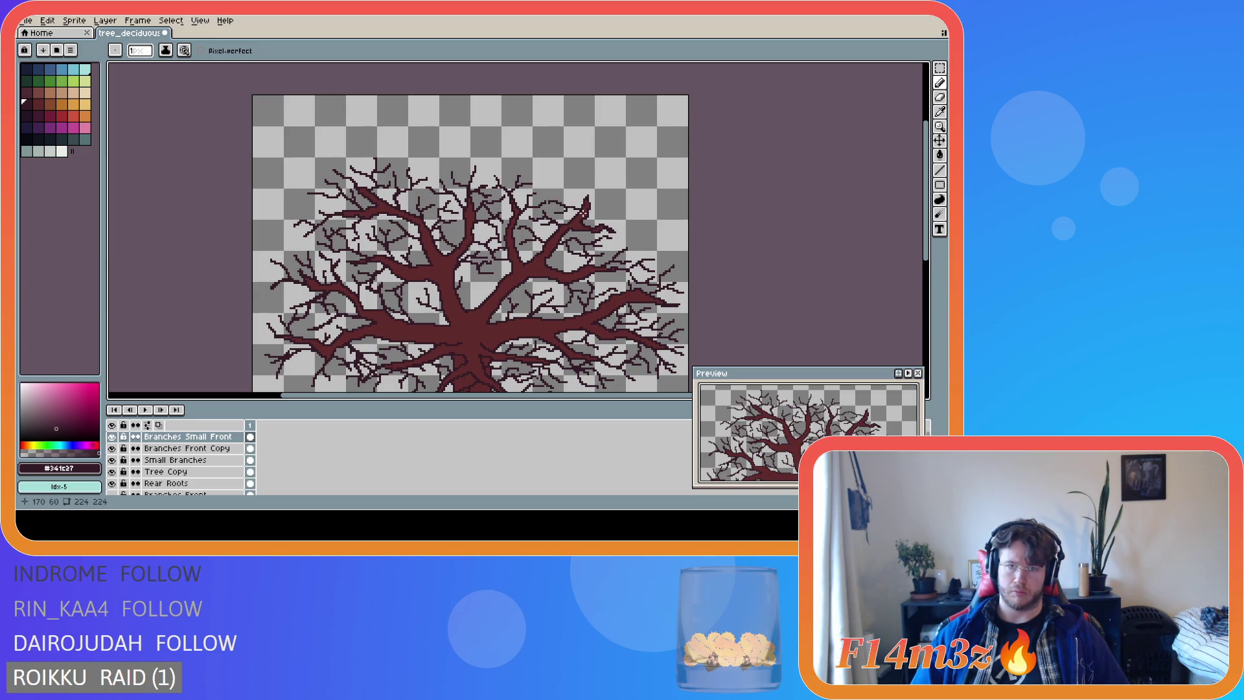
Add a short twig at the upper-right branch tip and extend a thin branch rightward from it.
{"action": "scroll", "coordinate": [618, 219], "scroll_direction": "down", "scroll_amount": 2}
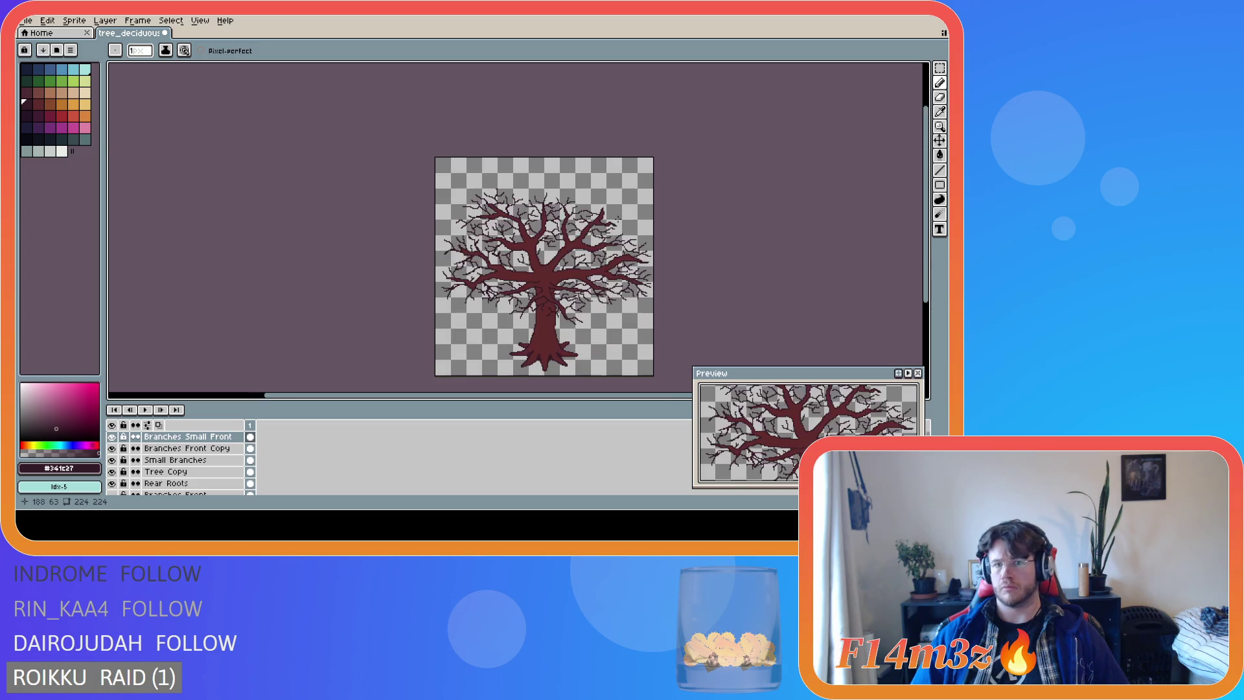
{"action": "scroll", "coordinate": [624, 217], "scroll_direction": "up", "scroll_amount": 2}
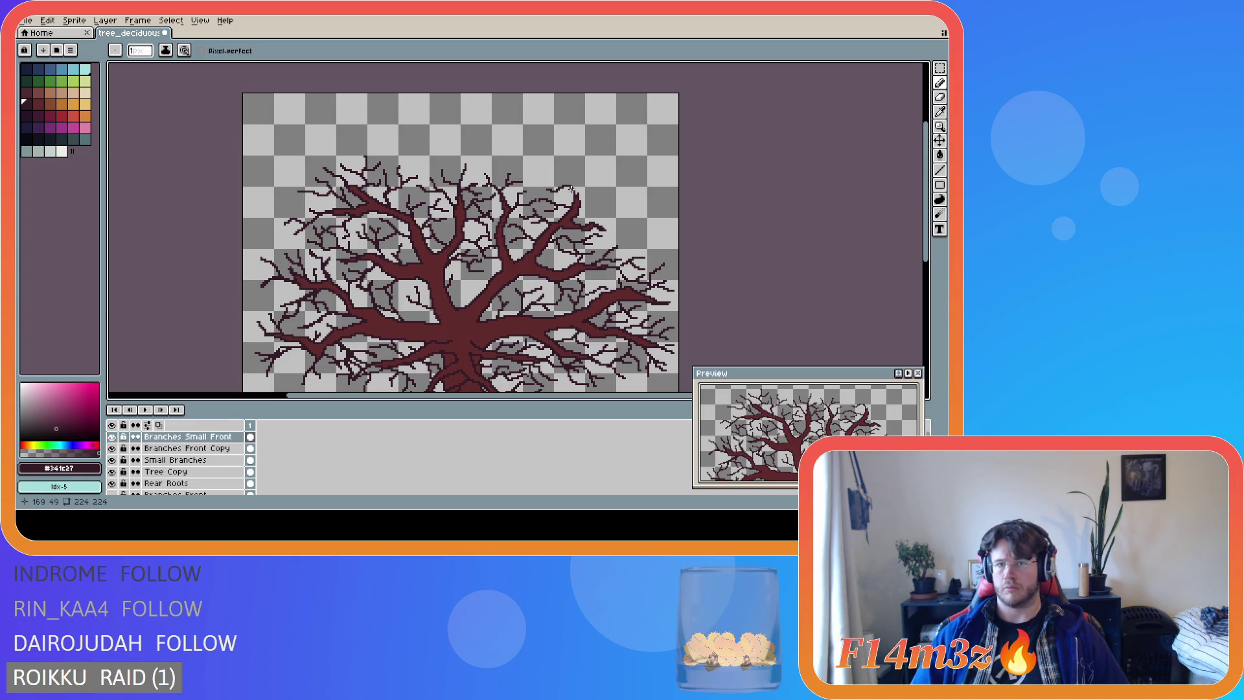
{"action": "left_click_drag", "start_coordinate": [570, 185], "coordinate": [561, 179]}
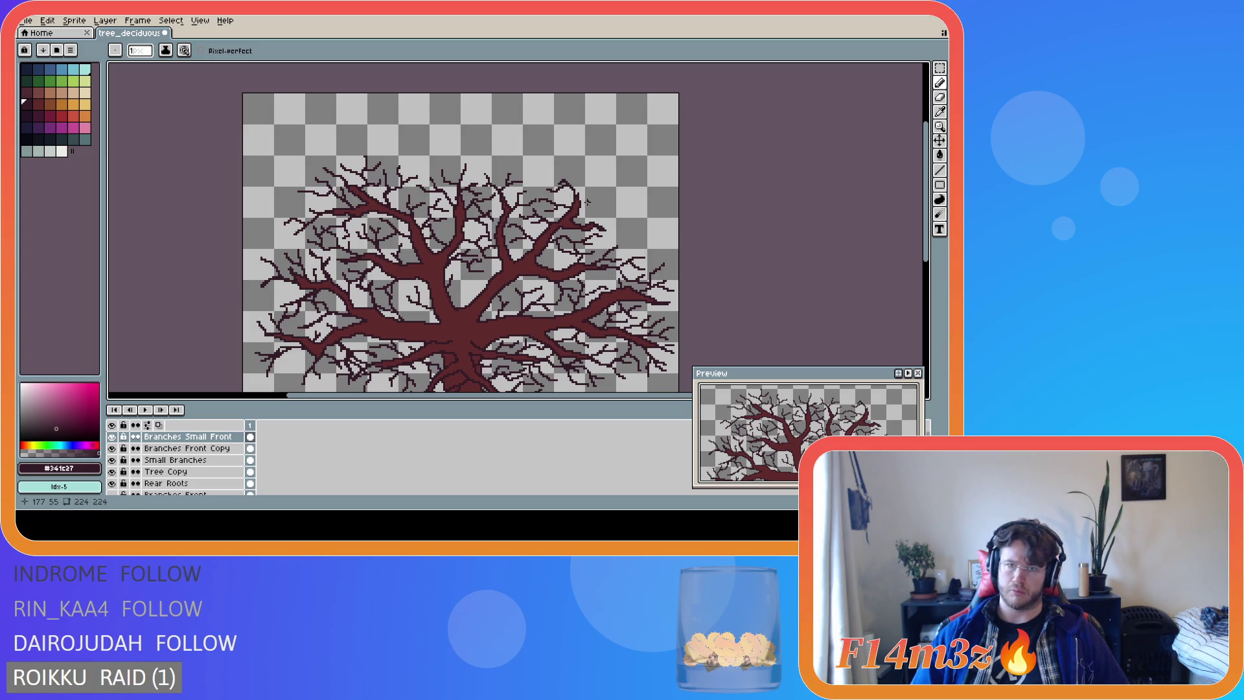
{"action": "mouse_move", "coordinate": [577, 196]}
{"action": "left_mouse_down"}
{"action": "mouse_move", "coordinate": [617, 183]}
{"action": "mouse_move", "coordinate": [595, 190]}
{"action": "mouse_move", "coordinate": [617, 216]}
{"action": "left_mouse_up"}
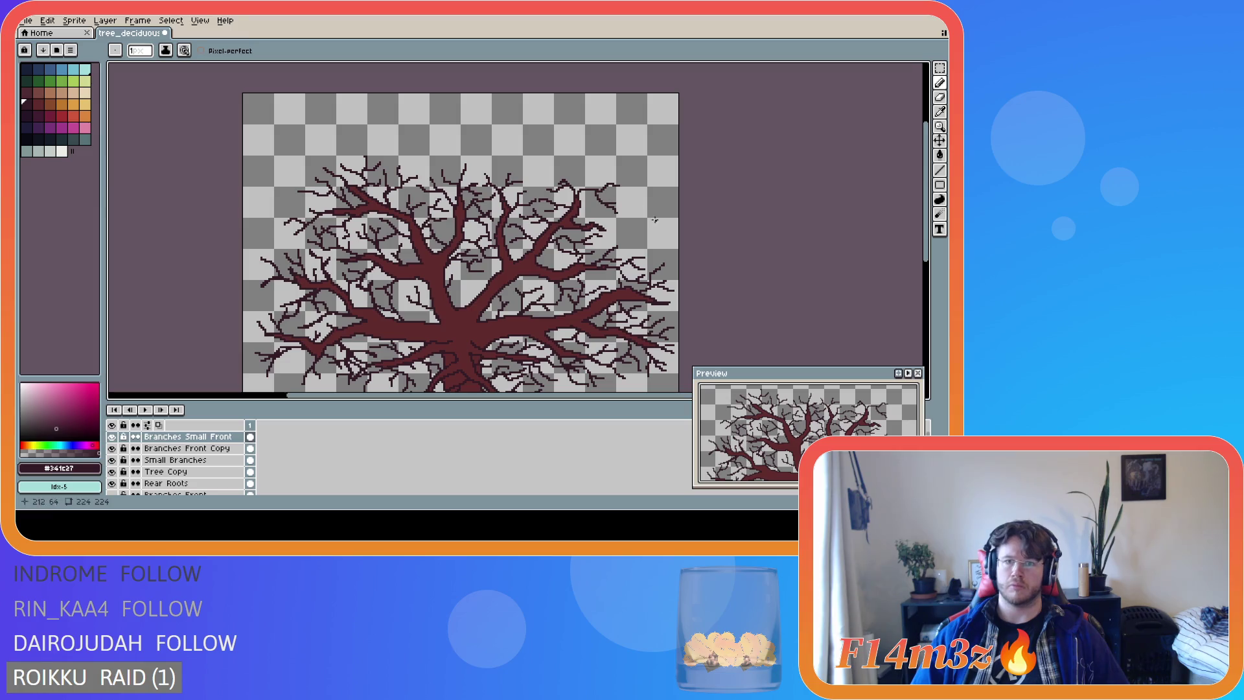
With the 1px Pencil active again, add one more short twig off a right-side branch.
{"action": "scroll", "coordinate": [658, 223], "scroll_direction": "down", "scroll_amount": 2}
{"action": "scroll", "coordinate": [642, 222], "scroll_direction": "up", "scroll_amount": 2}
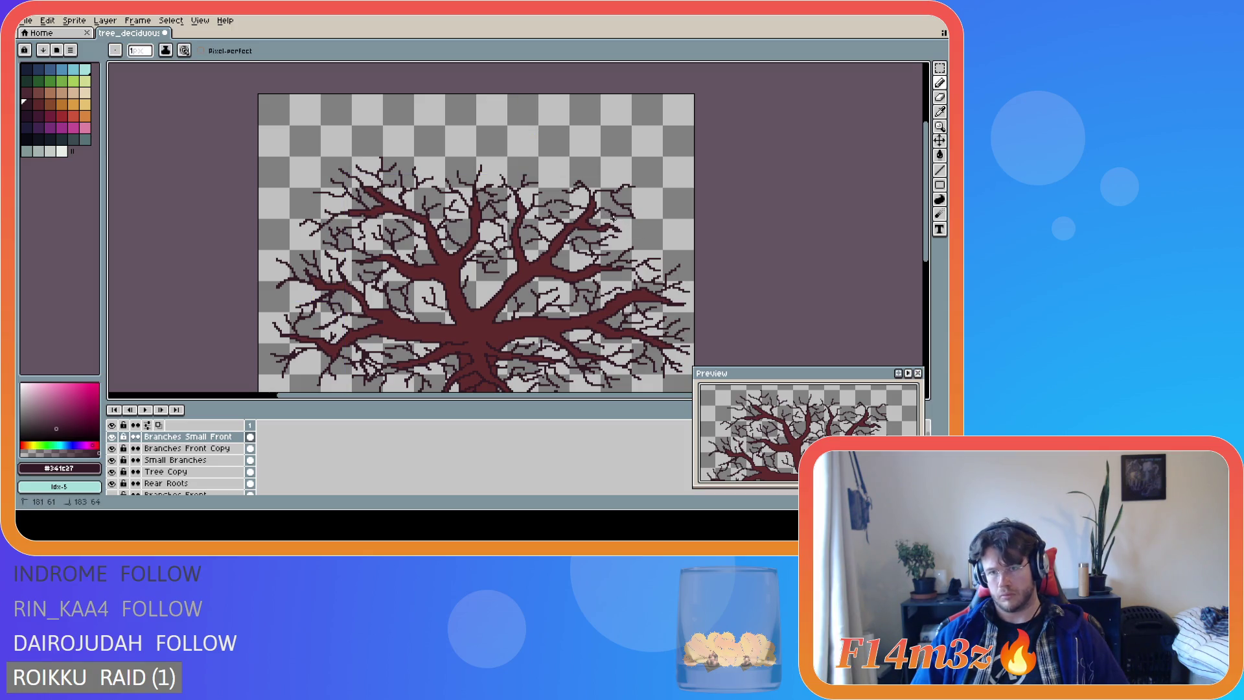
{"action": "key", "text": "v"}
{"action": "key", "text": "b"}
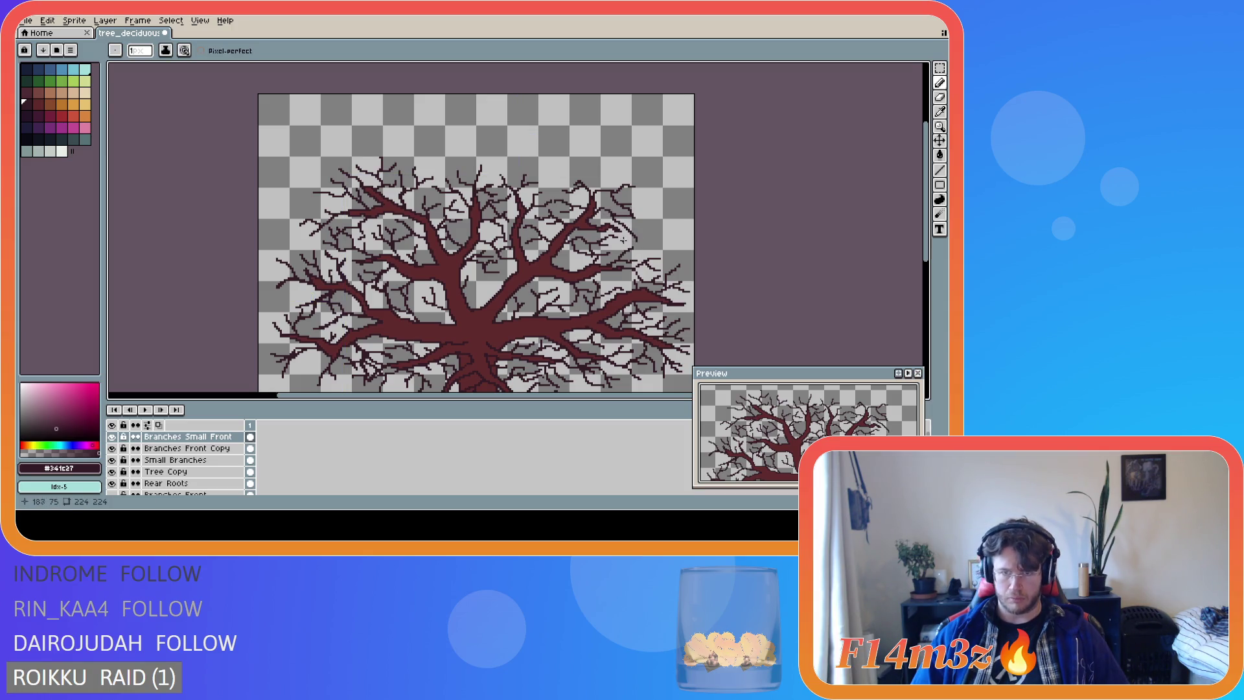
{"action": "scroll", "coordinate": [641, 246], "scroll_direction": "down", "scroll_amount": 2}
{"action": "scroll", "coordinate": [667, 251], "scroll_direction": "up", "scroll_amount": 2}
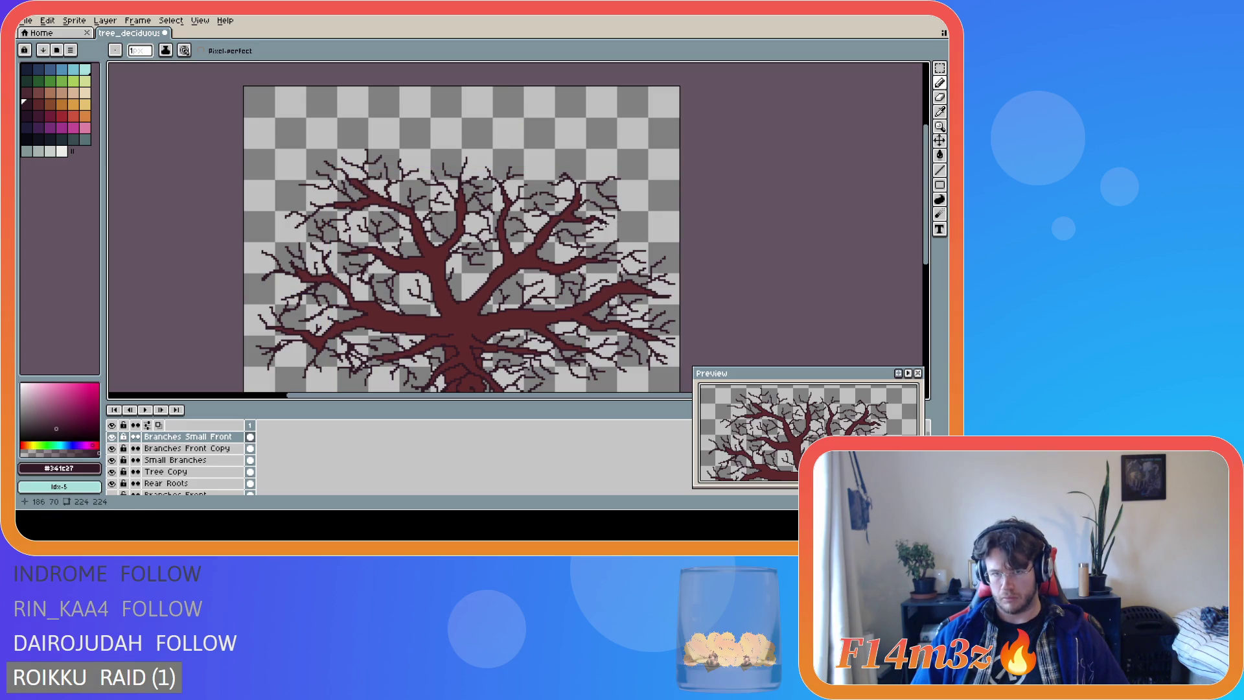
{"action": "scroll", "coordinate": [607, 223], "scroll_direction": "down", "scroll_amount": 2}
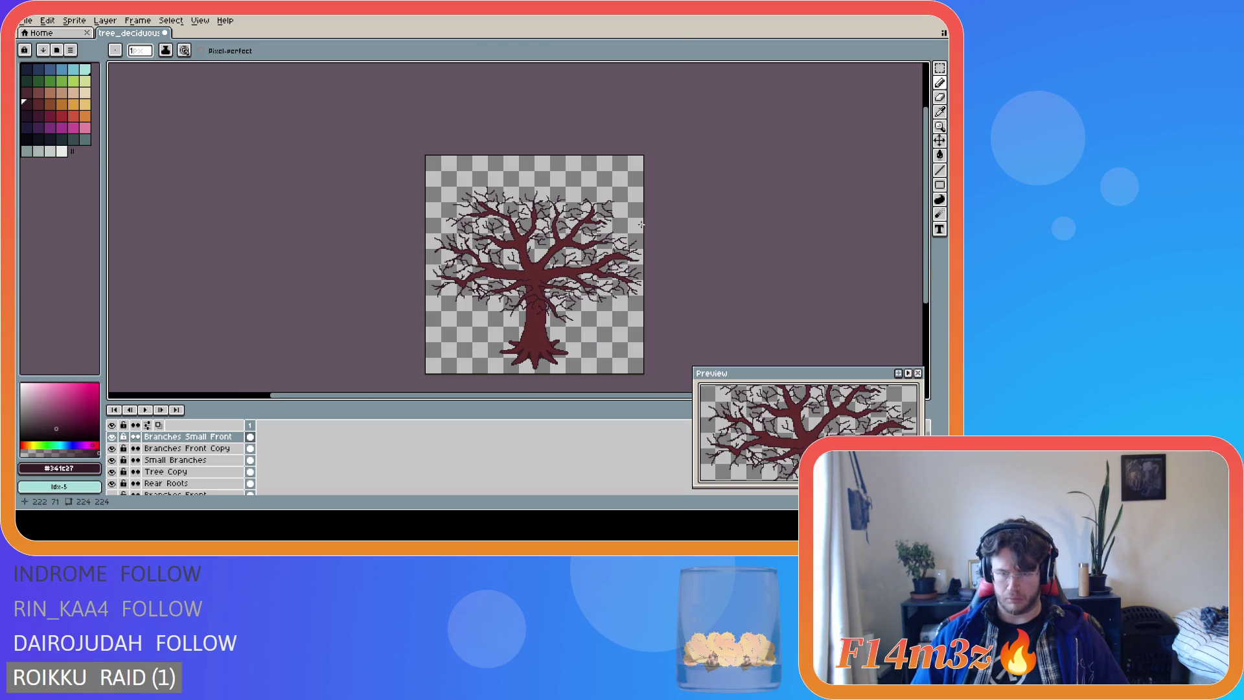
{"action": "scroll", "coordinate": [641, 224], "scroll_direction": "up", "scroll_amount": 2}
{"action": "scroll", "coordinate": [641, 224], "scroll_direction": "down", "scroll_amount": 2}
{"action": "scroll", "coordinate": [641, 224], "scroll_direction": "up", "scroll_amount": 2}
{"action": "mouse_move", "coordinate": [572, 221]}
{"action": "left_mouse_down"}
{"action": "mouse_move", "coordinate": [595, 238]}
{"action": "mouse_move", "coordinate": [588, 226]}
{"action": "left_mouse_up"}
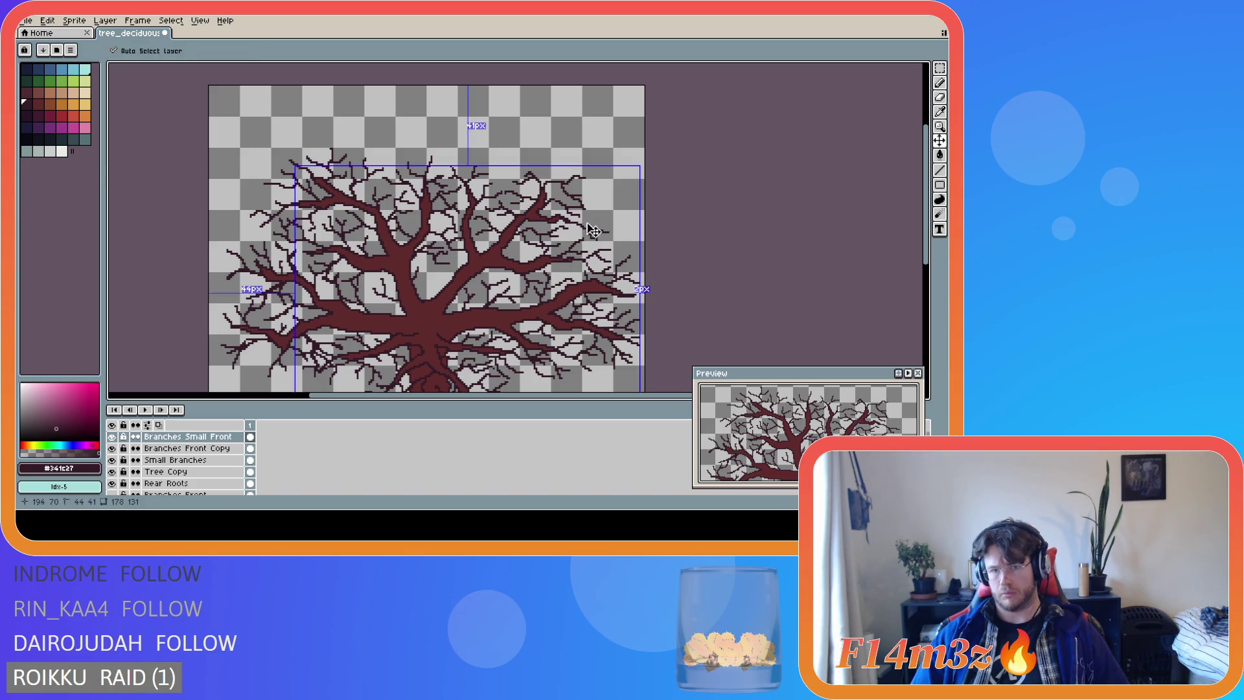
{"action": "left_click", "coordinate": [583, 226]}
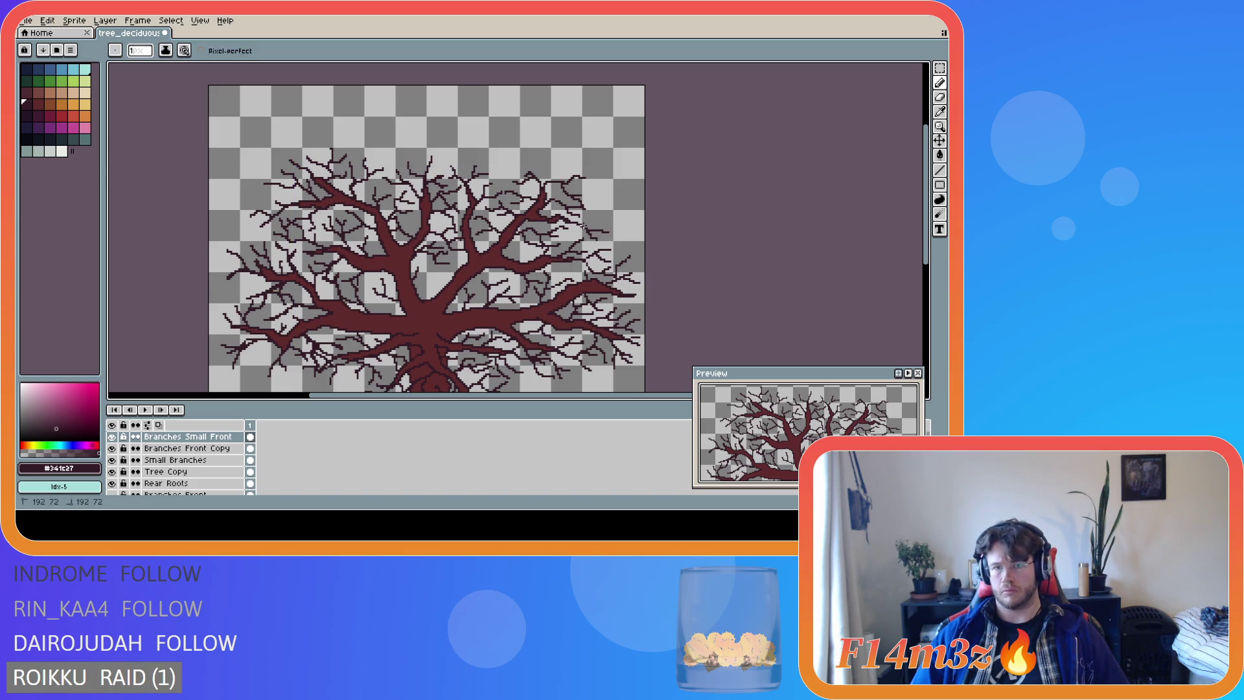
{"action": "key", "text": "ctrl+z"}
{"action": "key", "text": "ctrl+y"}
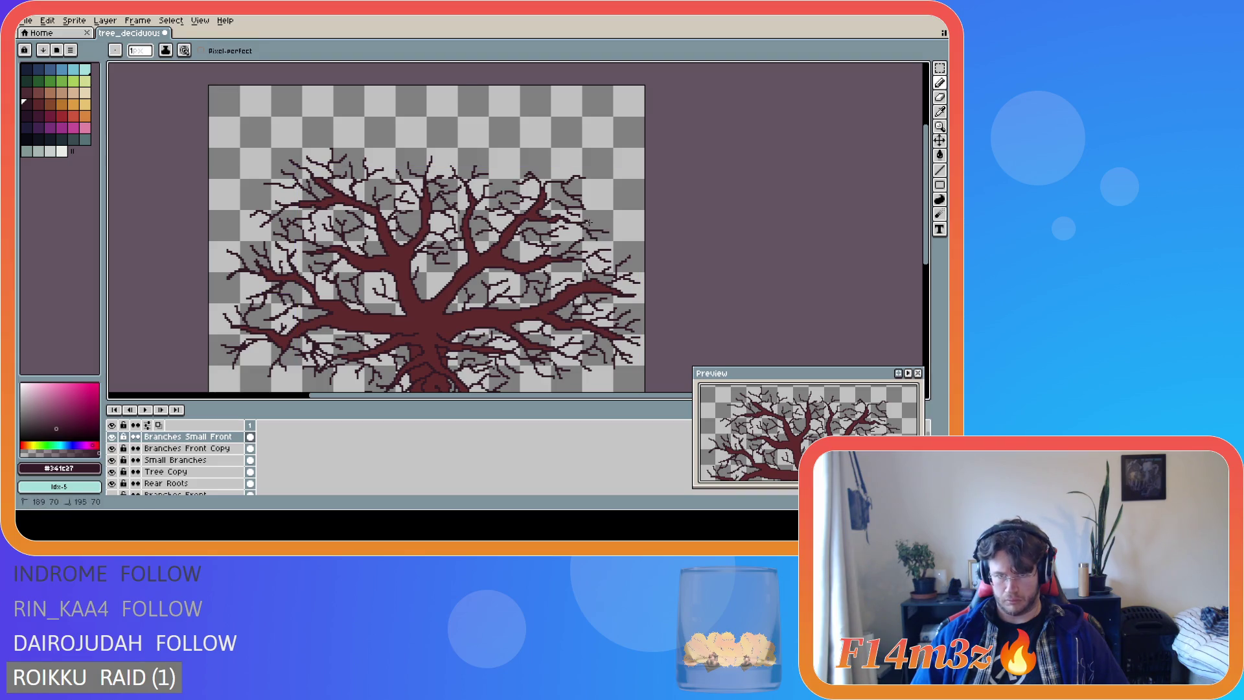
{"action": "left_click_drag", "start_coordinate": [576, 224], "coordinate": [607, 230]}
{"action": "key", "text": "ctrl+z"}
{"action": "key", "text": "ctrl+z"}
{"action": "key", "text": "ctrl+y"}
{"action": "key", "text": "ctrl+y"}
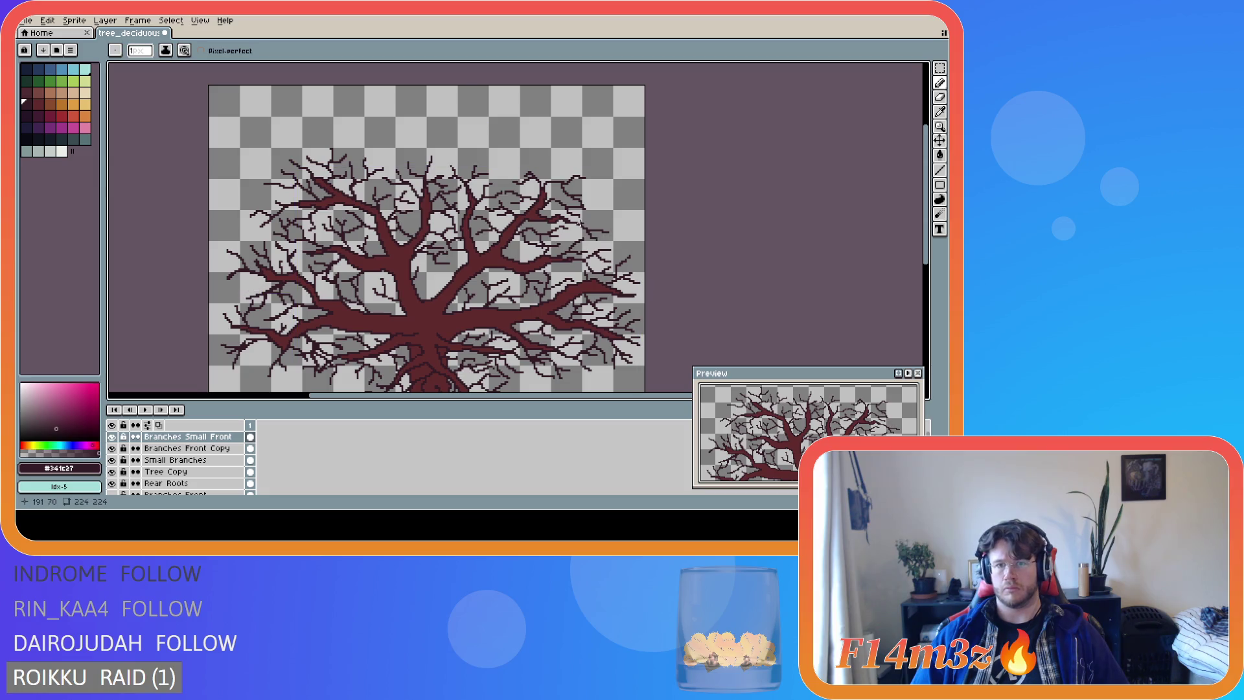
{"action": "key", "text": "ctrl+z"}
{"action": "key", "text": "ctrl+z"}
{"action": "key", "text": "ctrl+y"}
{"action": "key", "text": "ctrl+y"}
{"action": "scroll", "coordinate": [660, 238], "scroll_direction": "down", "scroll_amount": 2}
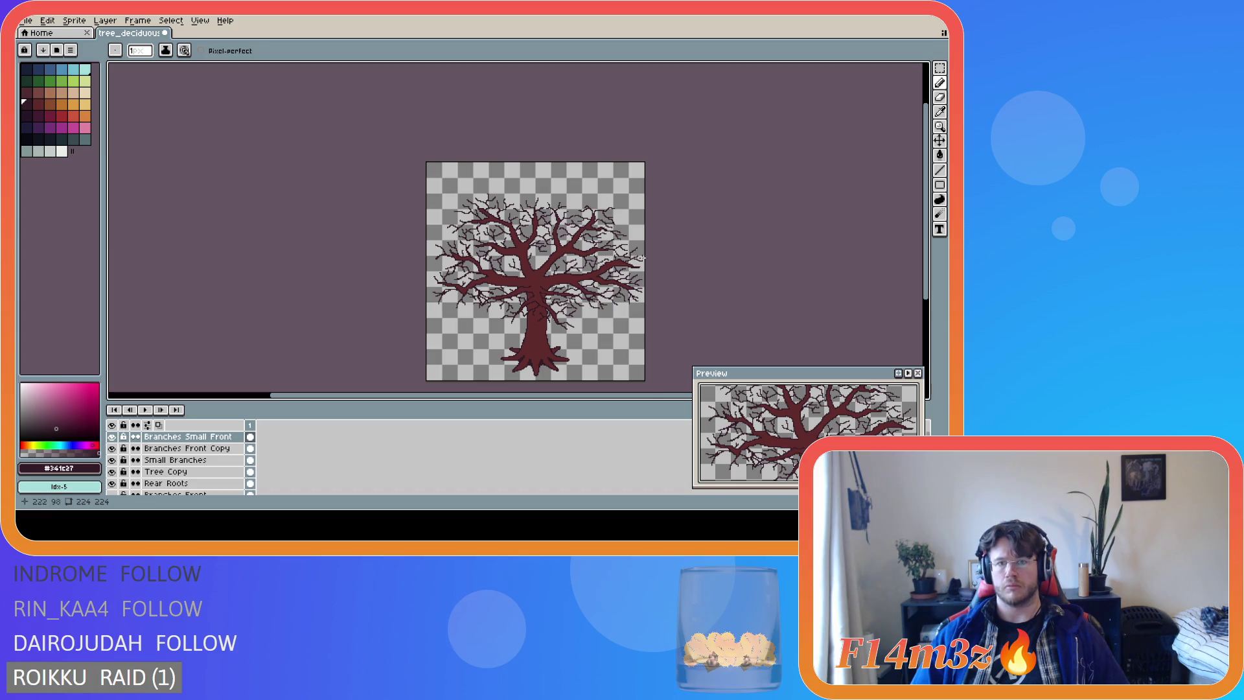
{"action": "scroll", "coordinate": [642, 258], "scroll_direction": "up", "scroll_amount": 2}
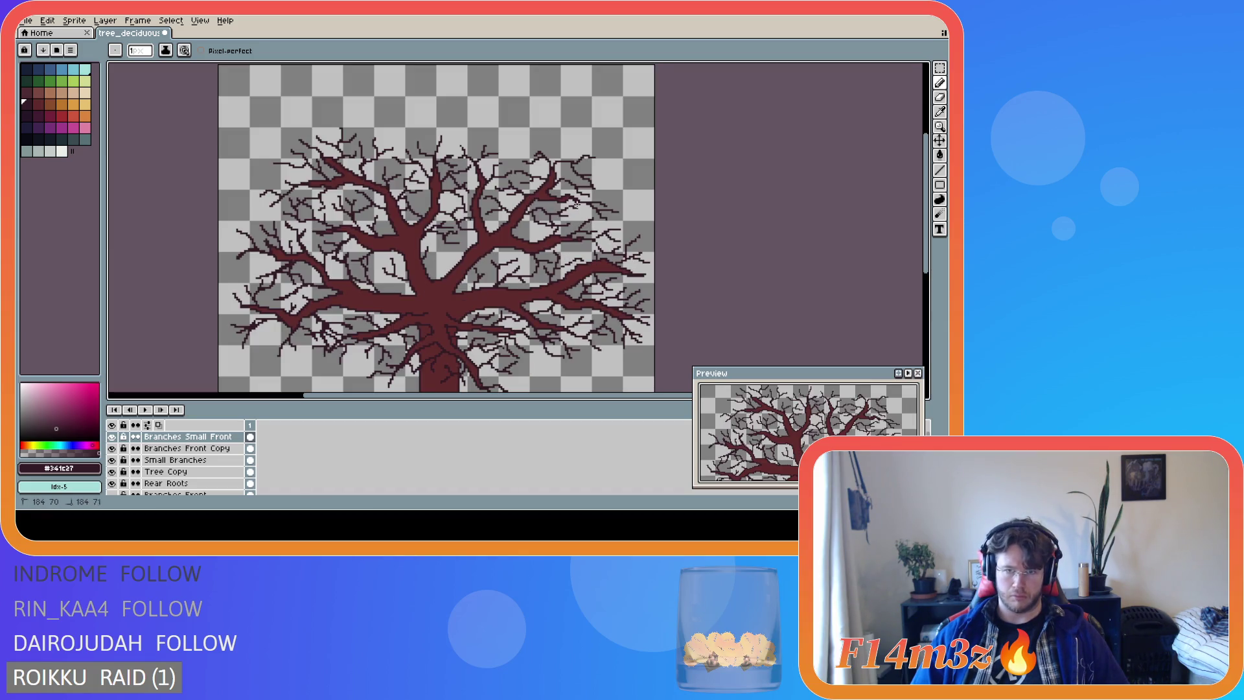
{"action": "scroll", "coordinate": [616, 264], "scroll_direction": "down", "scroll_amount": 2}
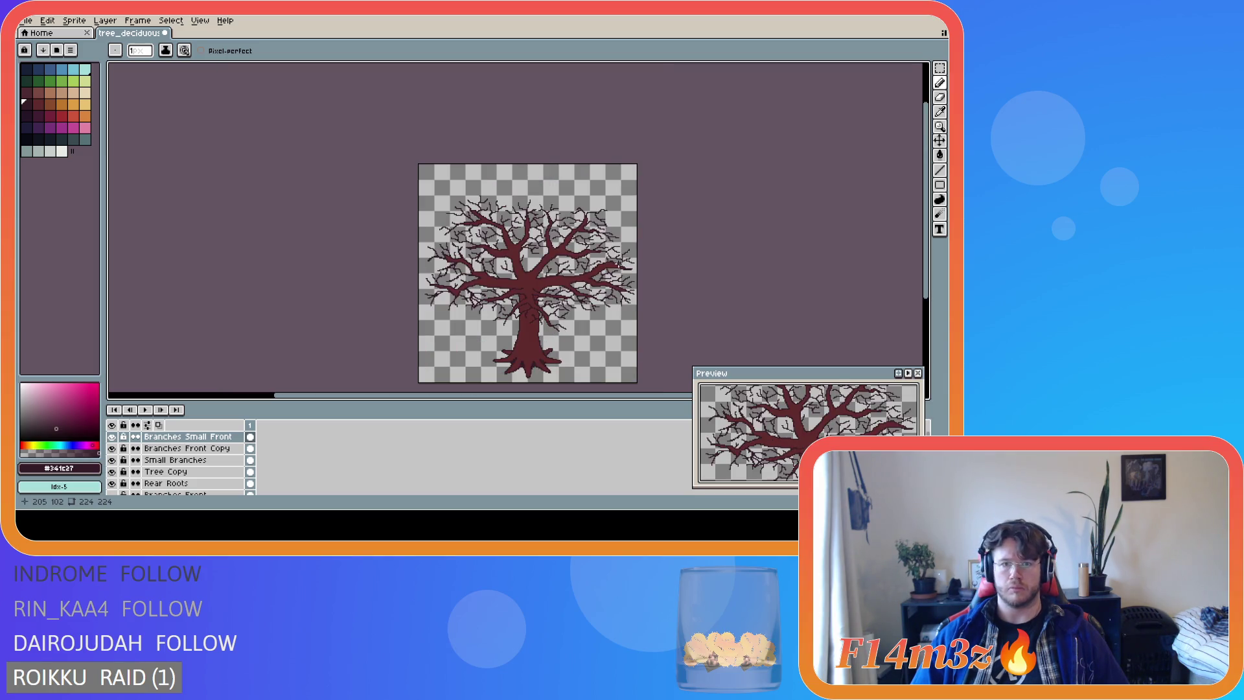
{"action": "scroll", "coordinate": [590, 152], "scroll_direction": "up", "scroll_amount": 2}
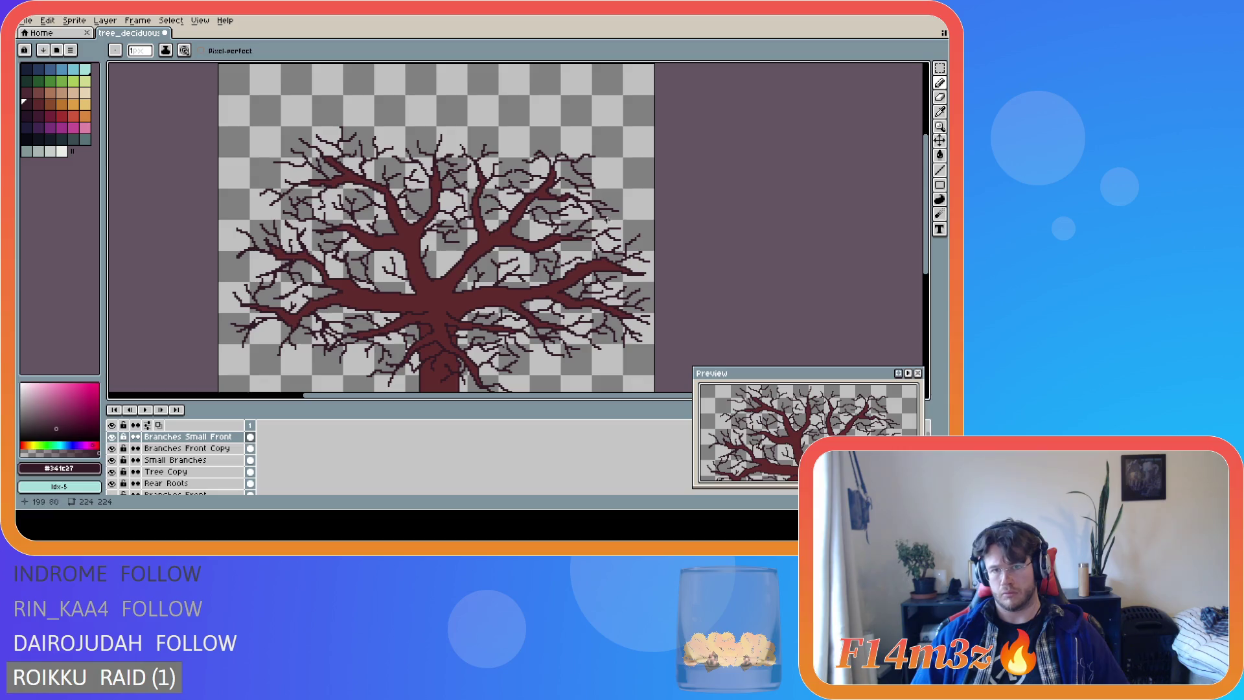
{"action": "key", "text": "v"}
{"action": "key", "text": "b"}
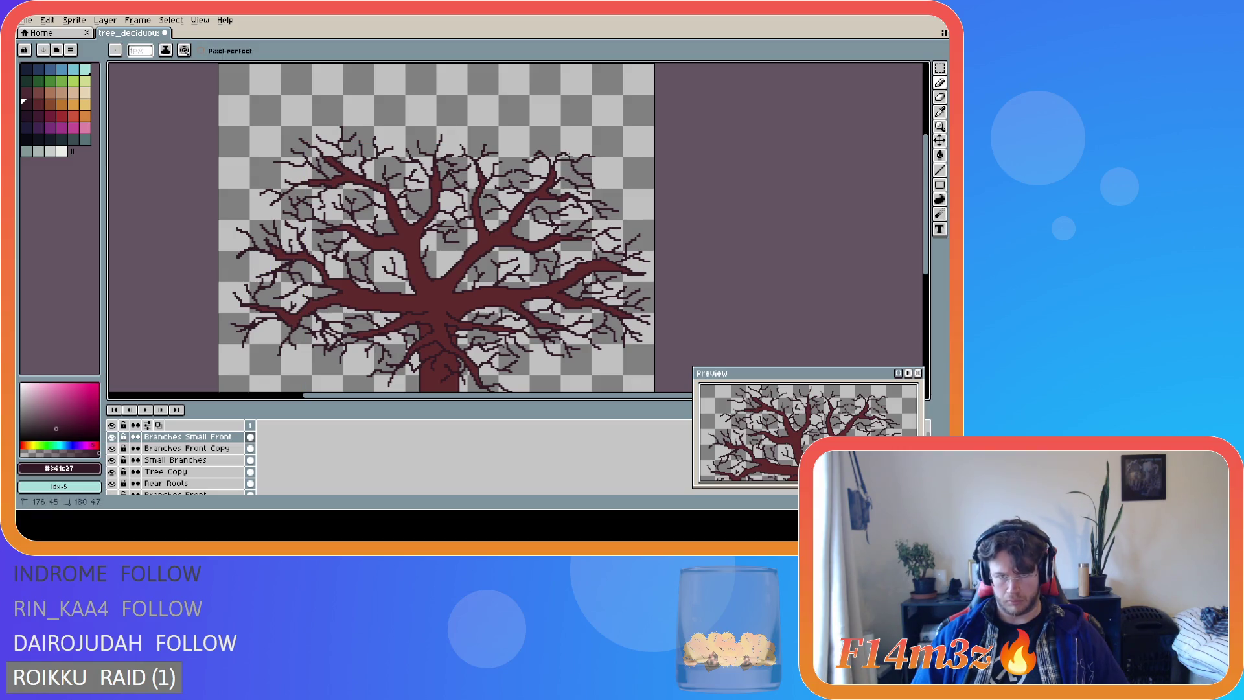
{"action": "scroll", "coordinate": [584, 285], "scroll_direction": "down", "scroll_amount": 2}
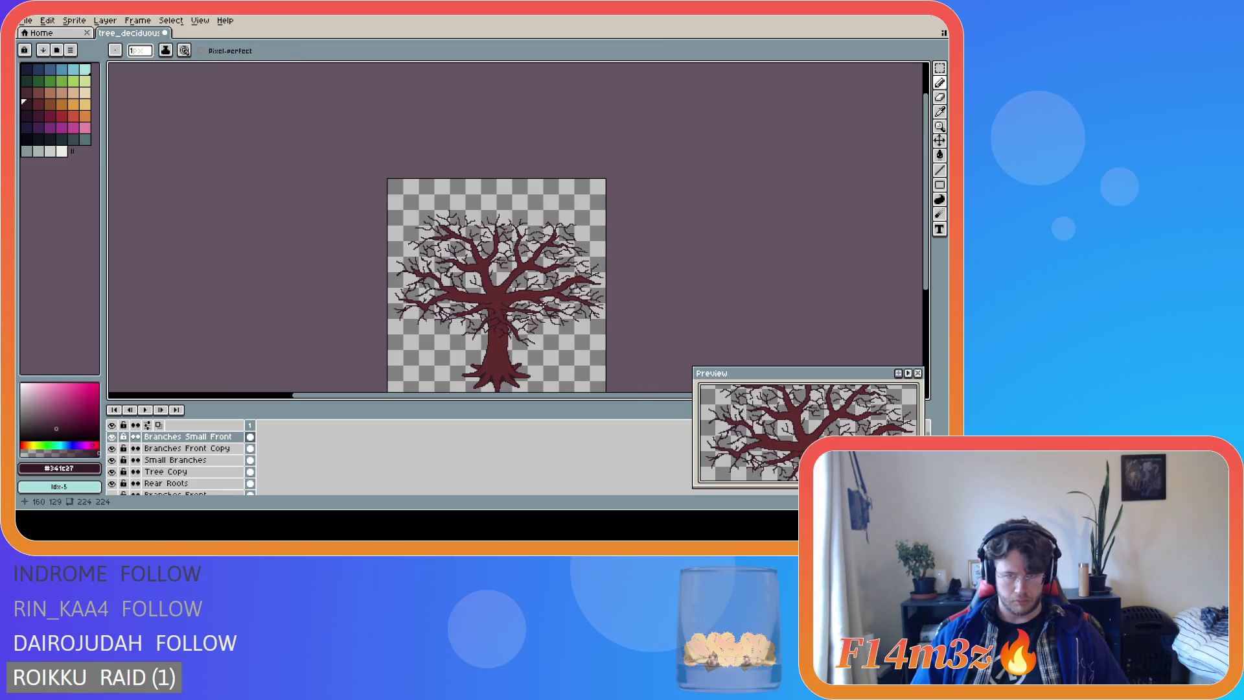
{"action": "scroll", "coordinate": [543, 304], "scroll_direction": "up", "scroll_amount": 2}
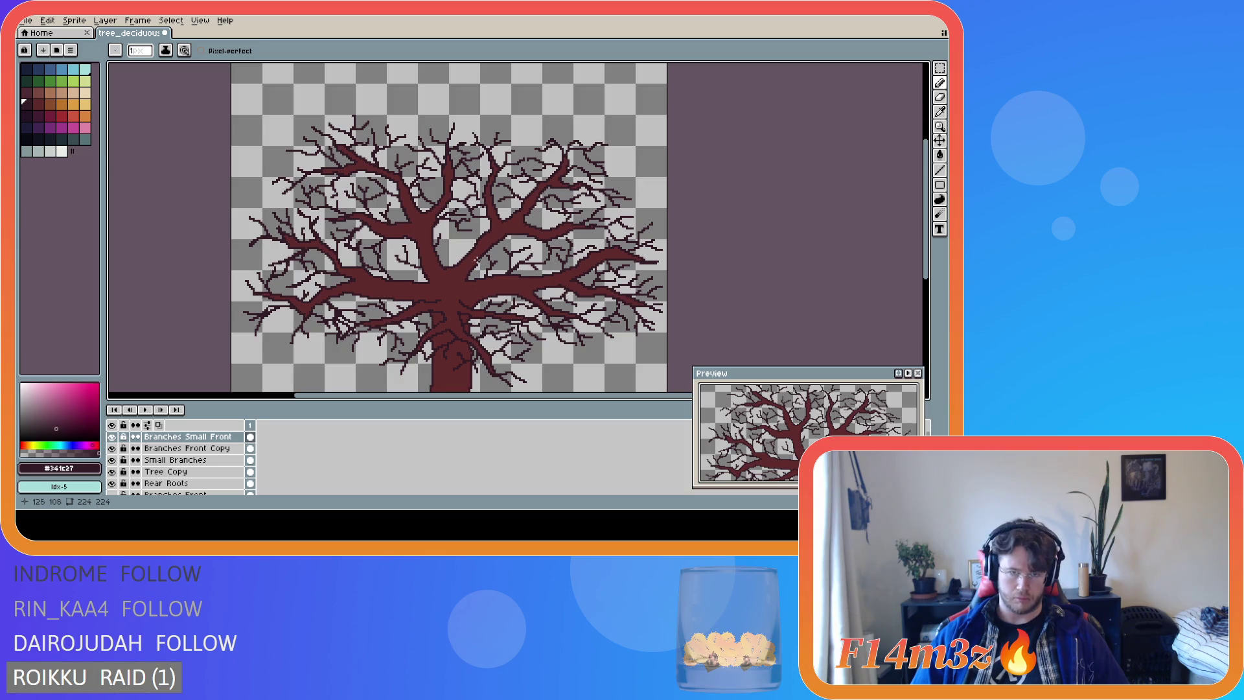
{"action": "scroll", "coordinate": [477, 260], "scroll_direction": "down", "scroll_amount": 2}
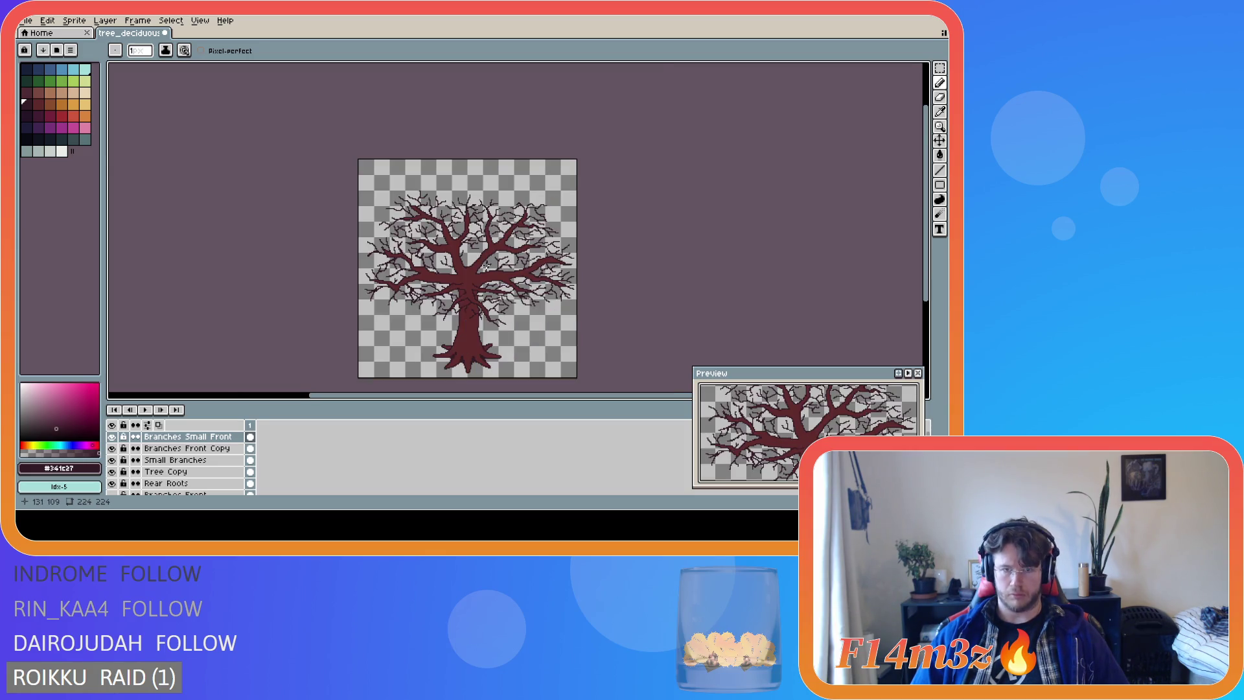
{"action": "scroll", "coordinate": [486, 266], "scroll_direction": "up", "scroll_amount": 2}
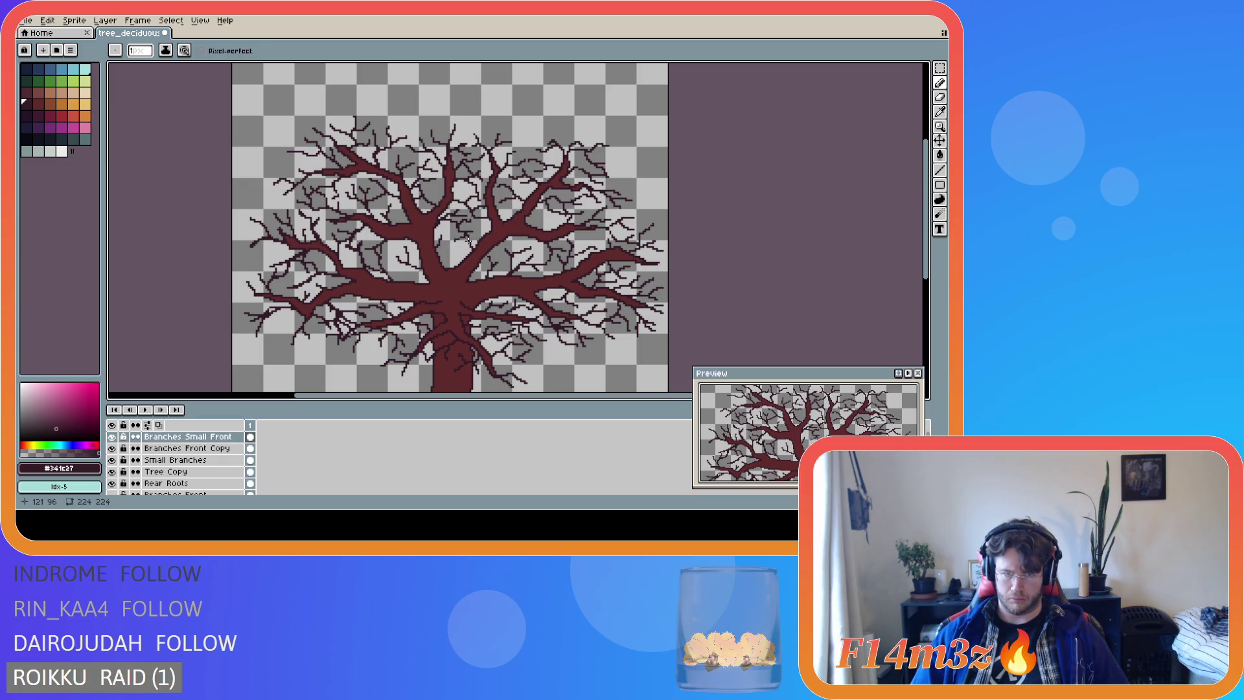
{"action": "scroll", "coordinate": [534, 263], "scroll_direction": "down", "scroll_amount": 2}
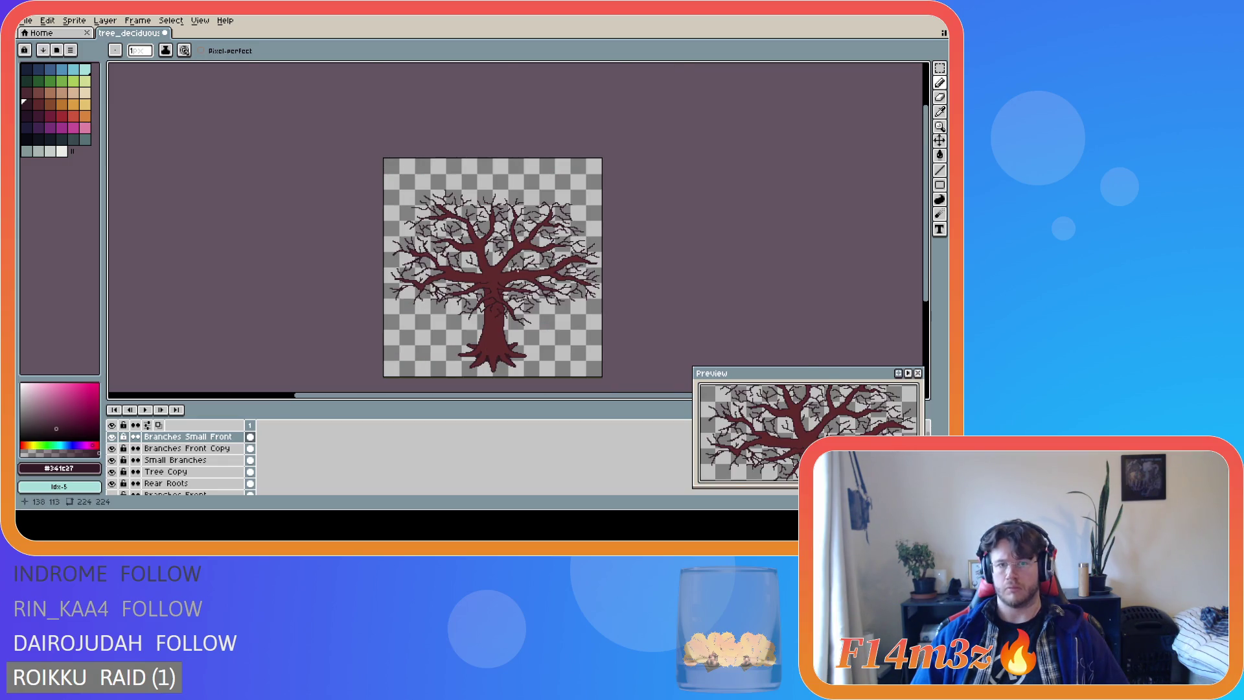
{"action": "scroll", "coordinate": [518, 268], "scroll_direction": "up", "scroll_amount": 2}
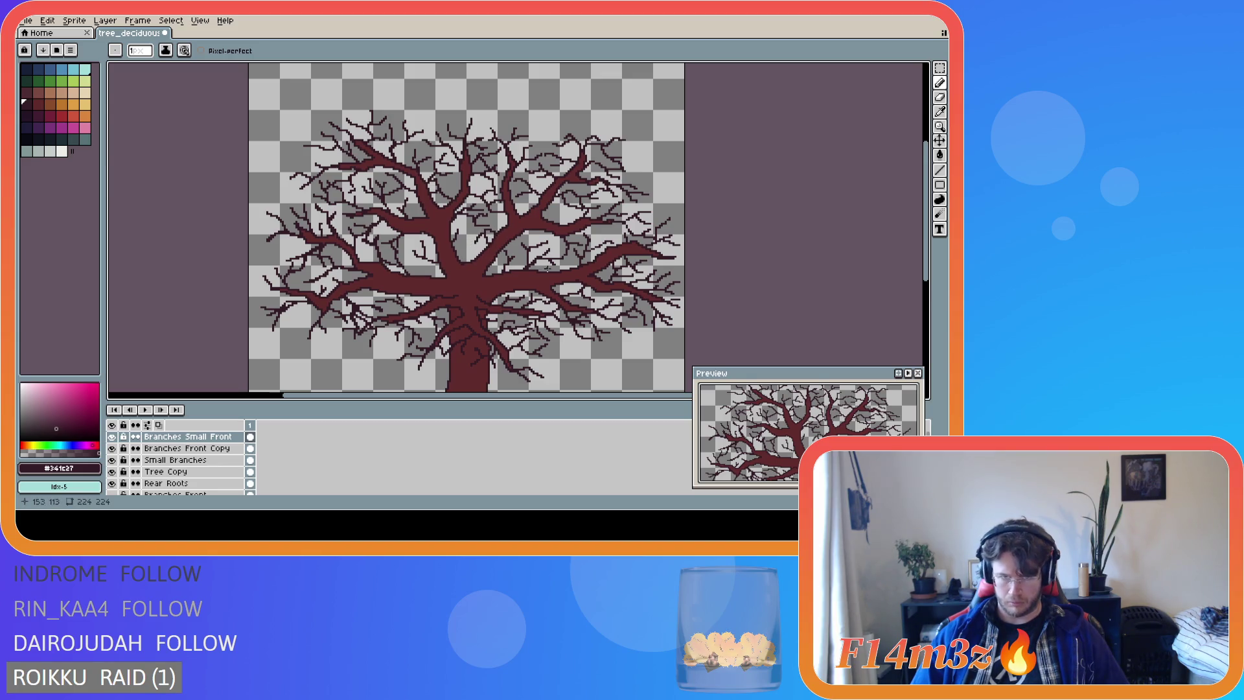
{"action": "scroll", "coordinate": [547, 268], "scroll_direction": "down", "scroll_amount": 2}
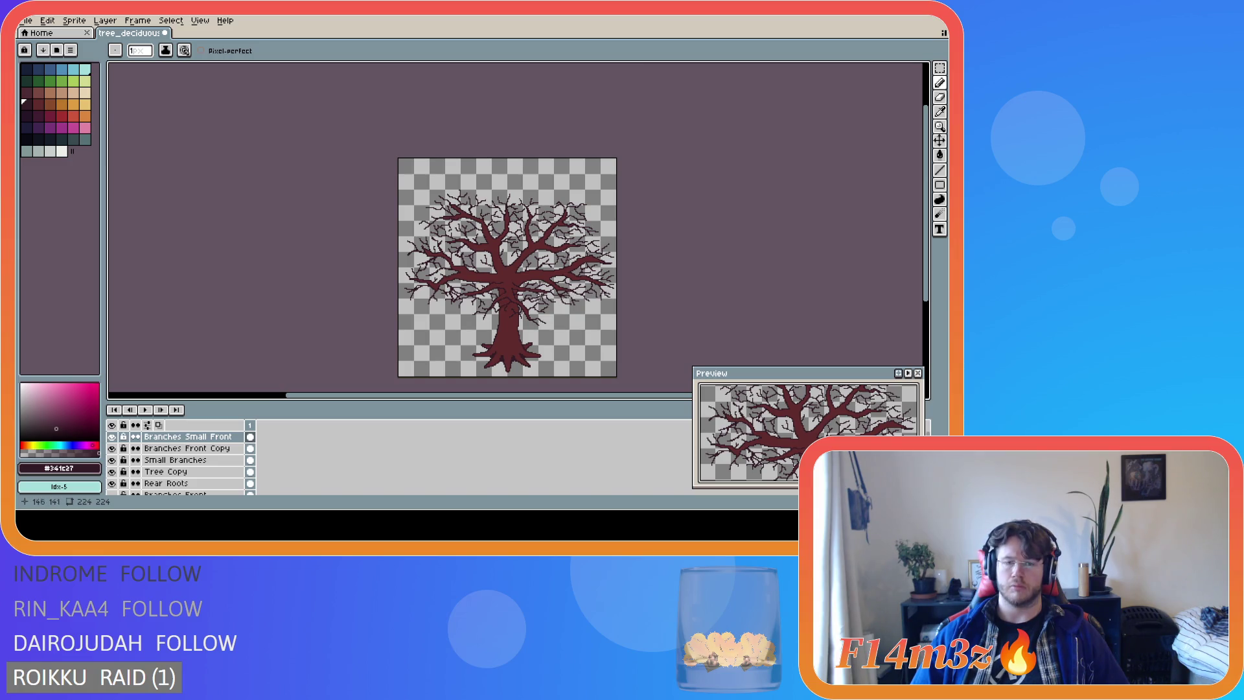
{"action": "scroll", "coordinate": [530, 278], "scroll_direction": "up", "scroll_amount": 2}
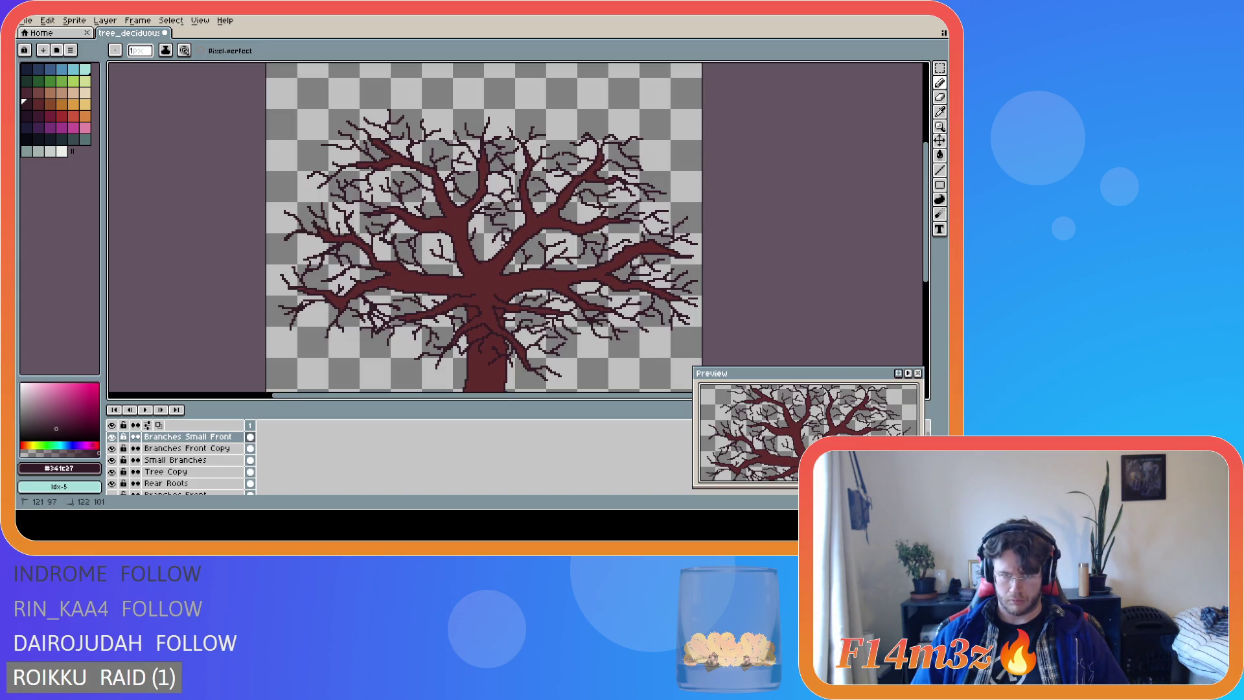
{"action": "scroll", "coordinate": [637, 279], "scroll_direction": "down", "scroll_amount": 2}
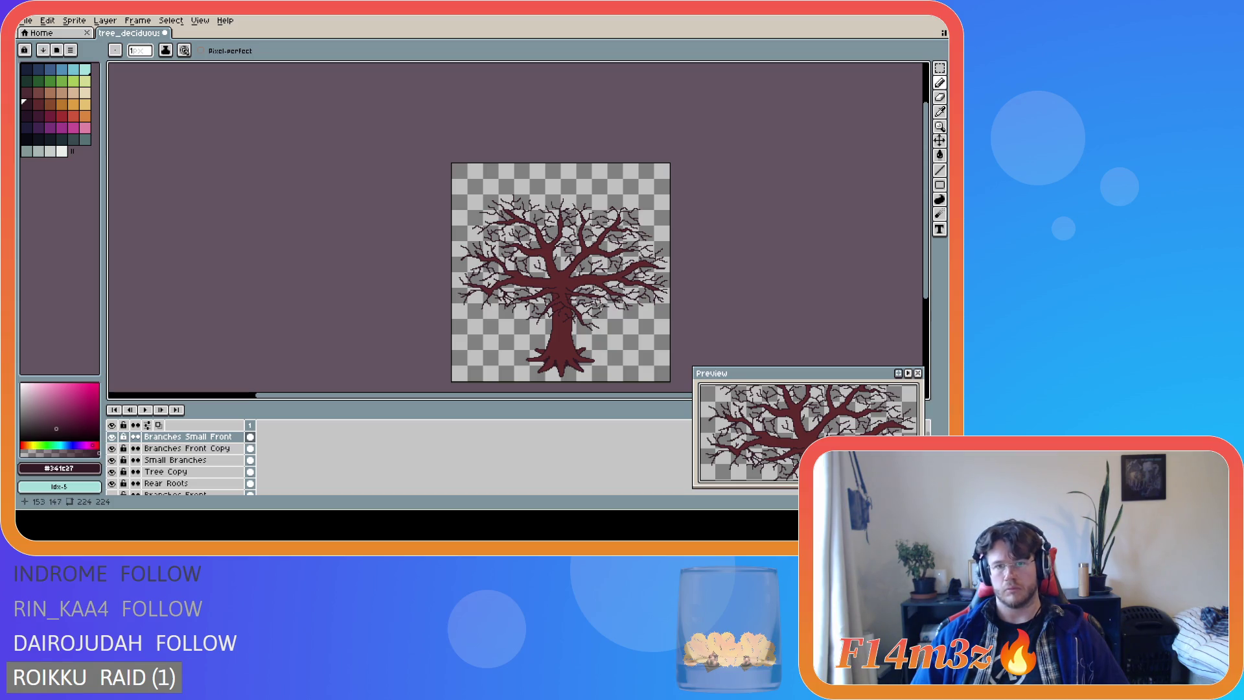
{"action": "scroll", "coordinate": [595, 307], "scroll_direction": "up", "scroll_amount": 2}
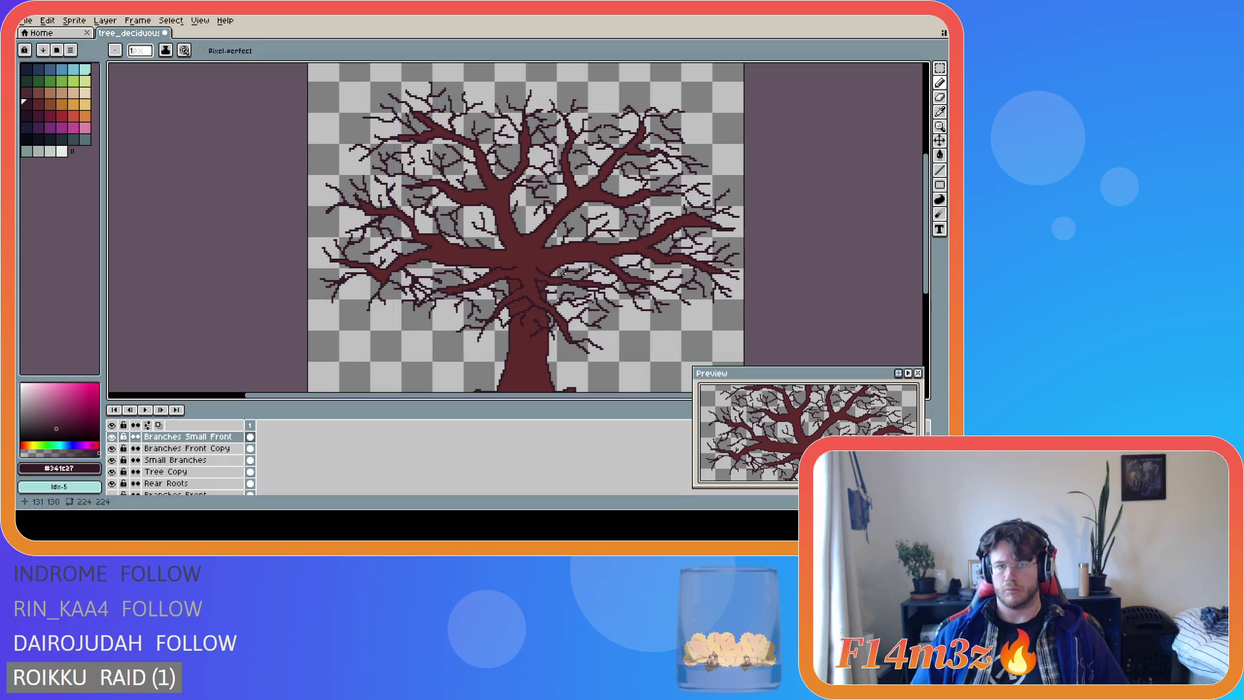
{"action": "scroll", "coordinate": [562, 273], "scroll_direction": "down", "scroll_amount": 2}
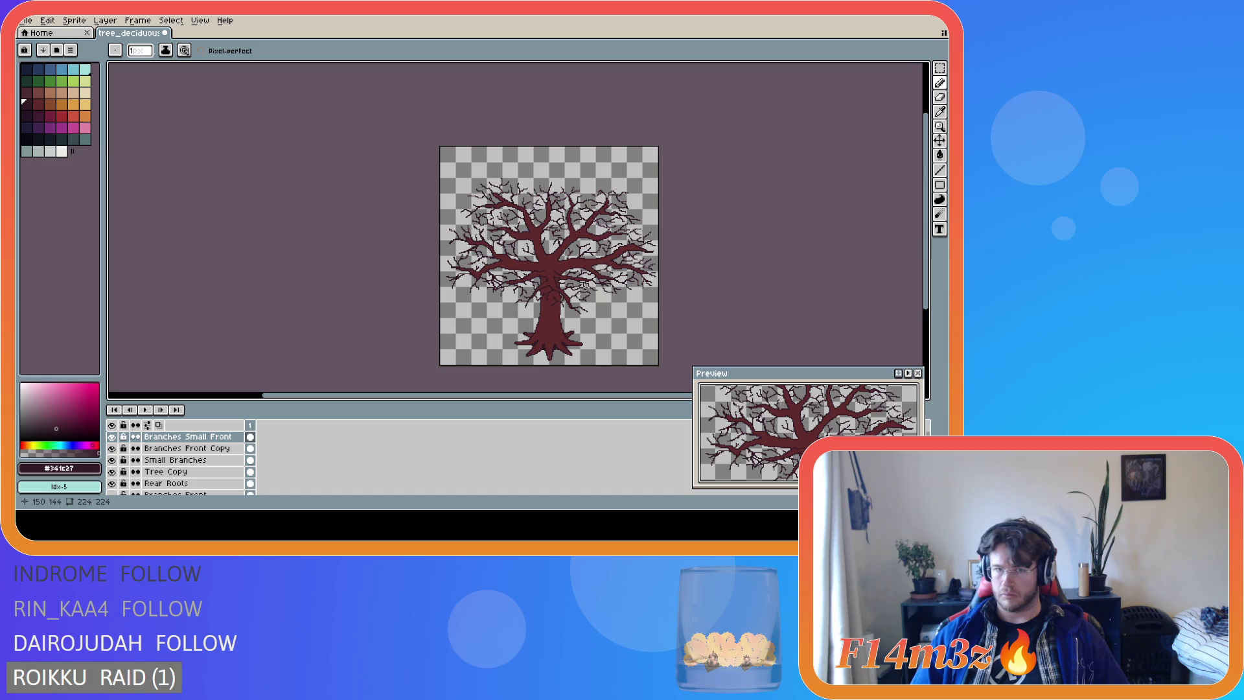
Toggle visibility of Branches Small Front and Branches Front Copy to compare their branches.
{"action": "left_click", "coordinate": [115, 437]}
{"action": "left_click", "coordinate": [114, 437]}
{"action": "left_click", "coordinate": [114, 437]}
{"action": "left_click", "coordinate": [114, 437]}
{"action": "left_click", "coordinate": [114, 437]}
{"action": "left_click", "coordinate": [114, 436]}
{"action": "left_click", "coordinate": [114, 437]}
{"action": "left_click", "coordinate": [114, 437]}
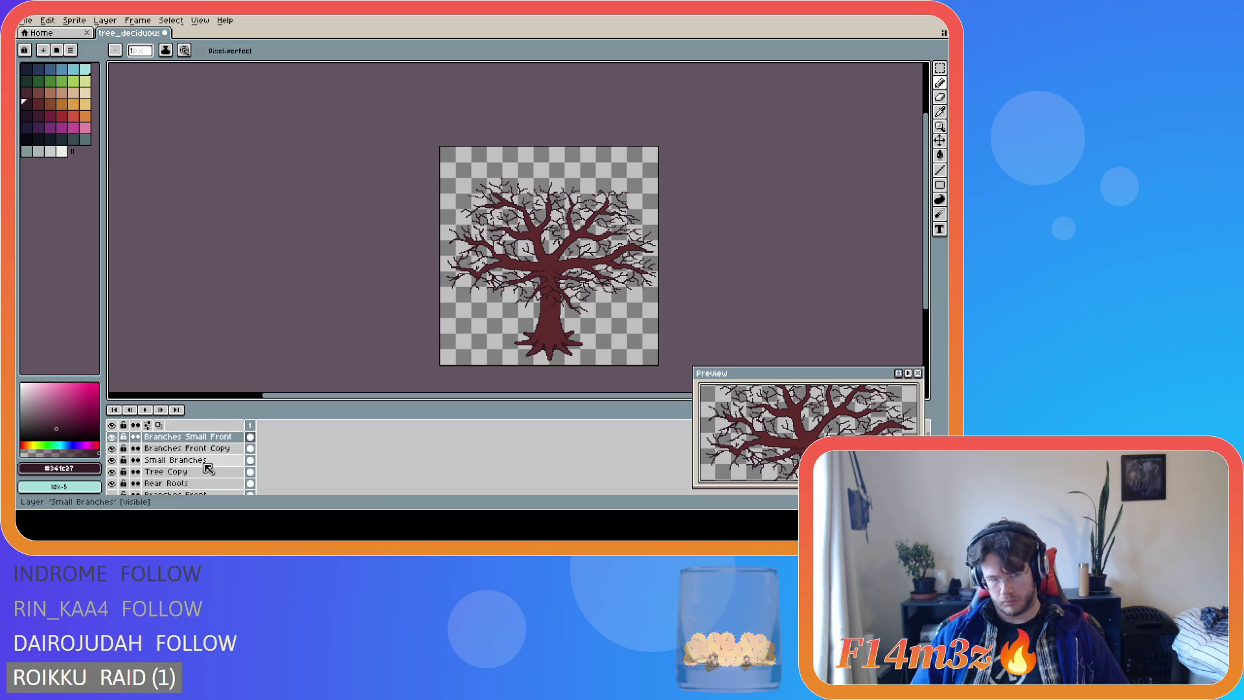
{"action": "left_click", "coordinate": [162, 462]}
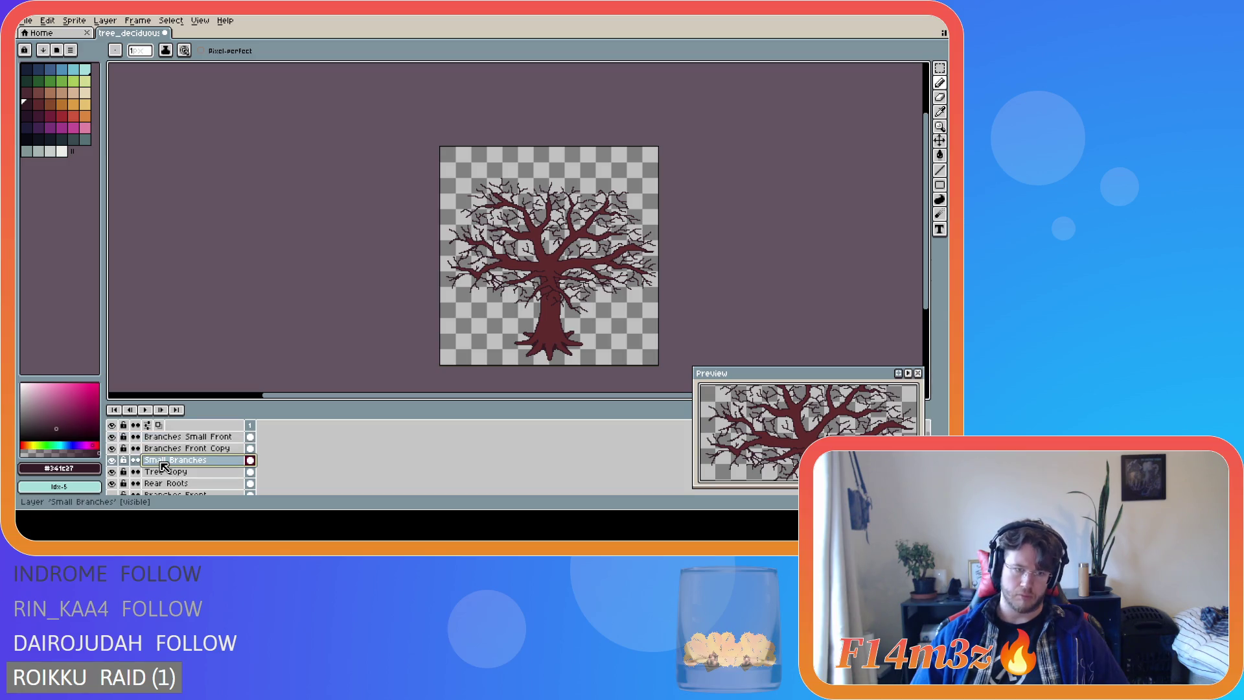
{"action": "left_click", "coordinate": [162, 449]}
{"action": "left_click", "coordinate": [113, 449]}
{"action": "left_click", "coordinate": [113, 449]}
{"action": "left_click", "coordinate": [113, 449]}
{"action": "left_click", "coordinate": [113, 449]}
{"action": "left_click", "coordinate": [165, 461]}
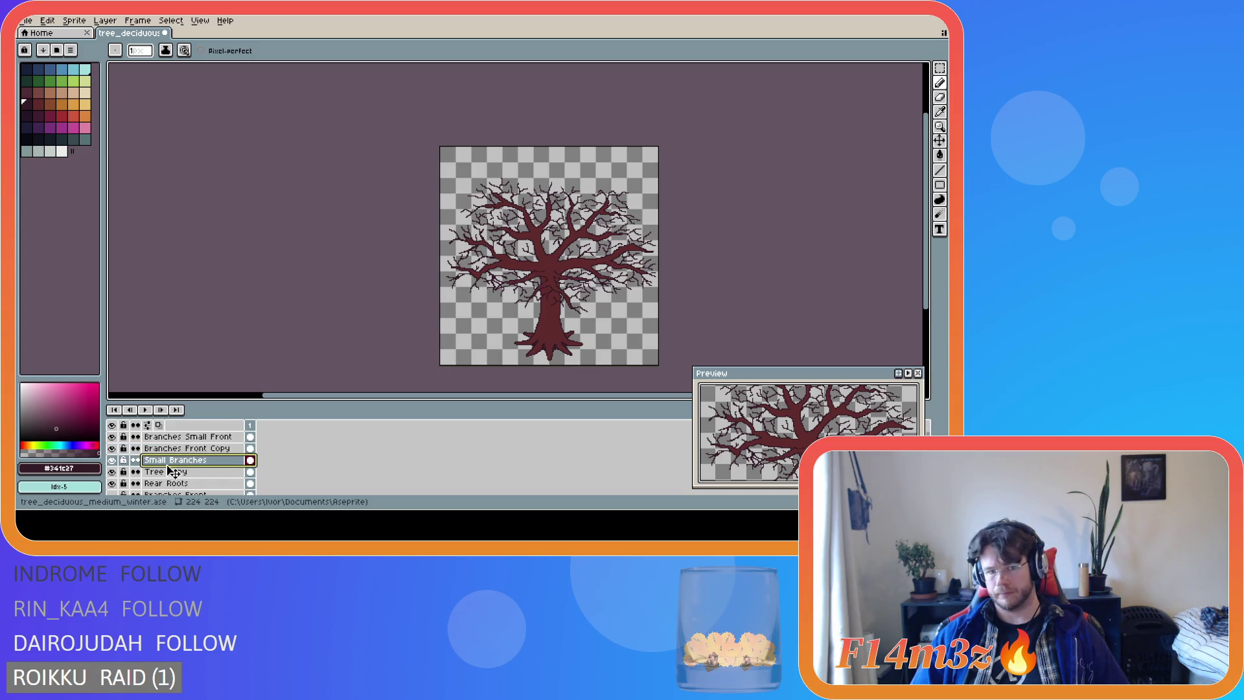
Move Small Branches above Branches Front Copy and merge Branches Small Front down into it.
{"action": "left_click_drag", "start_coordinate": [156, 461], "coordinate": [148, 446]}
{"action": "left_click", "coordinate": [159, 437], "text": "shift"}
{"action": "right_click", "coordinate": [167, 438]}
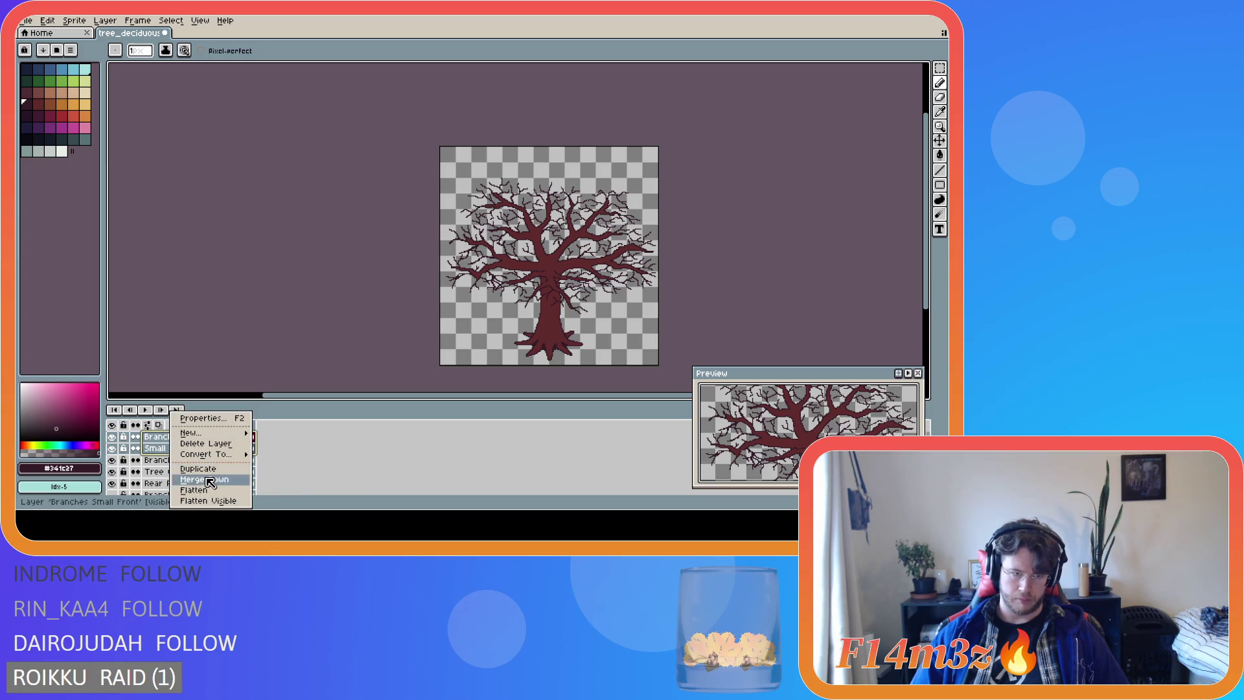
{"action": "left_click", "coordinate": [209, 480]}
Toggle the merged Small Branches layer's visibility to check the combined twigs.
{"action": "left_click", "coordinate": [114, 437]}
{"action": "left_click", "coordinate": [113, 437]}
{"action": "left_click", "coordinate": [113, 438]}
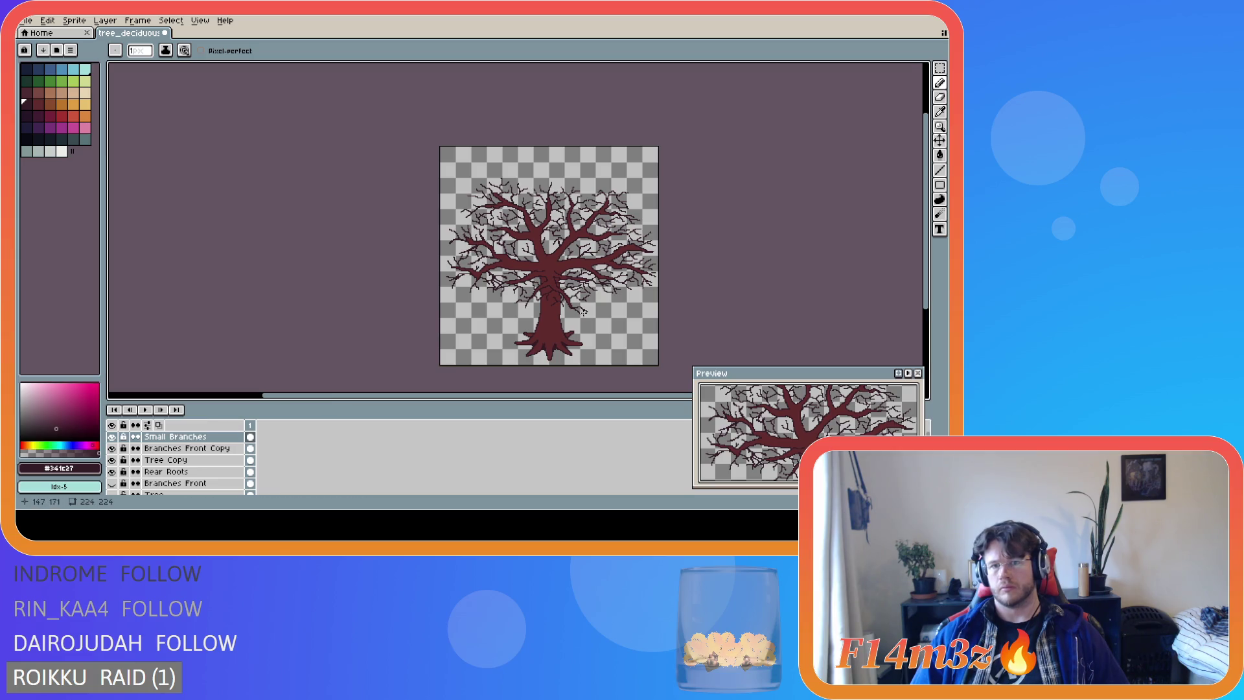
{"action": "scroll", "coordinate": [584, 284], "scroll_direction": "up", "scroll_amount": 2}
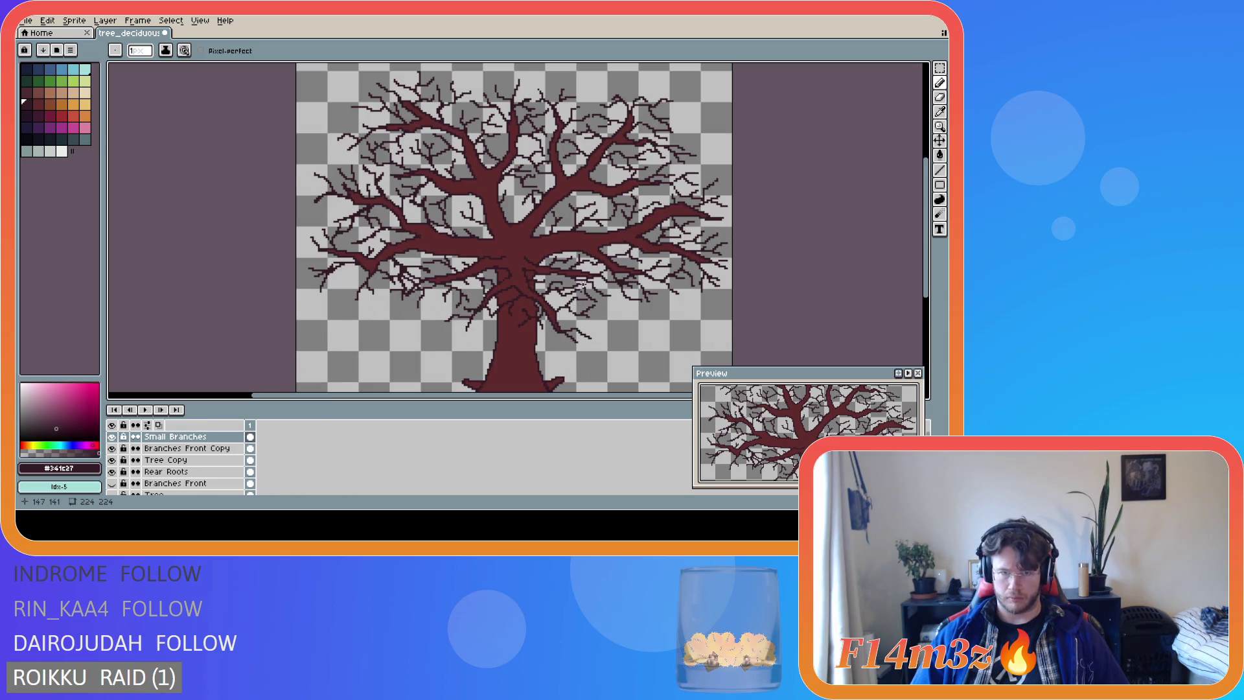
{"action": "scroll", "coordinate": [573, 308], "scroll_direction": "down", "scroll_amount": 2}
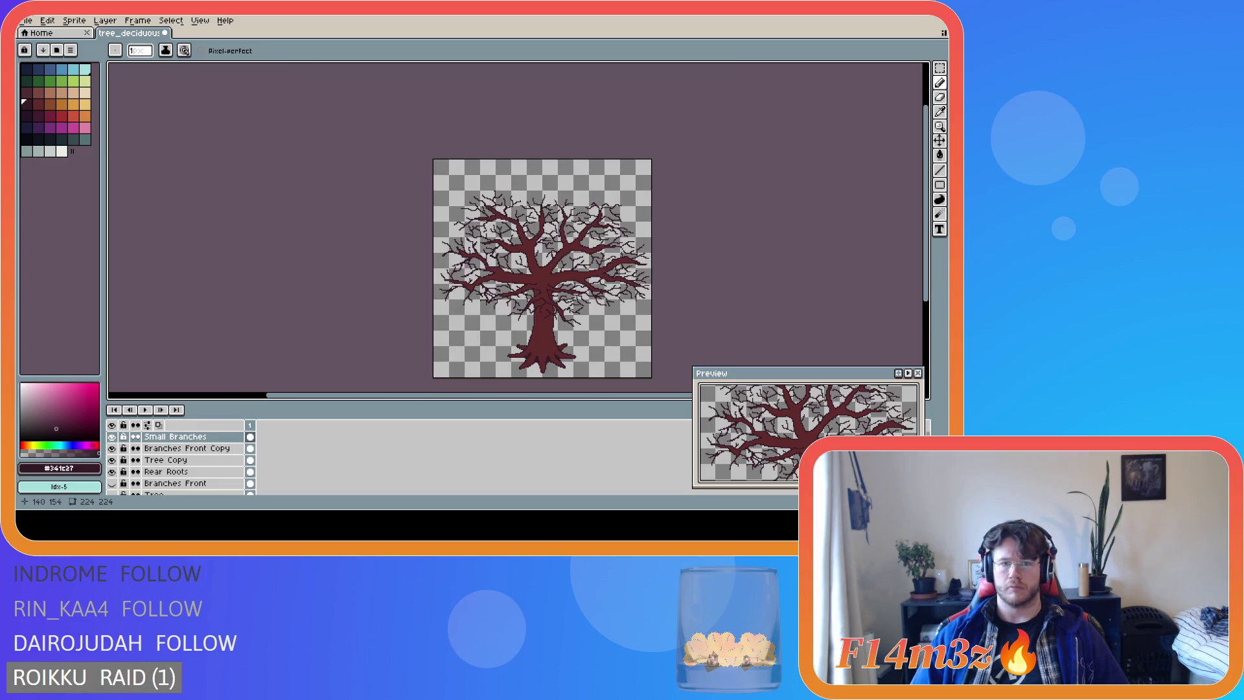
{"action": "scroll", "coordinate": [570, 310], "scroll_direction": "up", "scroll_amount": 2}
{"action": "scroll", "coordinate": [570, 310], "scroll_direction": "down", "scroll_amount": 2}
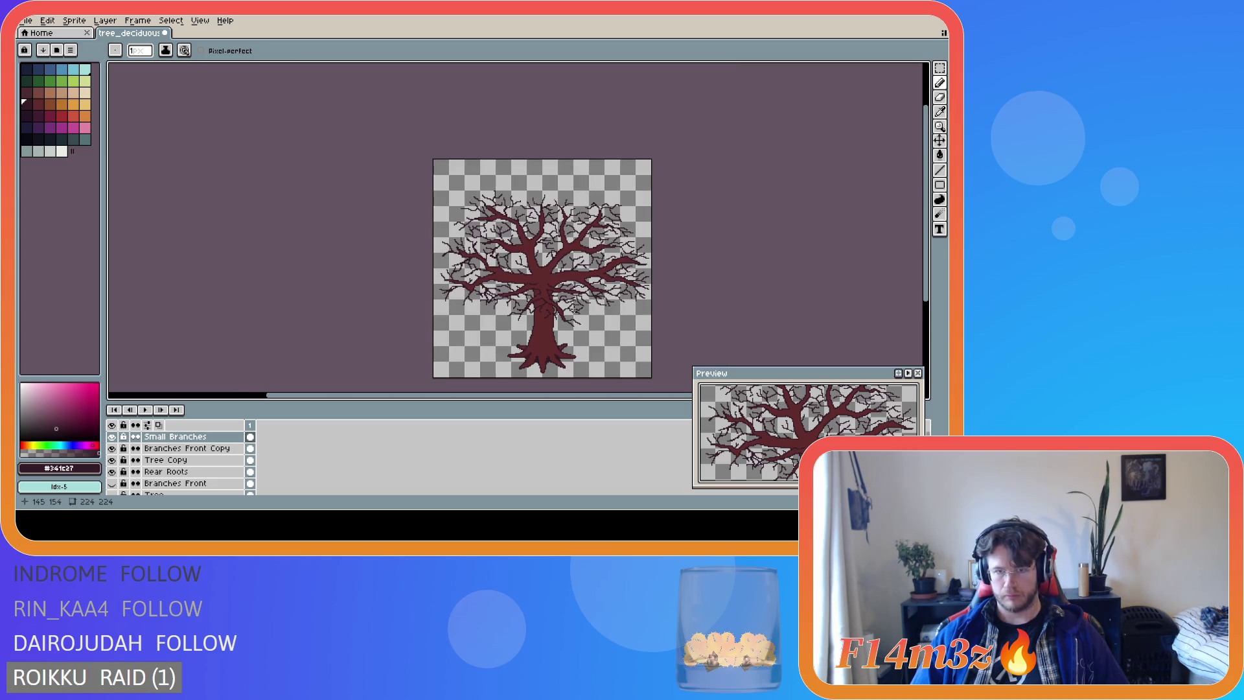
{"action": "scroll", "coordinate": [529, 243], "scroll_direction": "up", "scroll_amount": 2}
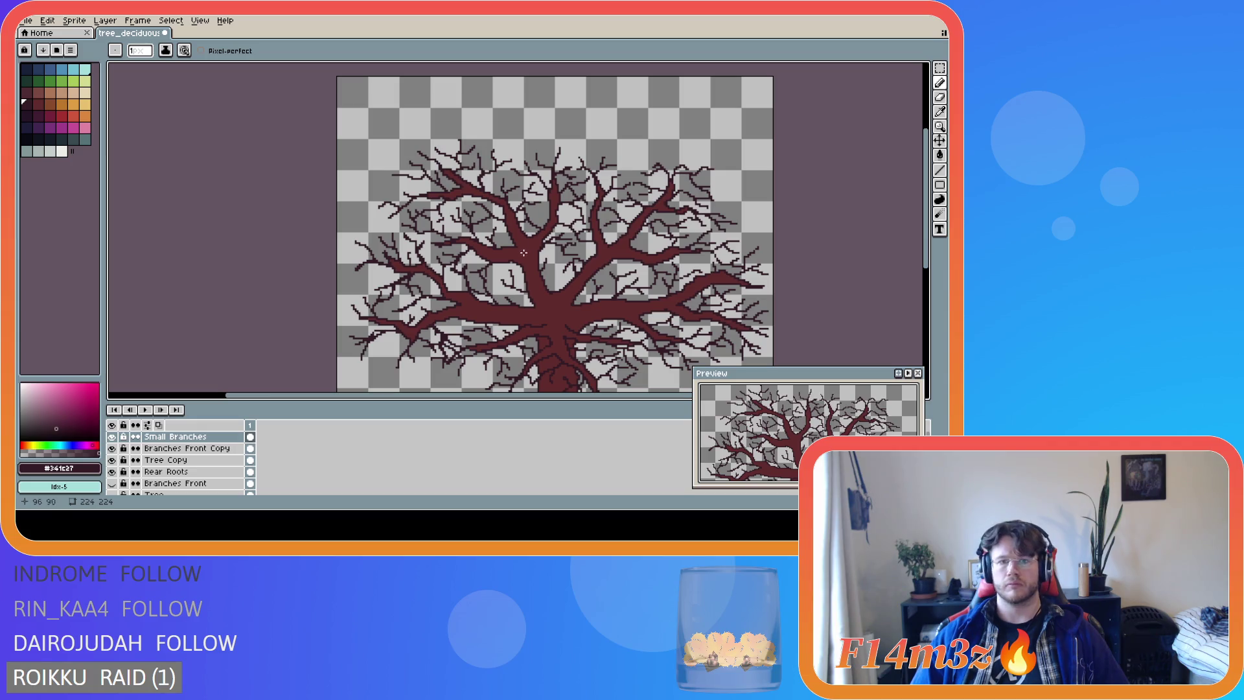
{"action": "scroll", "coordinate": [524, 252], "scroll_direction": "down", "scroll_amount": 2}
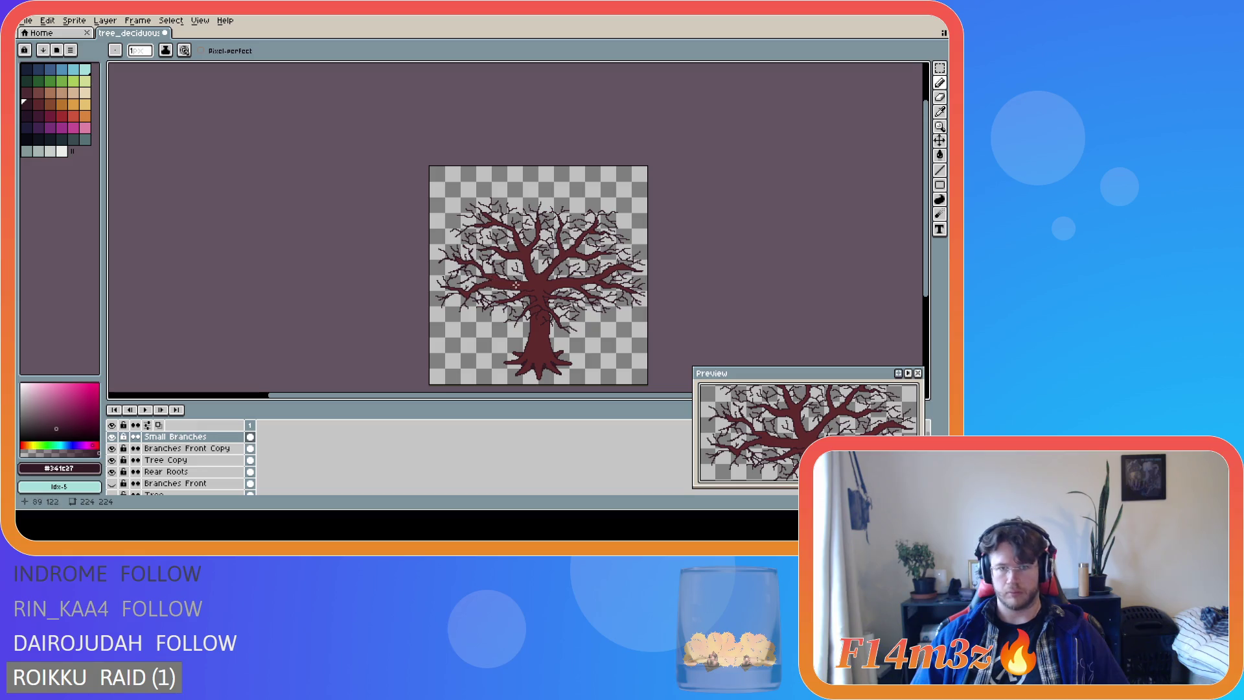
{"action": "scroll", "coordinate": [538, 303], "scroll_direction": "up", "scroll_amount": 2}
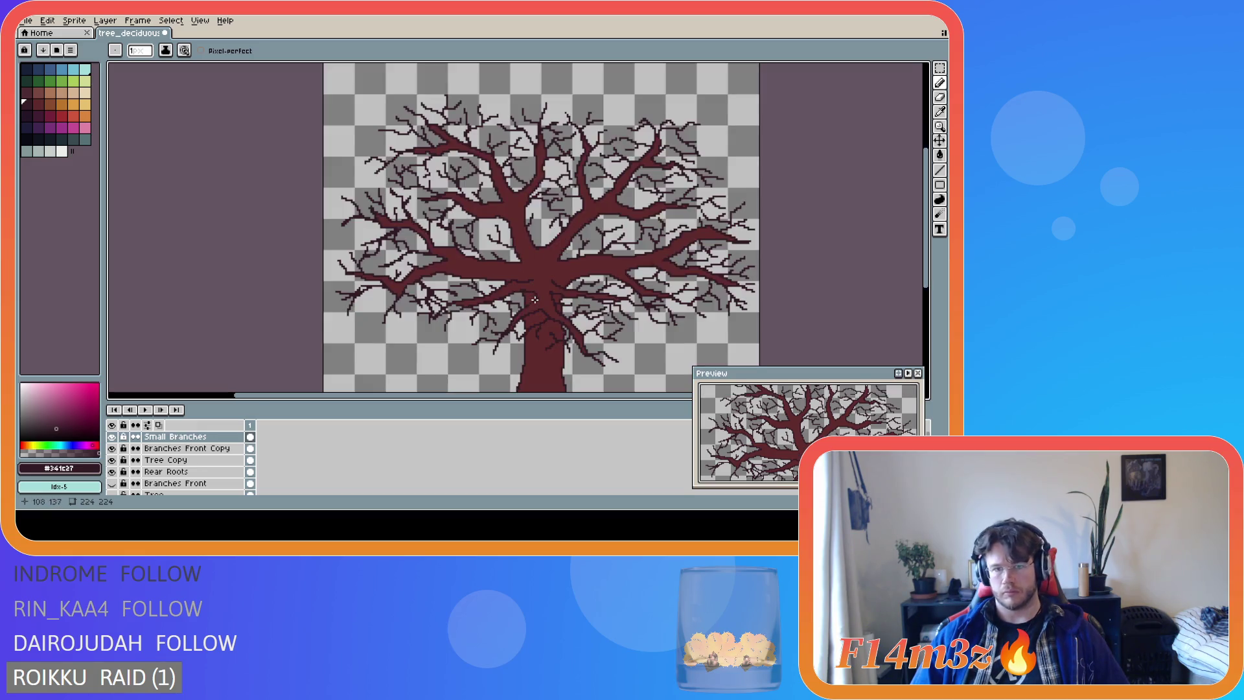
{"action": "scroll", "coordinate": [536, 300], "scroll_direction": "down", "scroll_amount": 2}
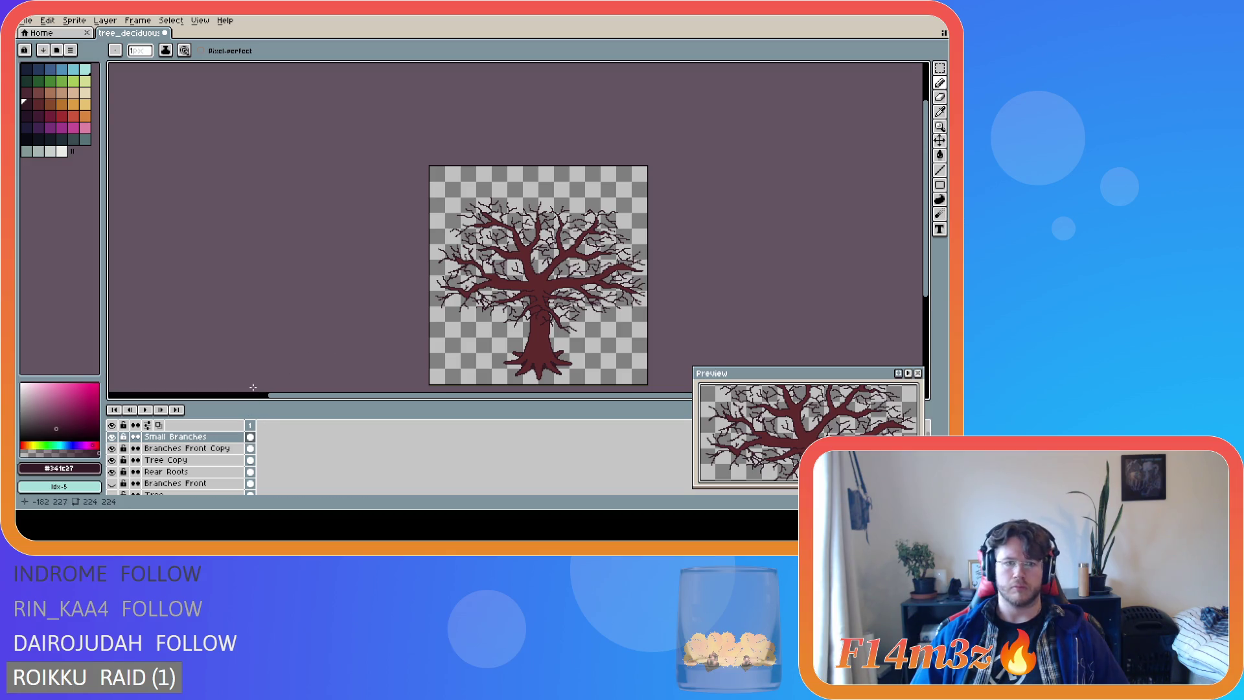
{"action": "left_click", "coordinate": [38, 104]}
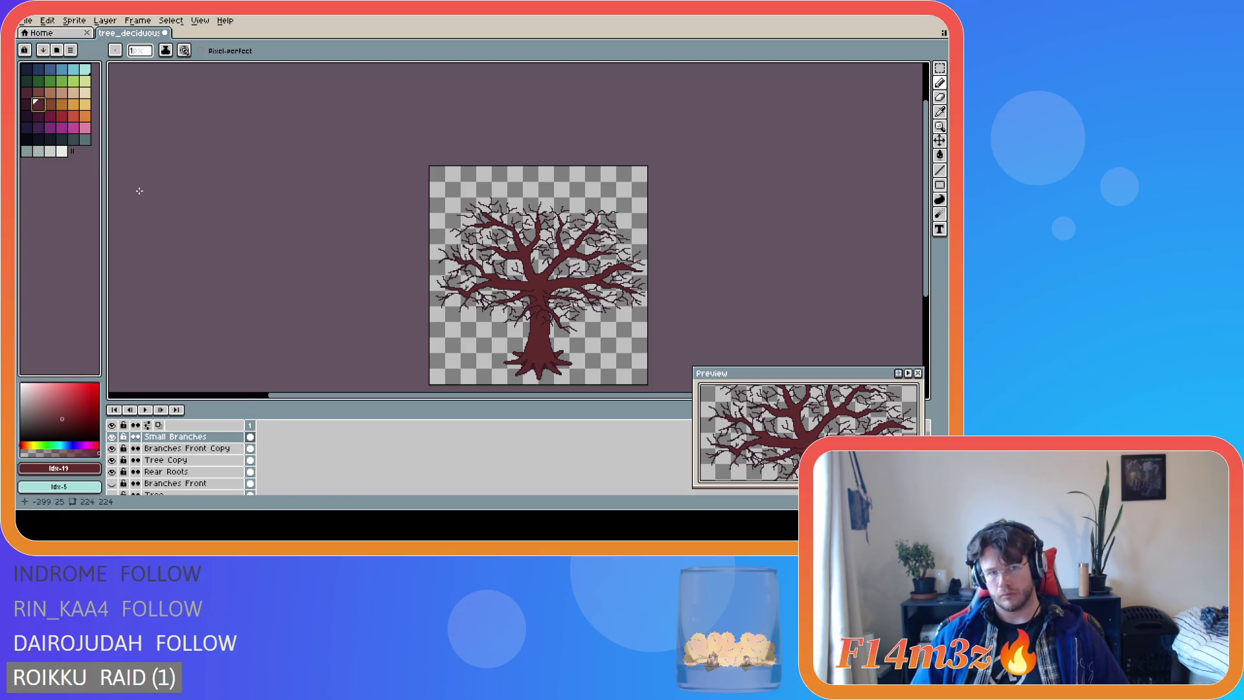
{"action": "key", "text": "g"}
{"action": "left_click", "coordinate": [195, 460]}
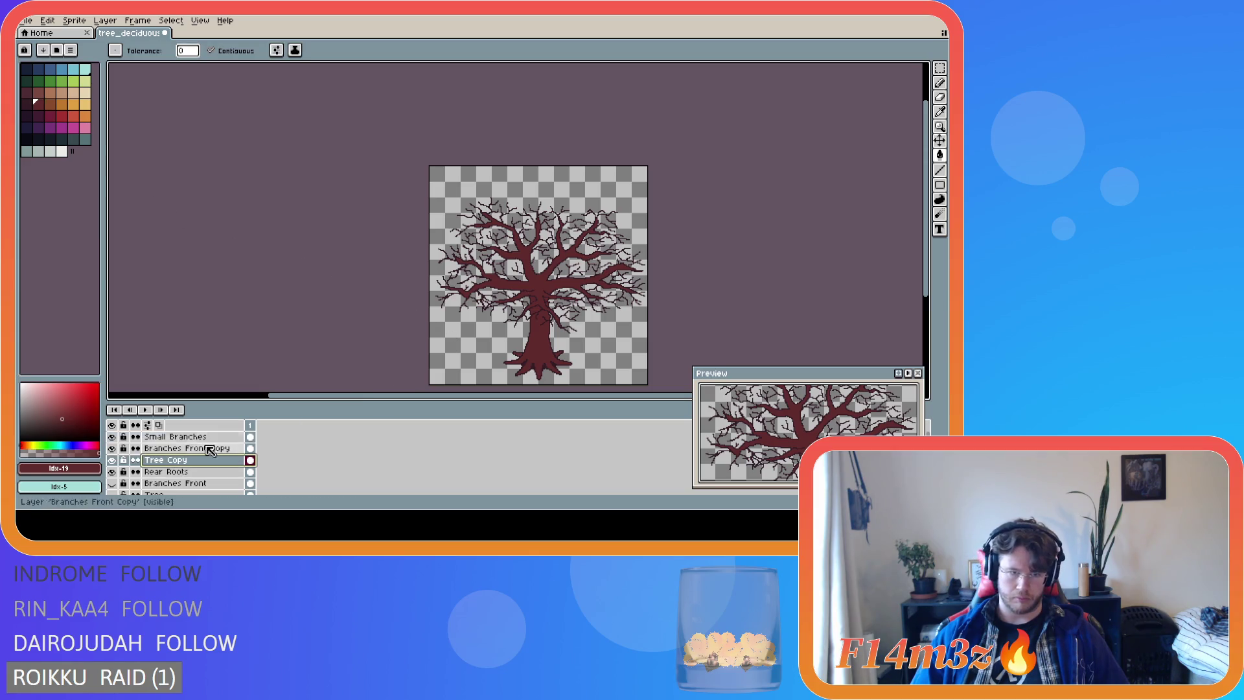
{"action": "left_click", "coordinate": [548, 338]}
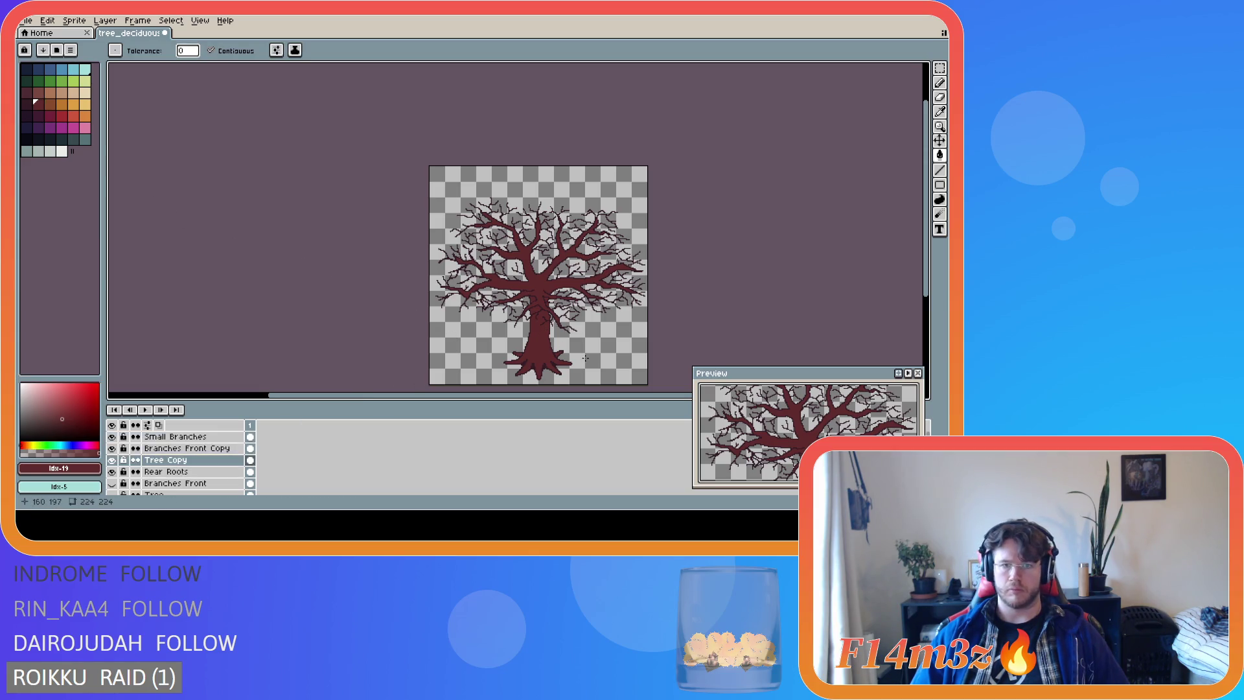
{"action": "left_click", "coordinate": [39, 116]}
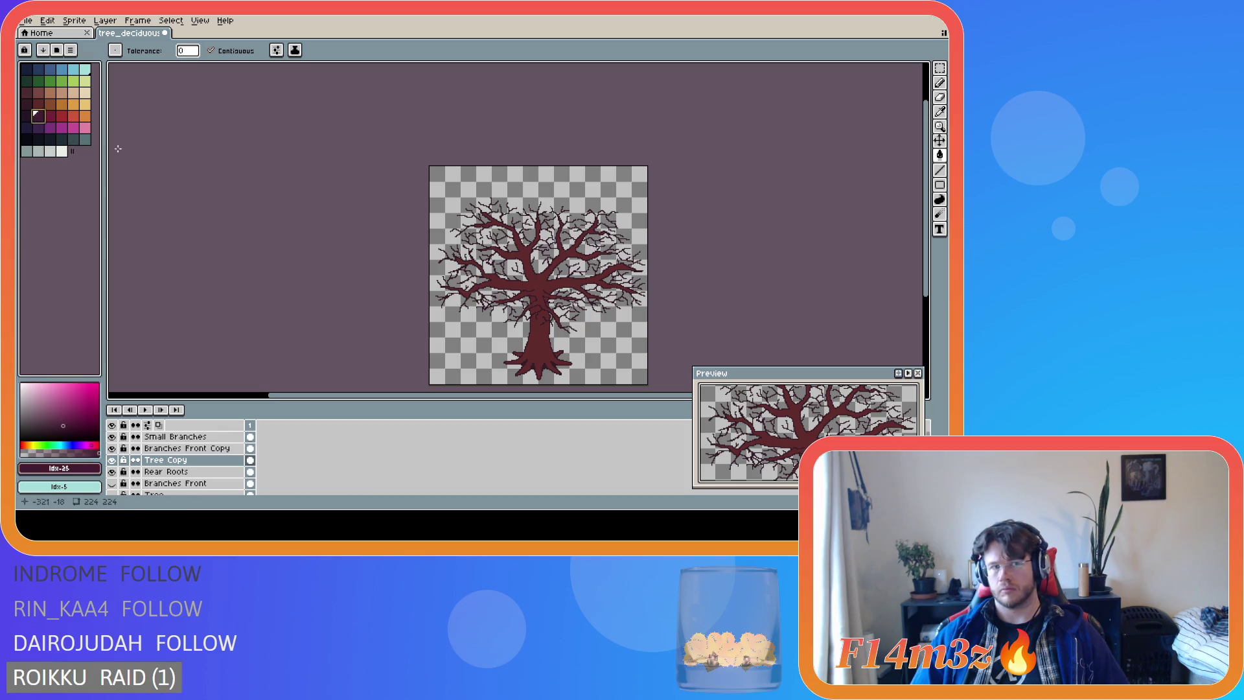
{"action": "left_click", "coordinate": [537, 354]}
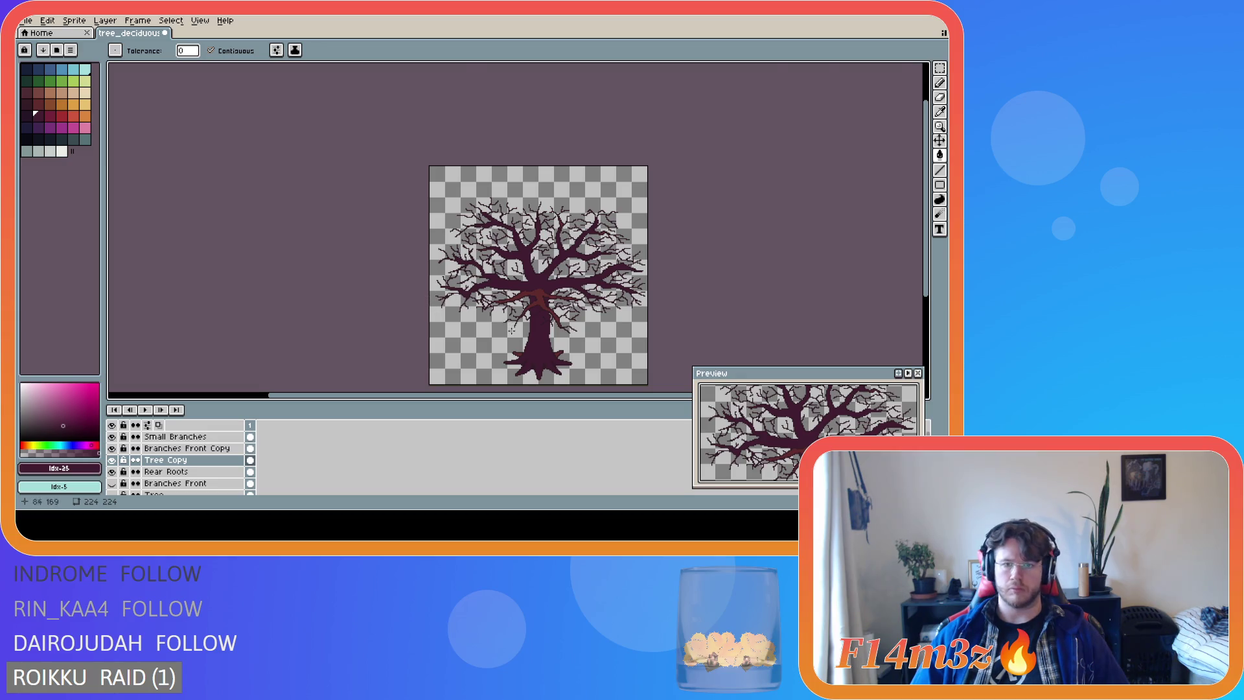
{"action": "scroll", "coordinate": [511, 330], "scroll_direction": "up", "scroll_amount": 3}
{"action": "scroll", "coordinate": [565, 360], "scroll_direction": "down", "scroll_amount": 2}
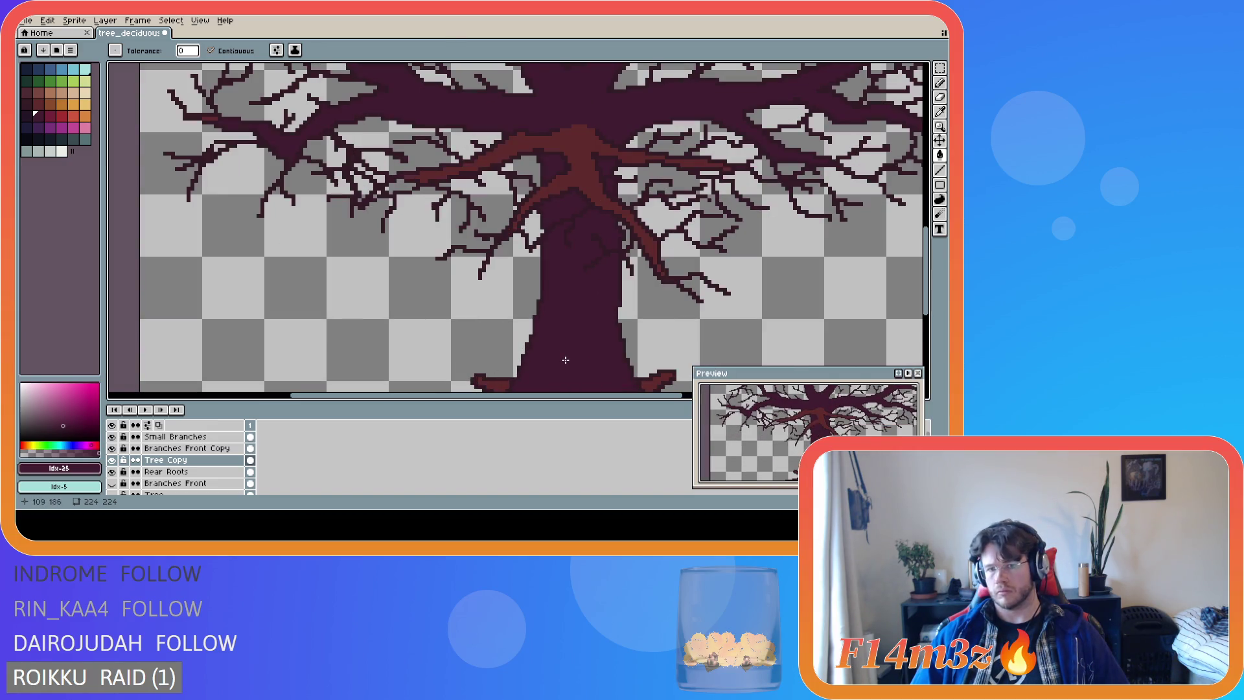
{"action": "scroll", "coordinate": [566, 361], "scroll_direction": "down", "scroll_amount": 2}
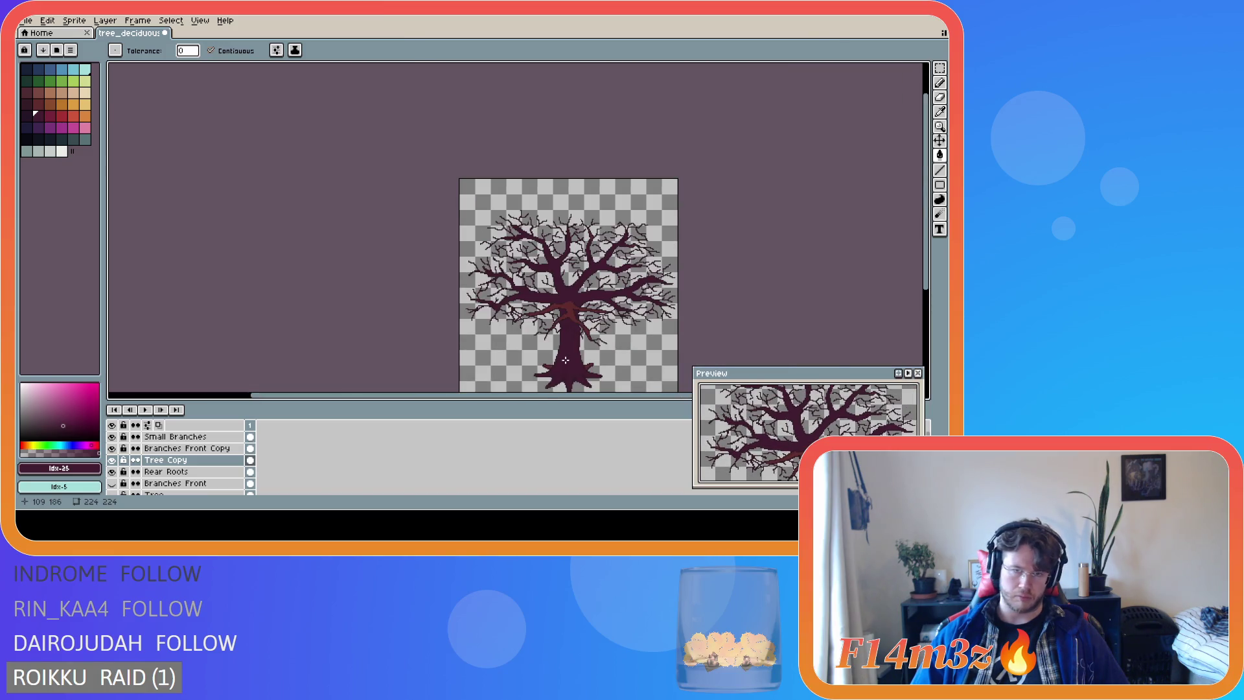
{"action": "scroll", "coordinate": [566, 360], "scroll_direction": "up", "scroll_amount": 2}
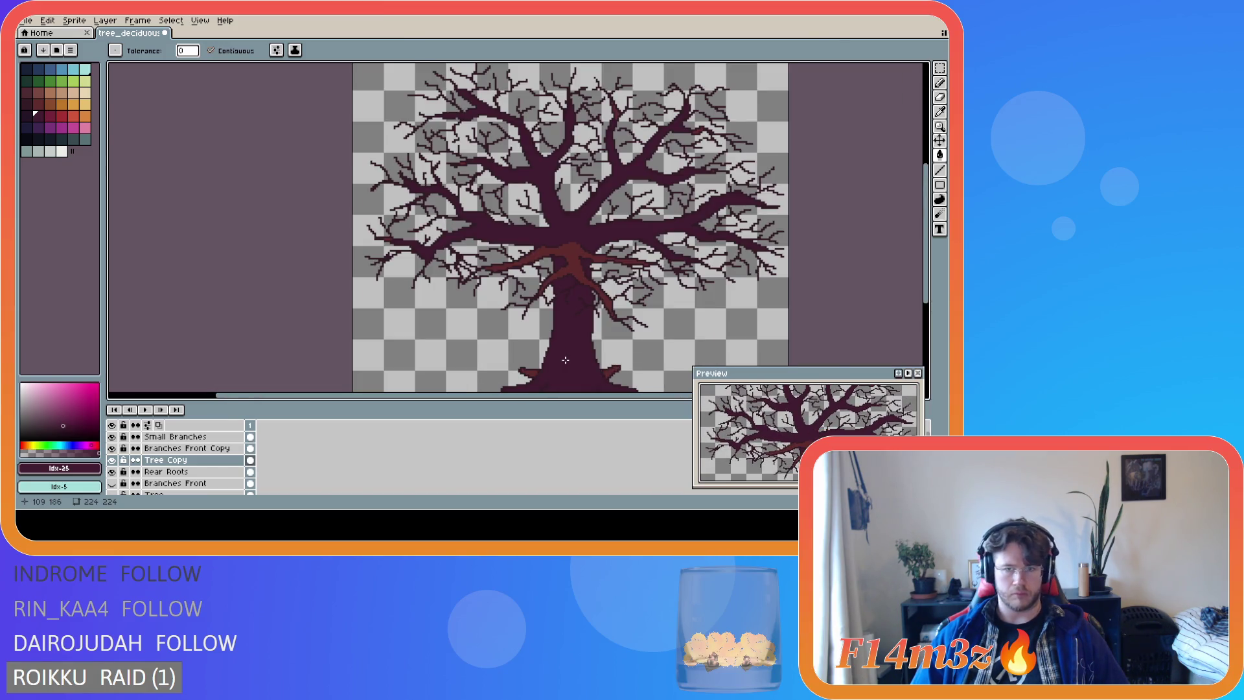
{"action": "scroll", "coordinate": [566, 360], "scroll_direction": "down", "scroll_amount": 2}
{"action": "scroll", "coordinate": [566, 360], "scroll_direction": "up", "scroll_amount": 2}
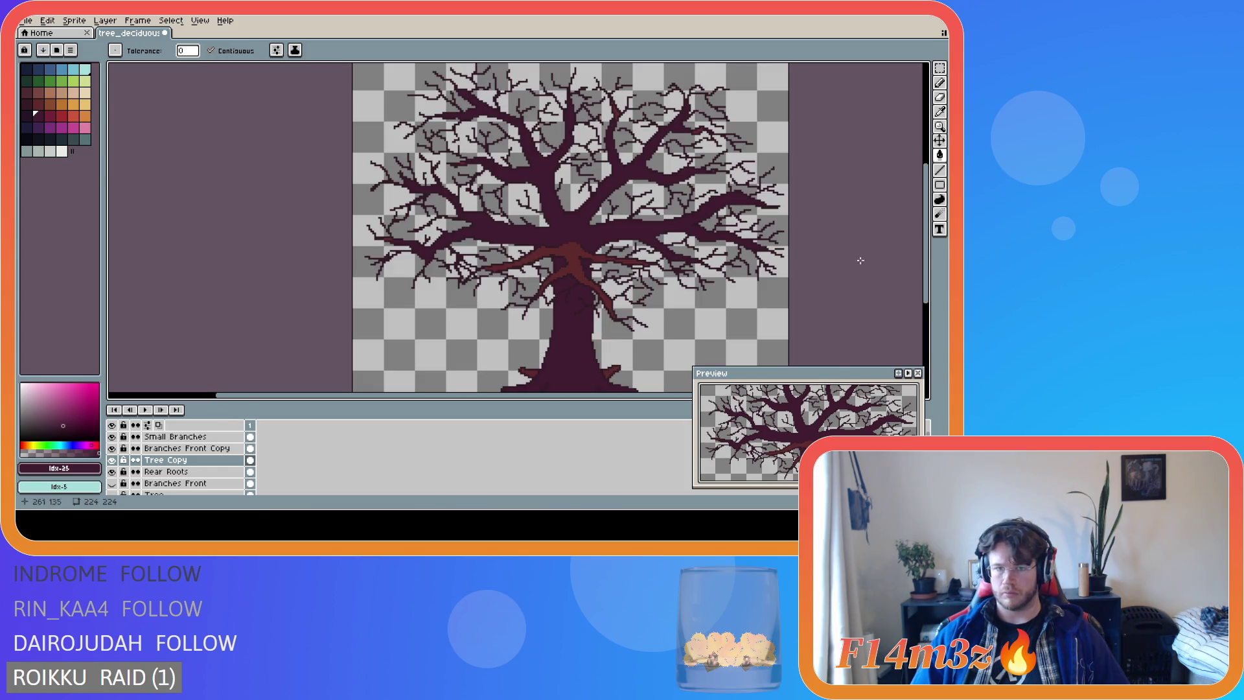
{"action": "left_click_drag", "start_coordinate": [931, 239], "coordinate": [929, 245]}
{"action": "scroll", "coordinate": [802, 245], "scroll_direction": "down", "scroll_amount": 2}
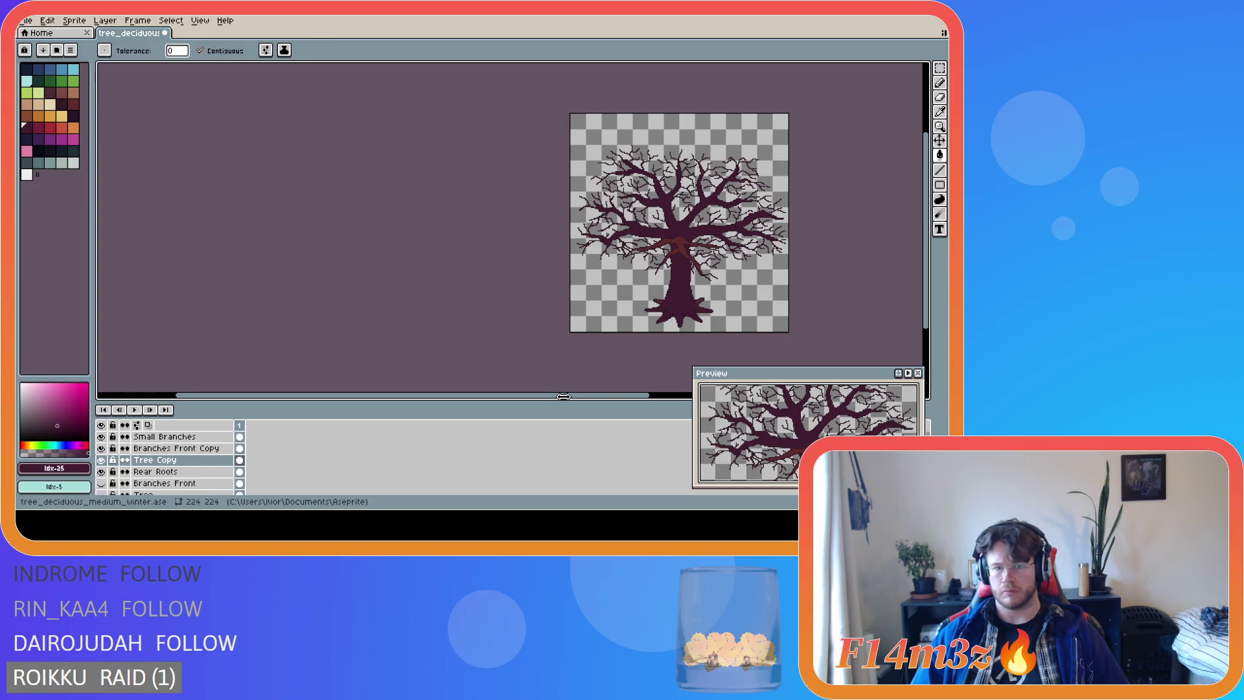
{"action": "left_click_drag", "start_coordinate": [542, 397], "coordinate": [639, 397]}
{"action": "scroll", "coordinate": [648, 305], "scroll_direction": "up", "scroll_amount": 1}
{"action": "scroll", "coordinate": [648, 305], "scroll_direction": "down", "scroll_amount": 1}
{"action": "key", "text": "ctrl+a"}
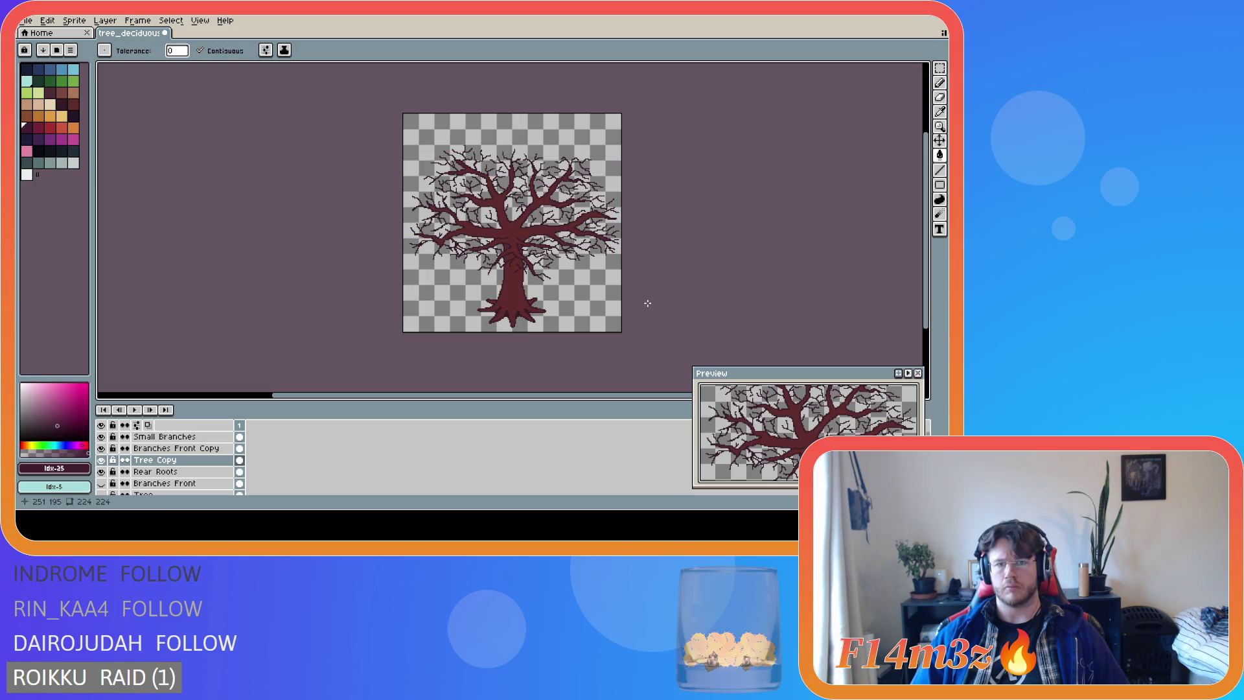
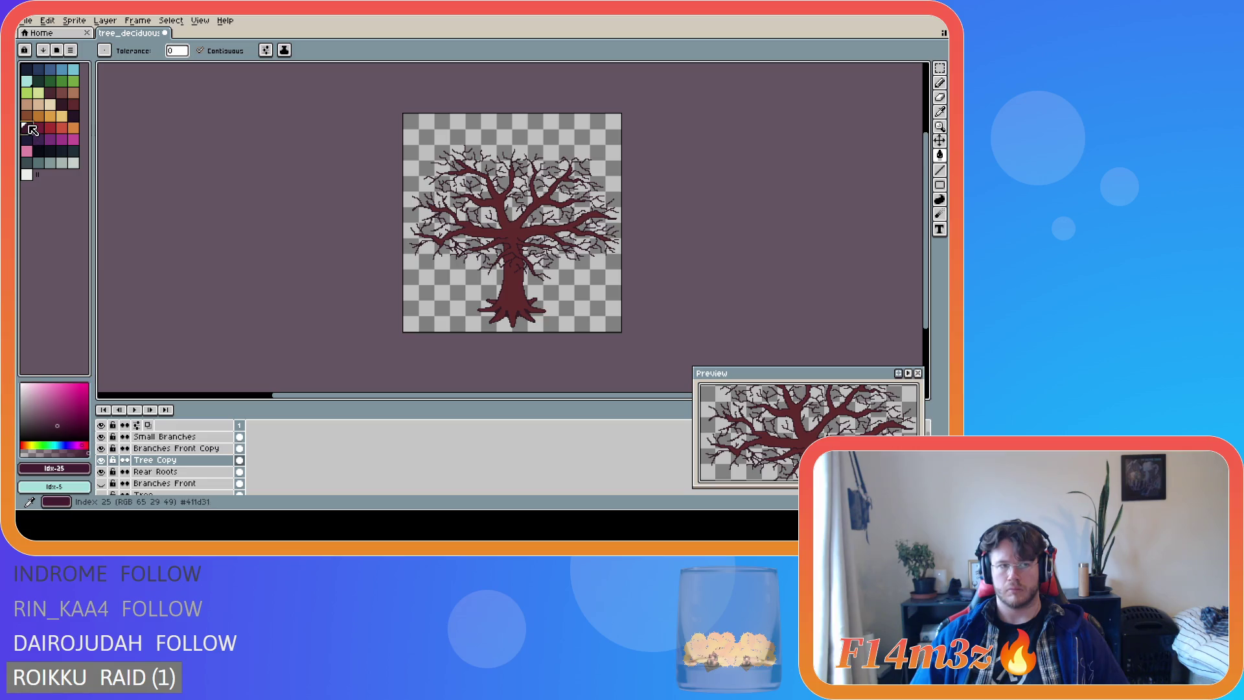
Bucket-fill the tree's trunk and branches with dark red.
{"action": "left_click", "coordinate": [512, 280]}
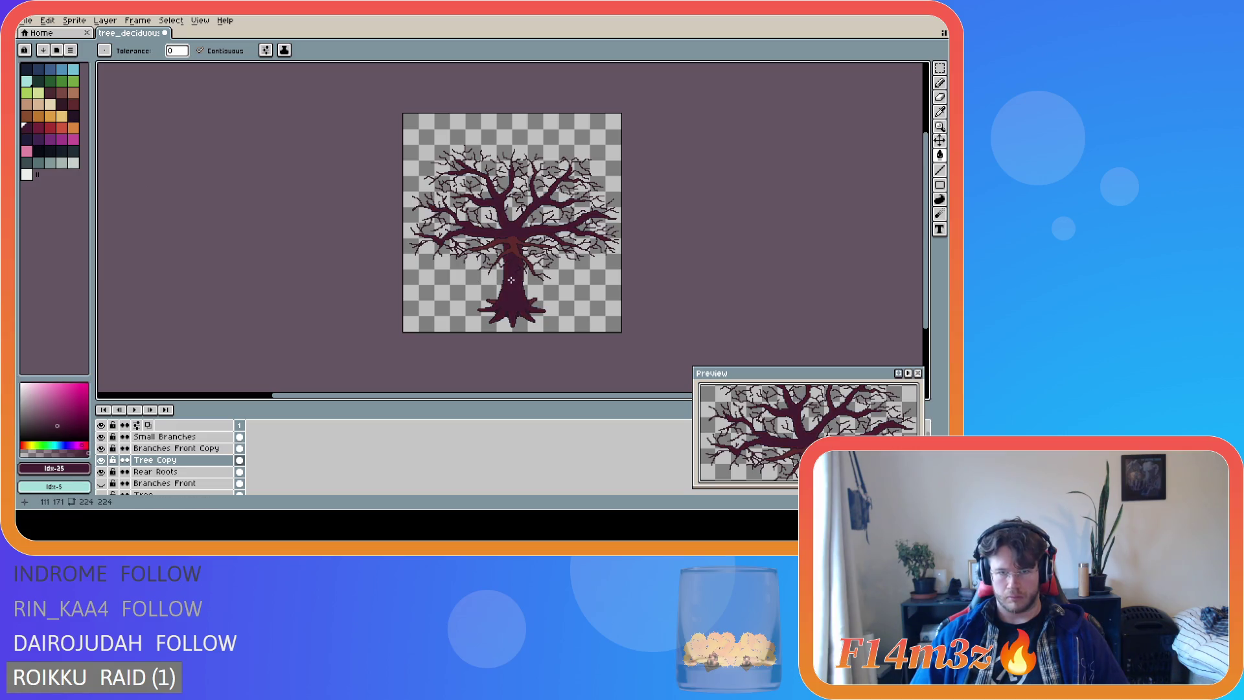
{"action": "scroll", "coordinate": [521, 281], "scroll_direction": "up", "scroll_amount": 2}
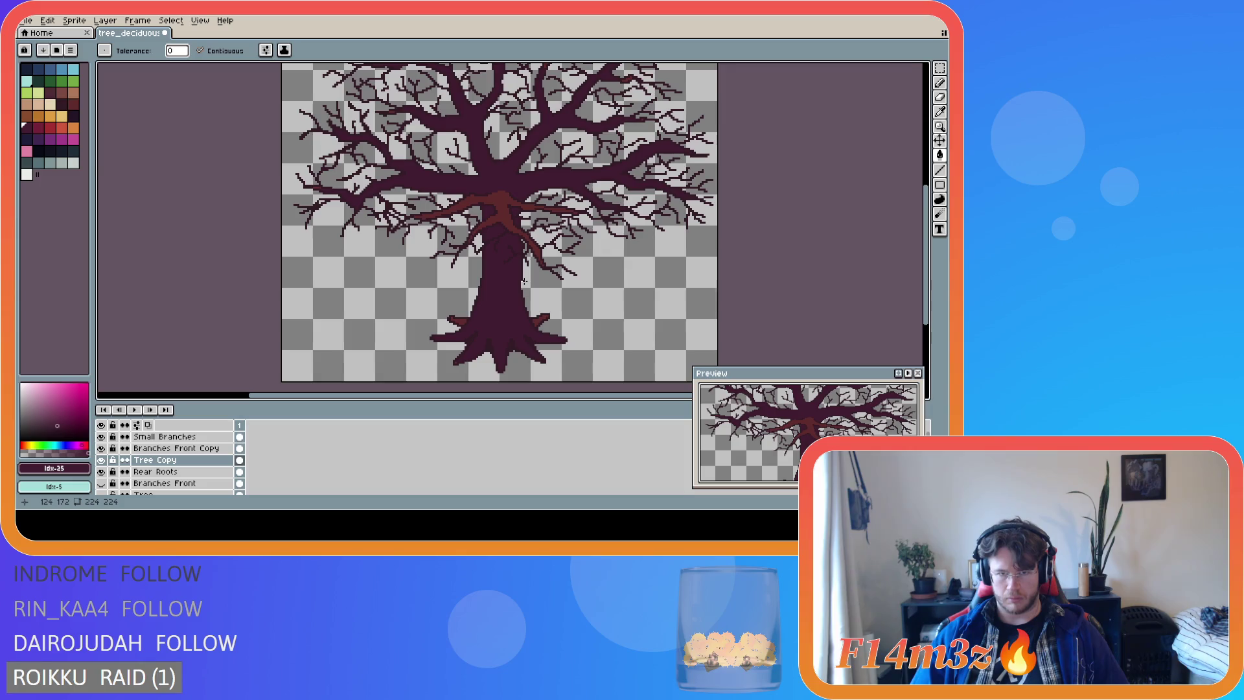
{"action": "scroll", "coordinate": [524, 281], "scroll_direction": "down", "scroll_amount": 2}
{"action": "left_click", "coordinate": [524, 281]}
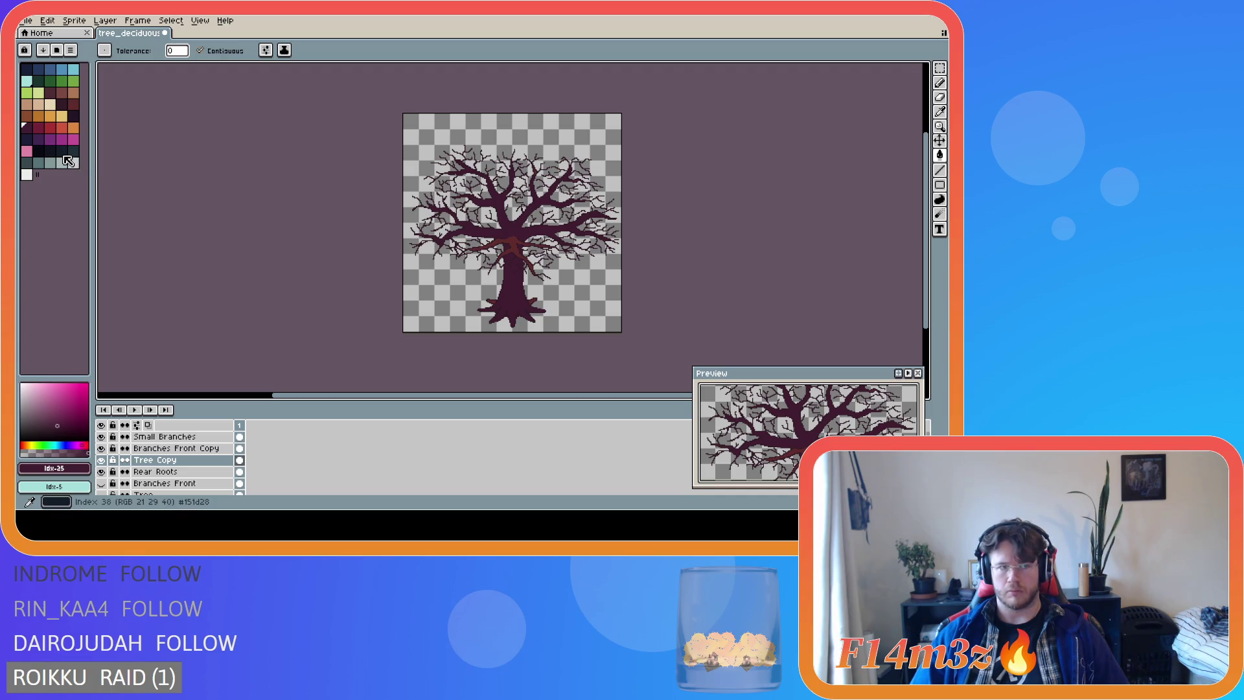
{"action": "left_click", "coordinate": [74, 104]}
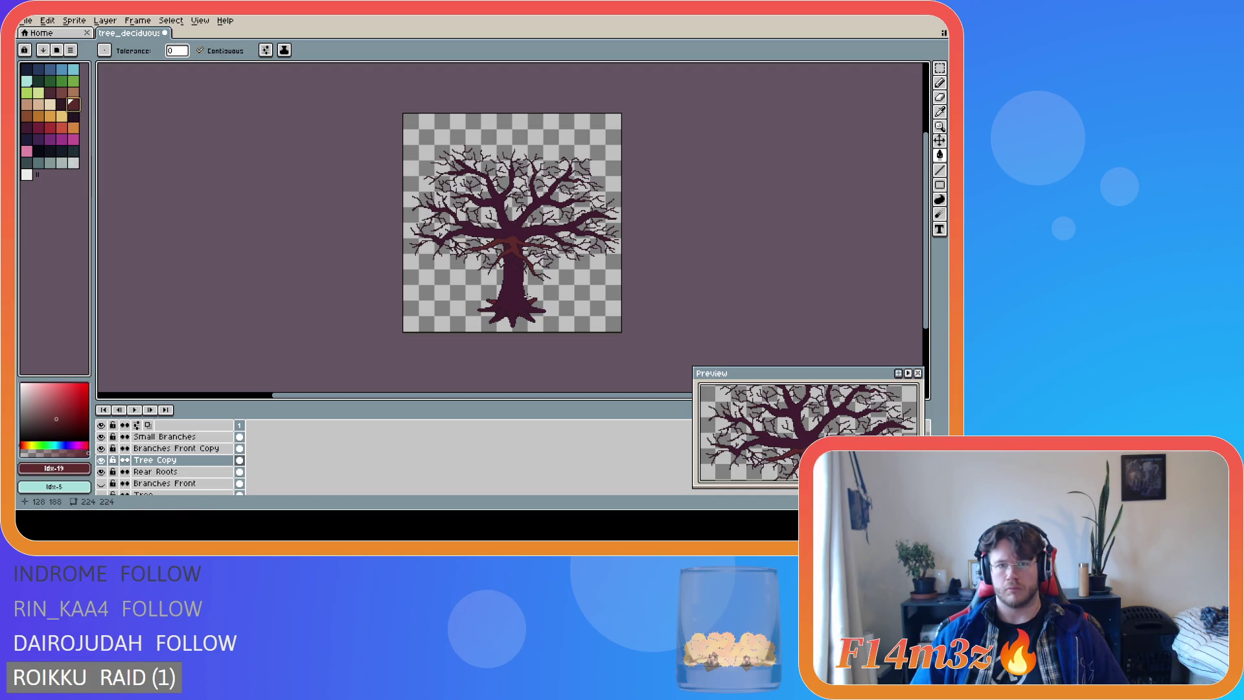
{"action": "left_click", "coordinate": [520, 298]}
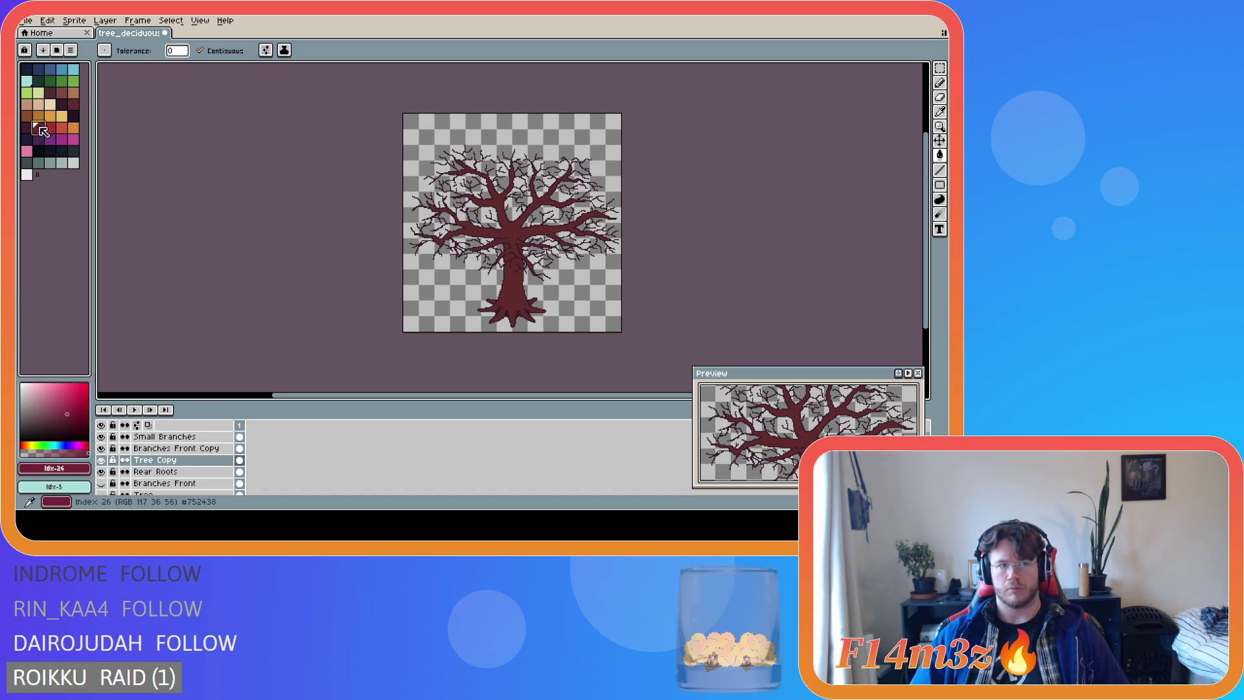
Try a dark plum fill, revert to dark red, and widen the palette to six columns.
{"action": "left_click", "coordinate": [26, 136]}
{"action": "left_click", "coordinate": [26, 127]}
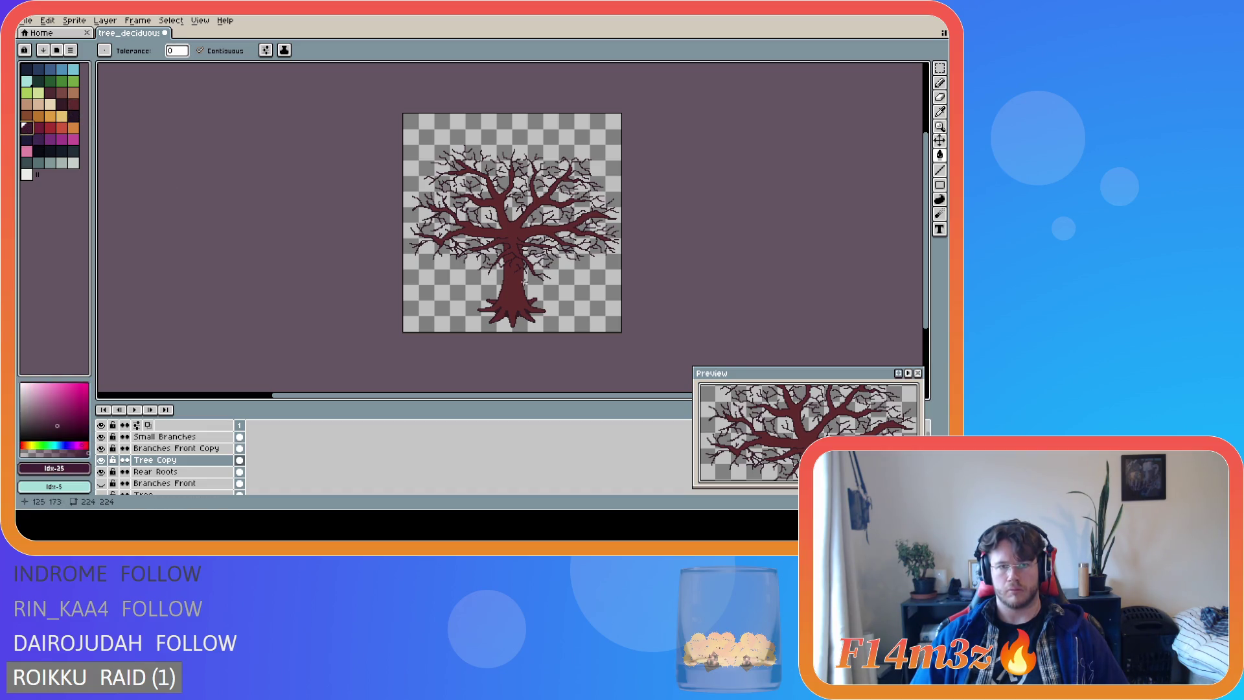
{"action": "left_click", "coordinate": [512, 247]}
{"action": "key", "text": "ctrl+z"}
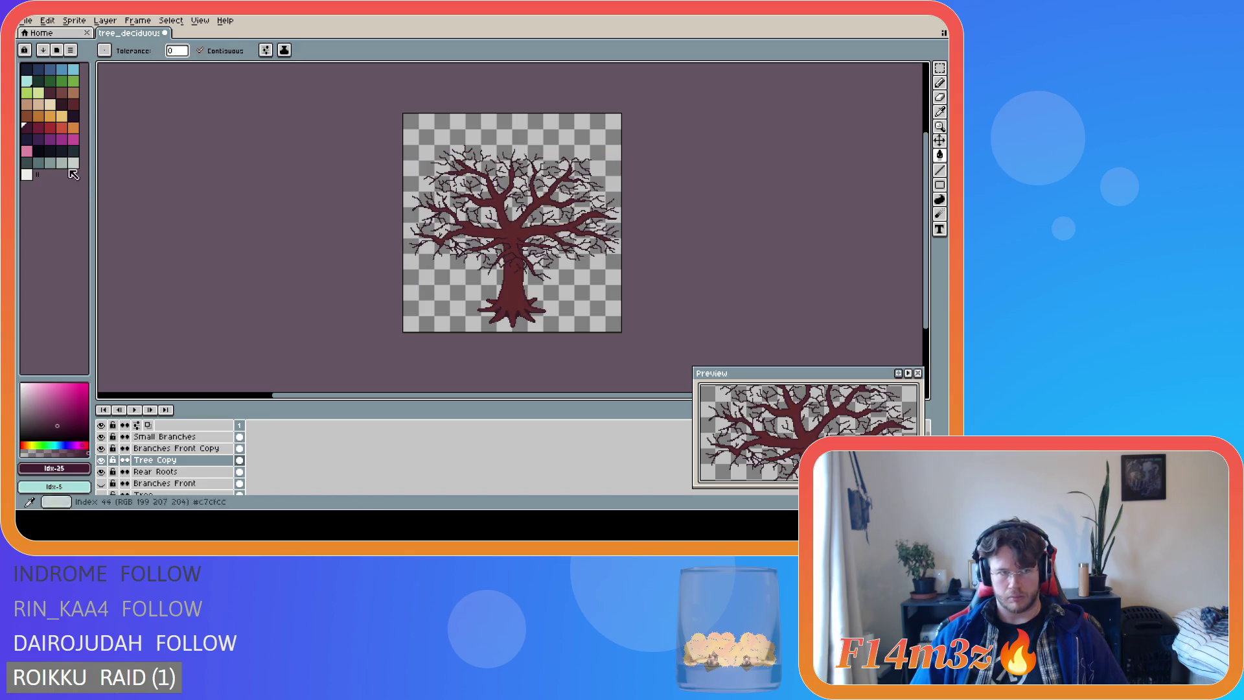
{"action": "left_click", "coordinate": [77, 107]}
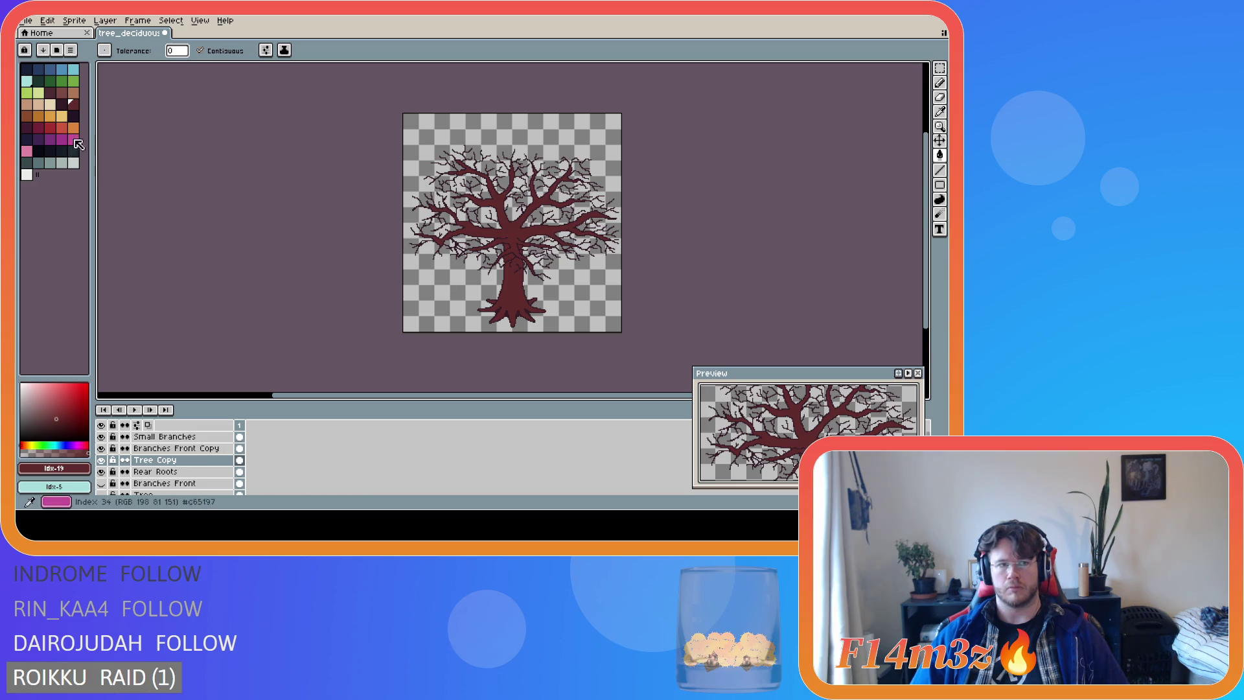
{"action": "left_click", "coordinate": [38, 129]}
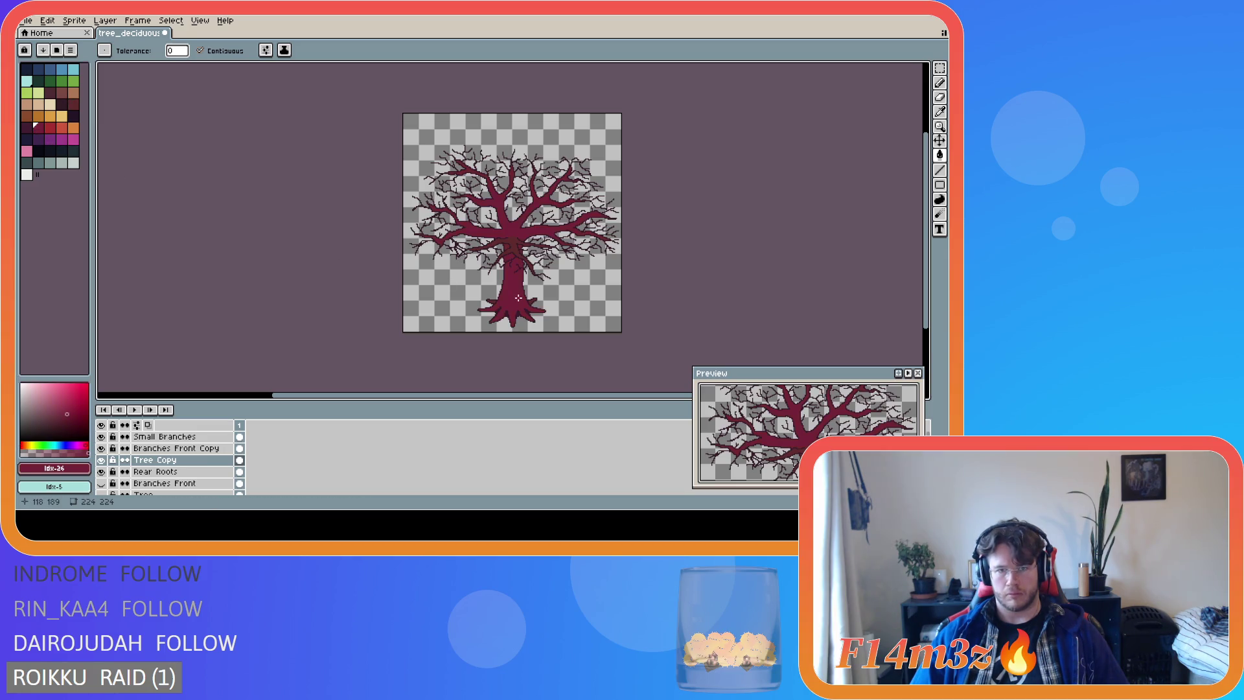
{"action": "left_click", "coordinate": [74, 103]}
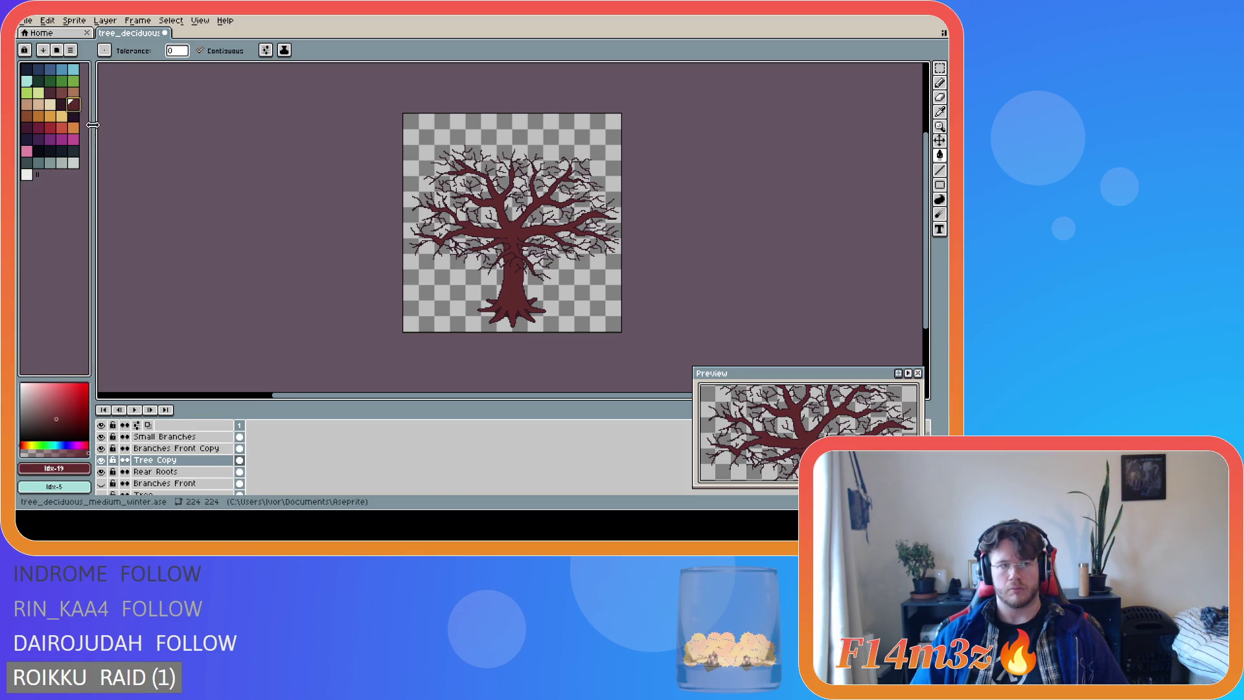
{"action": "left_click_drag", "start_coordinate": [93, 125], "coordinate": [100, 125]}
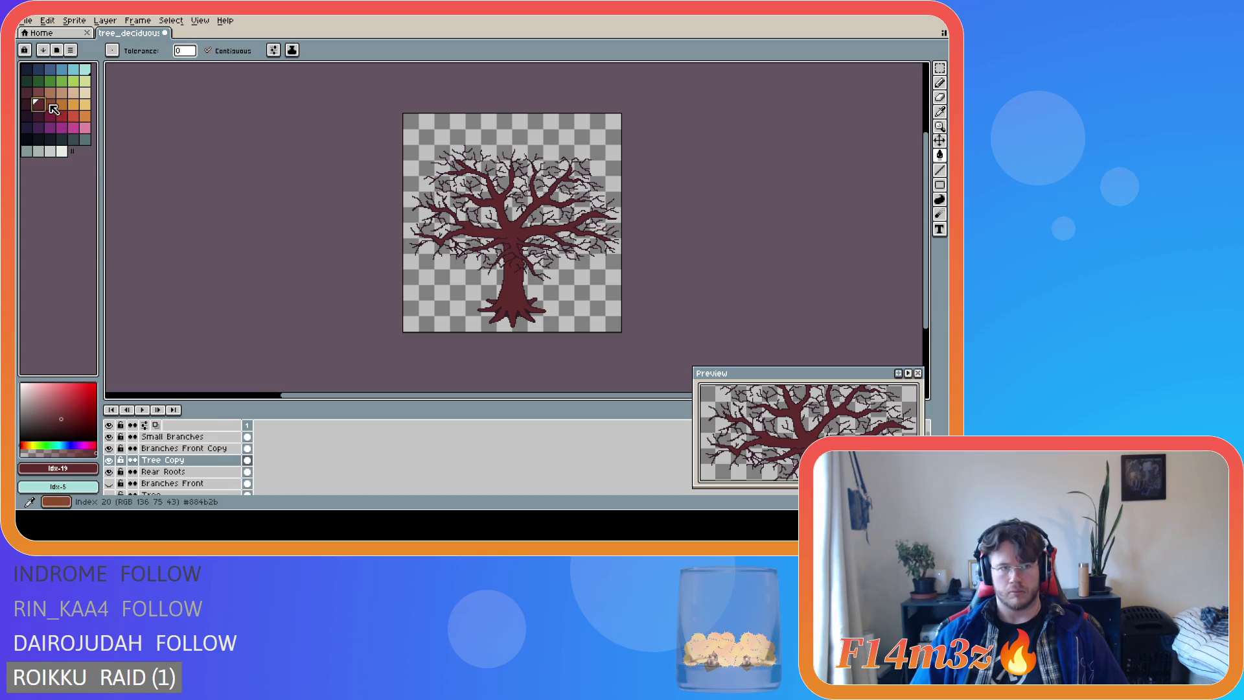
Pick the deeper maroon swatch and inspect the tree across the Branches Front Copy, Tree Copy and Rear Roots layers.
{"action": "left_click", "coordinate": [26, 92]}
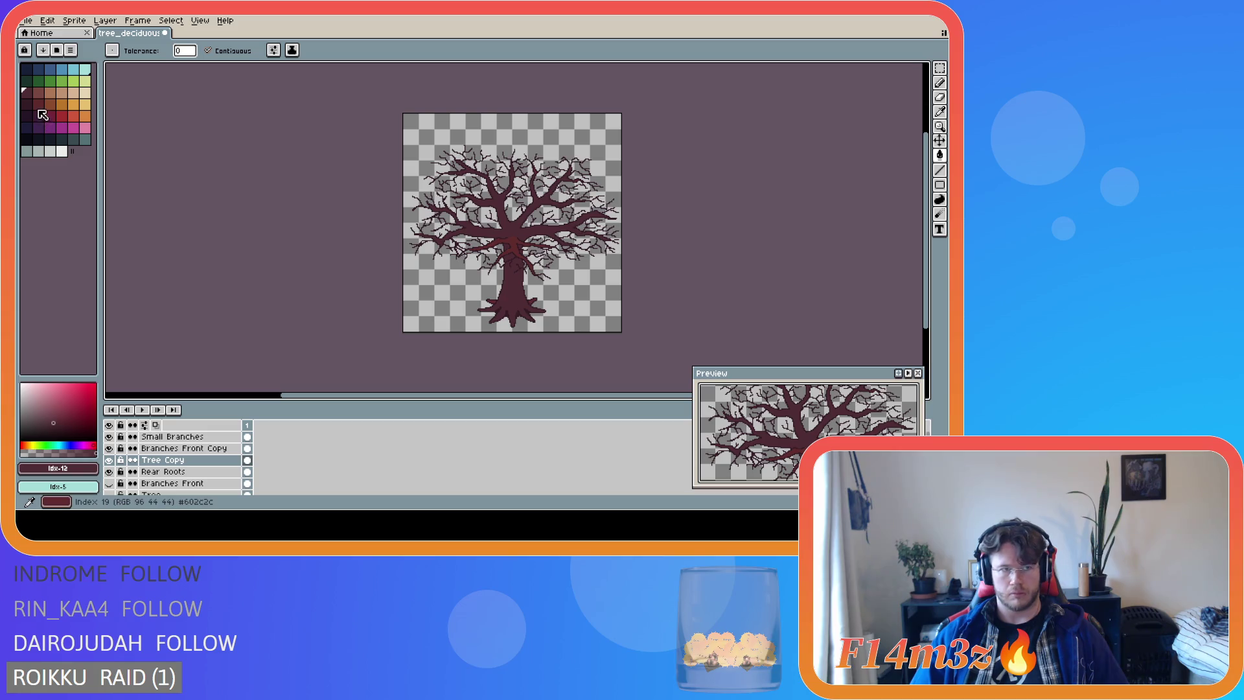
{"action": "left_click", "coordinate": [172, 449]}
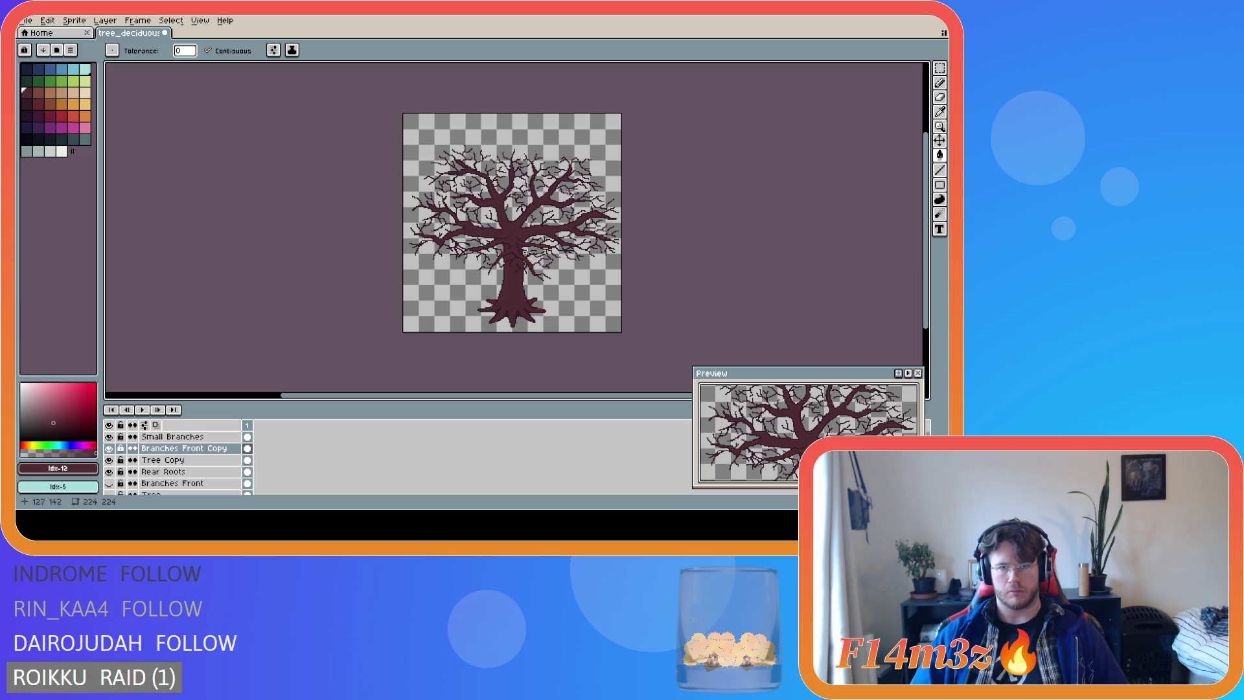
{"action": "scroll", "coordinate": [521, 266], "scroll_direction": "up", "scroll_amount": 3}
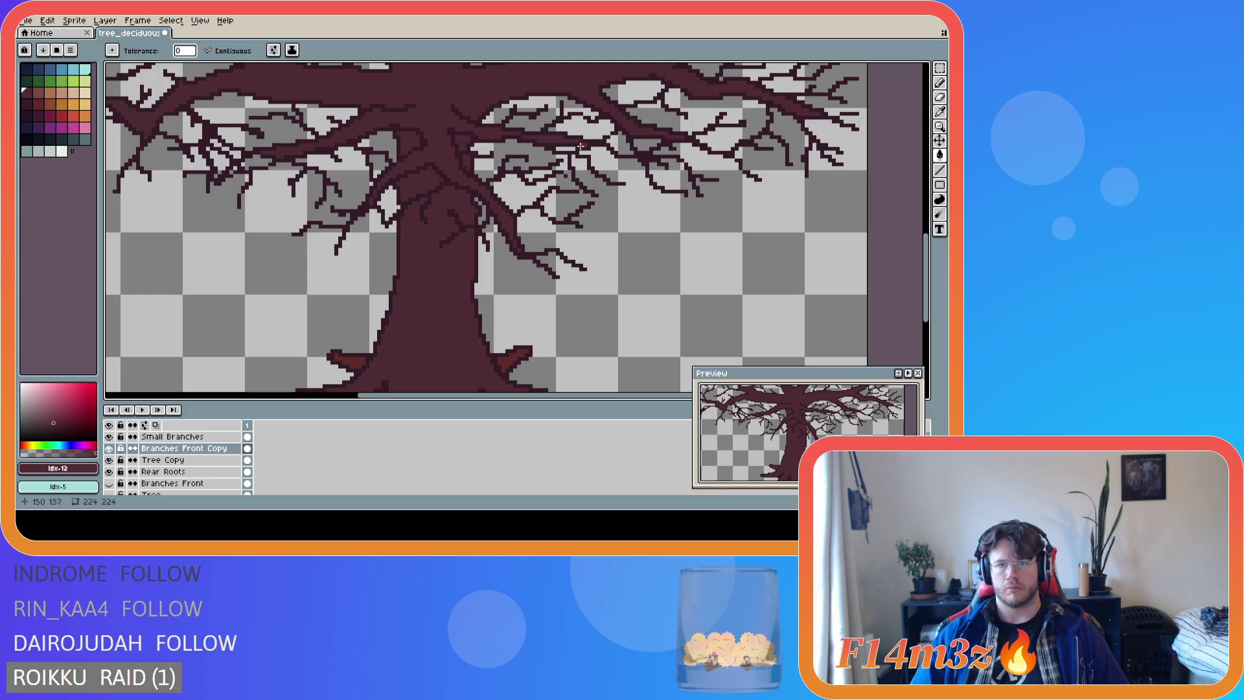
{"action": "left_click", "coordinate": [185, 460]}
{"action": "scroll", "coordinate": [473, 223], "scroll_direction": "down", "scroll_amount": 1}
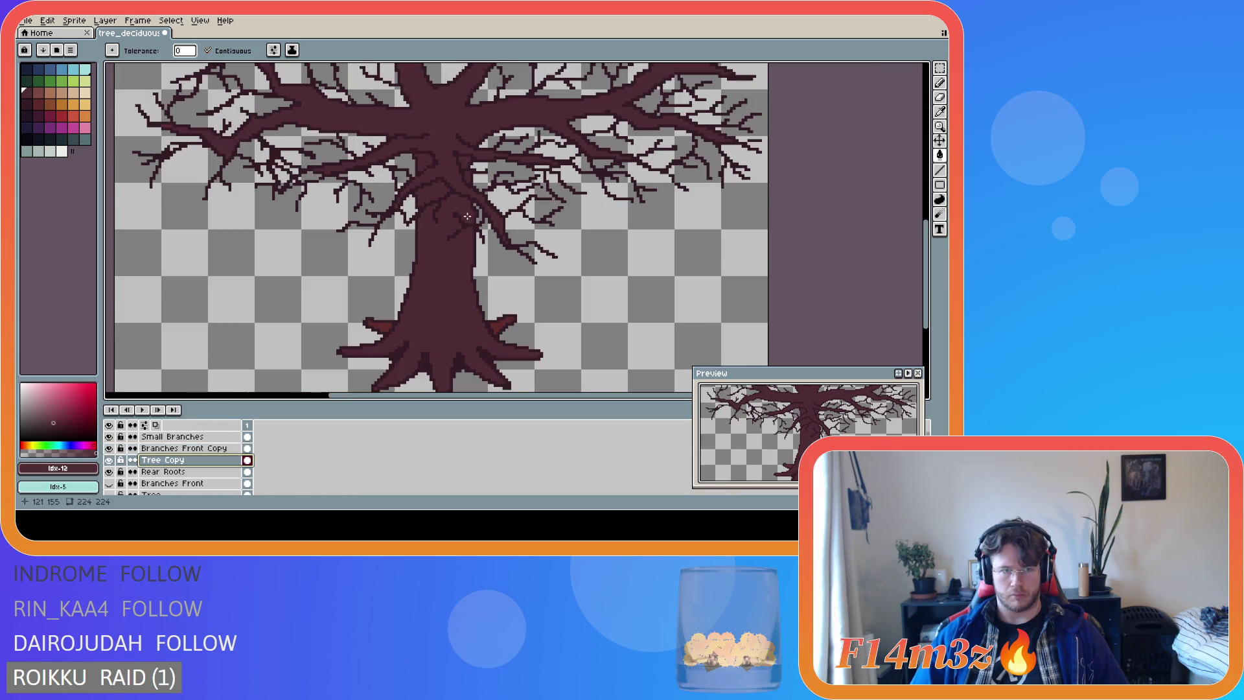
{"action": "scroll", "coordinate": [656, 234], "scroll_direction": "up", "scroll_amount": 3}
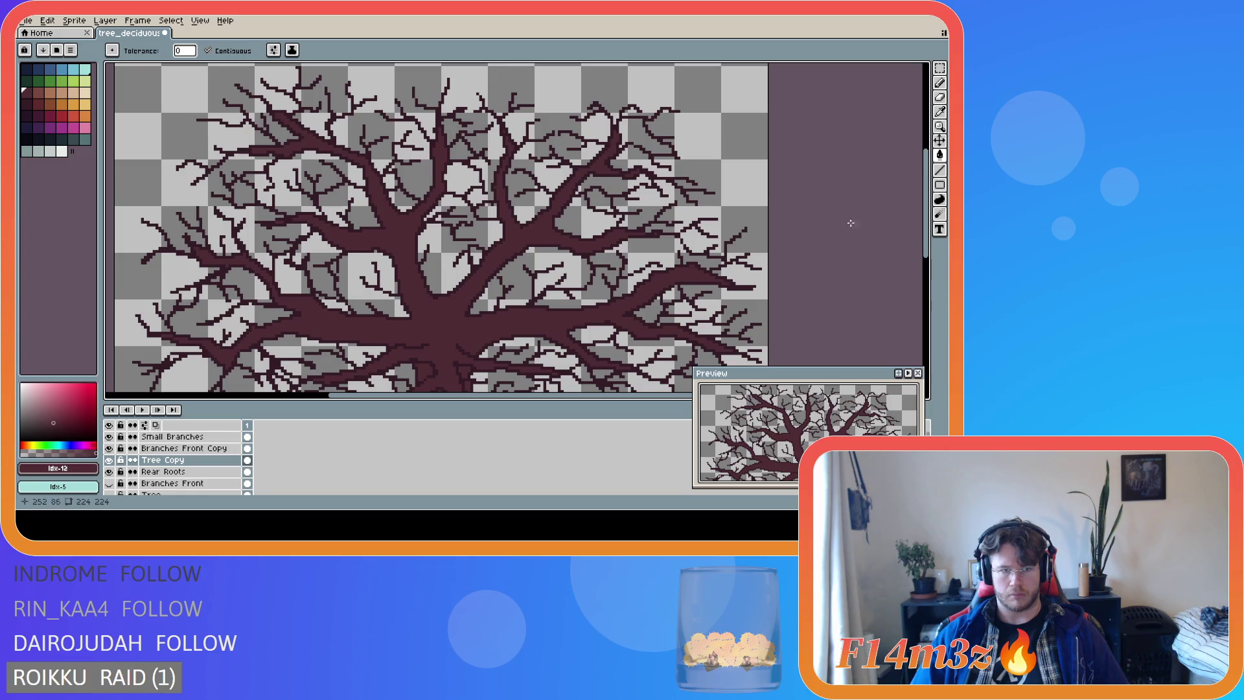
{"action": "left_click_drag", "start_coordinate": [927, 240], "coordinate": [927, 311]}
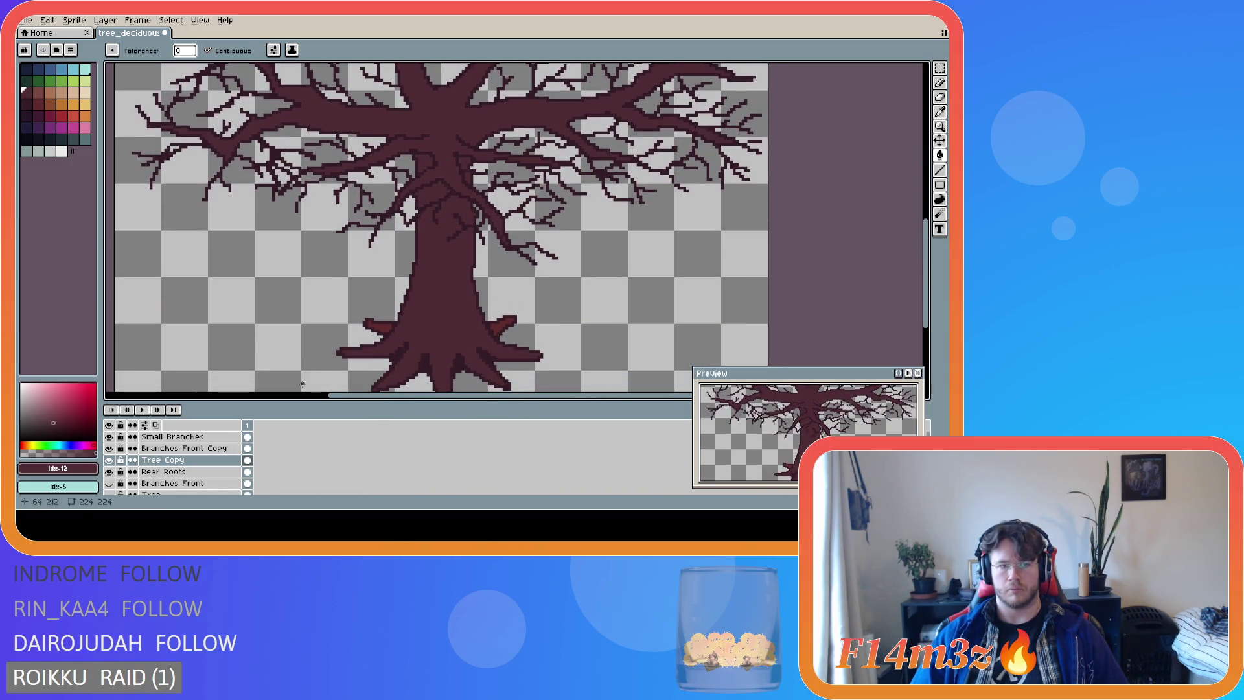
{"action": "left_click", "coordinate": [499, 330], "text": "ctrl"}
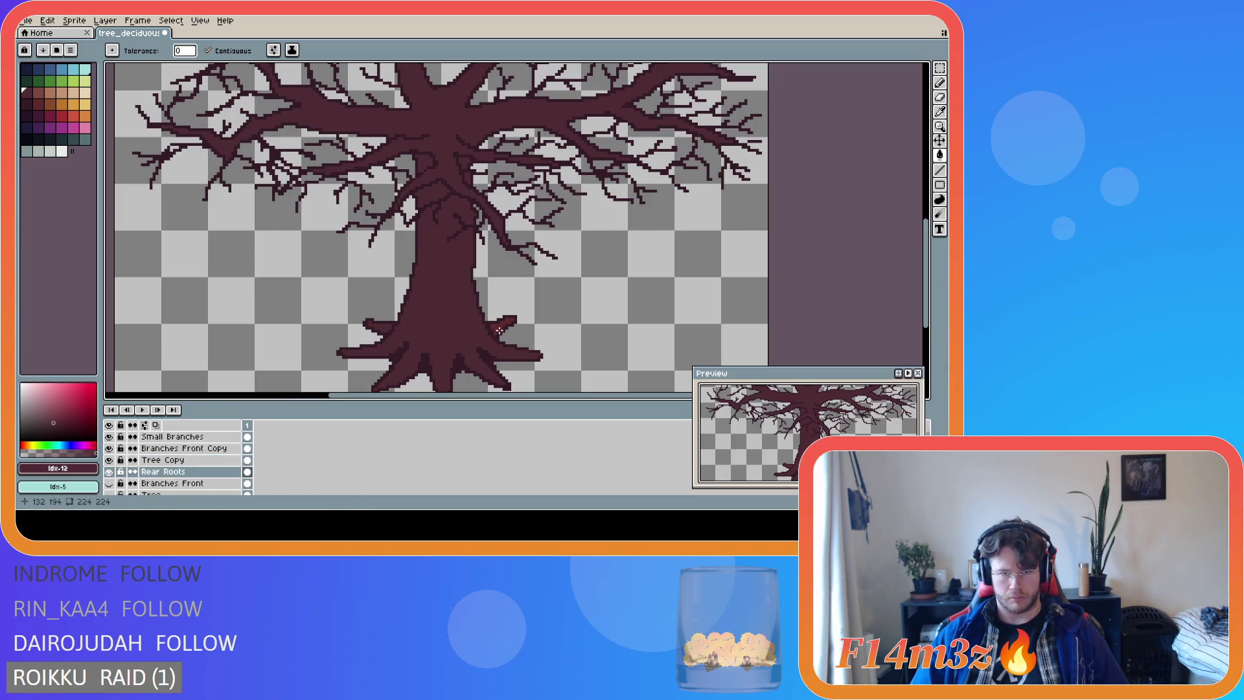
{"action": "left_click_drag", "start_coordinate": [927, 295], "coordinate": [930, 230]}
{"action": "left_click_drag", "start_coordinate": [926, 220], "coordinate": [927, 259]}
{"action": "scroll", "coordinate": [731, 242], "scroll_direction": "down", "scroll_amount": 3}
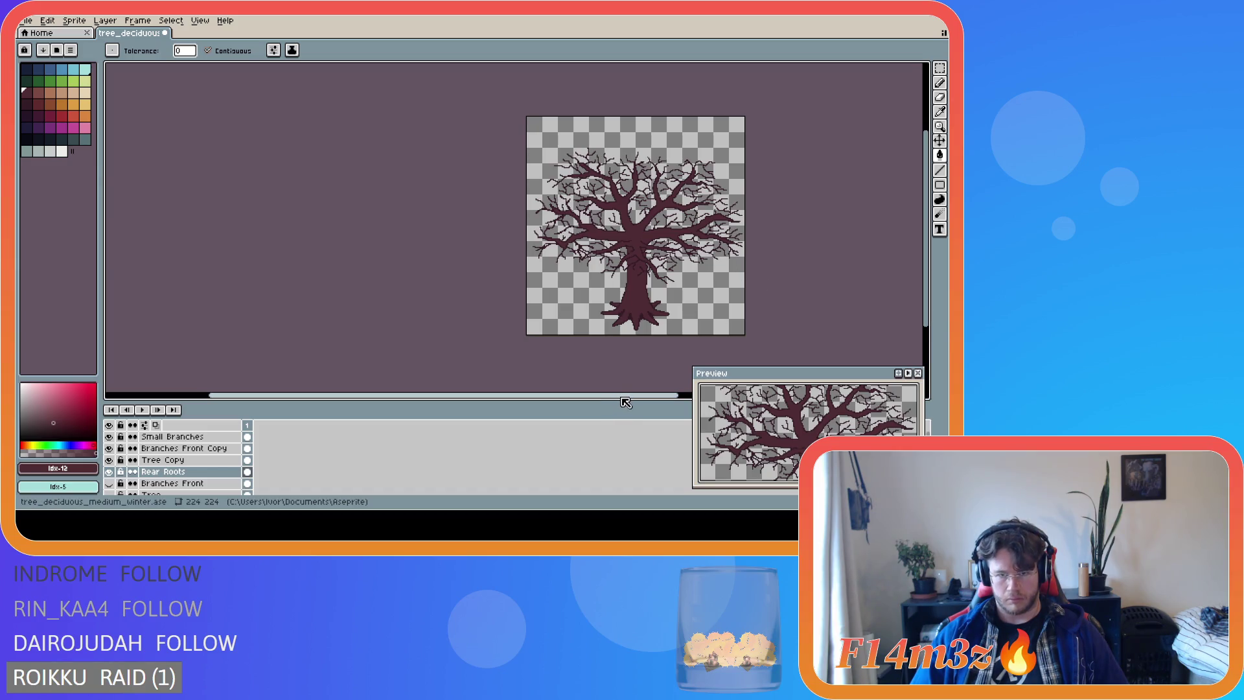
{"action": "left_click_drag", "start_coordinate": [619, 397], "coordinate": [662, 361]}
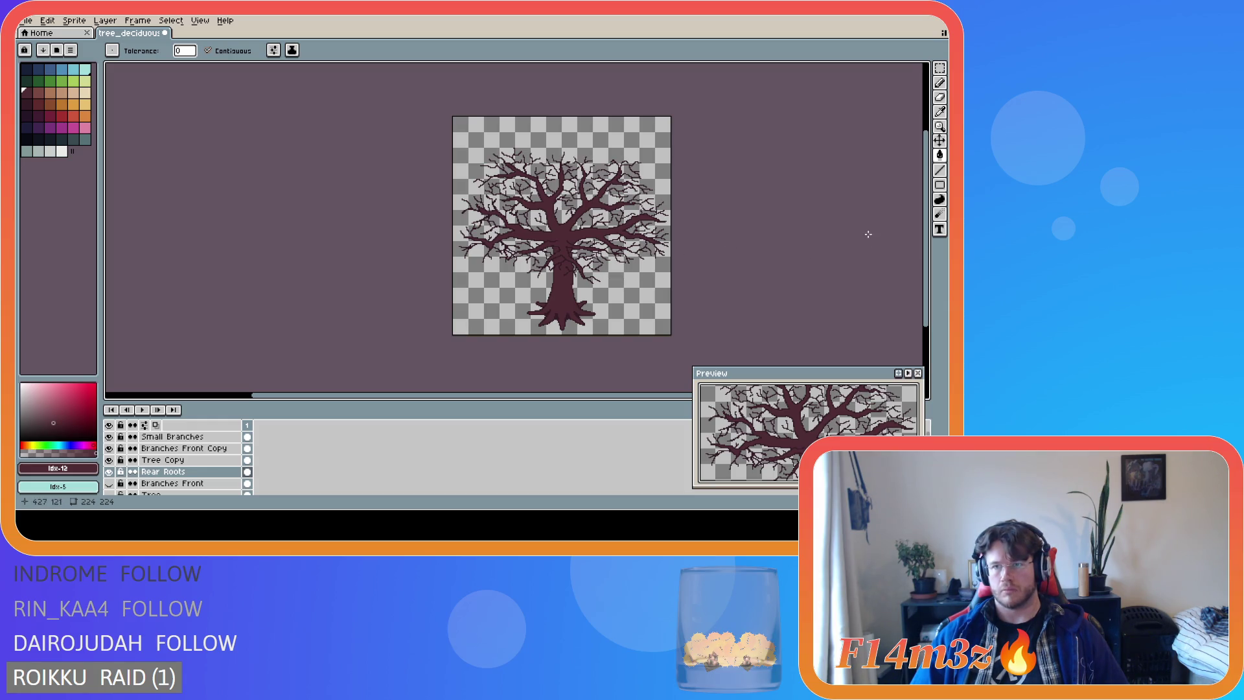
{"action": "left_click_drag", "start_coordinate": [616, 397], "coordinate": [675, 366]}
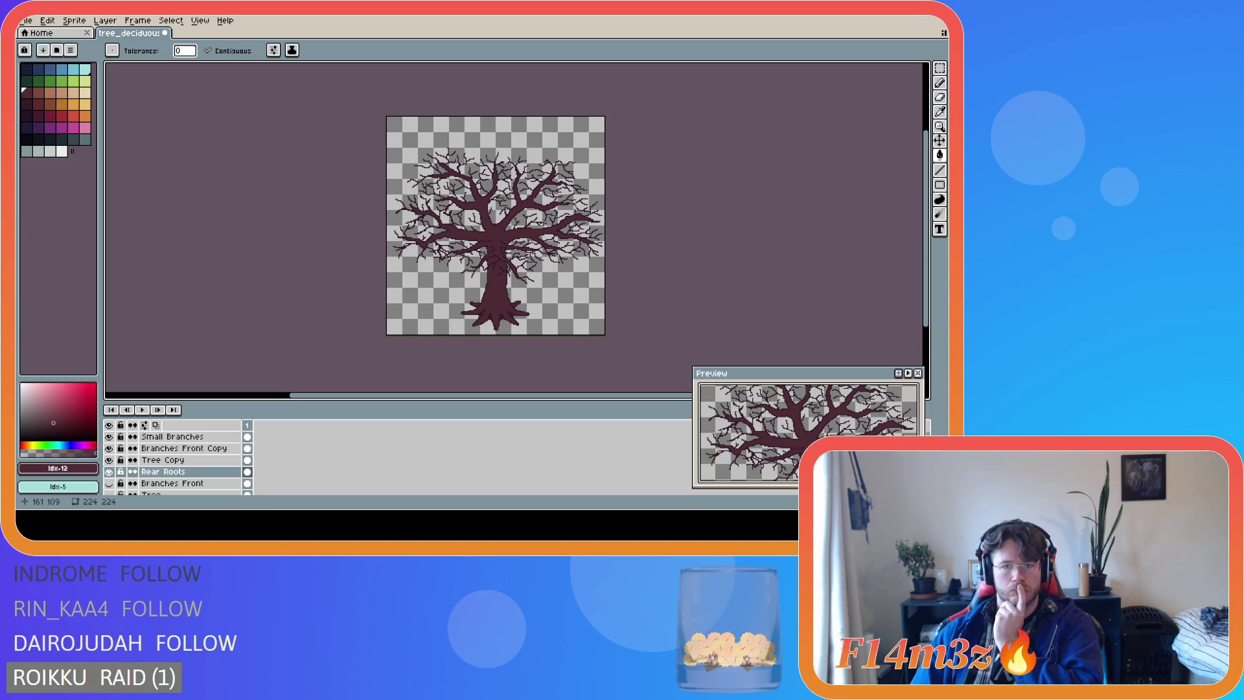
{"action": "scroll", "coordinate": [557, 221], "scroll_direction": "up", "scroll_amount": 2}
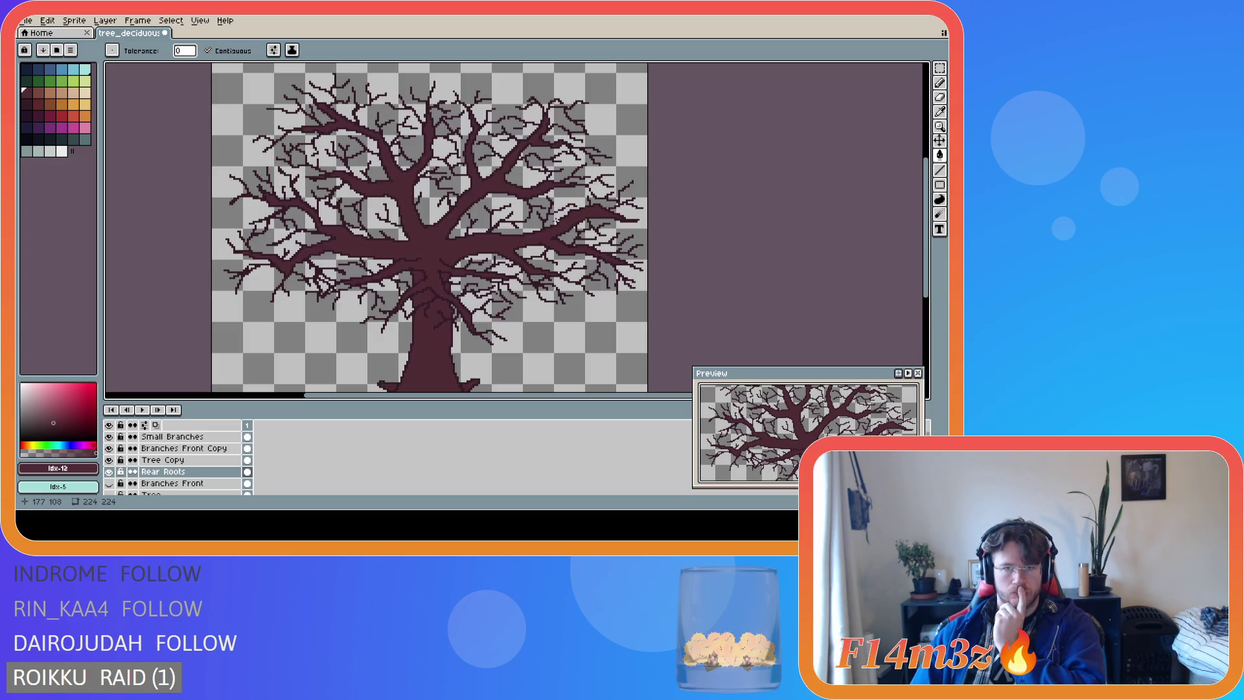
{"action": "left_click", "coordinate": [172, 437]}
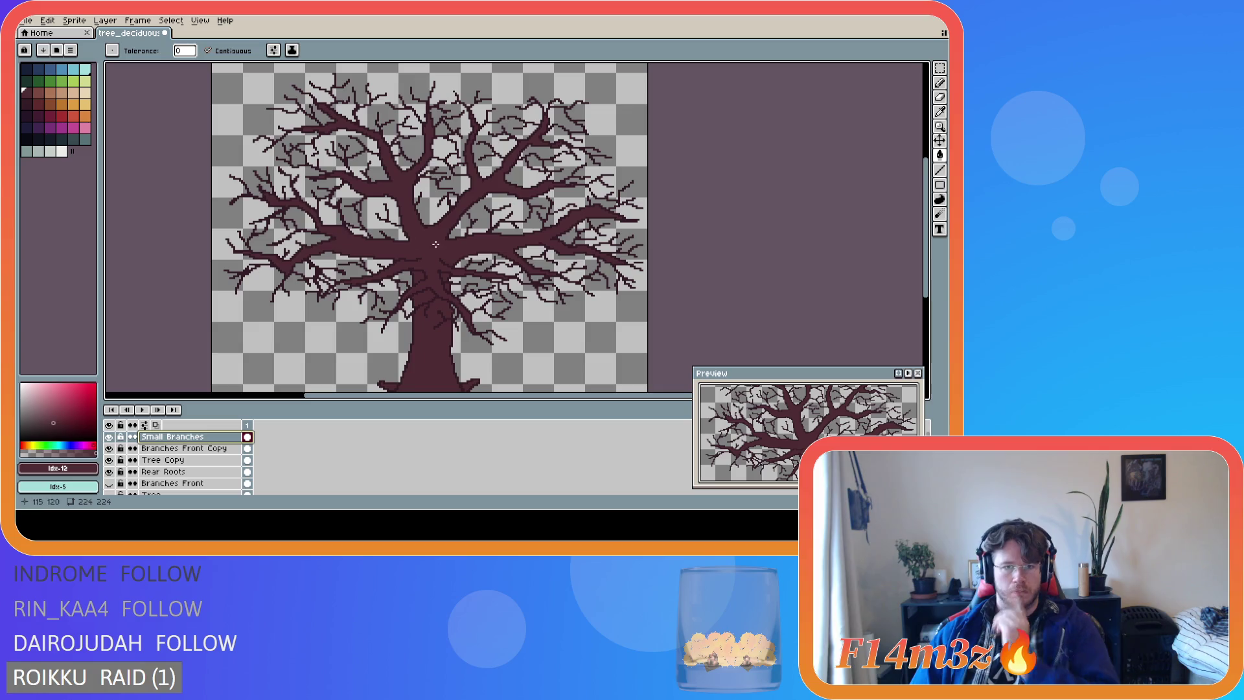
Sample the tree's maroon #341c27, undo the accidental canvas fill, and switch to the Pencil.
{"action": "left_click", "coordinate": [558, 232], "text": "alt"}
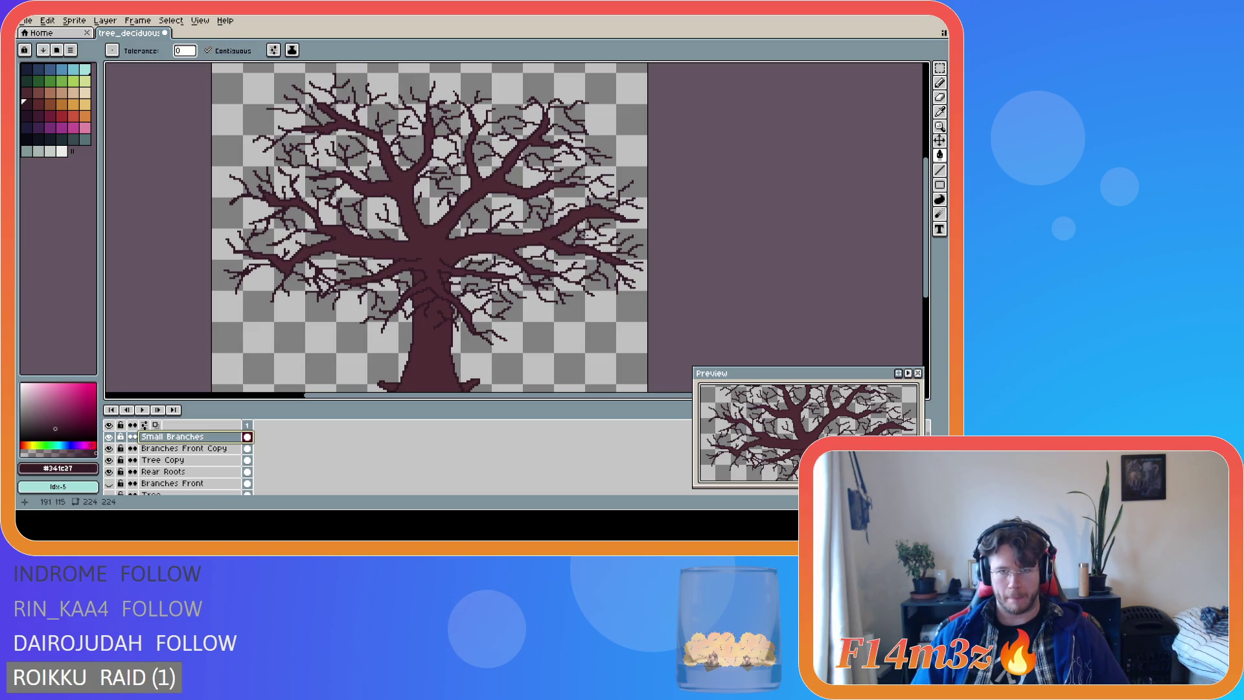
{"action": "left_click", "coordinate": [556, 188]}
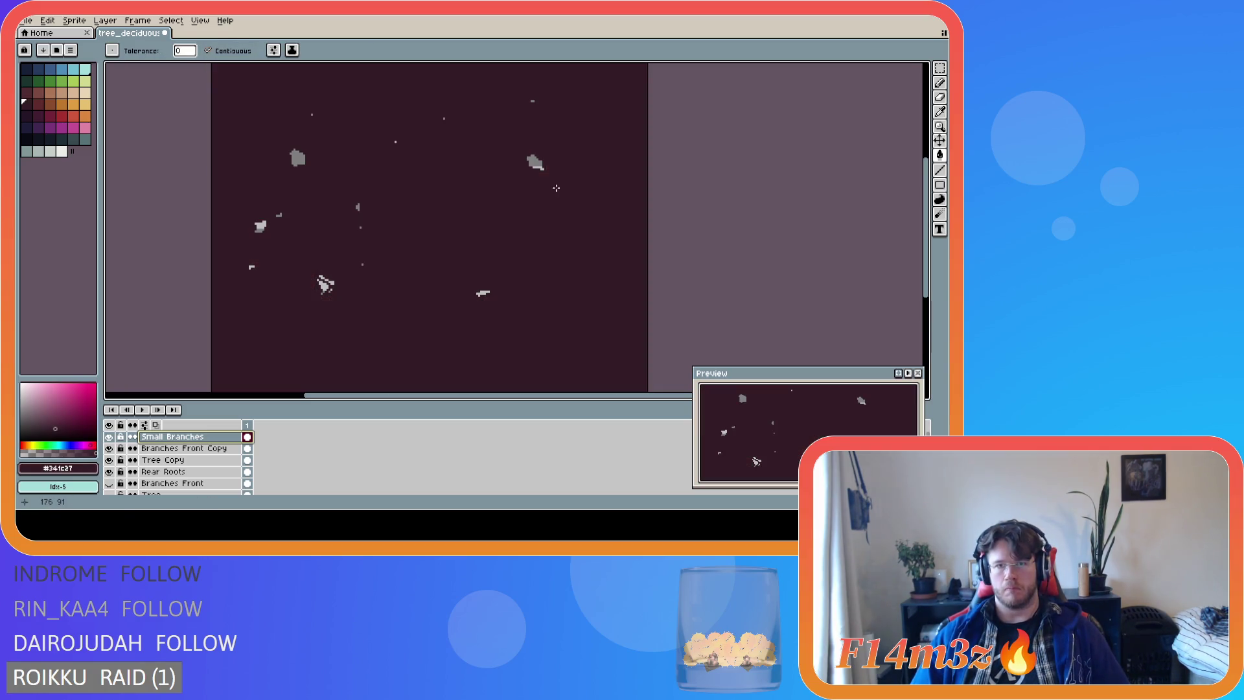
{"action": "key", "text": "ctrl+z"}
{"action": "key", "text": "b"}
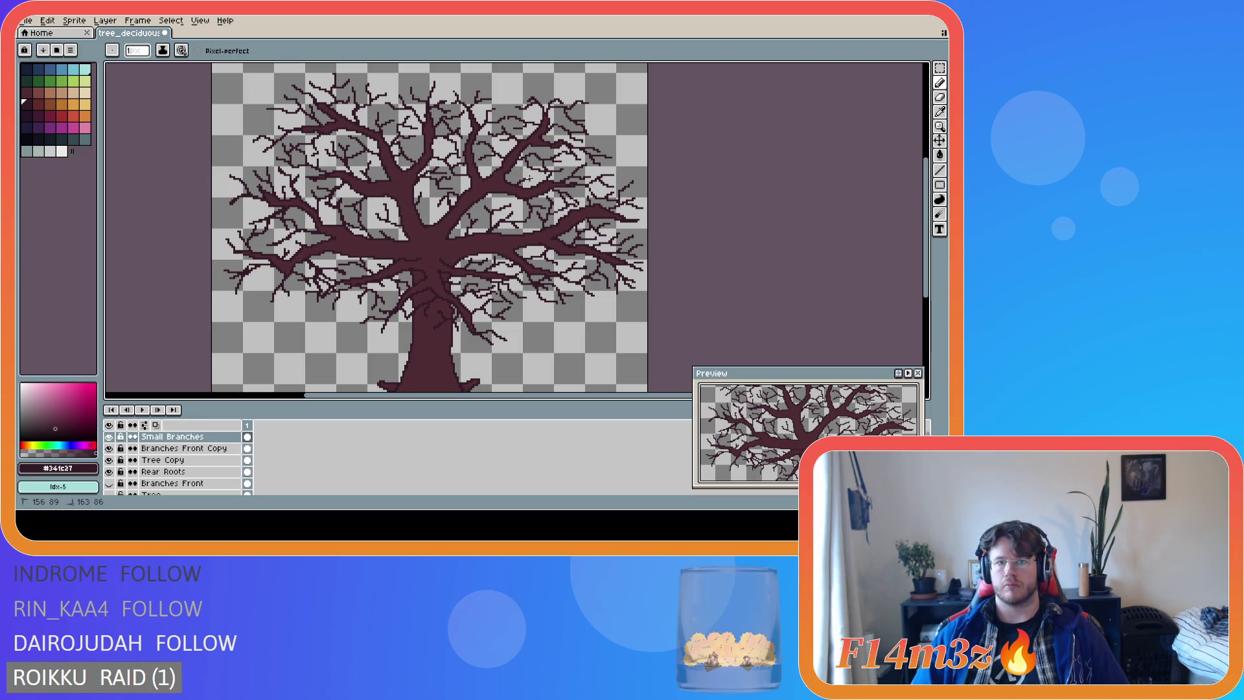
Draw two short twig strokes in the upper middle of the tree's crown.
{"action": "left_click_drag", "start_coordinate": [515, 181], "coordinate": [535, 174]}
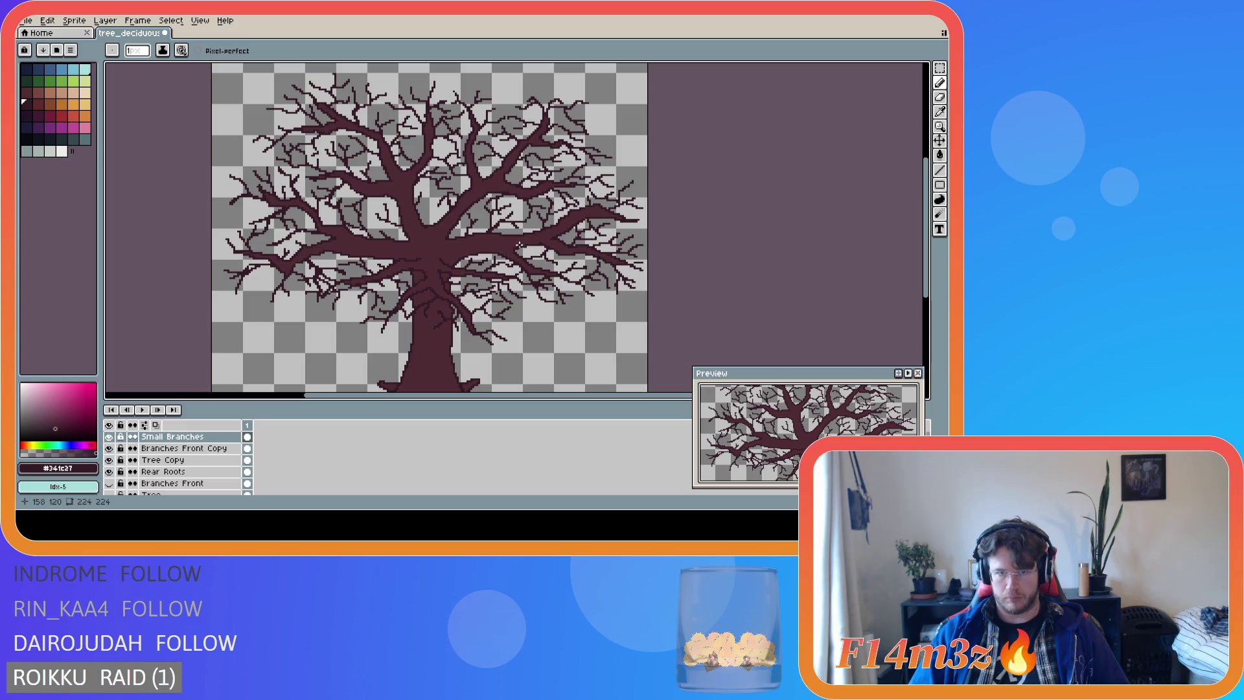
{"action": "key", "text": "ctrl+a"}
{"action": "key", "text": "ctrl+d"}
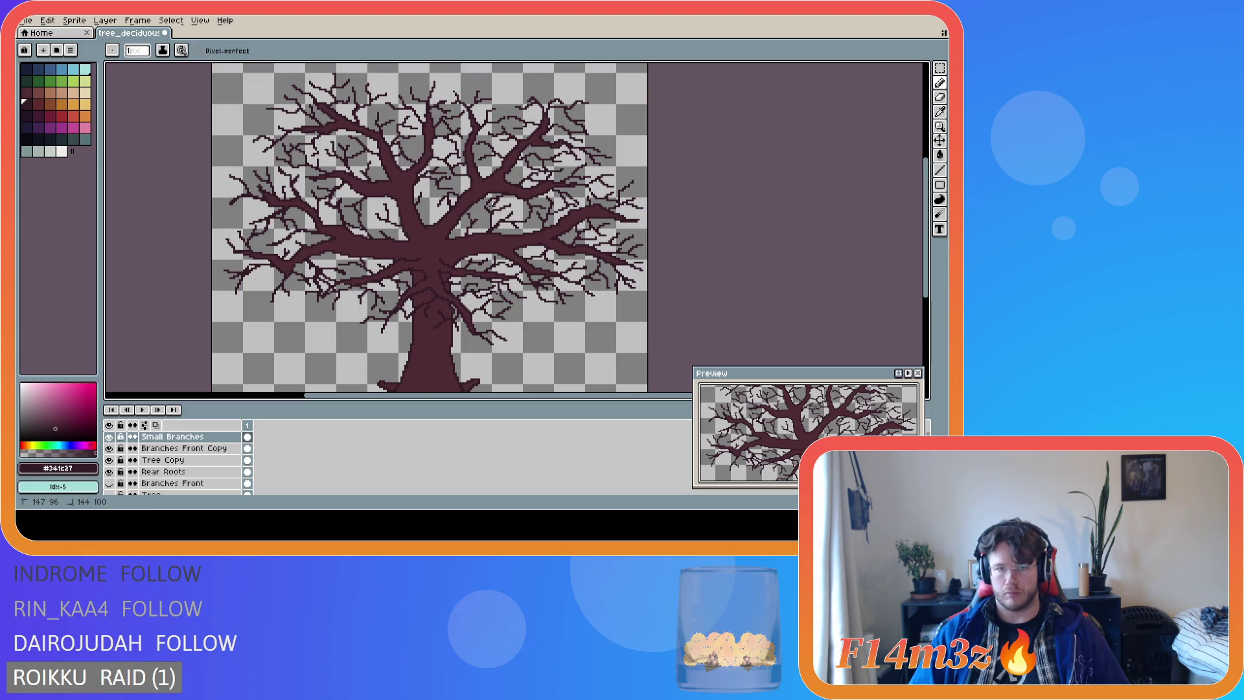
{"action": "key", "text": "ctrl+a"}
{"action": "key", "text": "ctrl+d"}
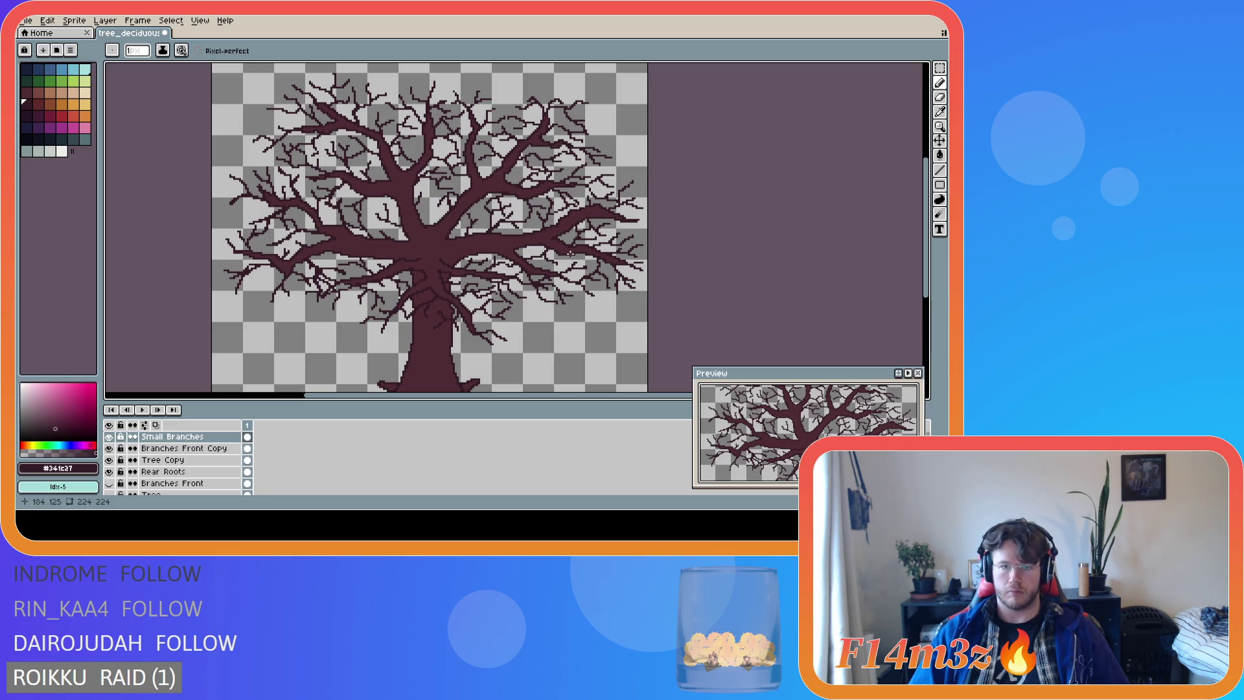
{"action": "scroll", "coordinate": [534, 222], "scroll_direction": "down", "scroll_amount": 2}
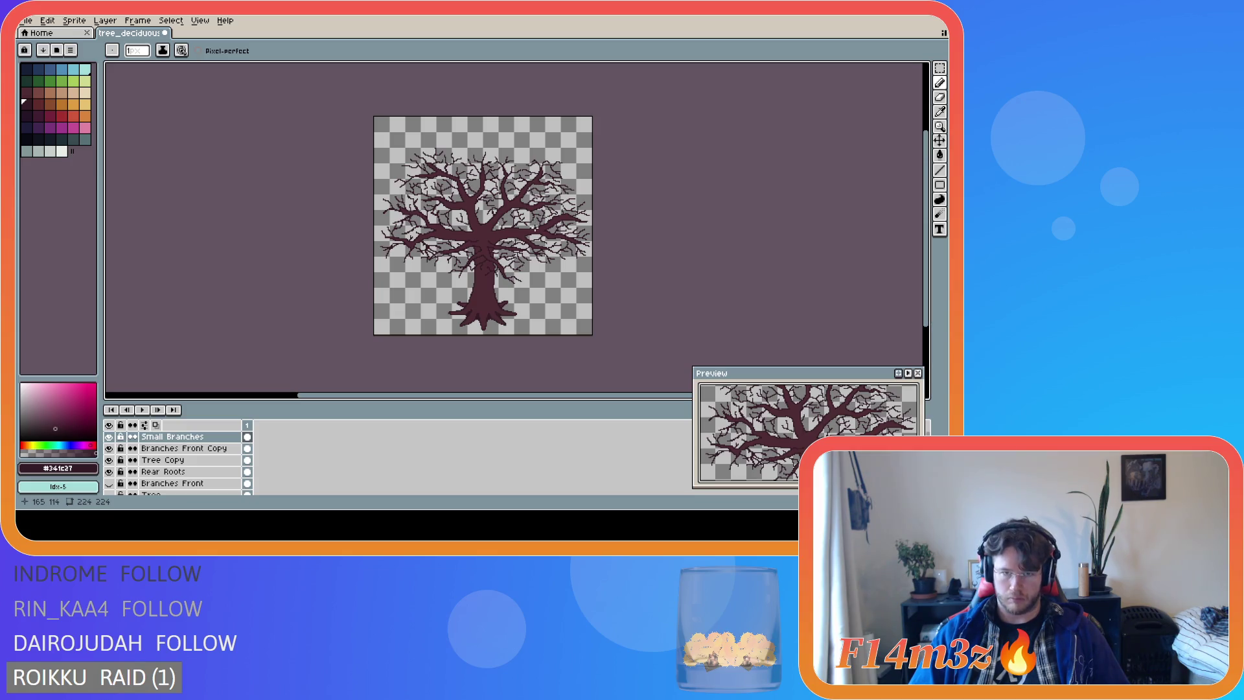
{"action": "scroll", "coordinate": [535, 228], "scroll_direction": "up", "scroll_amount": 2}
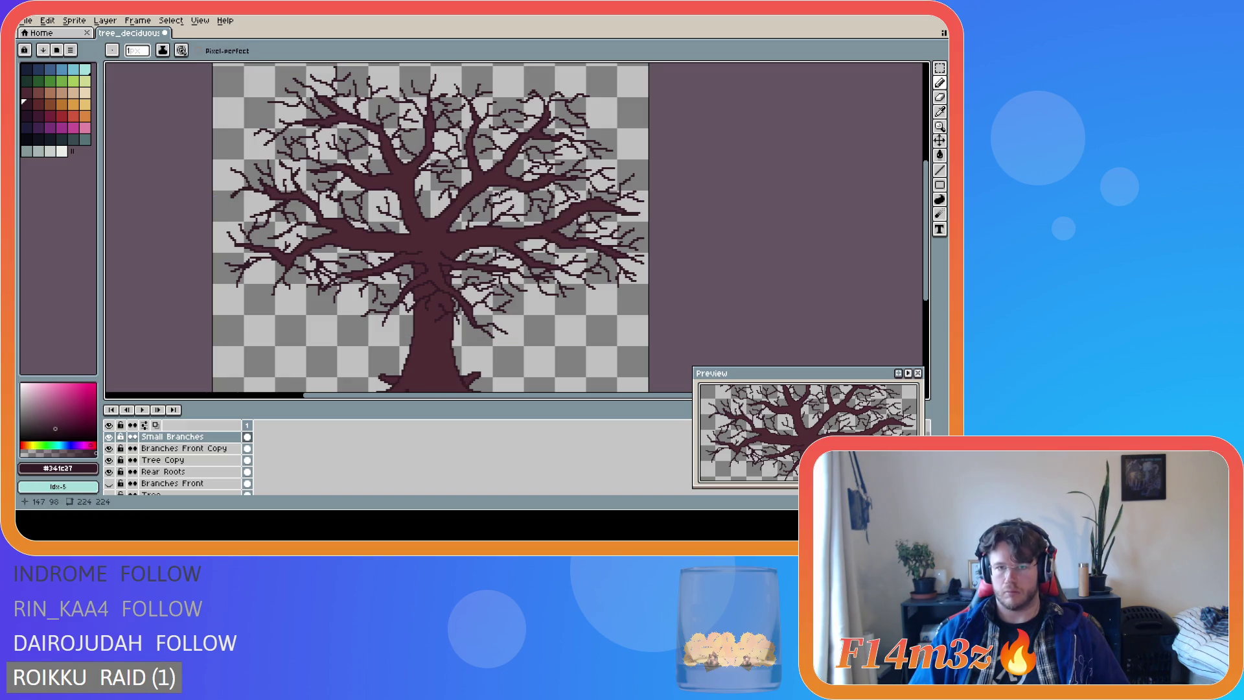
{"action": "left_click_drag", "start_coordinate": [504, 198], "coordinate": [512, 208]}
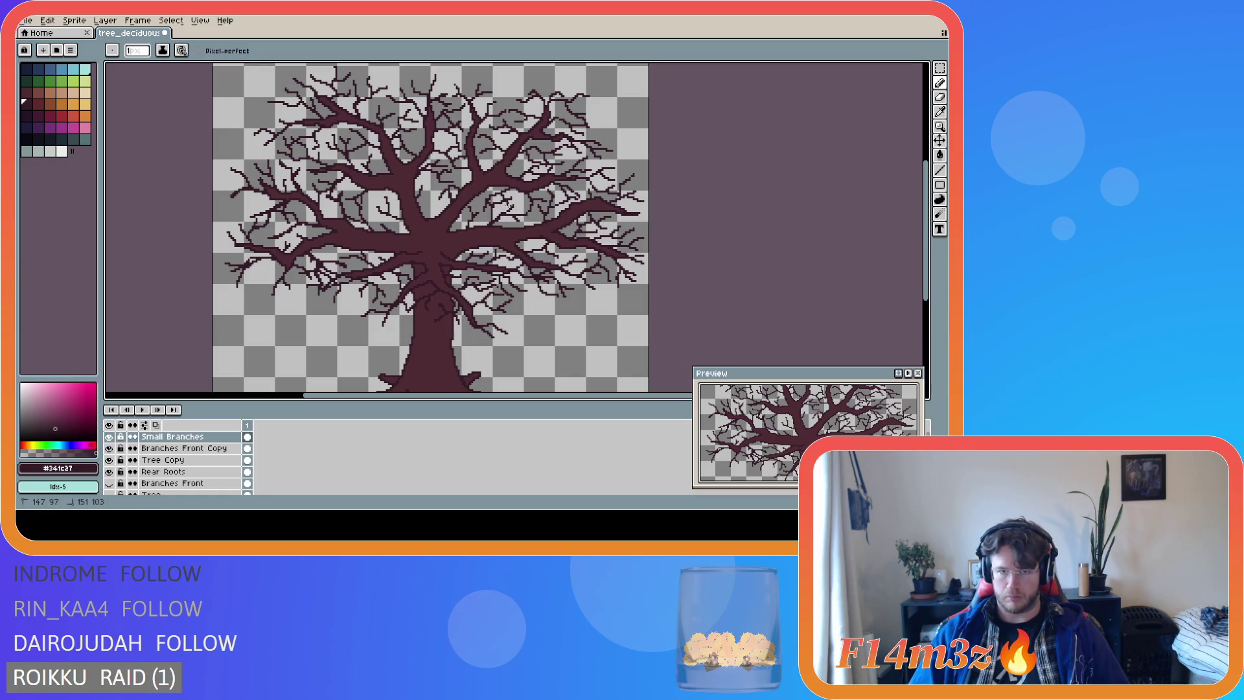
{"action": "scroll", "coordinate": [565, 240], "scroll_direction": "down", "scroll_amount": 2}
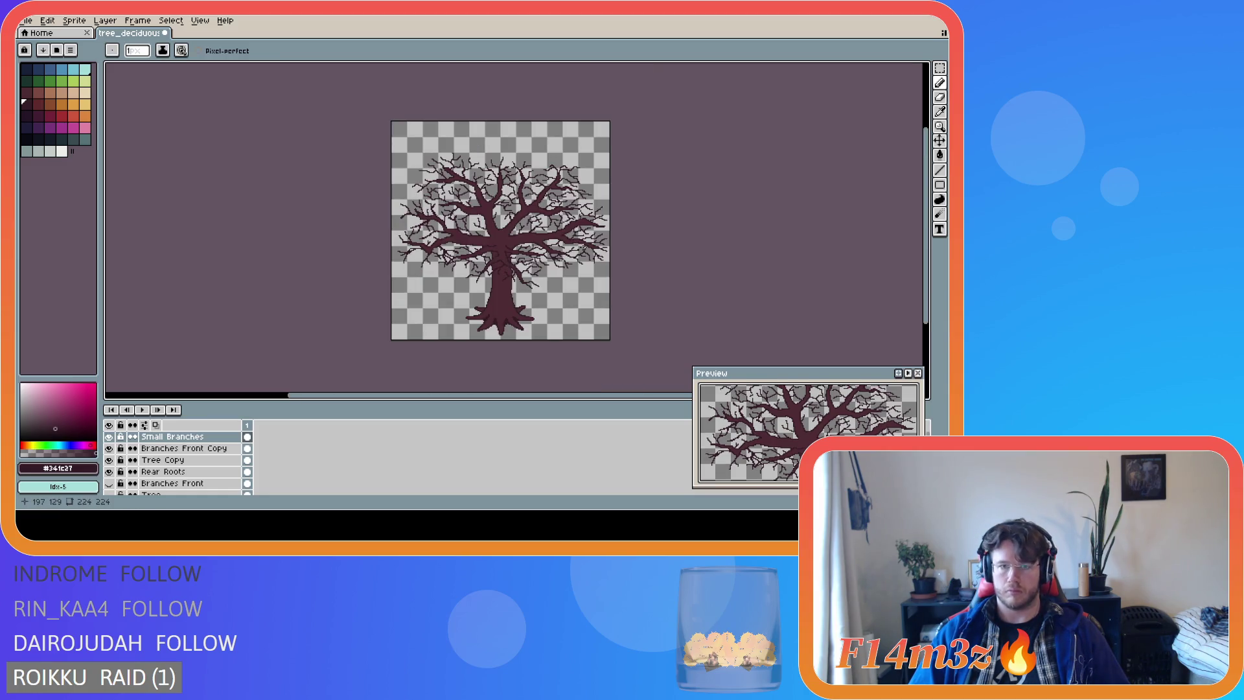
{"action": "scroll", "coordinate": [526, 232], "scroll_direction": "up", "scroll_amount": 2}
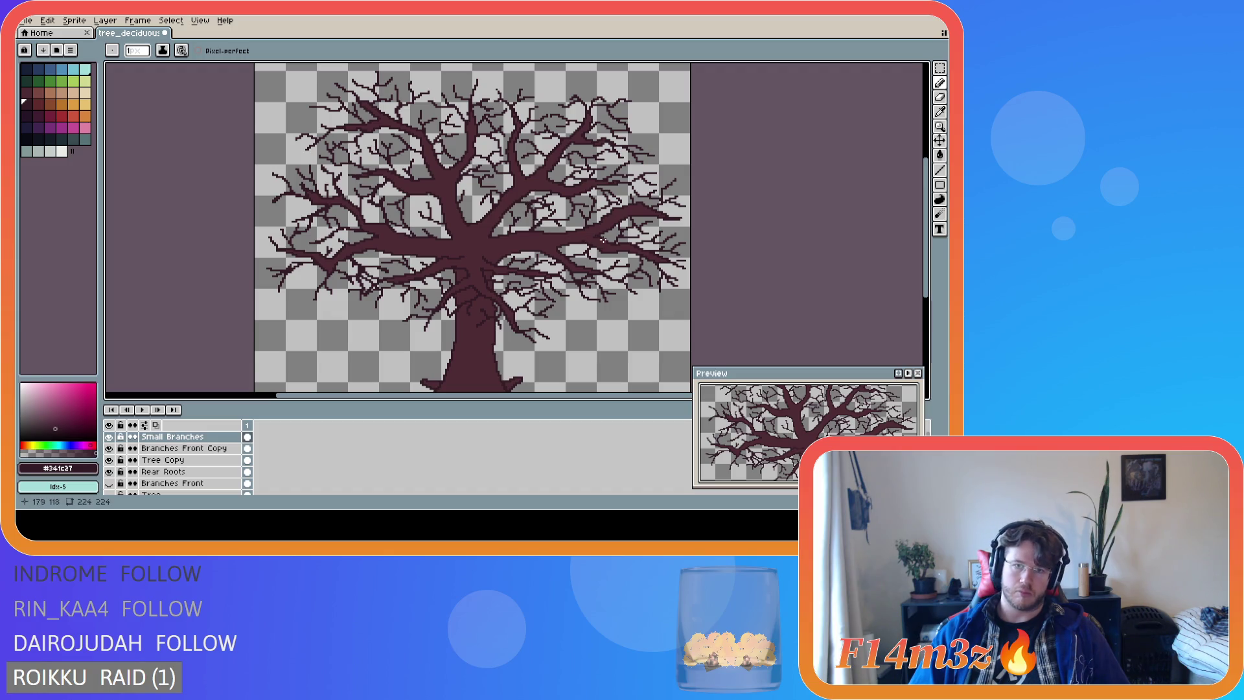
Step back and forth through the recent twig strokes, keeping them all.
{"action": "key", "text": "v"}
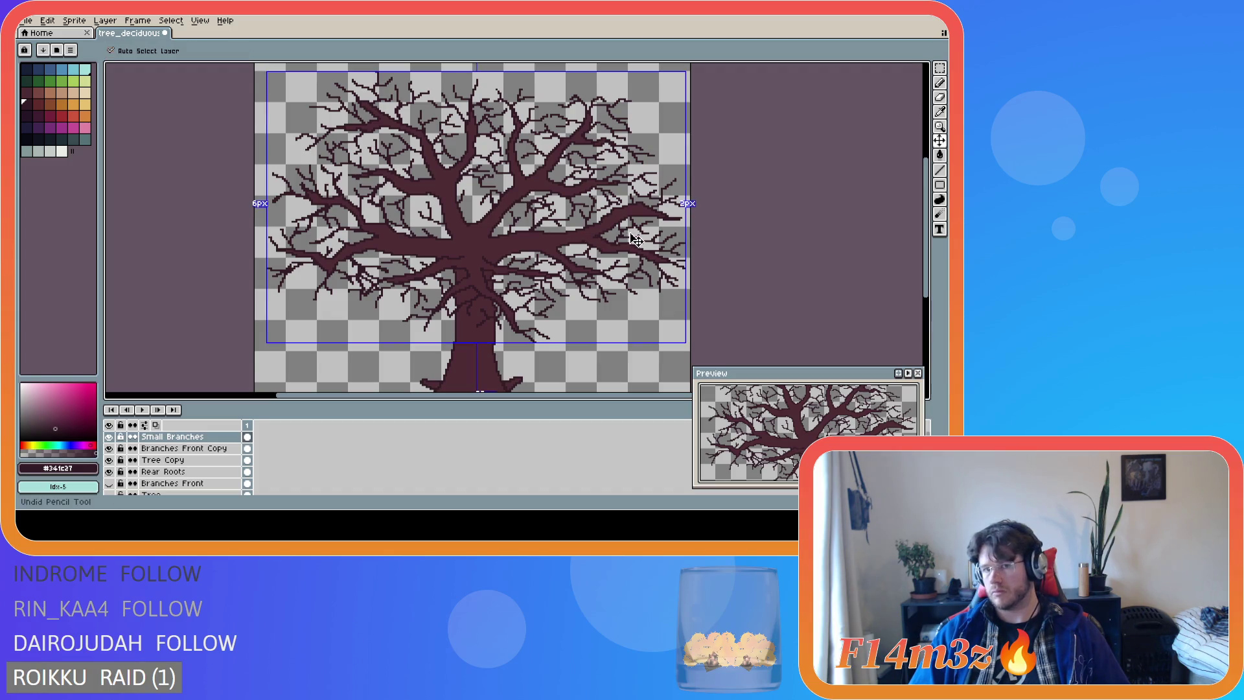
{"action": "key", "text": "b"}
{"action": "scroll", "coordinate": [629, 231], "scroll_direction": "down", "scroll_amount": 2}
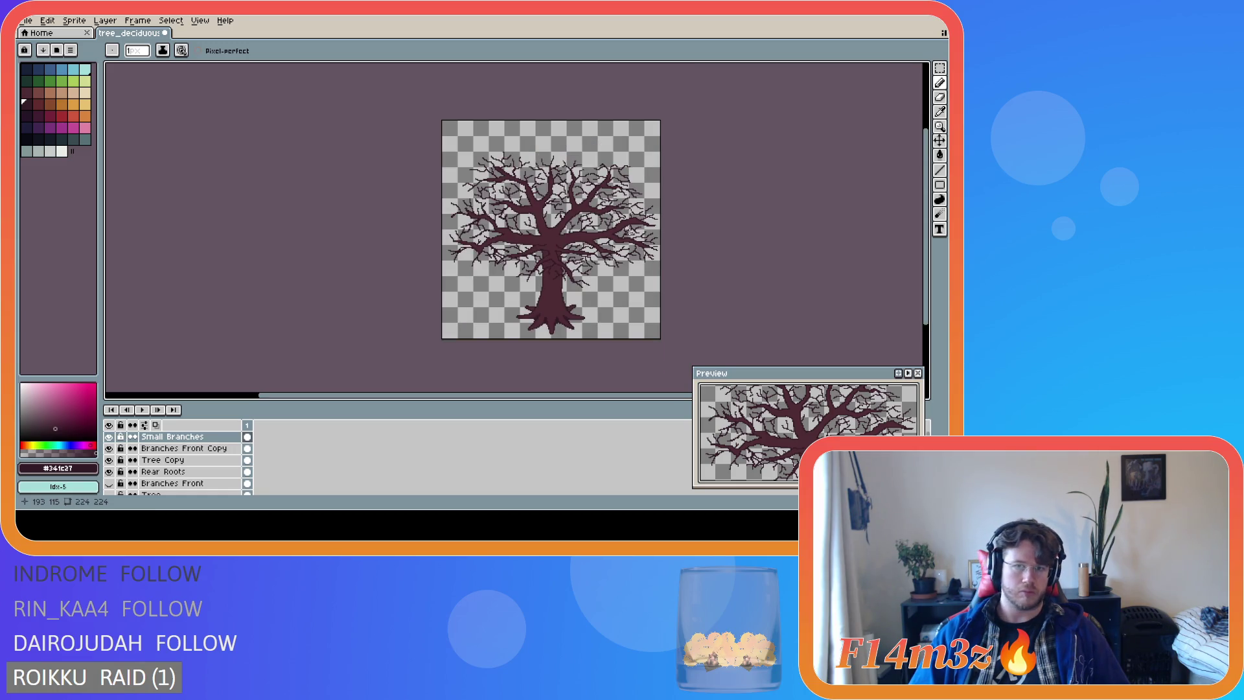
{"action": "key", "text": "v"}
{"action": "key", "text": "b"}
{"action": "key", "text": "v"}
{"action": "key", "text": "b"}
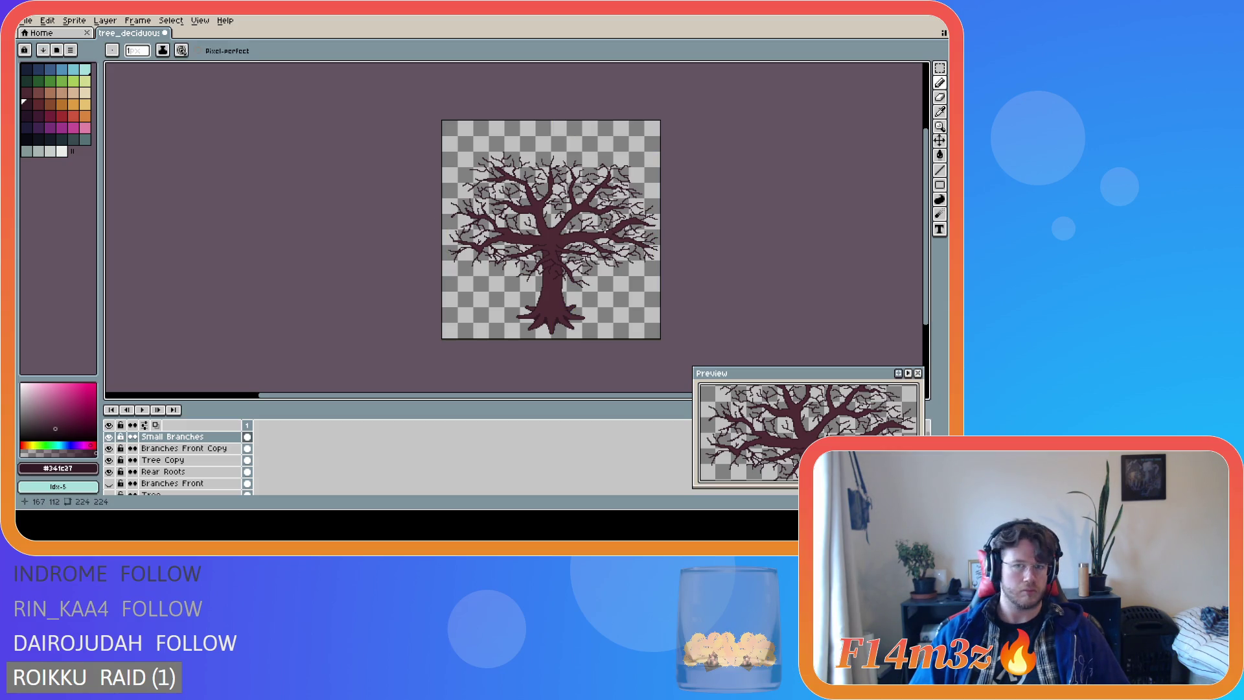
{"action": "key", "text": "v"}
{"action": "key", "text": "b"}
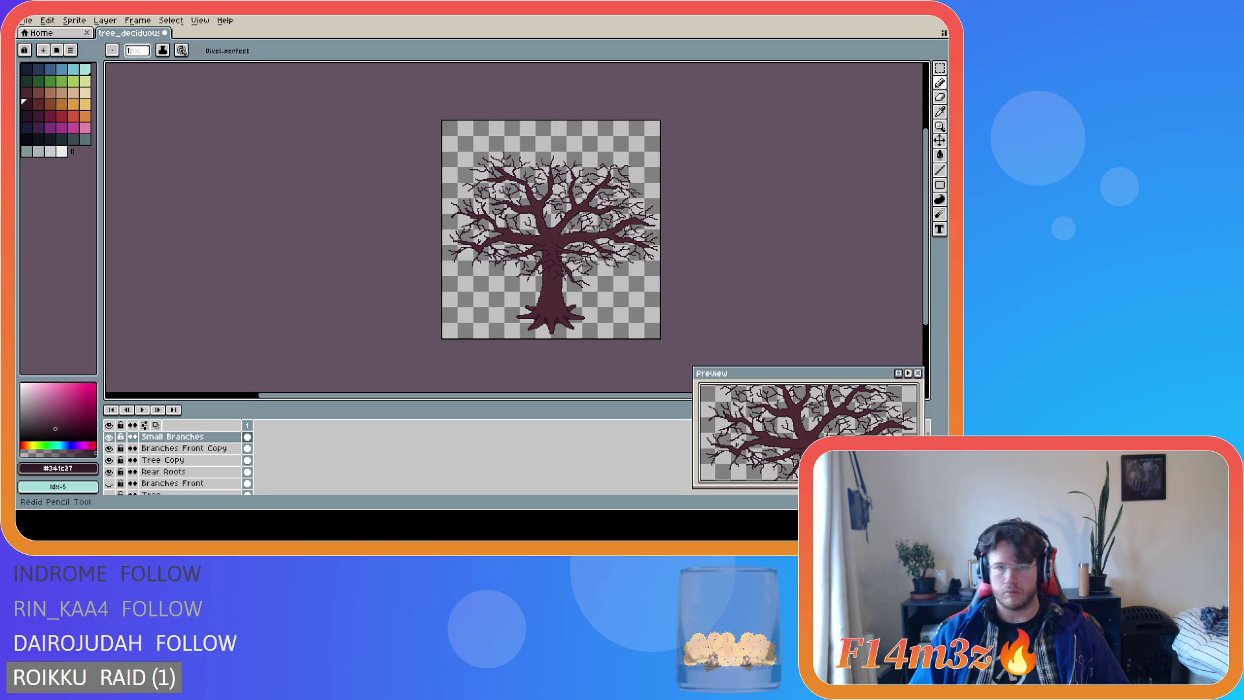
{"action": "key", "text": "v"}
{"action": "key", "text": "b"}
{"action": "scroll", "coordinate": [588, 213], "scroll_direction": "up", "scroll_amount": 3}
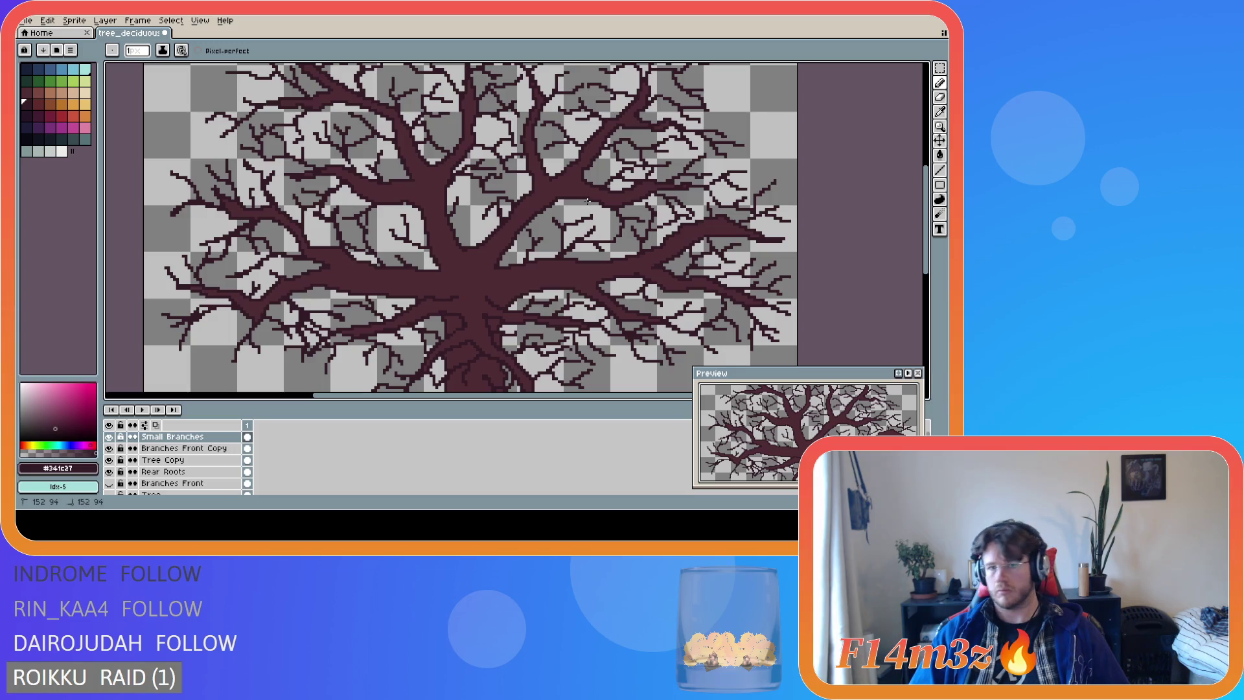
Add a short twig near the canopy centre, toggling it off and on to compare.
{"action": "left_click_drag", "start_coordinate": [579, 213], "coordinate": [593, 229]}
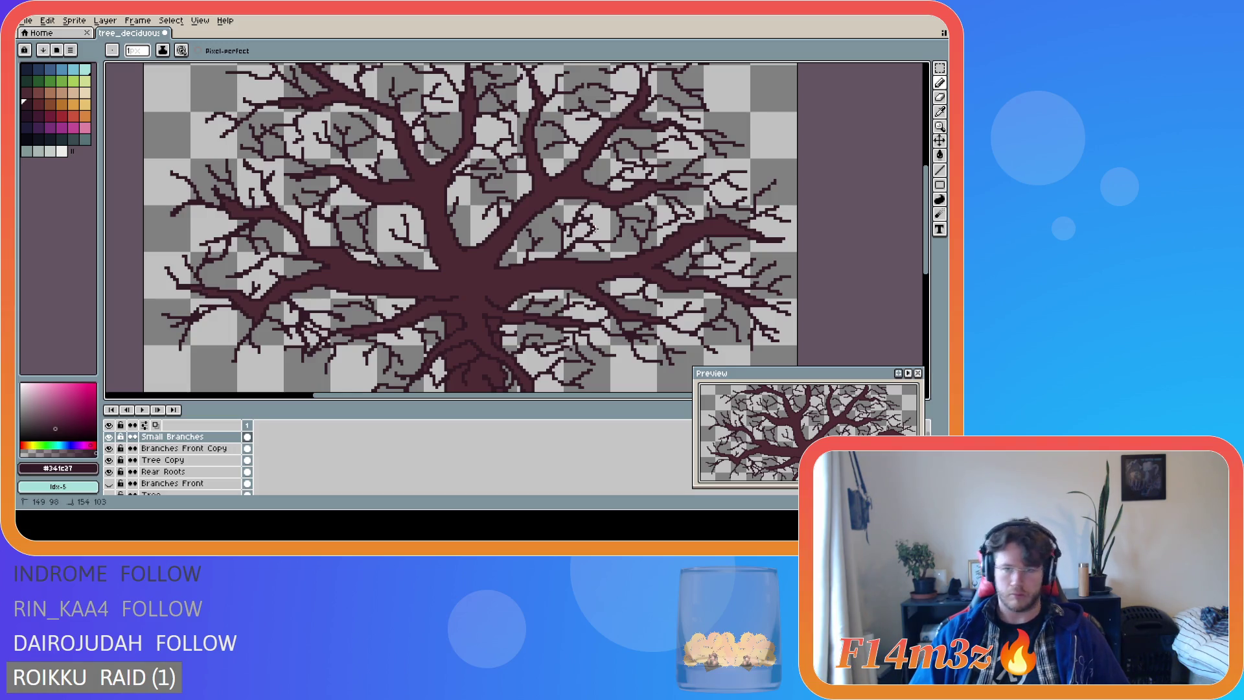
{"action": "key", "text": "v"}
{"action": "key", "text": "b"}
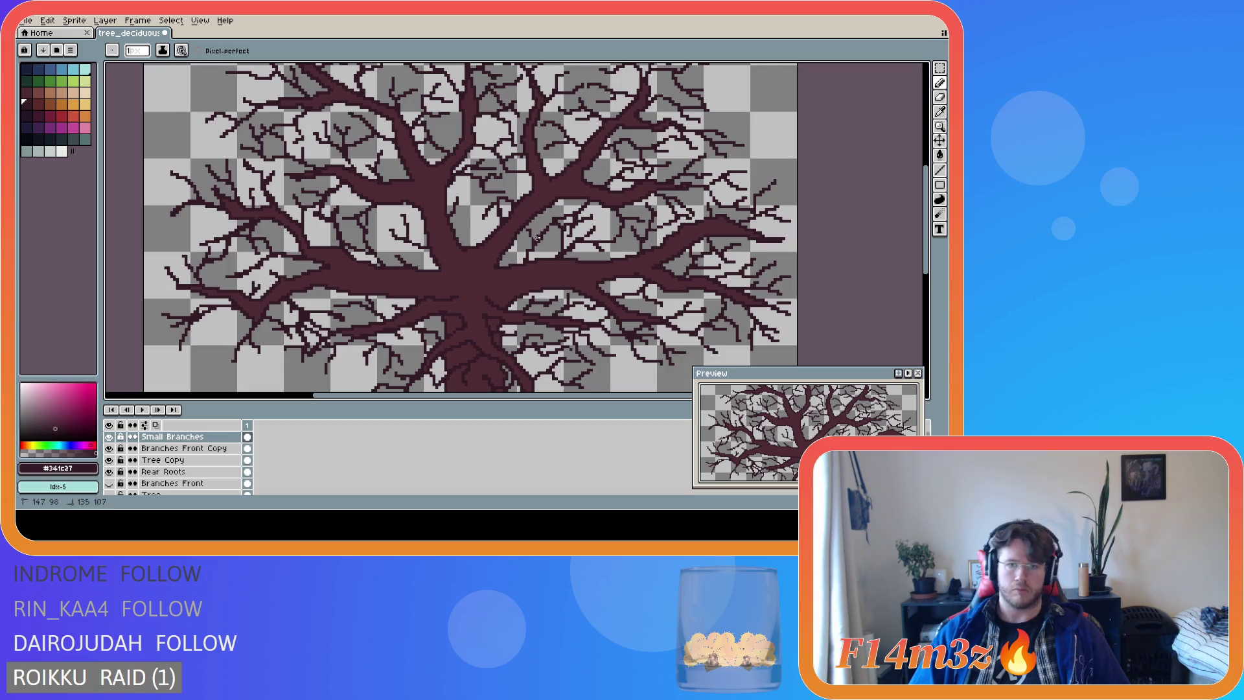
{"action": "scroll", "coordinate": [583, 243], "scroll_direction": "down", "scroll_amount": 3}
{"action": "key", "text": "v"}
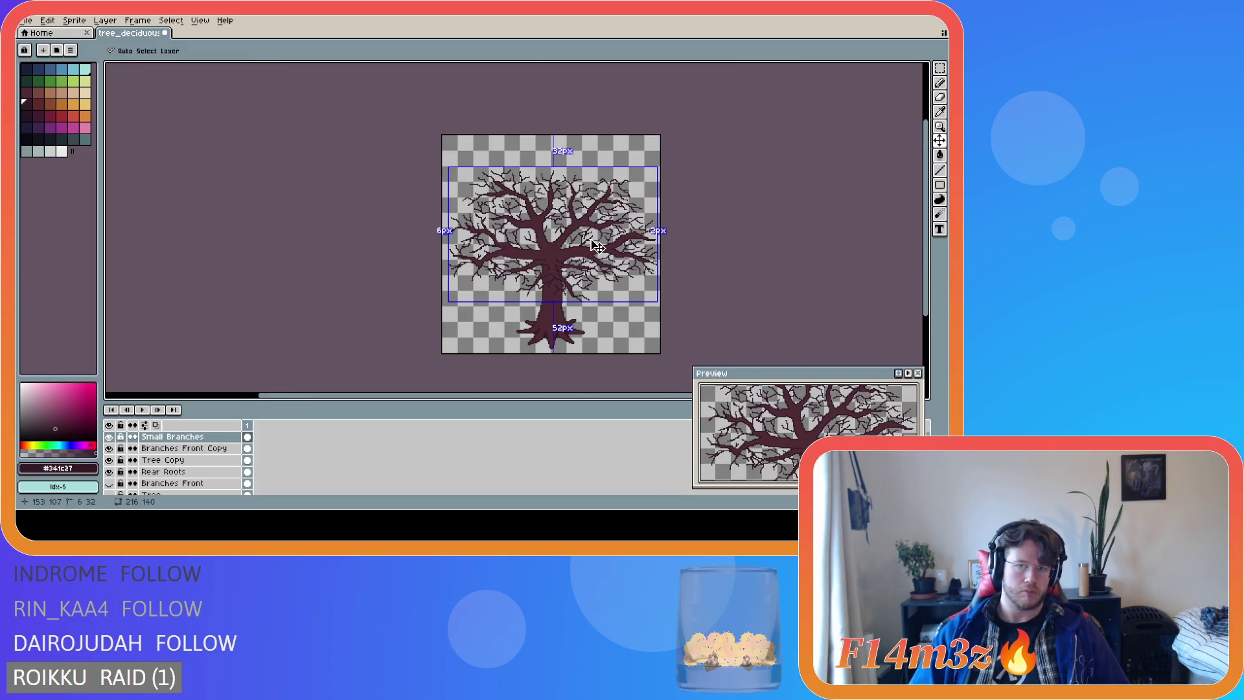
{"action": "key", "text": "b"}
{"action": "scroll", "coordinate": [597, 246], "scroll_direction": "up", "scroll_amount": 2}
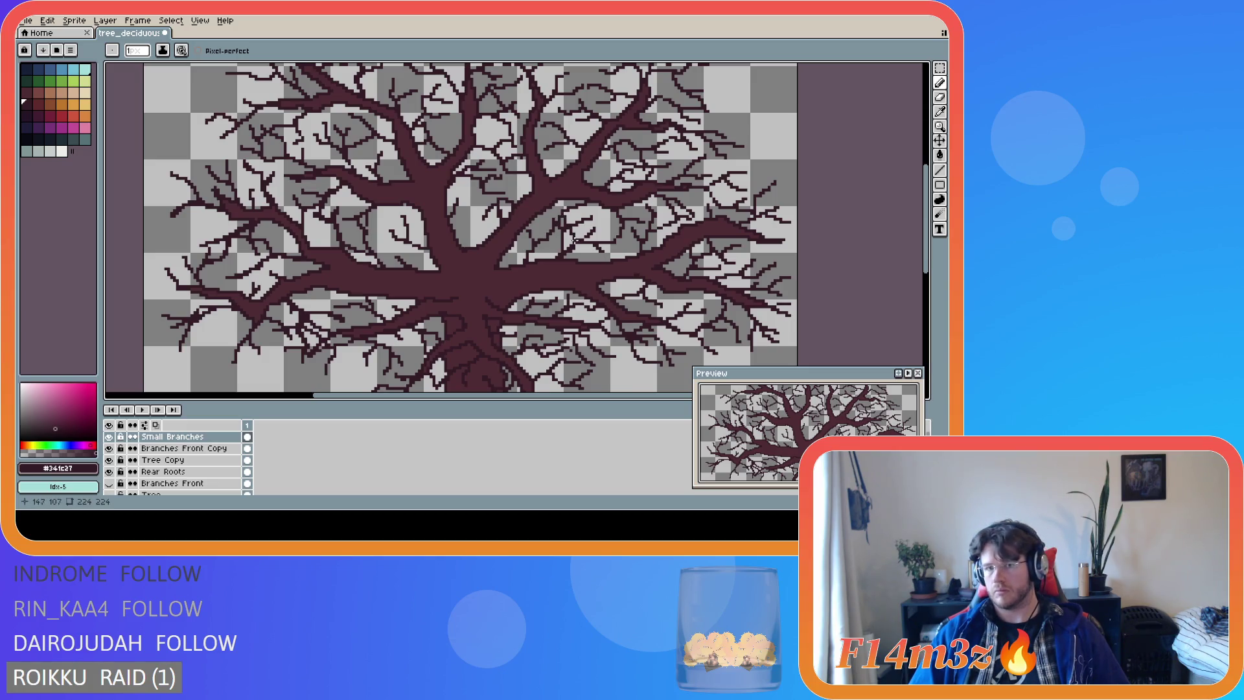
{"action": "key", "text": "v"}
{"action": "key", "text": "b"}
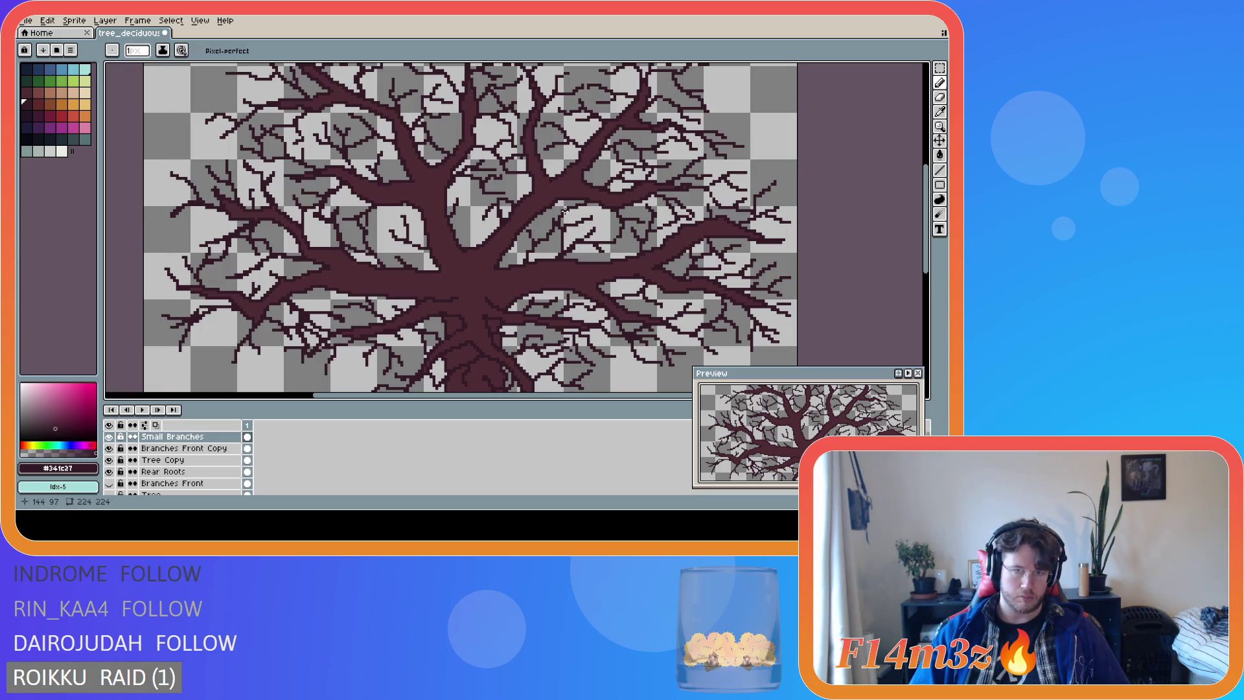
{"action": "scroll", "coordinate": [593, 239], "scroll_direction": "down", "scroll_amount": 1}
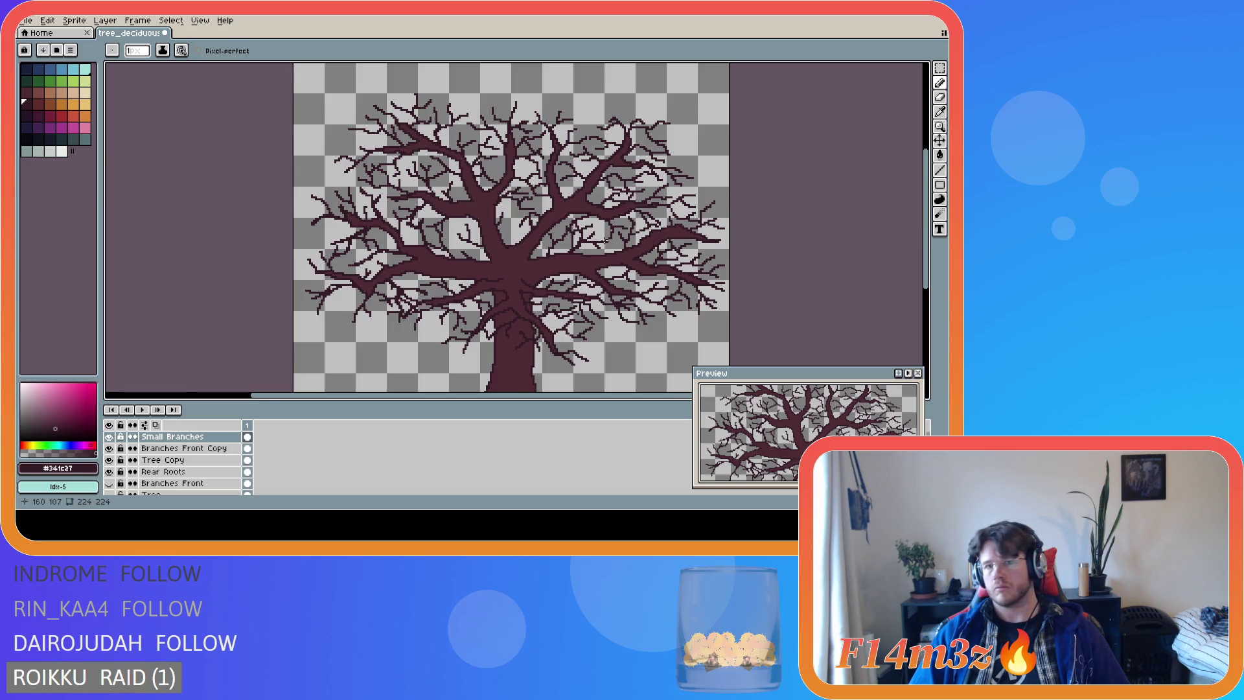
{"action": "scroll", "coordinate": [603, 241], "scroll_direction": "down", "scroll_amount": 1}
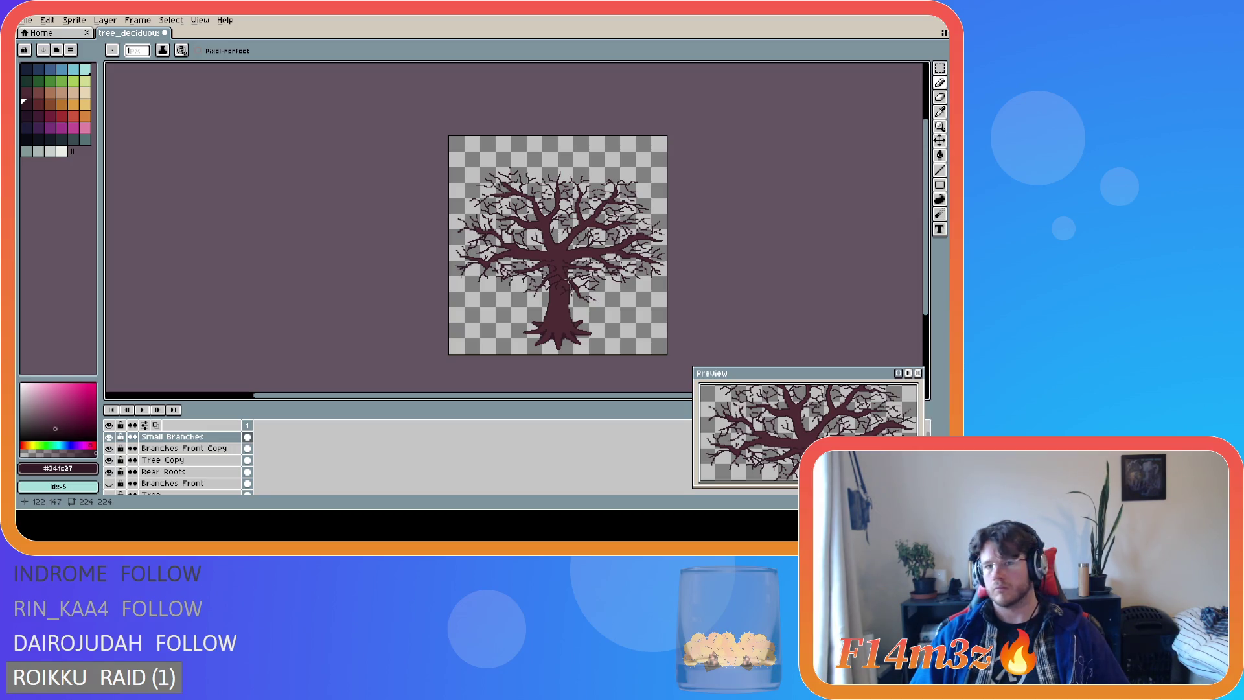
{"action": "key", "text": "ctrl"}
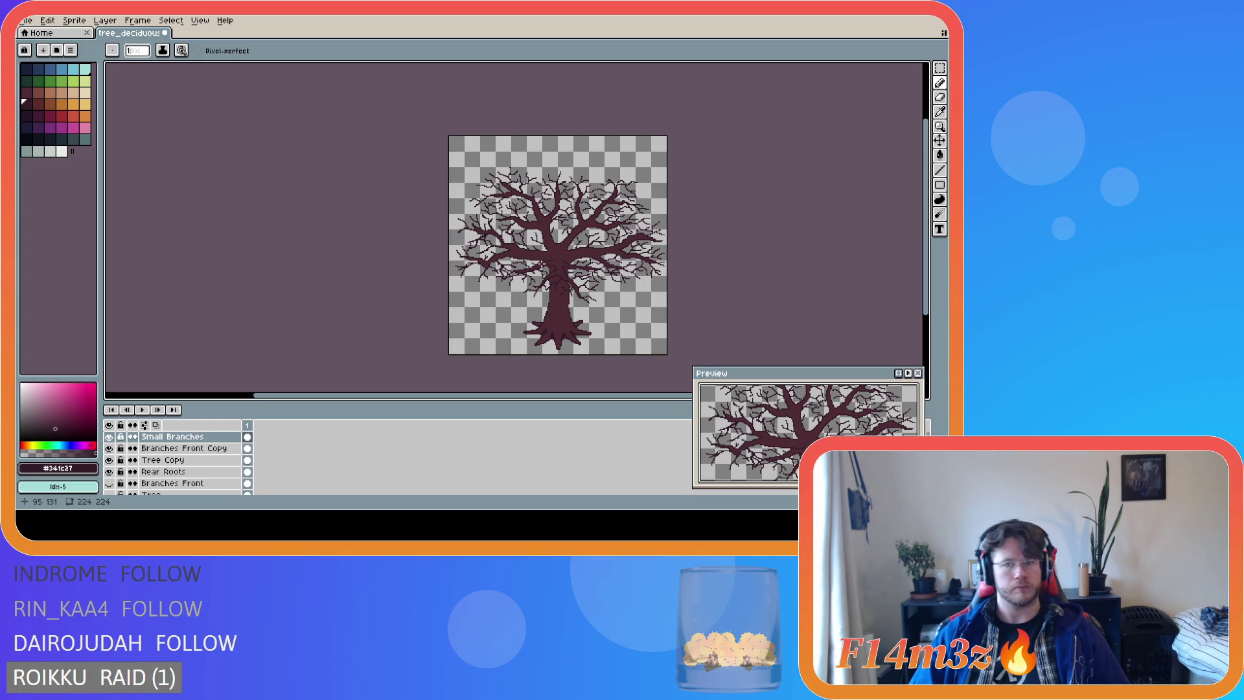
{"action": "scroll", "coordinate": [546, 260], "scroll_direction": "up", "scroll_amount": 2}
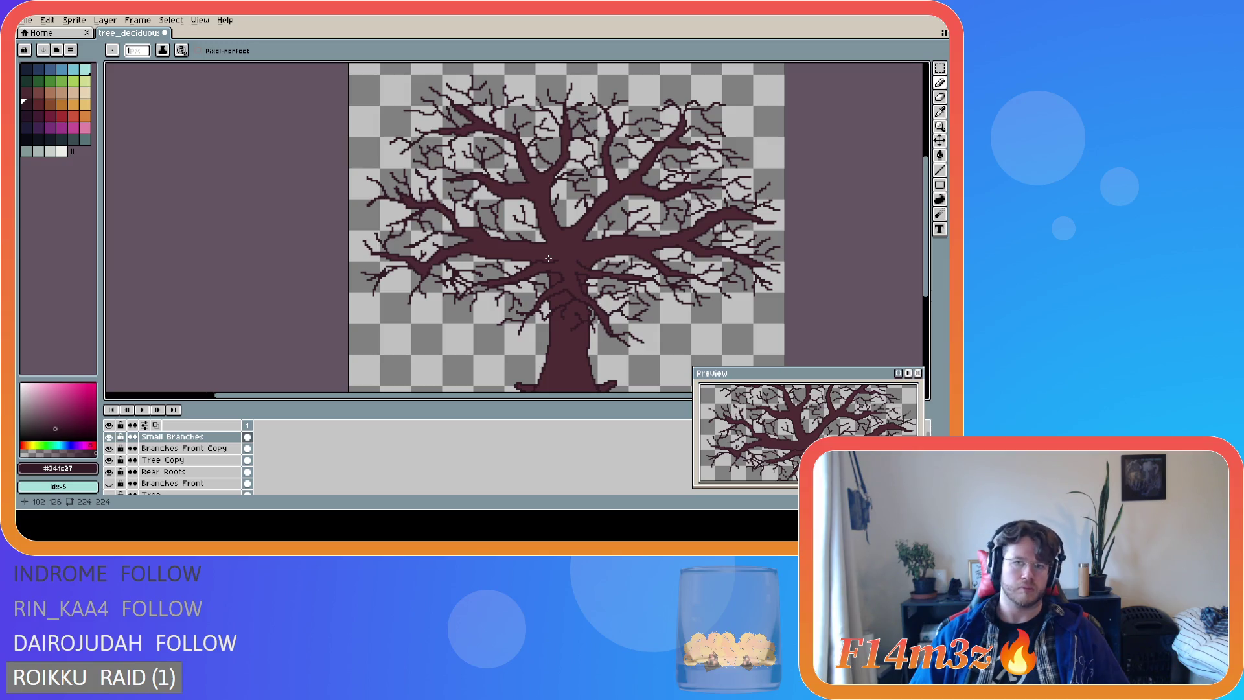
{"action": "scroll", "coordinate": [549, 258], "scroll_direction": "down", "scroll_amount": 2}
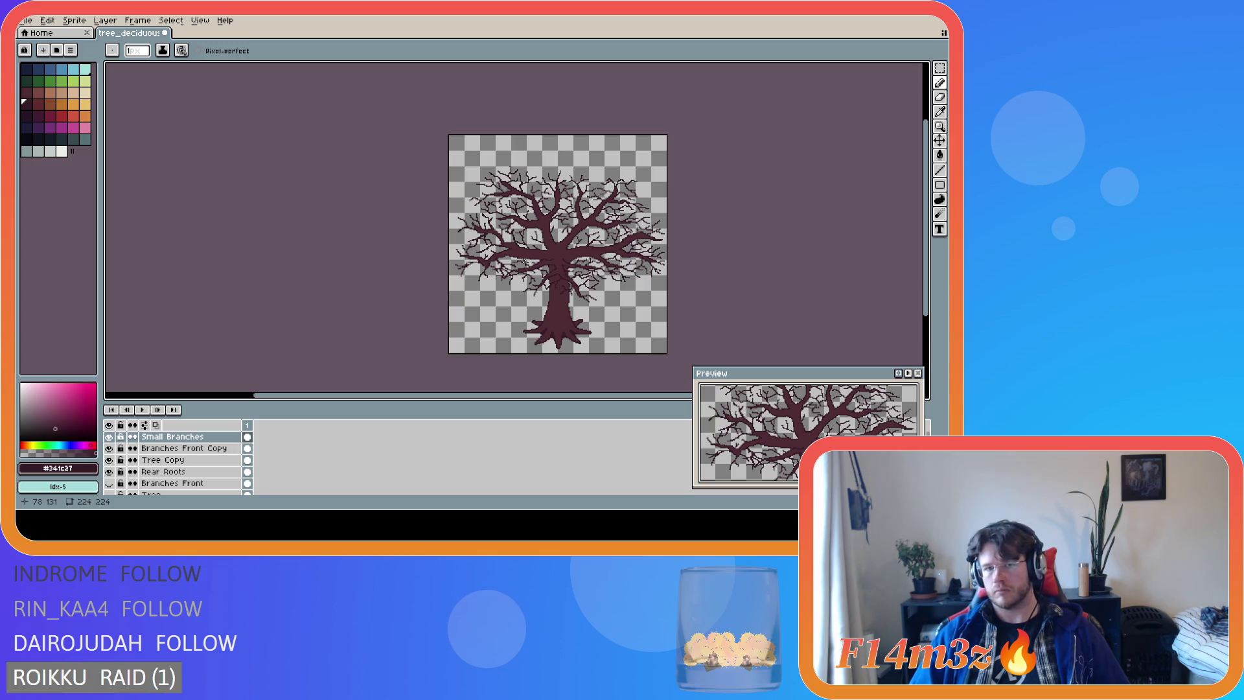
{"action": "scroll", "coordinate": [567, 260], "scroll_direction": "up", "scroll_amount": 2}
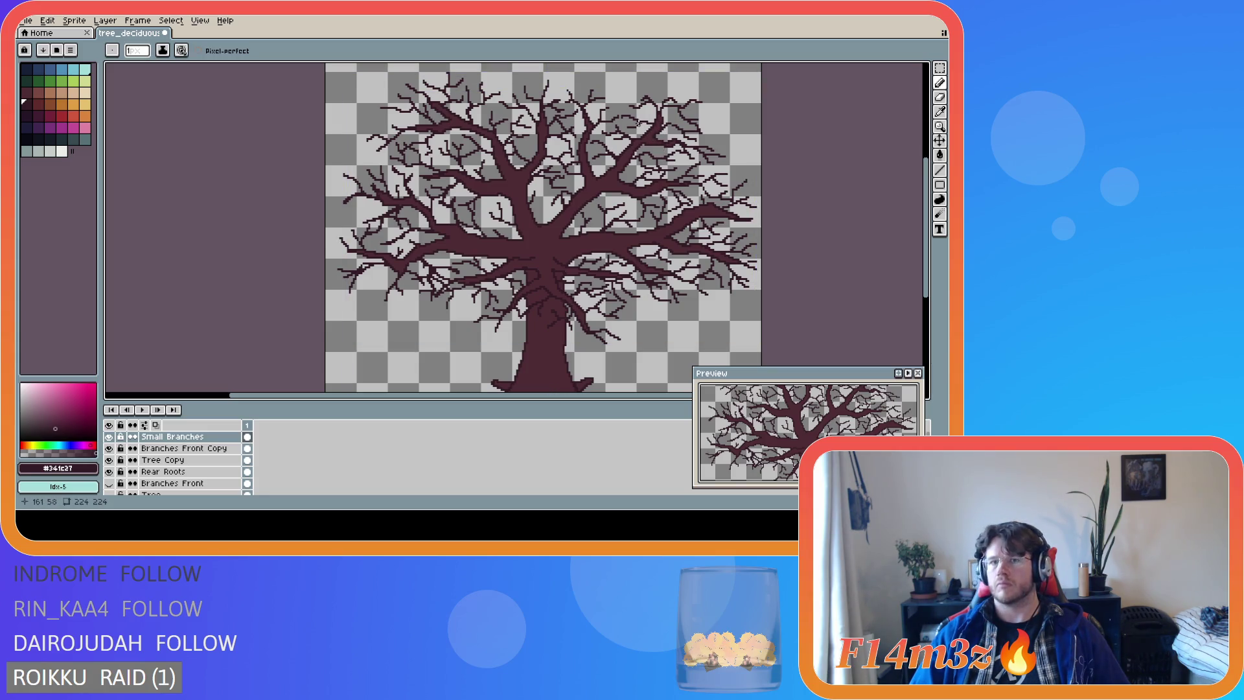
{"action": "left_click_drag", "start_coordinate": [636, 120], "coordinate": [650, 124]}
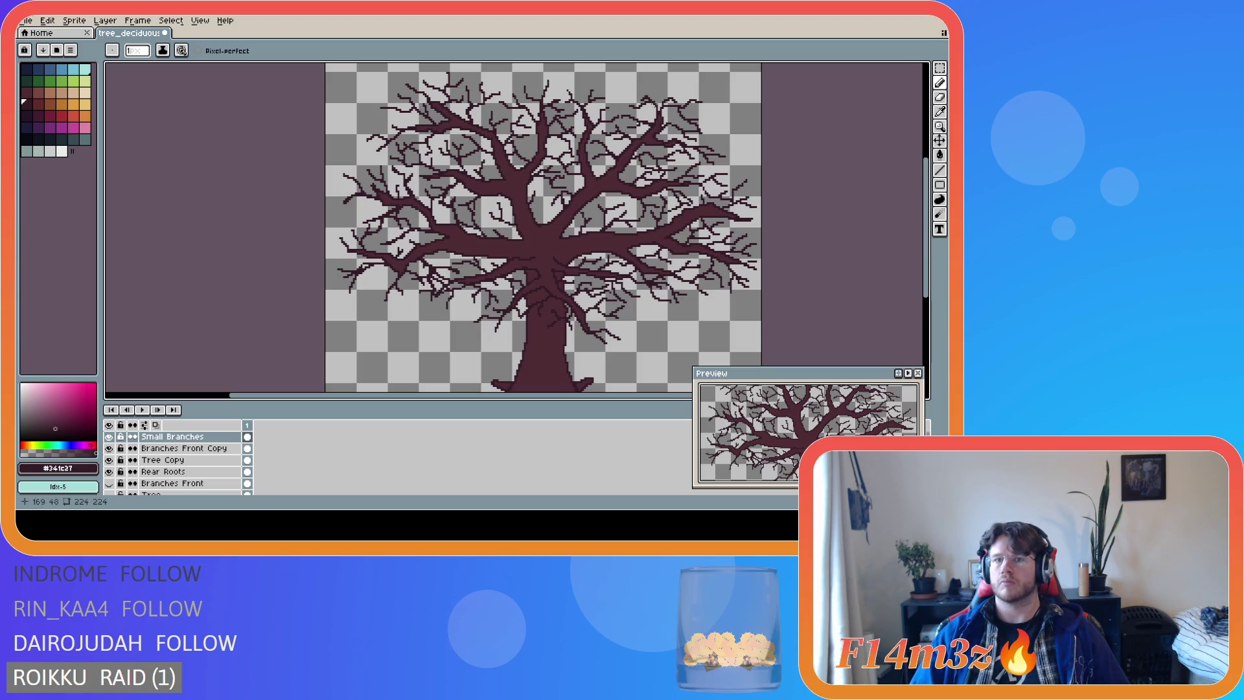
{"action": "key", "text": "v"}
{"action": "key", "text": "ctrl+z"}
{"action": "key", "text": "b"}
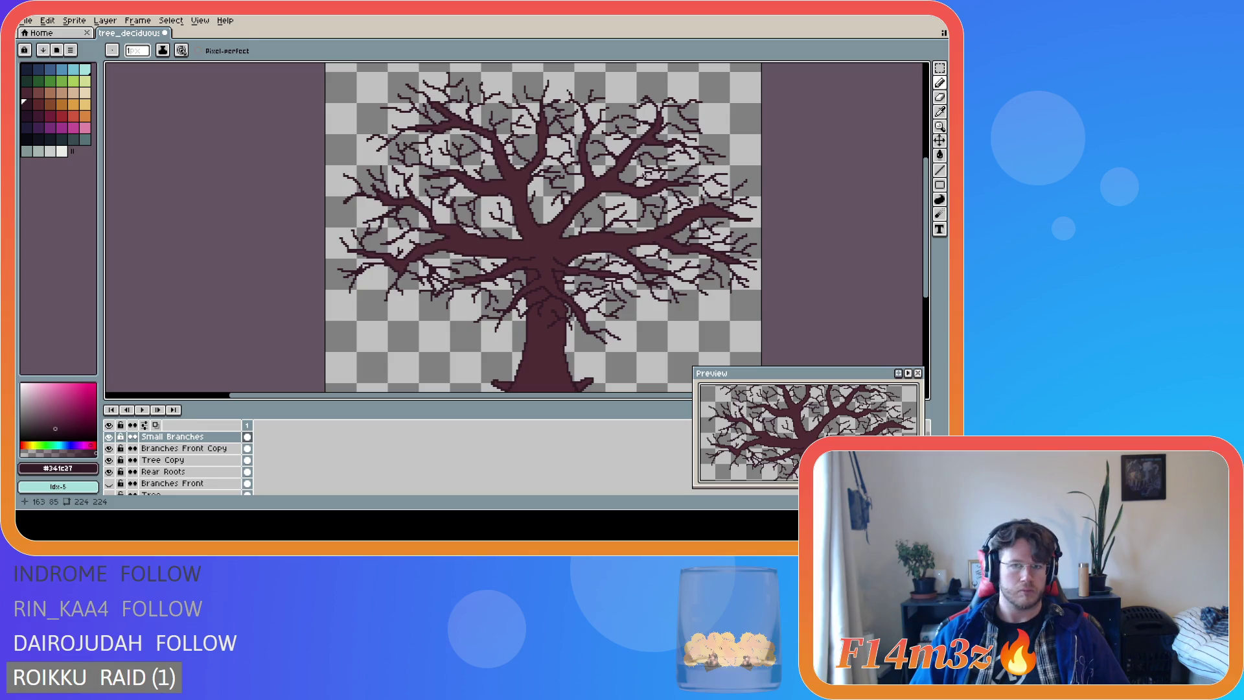
{"action": "key", "text": "v"}
{"action": "key", "text": "b"}
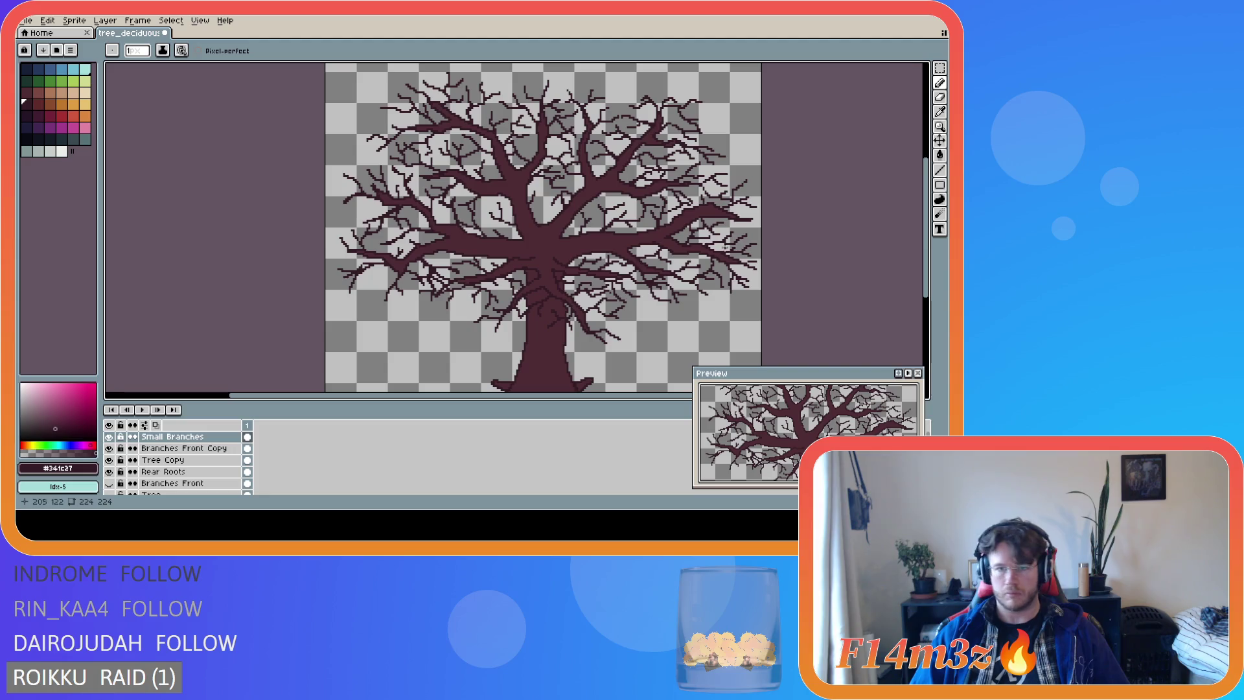
{"action": "key", "text": "ctrl+a"}
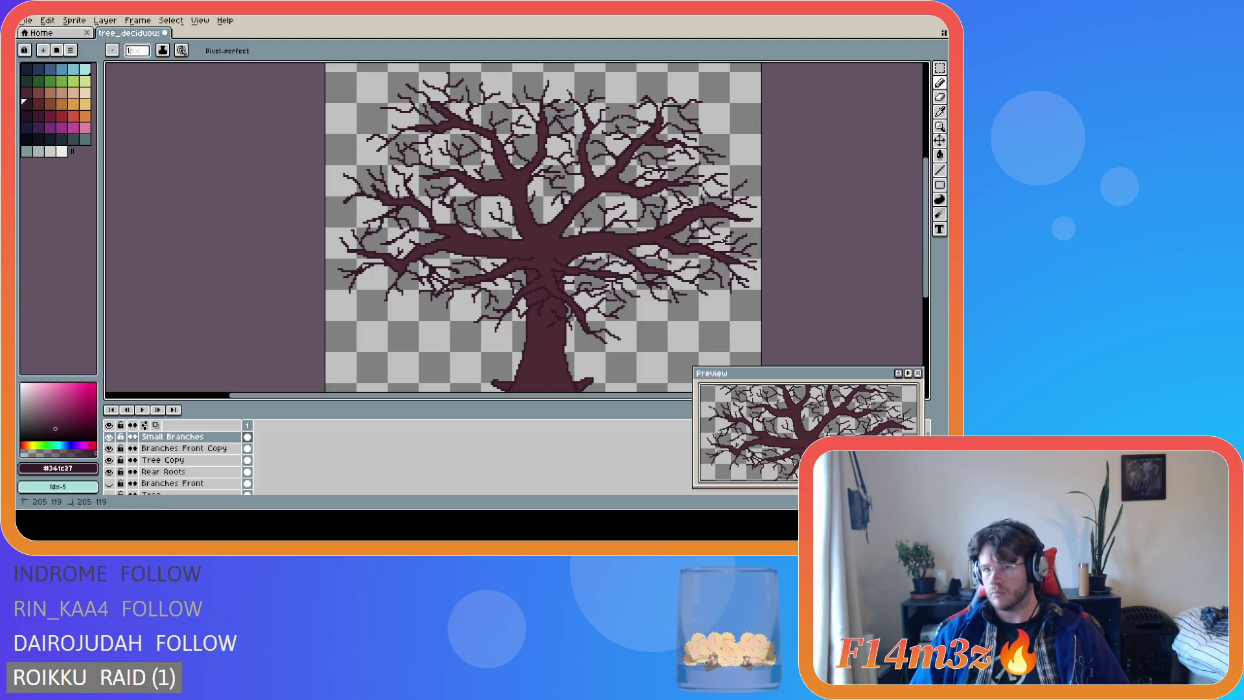
{"action": "key", "text": "ctrl+a"}
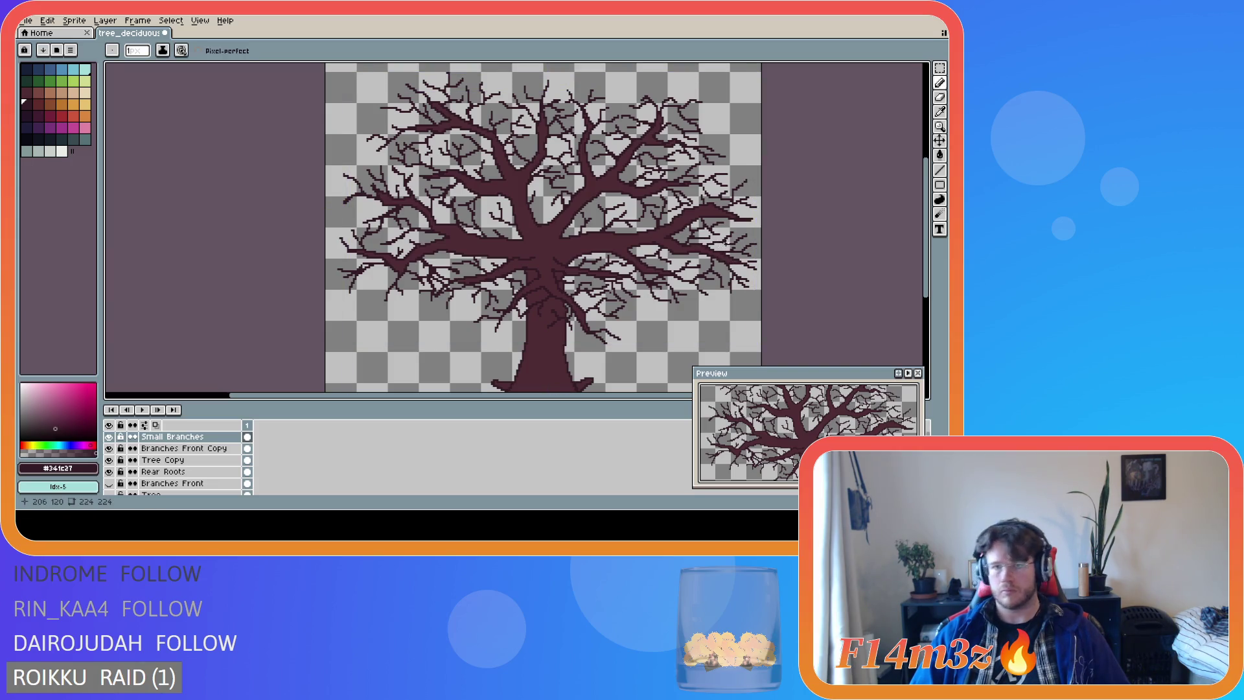
Place four single twig-tip pixels along the right side of the canopy.
{"action": "left_click", "coordinate": [724, 241]}
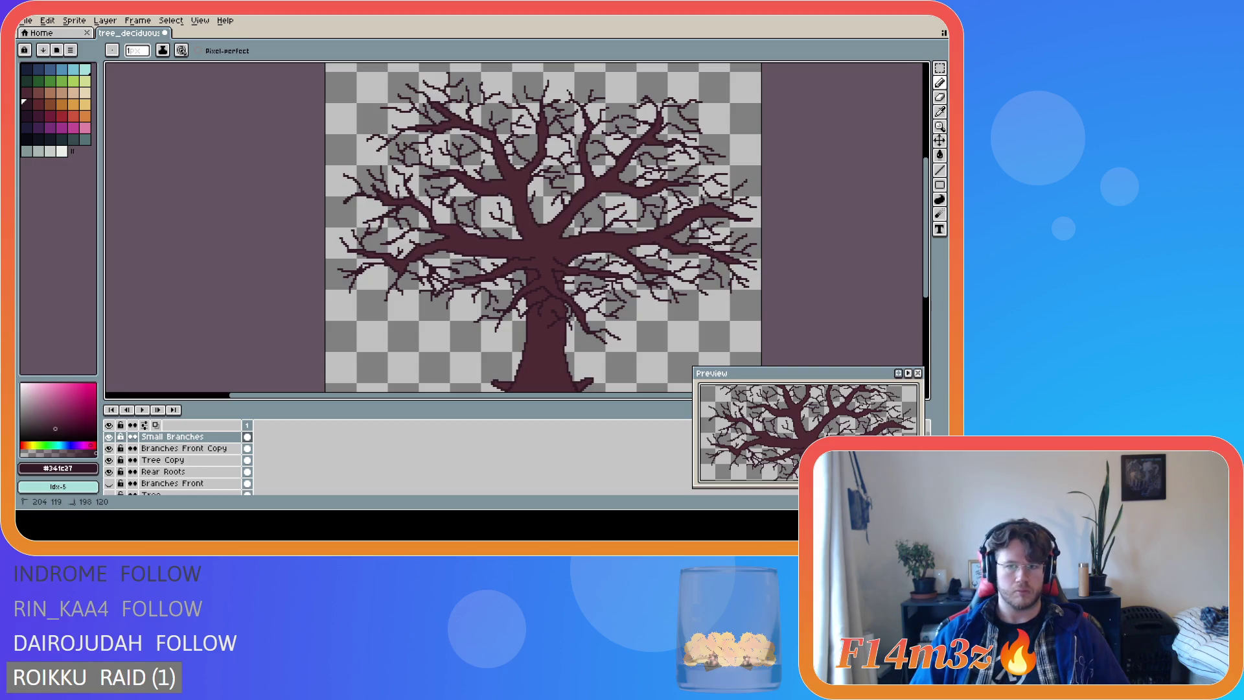
{"action": "left_click", "coordinate": [726, 242]}
{"action": "left_click", "coordinate": [725, 243]}
{"action": "left_click", "coordinate": [723, 242]}
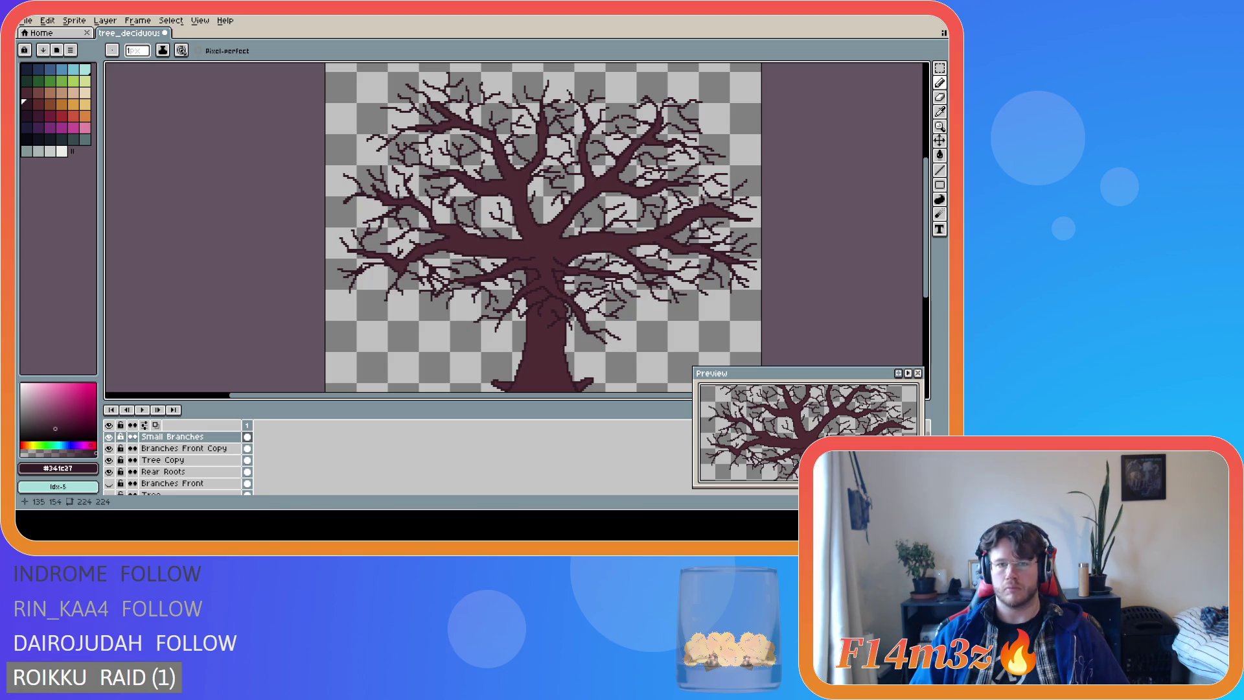
{"action": "key", "text": "v"}
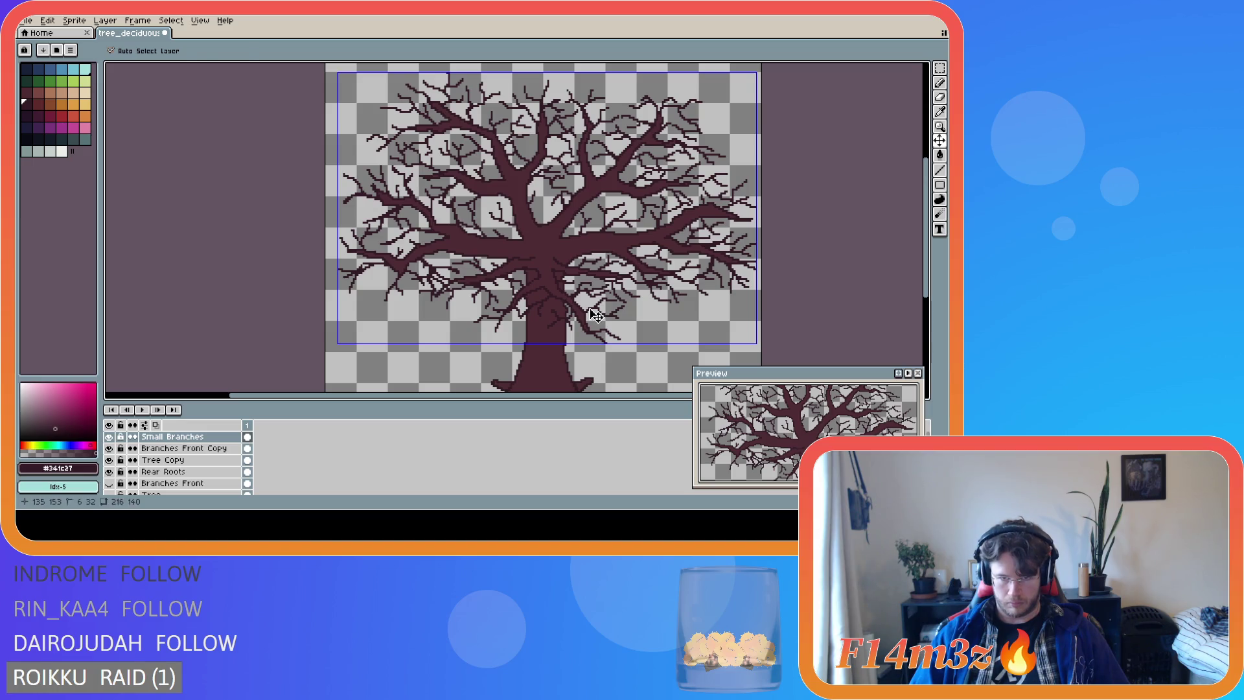
{"action": "key", "text": "b"}
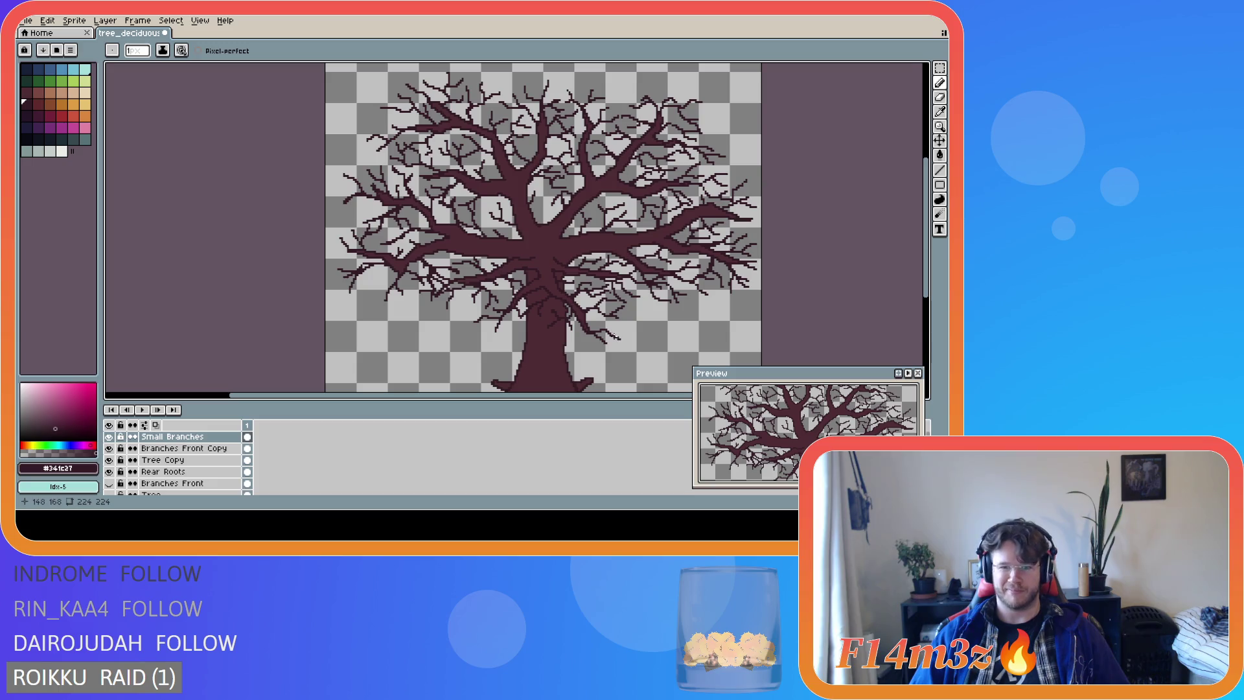
{"action": "key", "text": "ctrl"}
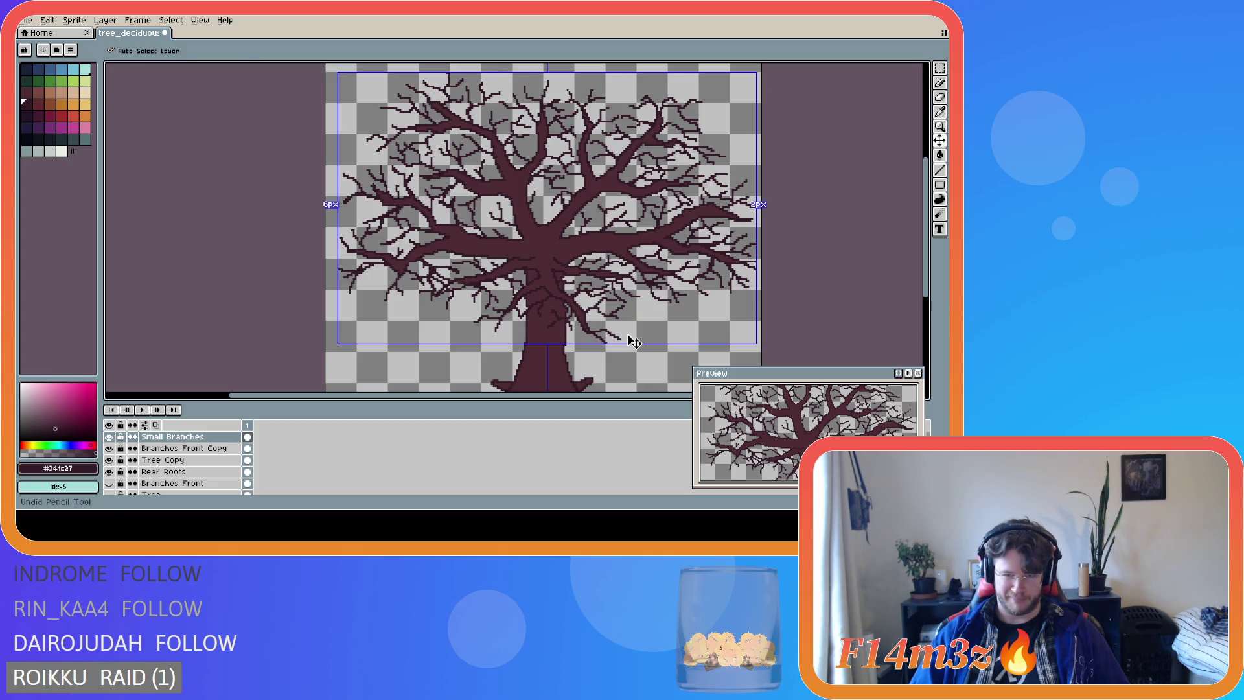
{"action": "key", "text": "ctrl"}
{"action": "key", "text": "ctrl"}
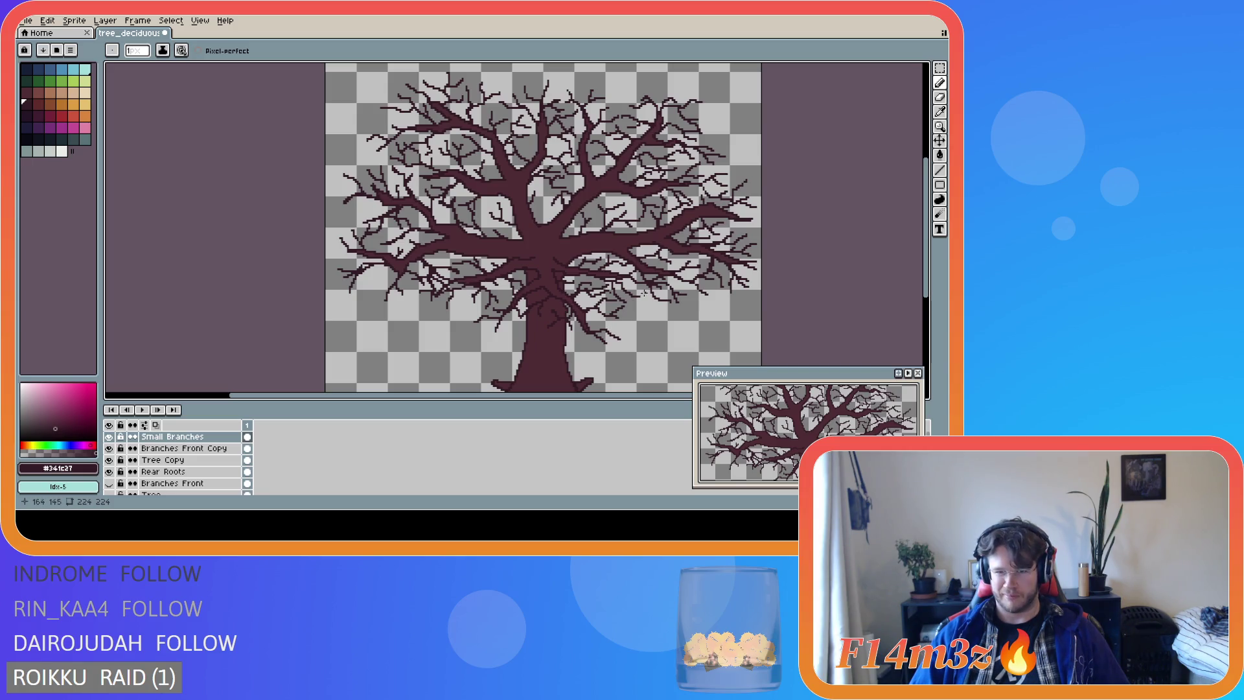
{"action": "scroll", "coordinate": [634, 310], "scroll_direction": "up", "scroll_amount": 1}
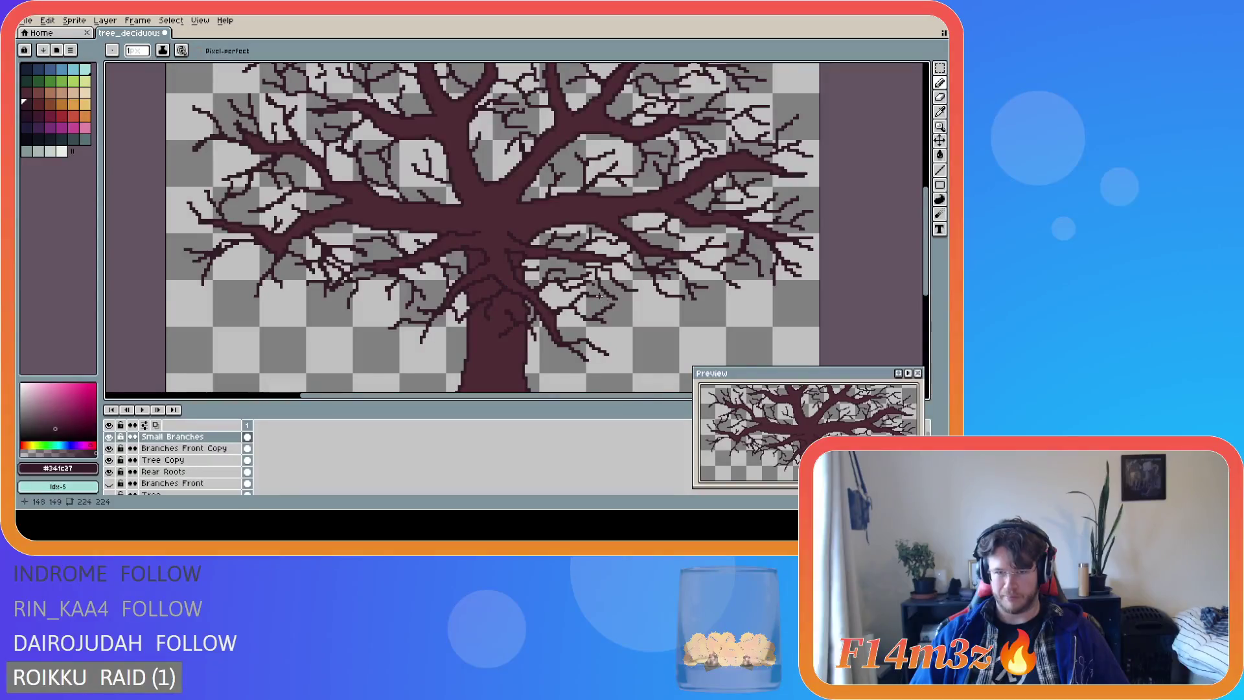
{"action": "key", "text": "shift"}
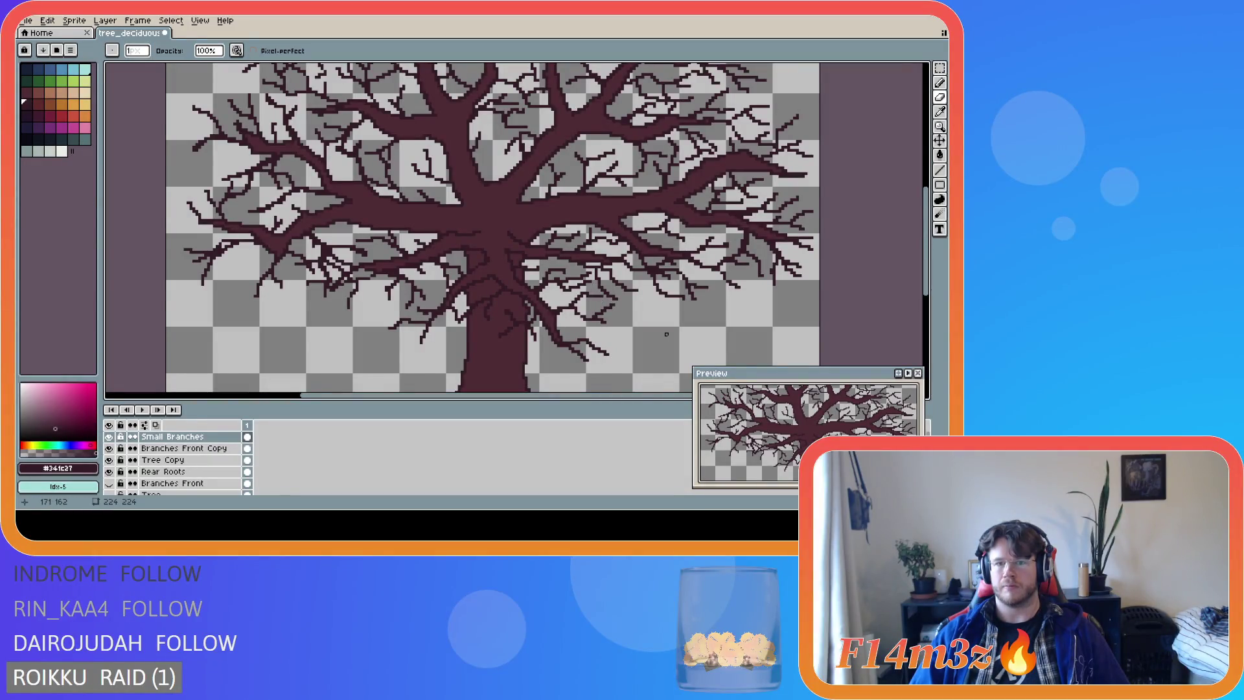
{"action": "scroll", "coordinate": [666, 334], "scroll_direction": "down", "scroll_amount": 1}
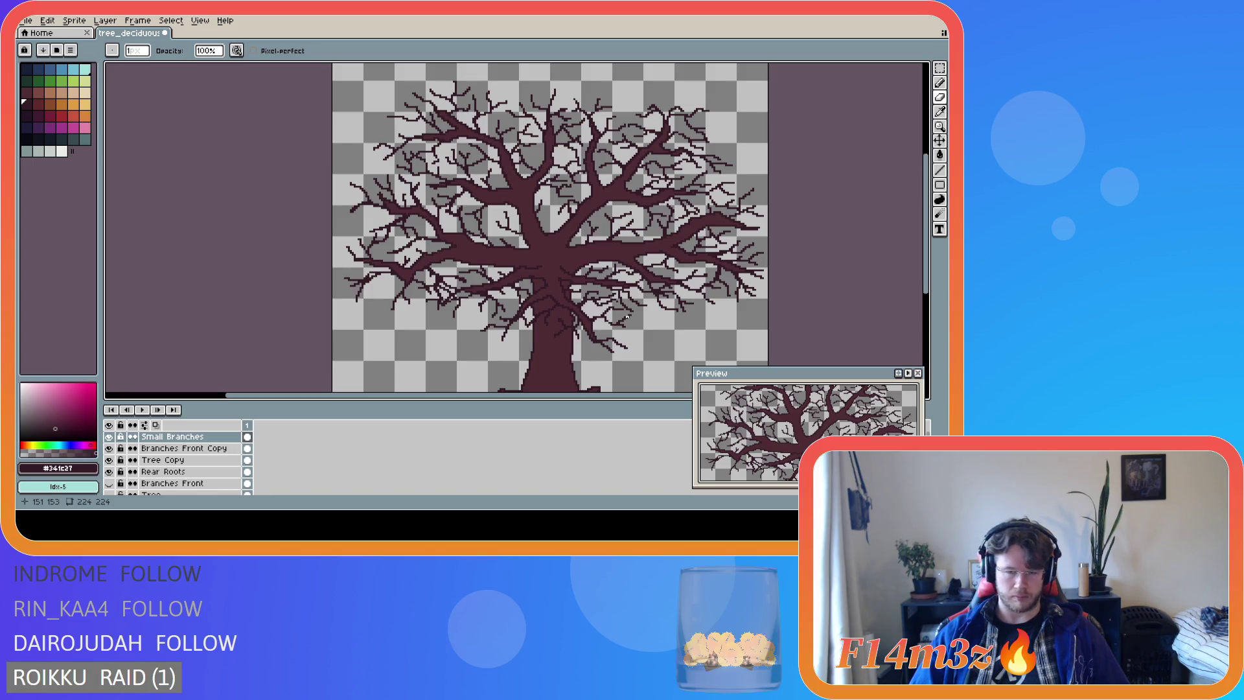
{"action": "key", "text": "e"}
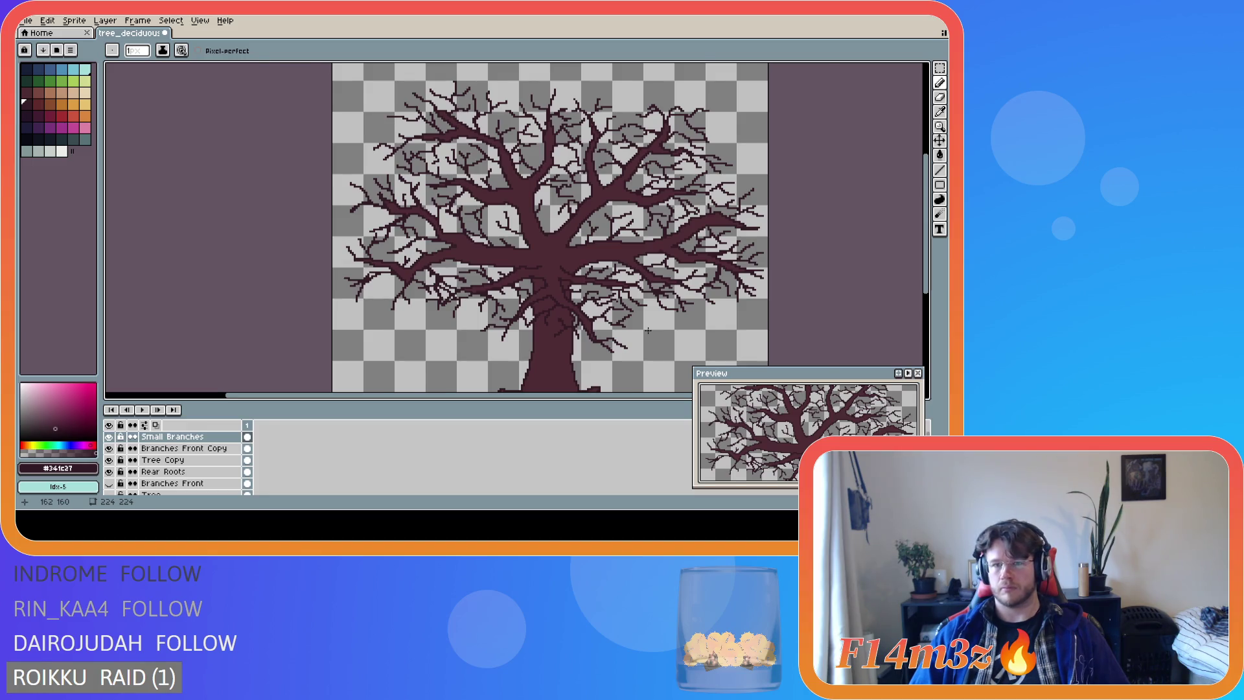
{"action": "scroll", "coordinate": [649, 331], "scroll_direction": "up", "scroll_amount": 1}
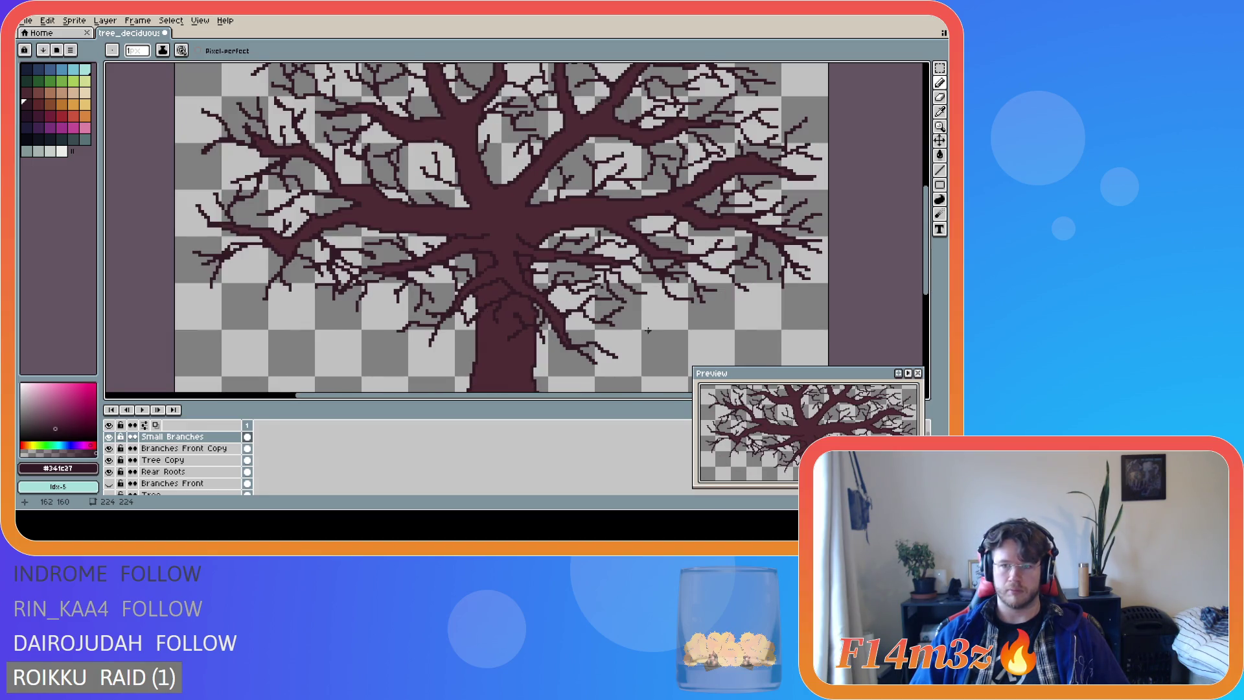
{"action": "scroll", "coordinate": [649, 330], "scroll_direction": "down", "scroll_amount": 1}
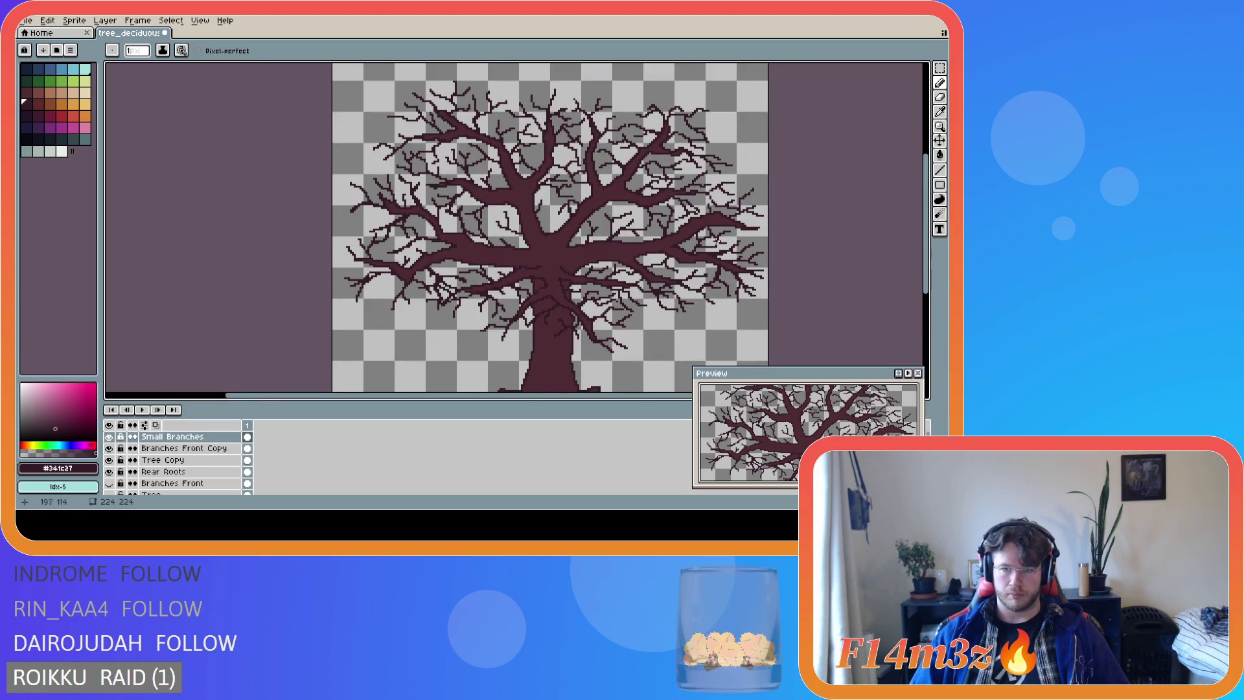
{"action": "scroll", "coordinate": [742, 214], "scroll_direction": "up", "scroll_amount": 1}
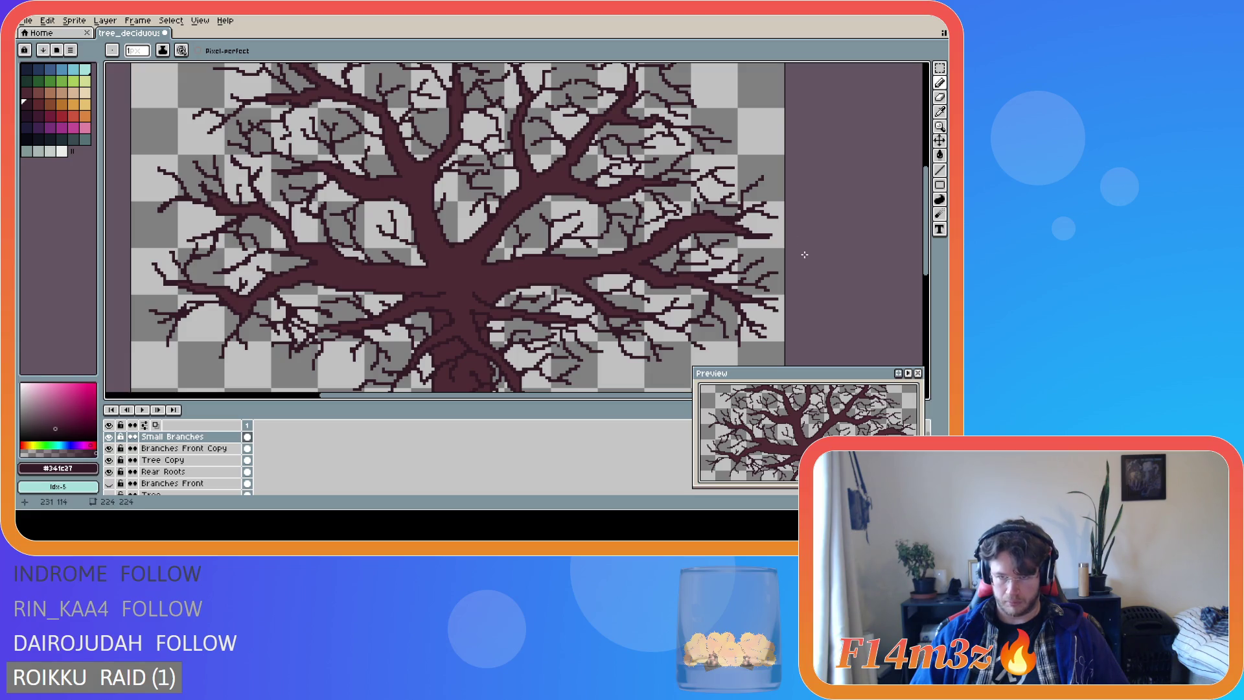
{"action": "scroll", "coordinate": [805, 256], "scroll_direction": "down", "scroll_amount": 1}
{"action": "scroll", "coordinate": [696, 304], "scroll_direction": "up", "scroll_amount": 1}
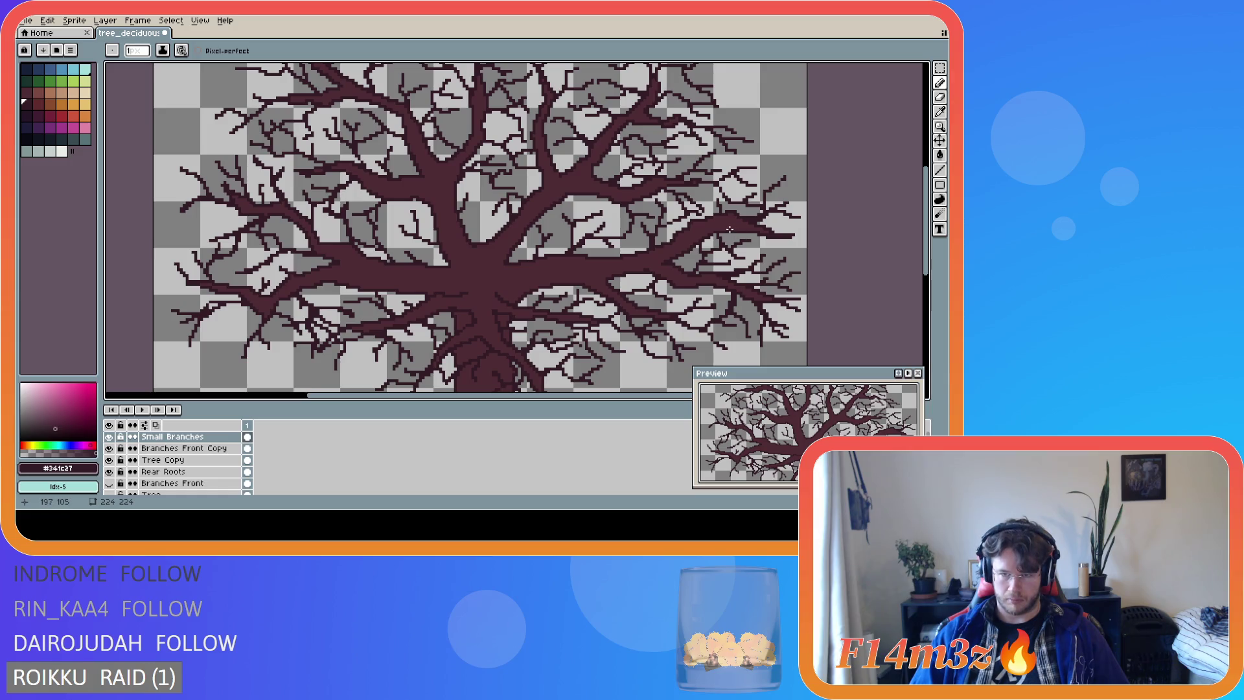
{"action": "scroll", "coordinate": [730, 229], "scroll_direction": "down", "scroll_amount": 1}
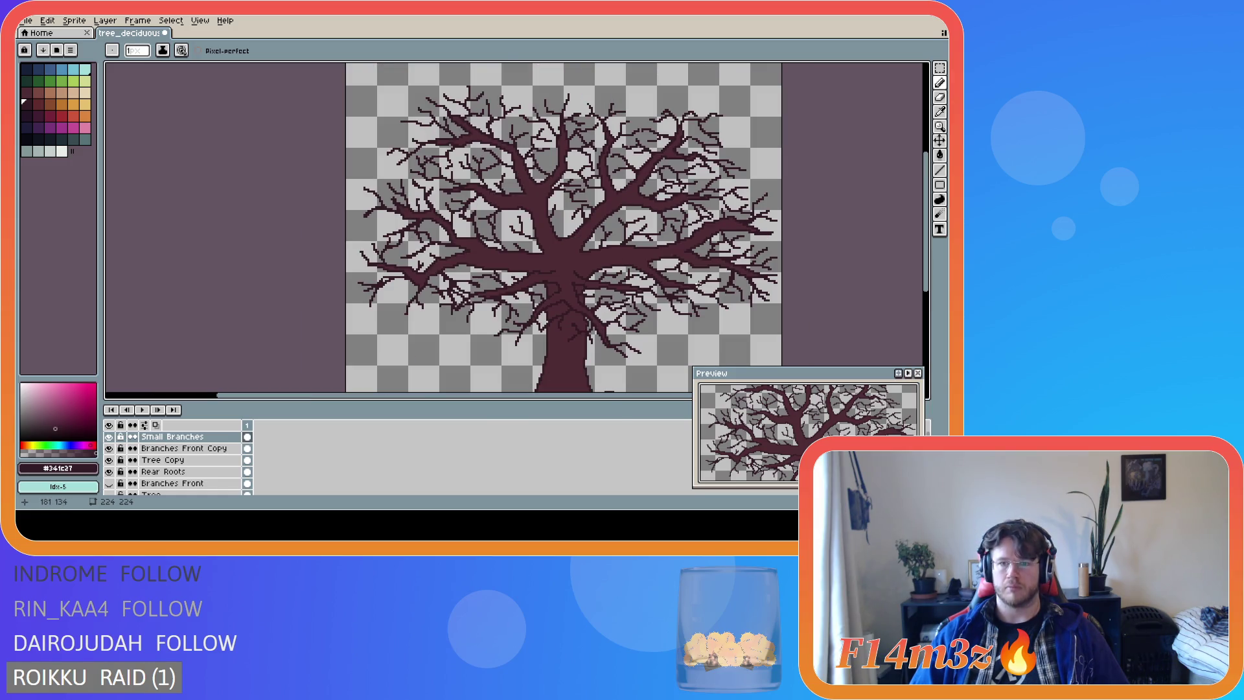
{"action": "key", "text": "v"}
{"action": "key", "text": "ctrl+z"}
{"action": "key", "text": "b"}
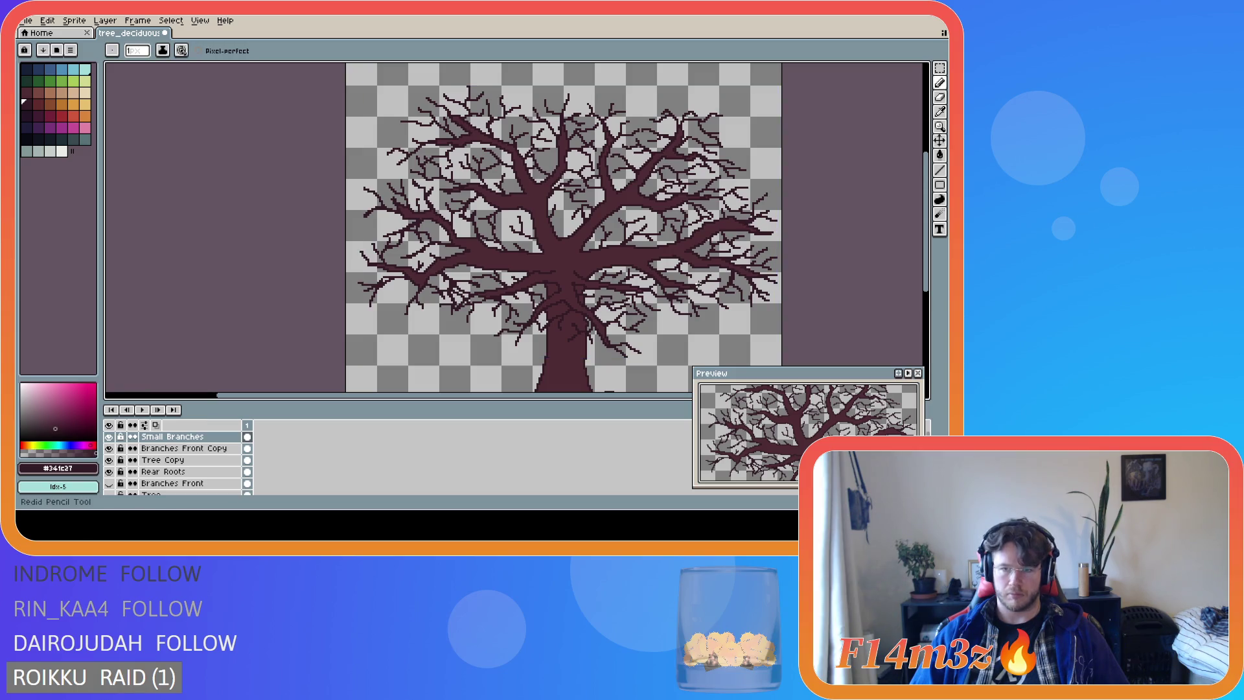
{"action": "scroll", "coordinate": [740, 237], "scroll_direction": "up", "scroll_amount": 3}
{"action": "left_click", "coordinate": [755, 195], "text": "alt"}
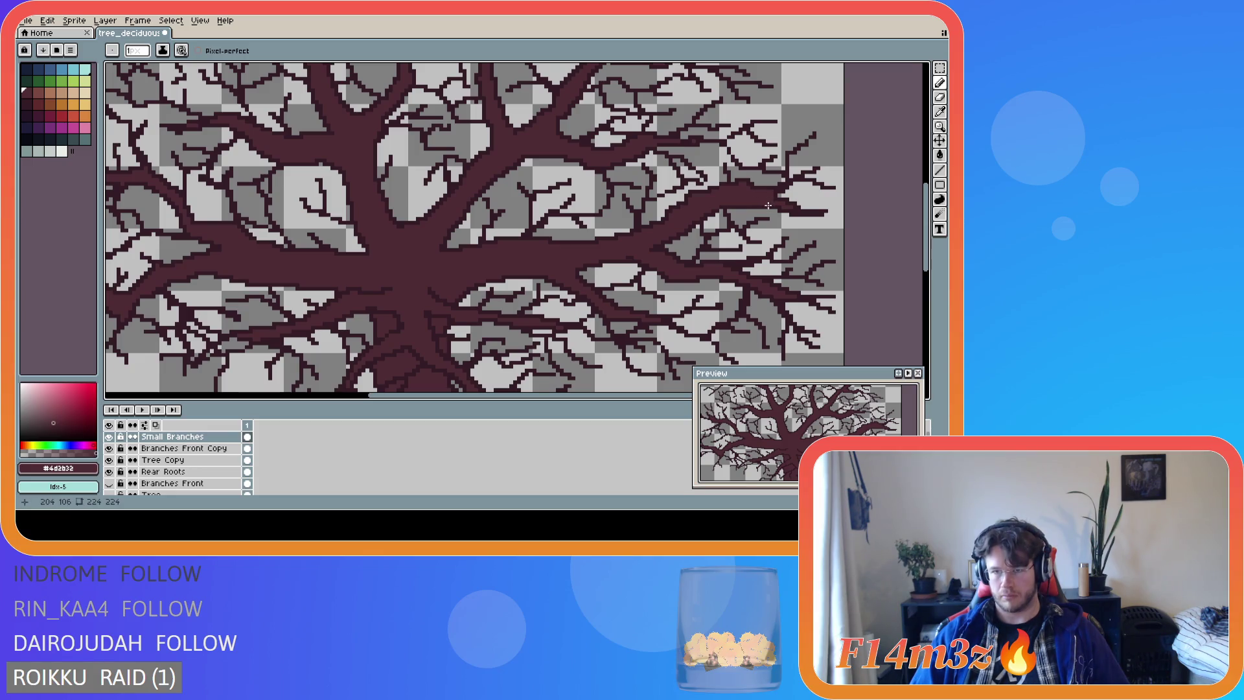
Undo the latest pencil stroke after trying swatches idx-13 and idx-12.
{"action": "key", "text": "ctrl+z"}
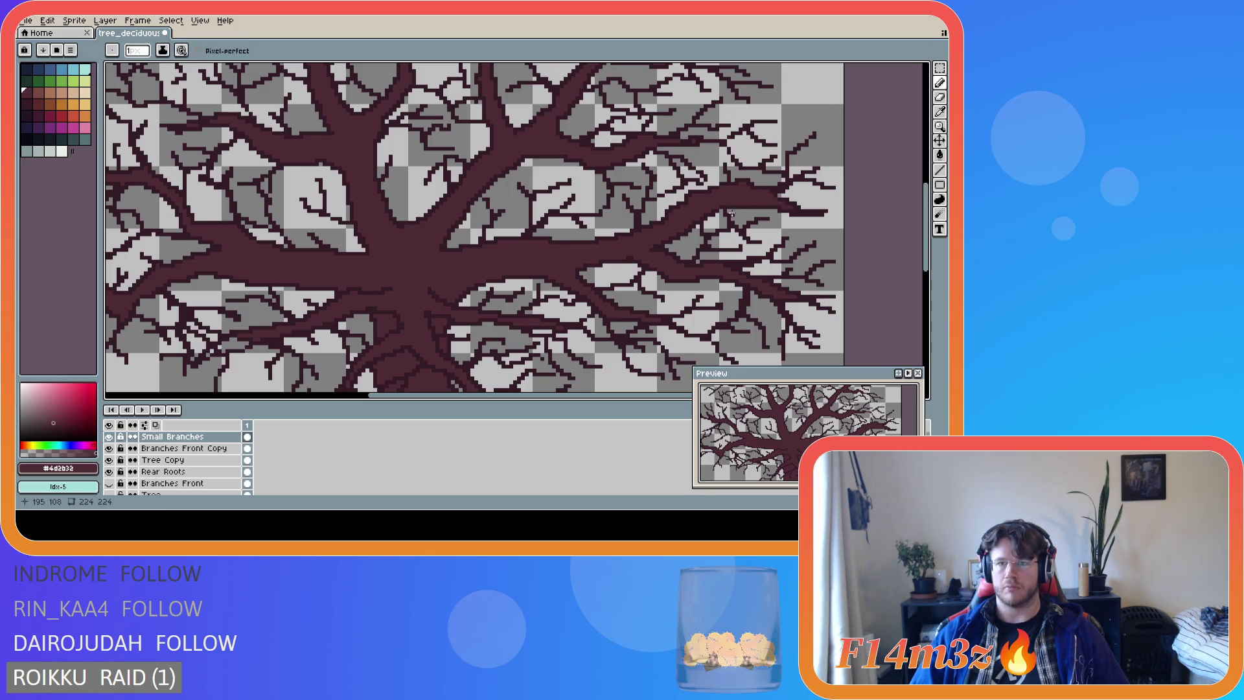
{"action": "left_click", "coordinate": [729, 215], "text": "alt"}
{"action": "left_click", "coordinate": [729, 215], "text": "alt"}
{"action": "scroll", "coordinate": [726, 259], "scroll_direction": "down", "scroll_amount": 2}
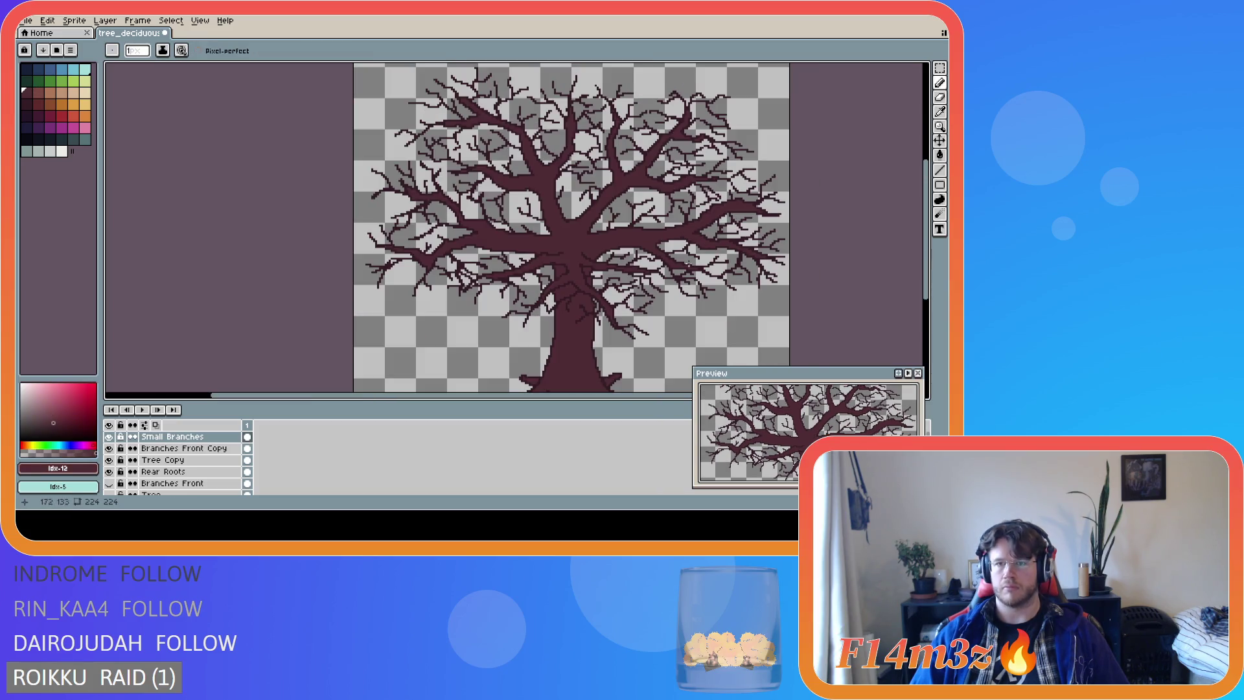
{"action": "scroll", "coordinate": [674, 281], "scroll_direction": "down", "scroll_amount": 2}
{"action": "scroll", "coordinate": [673, 281], "scroll_direction": "up", "scroll_amount": 2}
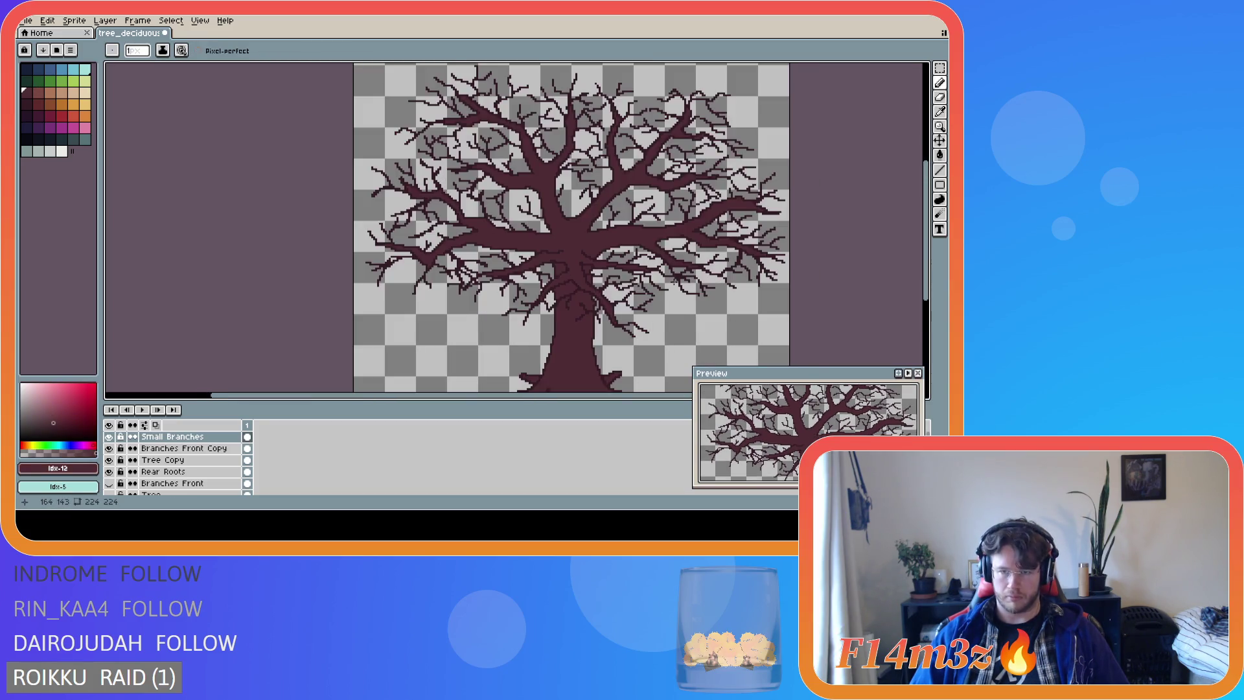
{"action": "key", "text": "ctrl+z"}
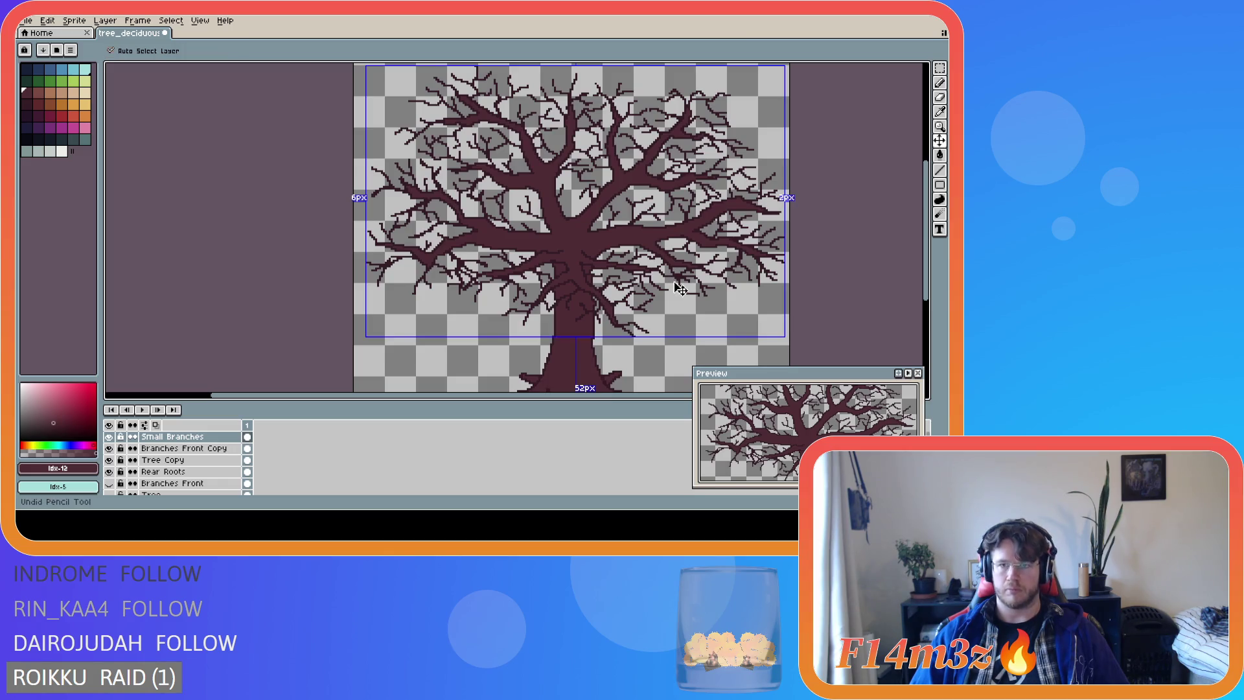
{"action": "key", "text": "ctrl+z"}
{"action": "key", "text": "ctrl+y"}
{"action": "key", "text": "ctrl+z"}
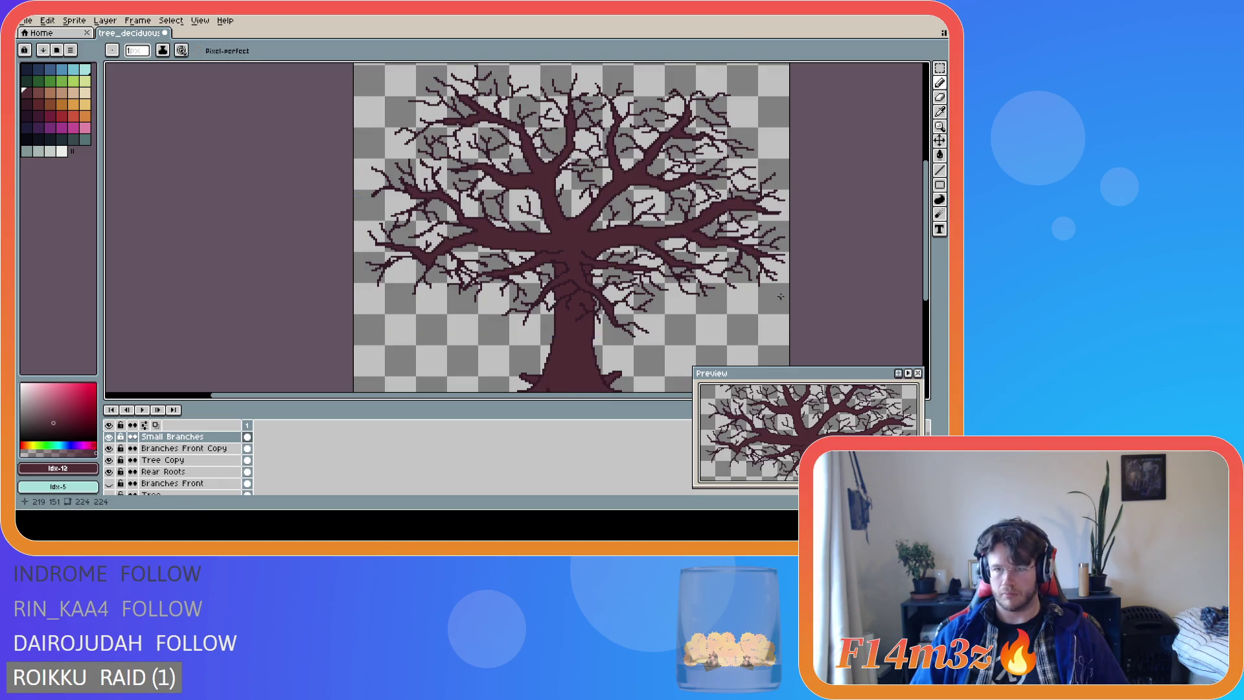
{"action": "scroll", "coordinate": [649, 272], "scroll_direction": "down", "scroll_amount": 2}
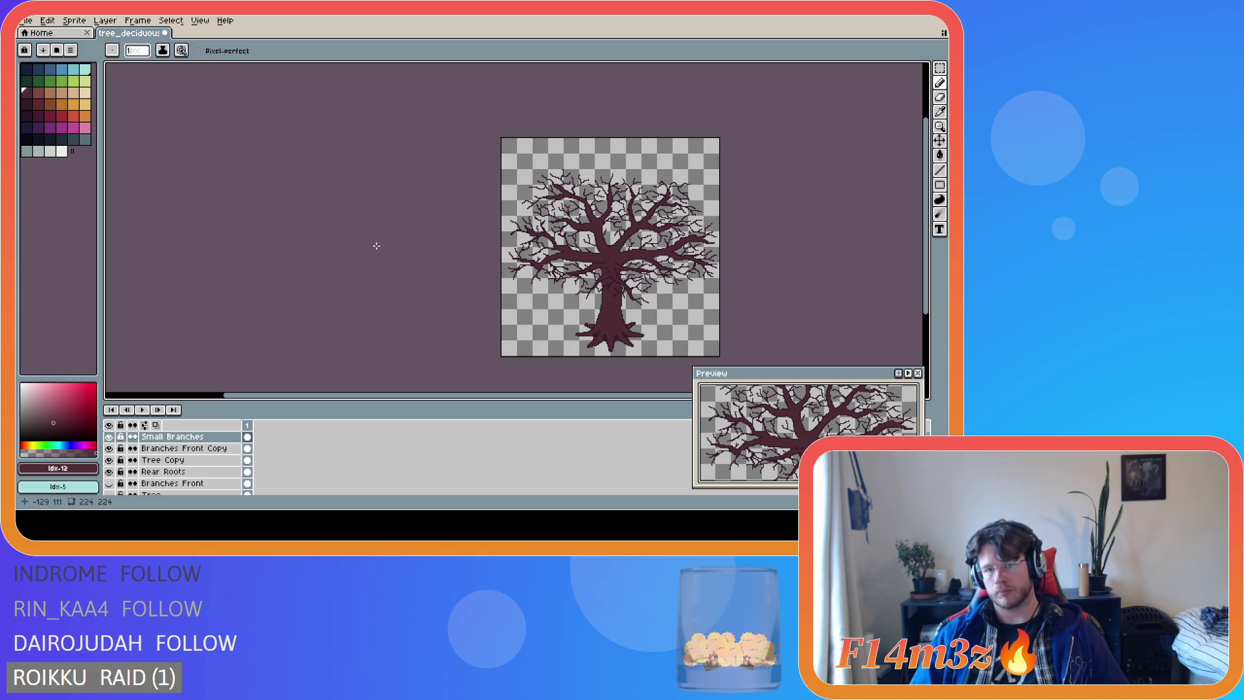
Set the drawing colour back to dark maroon #341C27 after briefly trying idx-19.
{"action": "left_click", "coordinate": [27, 106]}
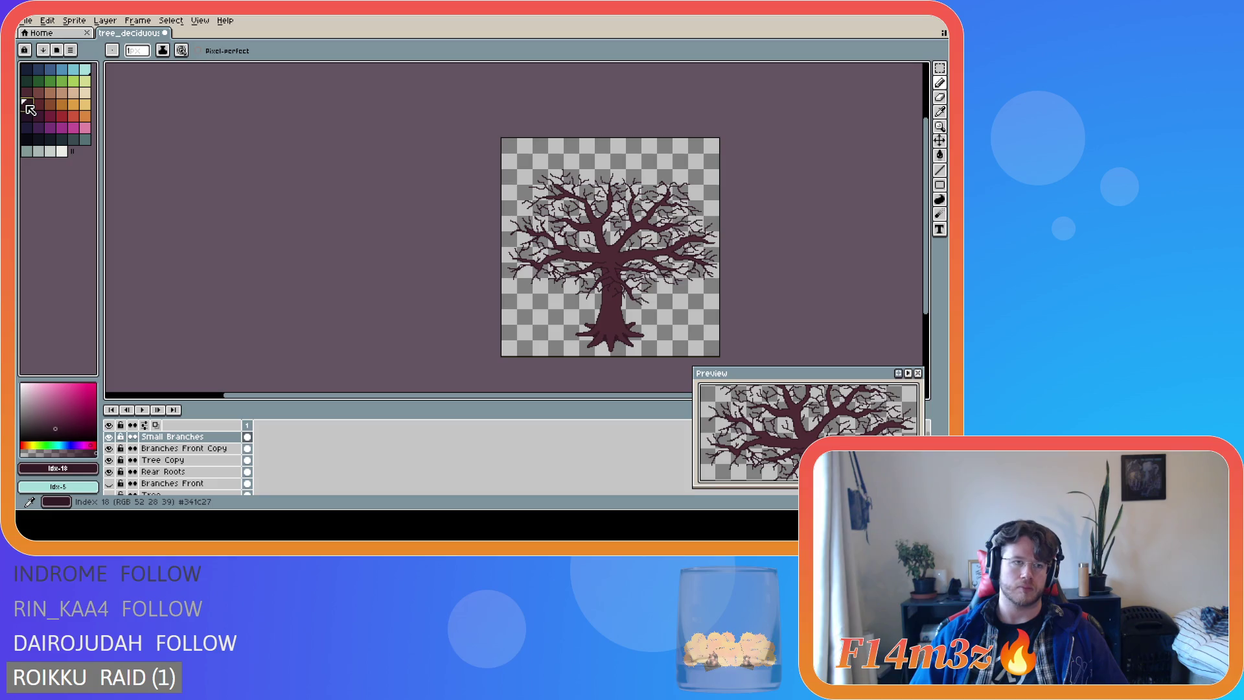
{"action": "left_click", "coordinate": [38, 105]}
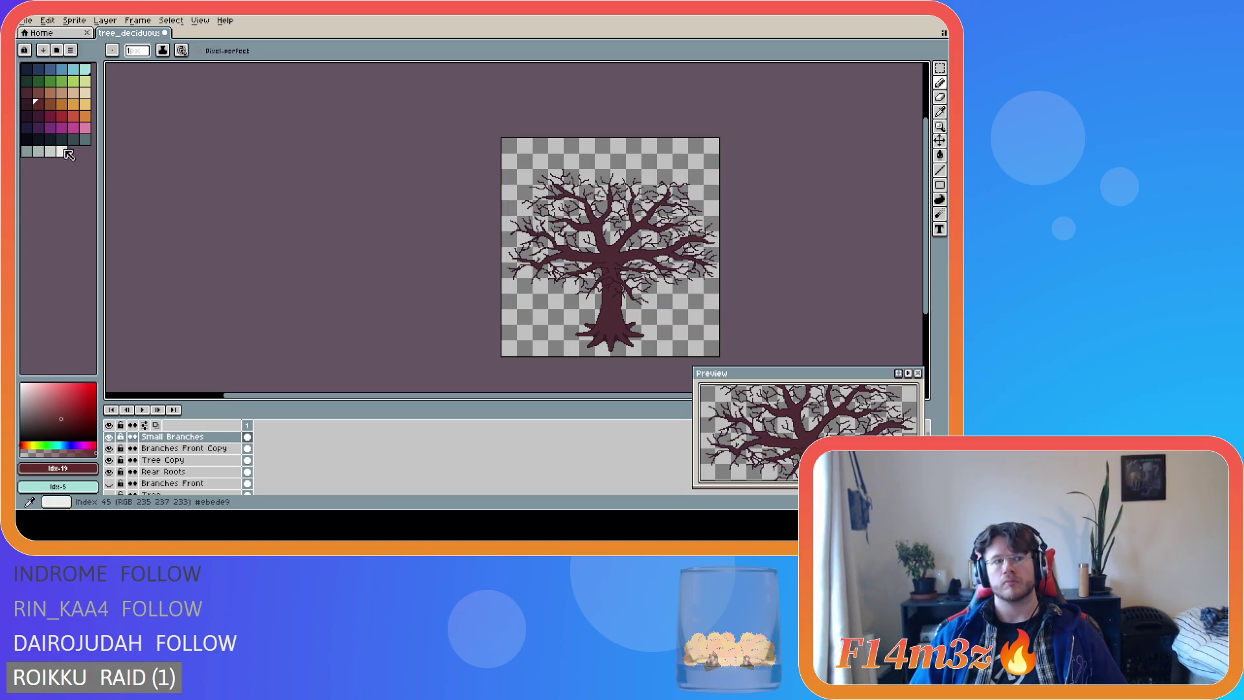
{"action": "left_click", "coordinate": [34, 108]}
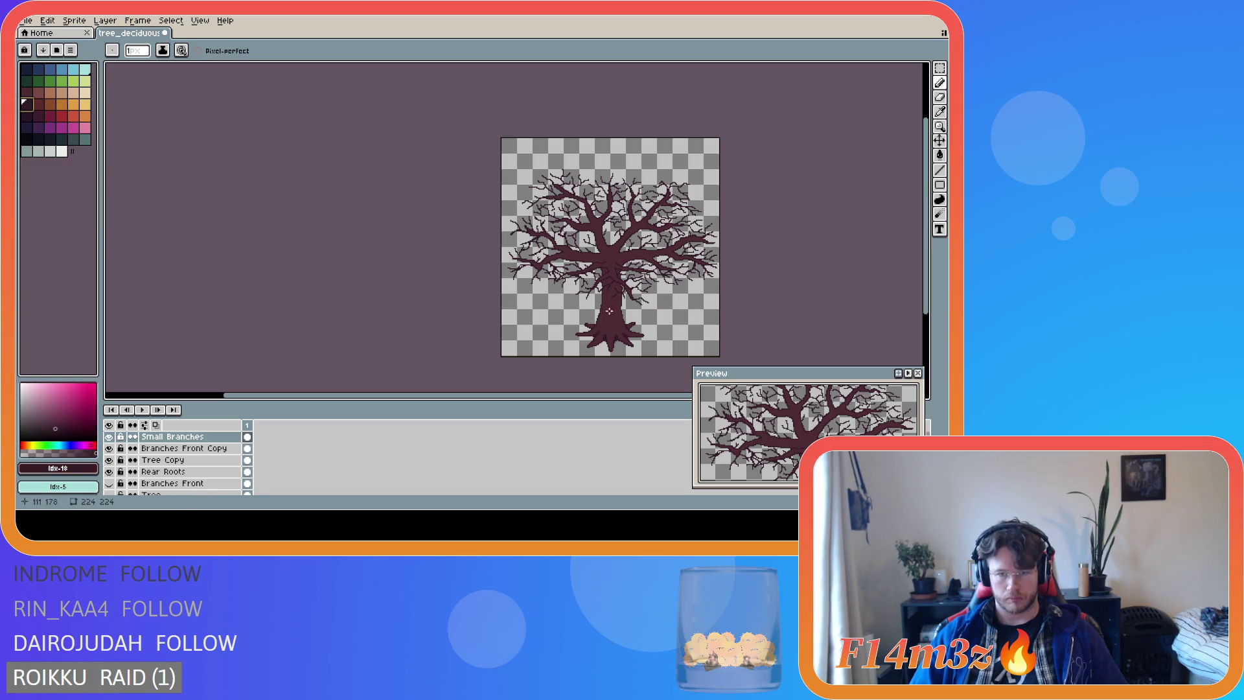
{"action": "scroll", "coordinate": [609, 311], "scroll_direction": "up", "scroll_amount": 2}
{"action": "key", "text": "ctrl"}
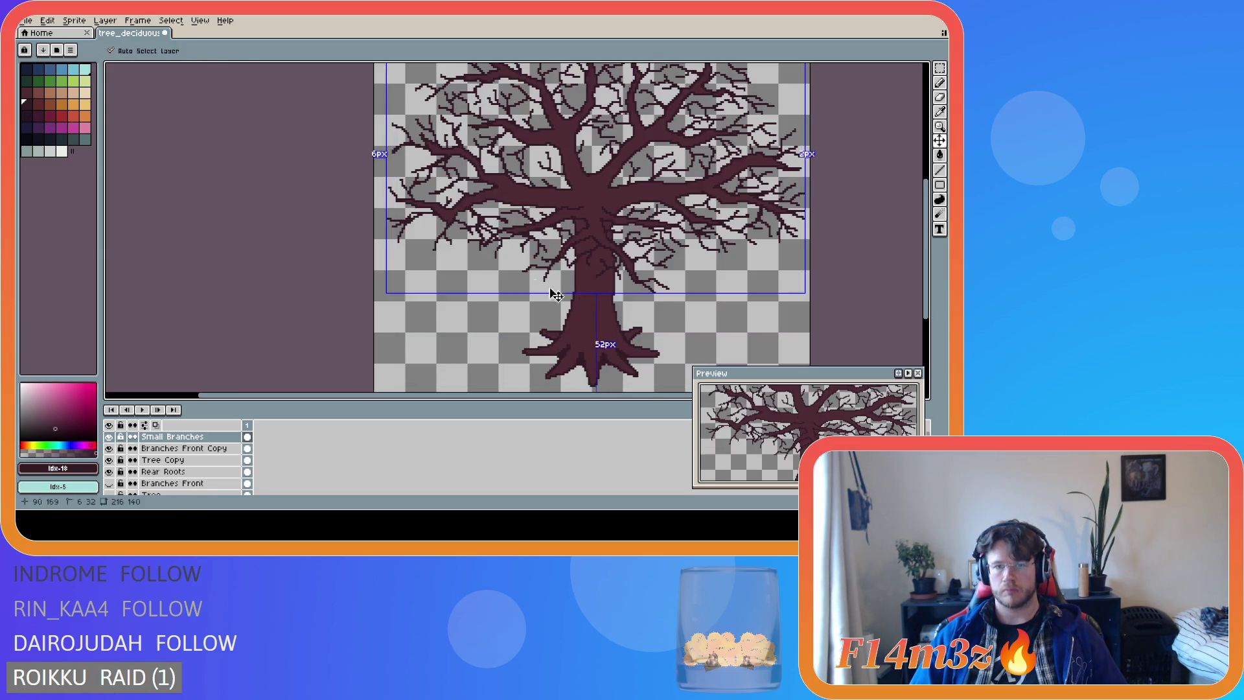
{"action": "left_click", "coordinate": [35, 91]}
{"action": "left_click_drag", "start_coordinate": [587, 300], "coordinate": [594, 311]}
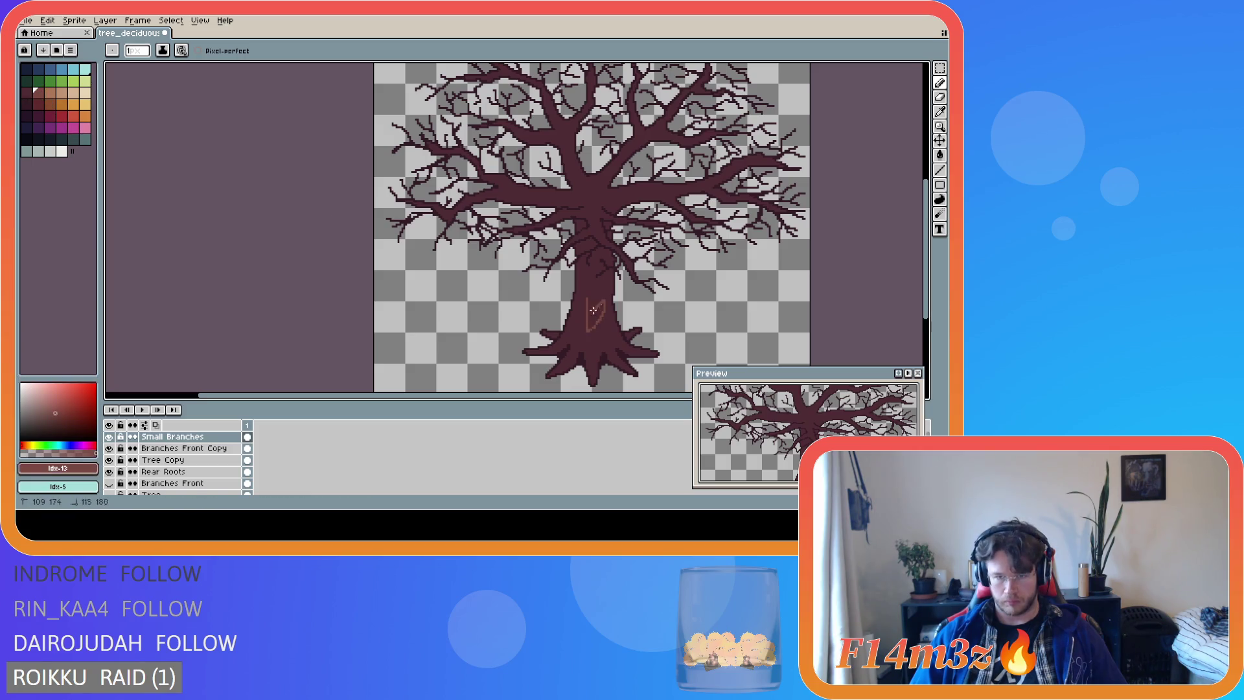
{"action": "key", "text": "ctrl+z"}
{"action": "left_click", "coordinate": [26, 92]}
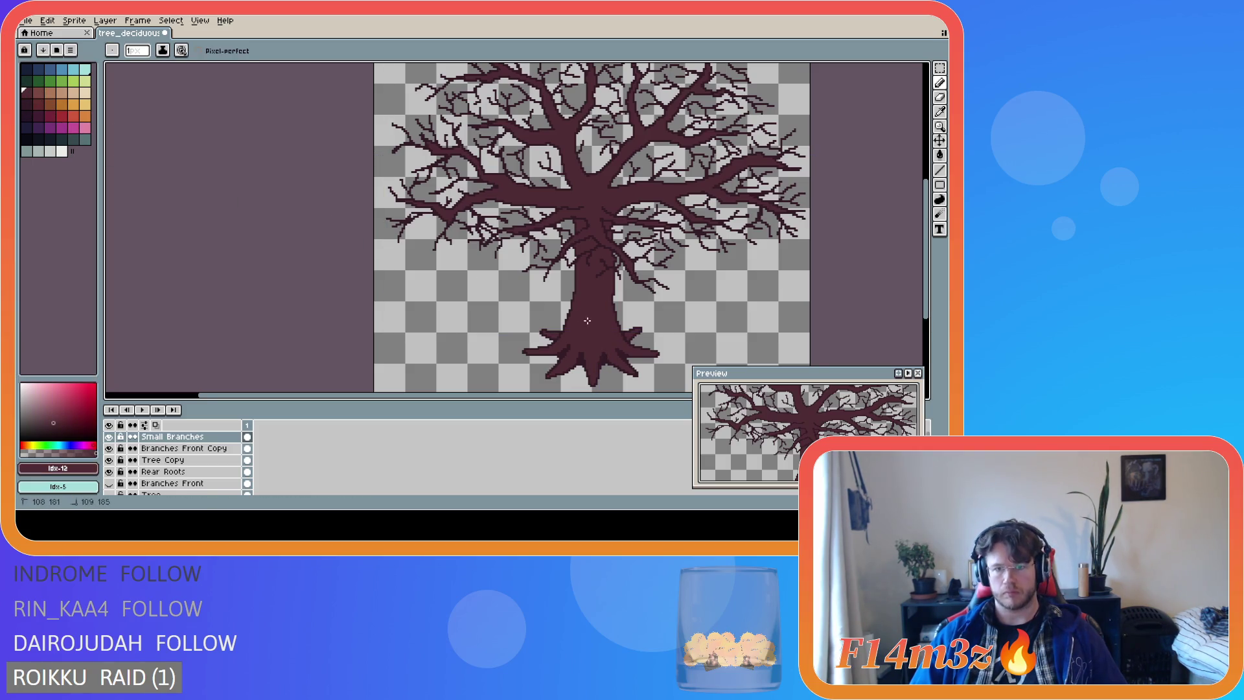
{"action": "left_click", "coordinate": [38, 91]}
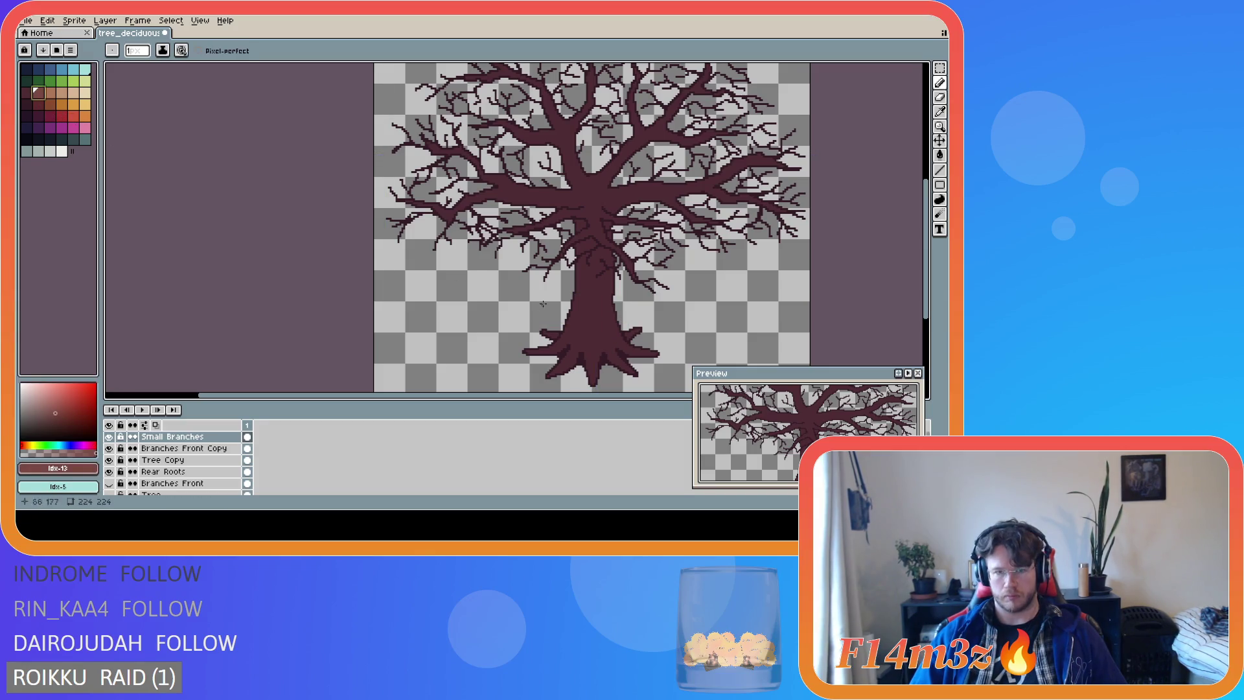
{"action": "left_click", "coordinate": [41, 107]}
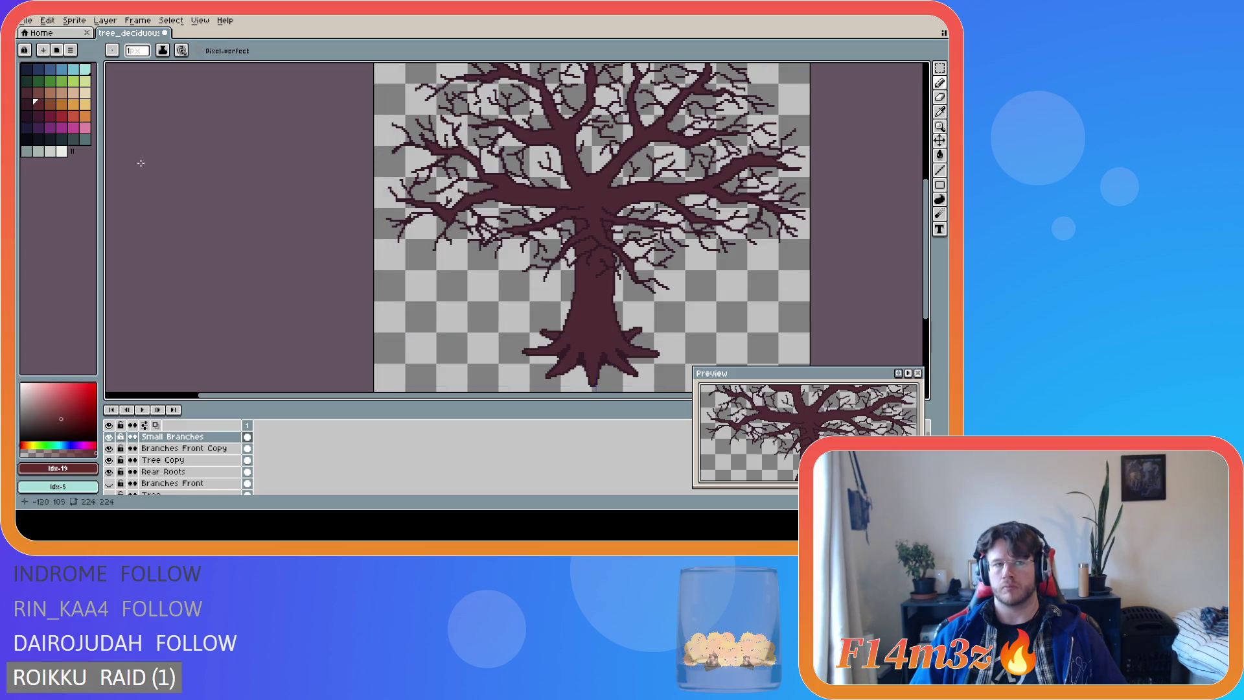
{"action": "left_click", "coordinate": [37, 92]}
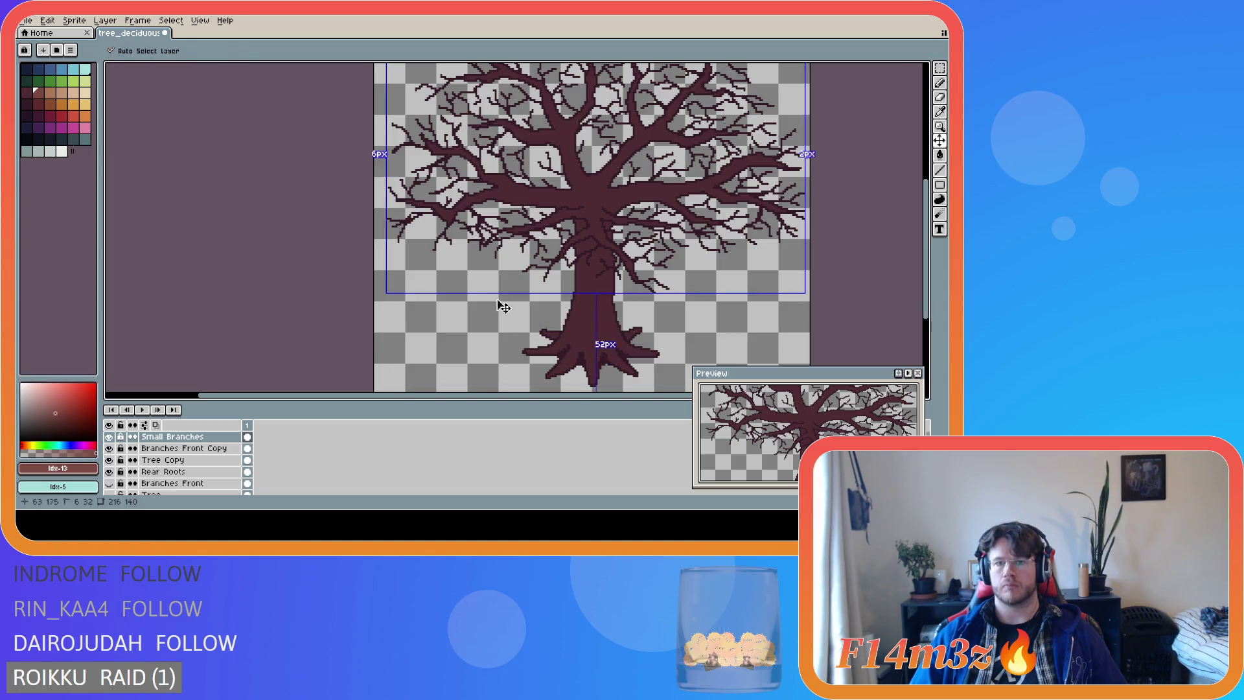
{"action": "left_click", "coordinate": [50, 104]}
{"action": "left_click_drag", "start_coordinate": [593, 306], "coordinate": [577, 338]}
{"action": "left_click_drag", "start_coordinate": [602, 285], "coordinate": [588, 322]}
{"action": "key", "text": "v"}
{"action": "key", "text": "ctrl+z"}
{"action": "key", "text": "ctrl+z"}
{"action": "key", "text": "b"}
{"action": "left_click", "coordinate": [572, 339], "text": "alt"}
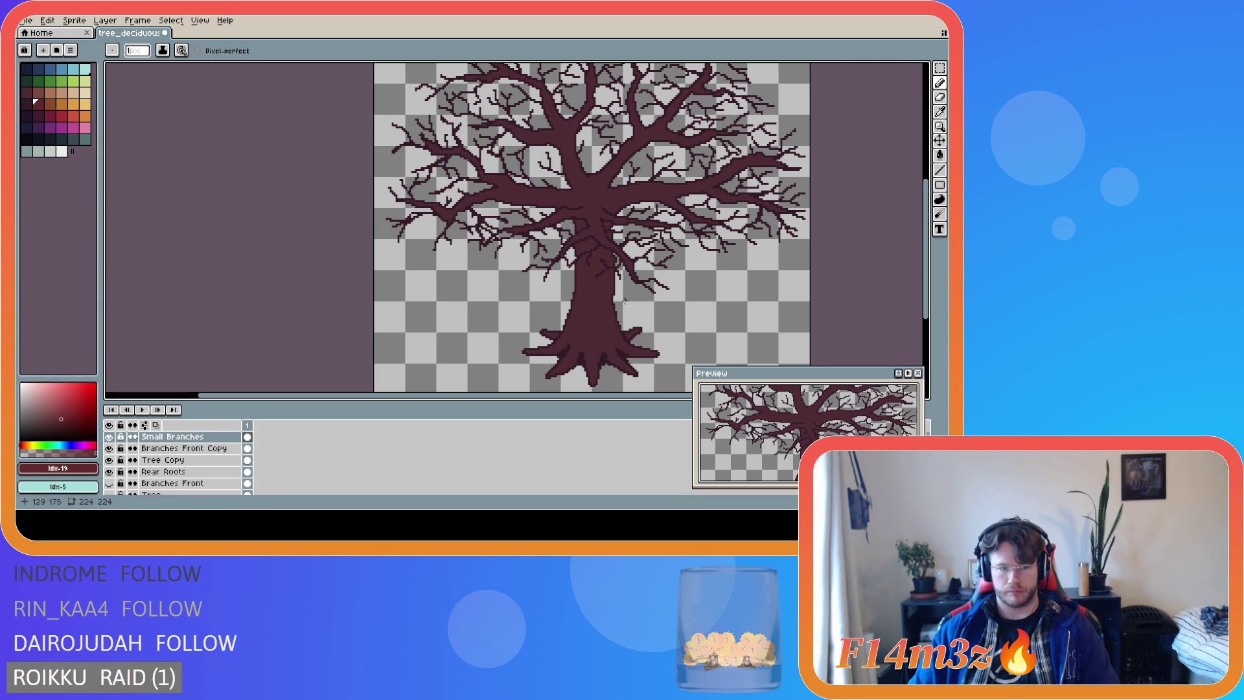
Check the hidden Layer, undo a bulk delete, then delete just the hidden Layer.
{"action": "mouse_move", "coordinate": [931, 310]}
{"action": "left_mouse_down"}
{"action": "mouse_move", "coordinate": [927, 297]}
{"action": "mouse_move", "coordinate": [927, 326]}
{"action": "left_mouse_up"}
{"action": "scroll", "coordinate": [181, 466], "scroll_direction": "down", "scroll_amount": 3}
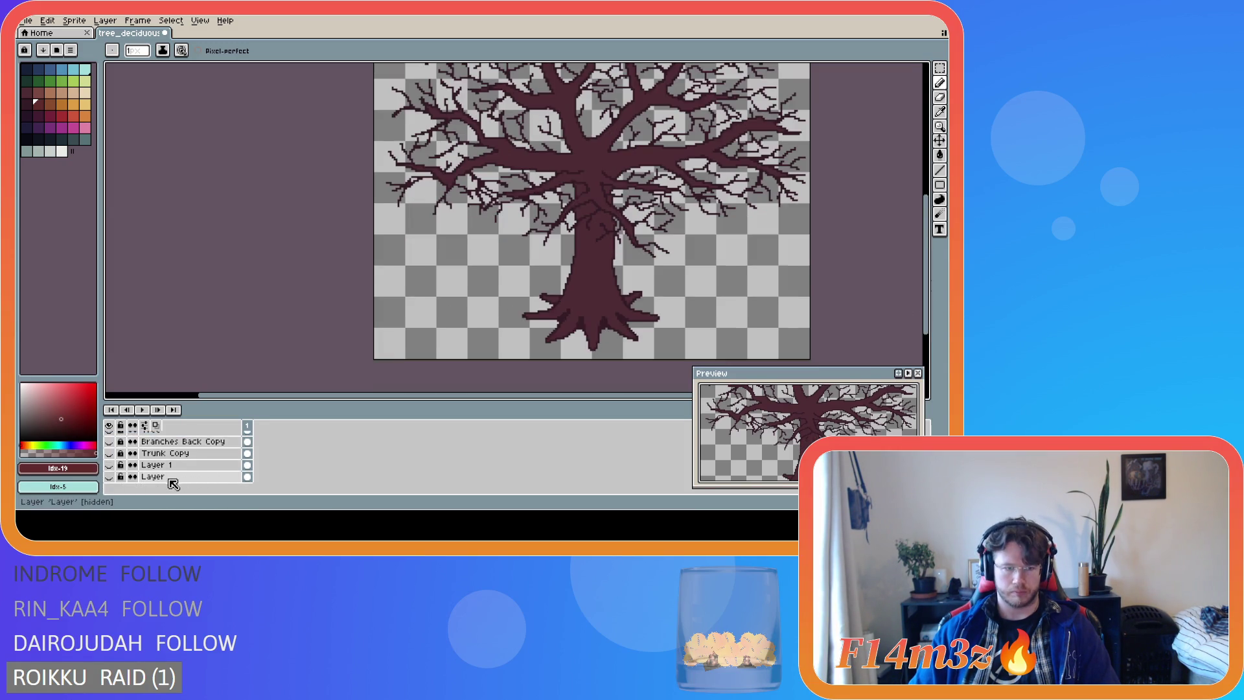
{"action": "left_click", "coordinate": [116, 477]}
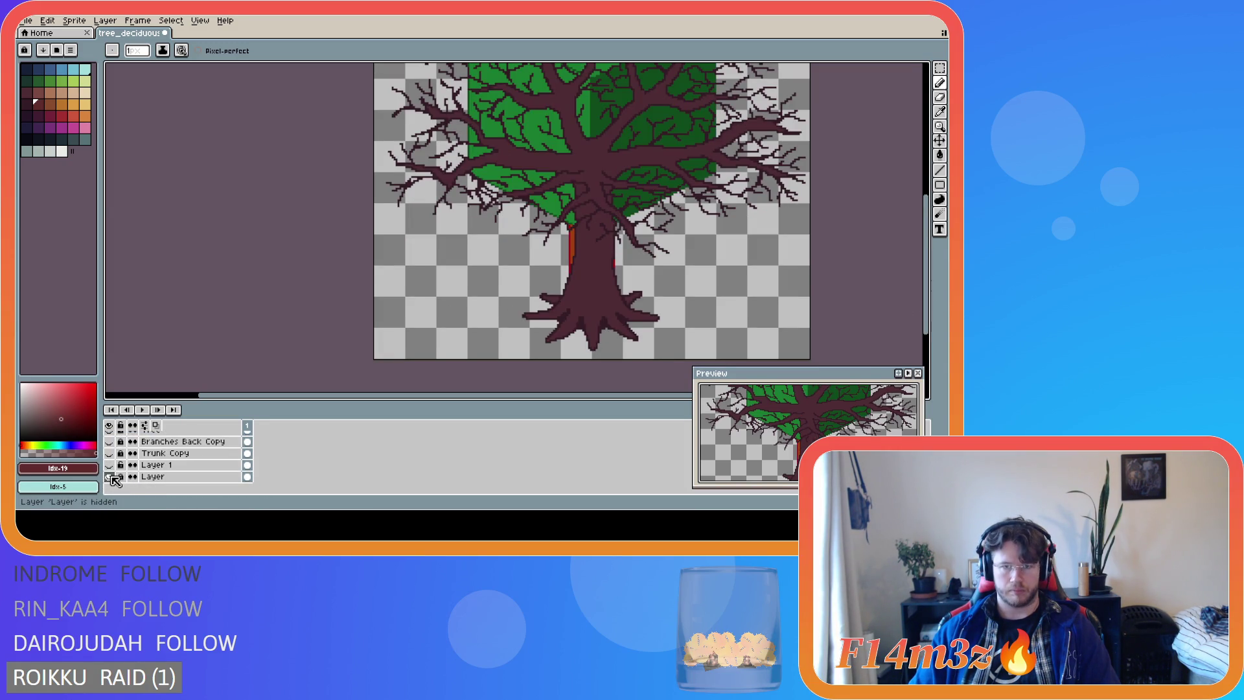
{"action": "left_click", "coordinate": [117, 477]}
{"action": "left_click", "coordinate": [162, 477]}
{"action": "left_click", "coordinate": [185, 442], "text": "shift"}
{"action": "right_click", "coordinate": [187, 441]}
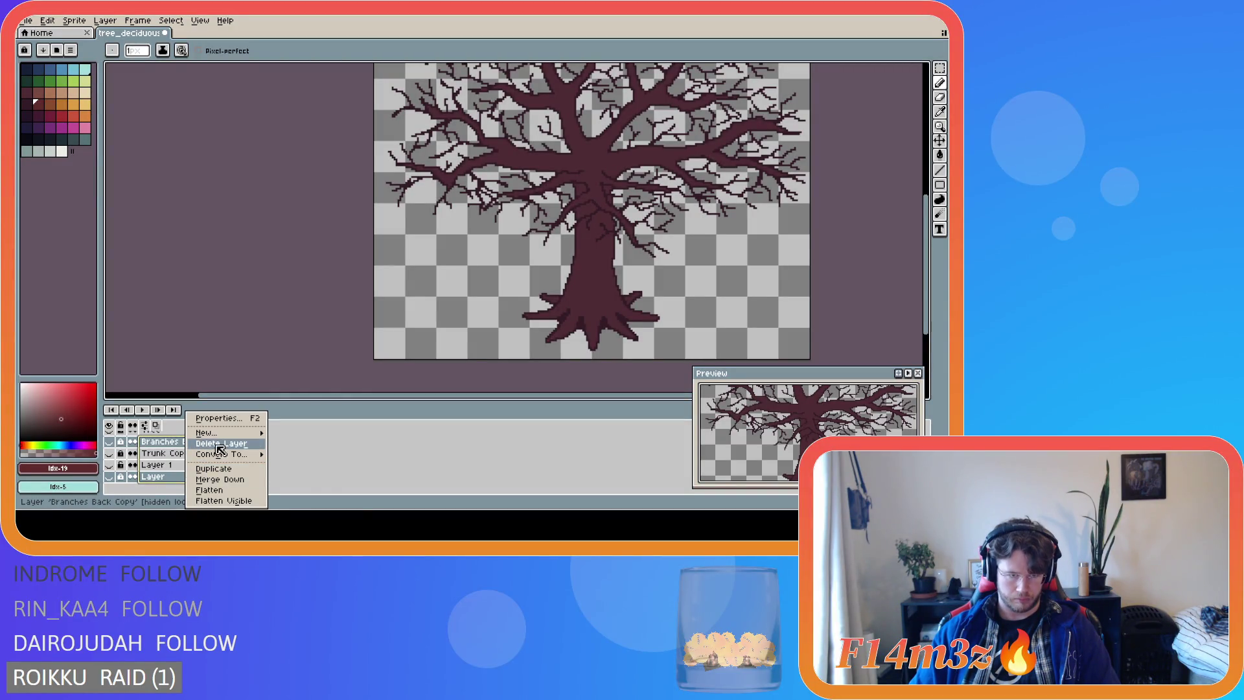
{"action": "left_click", "coordinate": [220, 444]}
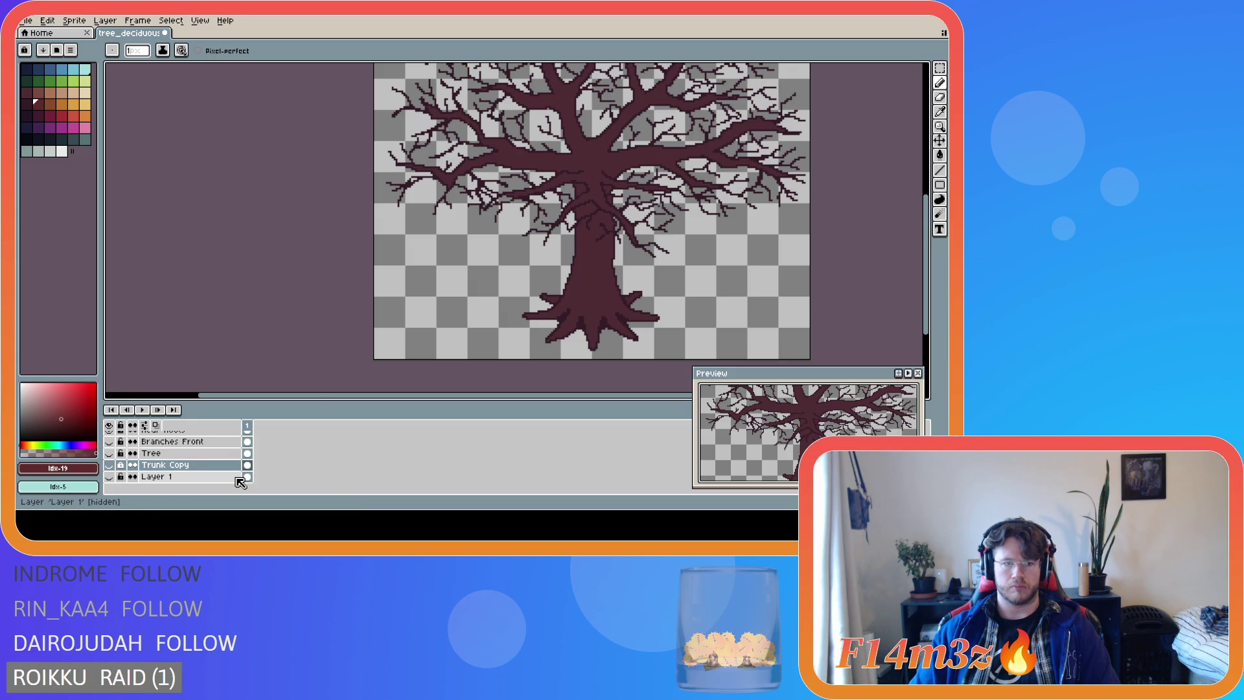
{"action": "key", "text": "ctrl+z"}
{"action": "left_click", "coordinate": [209, 480]}
{"action": "right_click", "coordinate": [209, 479]}
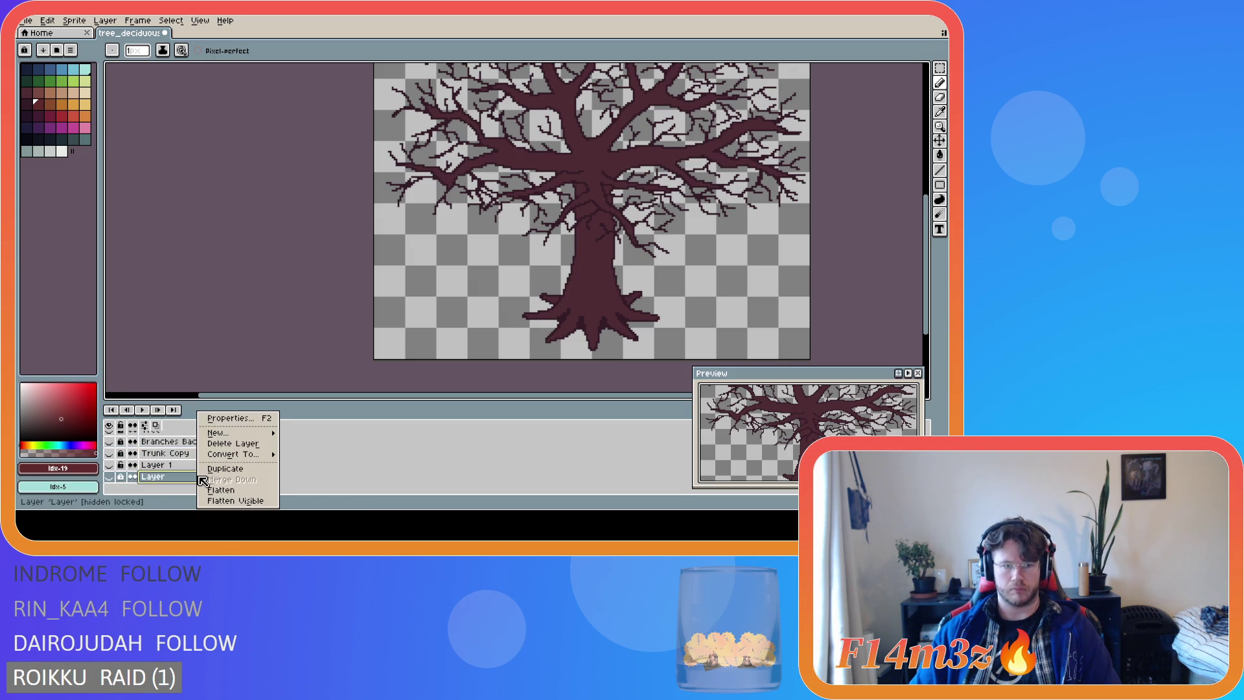
{"action": "left_click", "coordinate": [250, 443]}
Delete Layer 1, Trunk Copy, Branches Back Copy, Tree and Branches Front.
{"action": "right_click", "coordinate": [191, 471]}
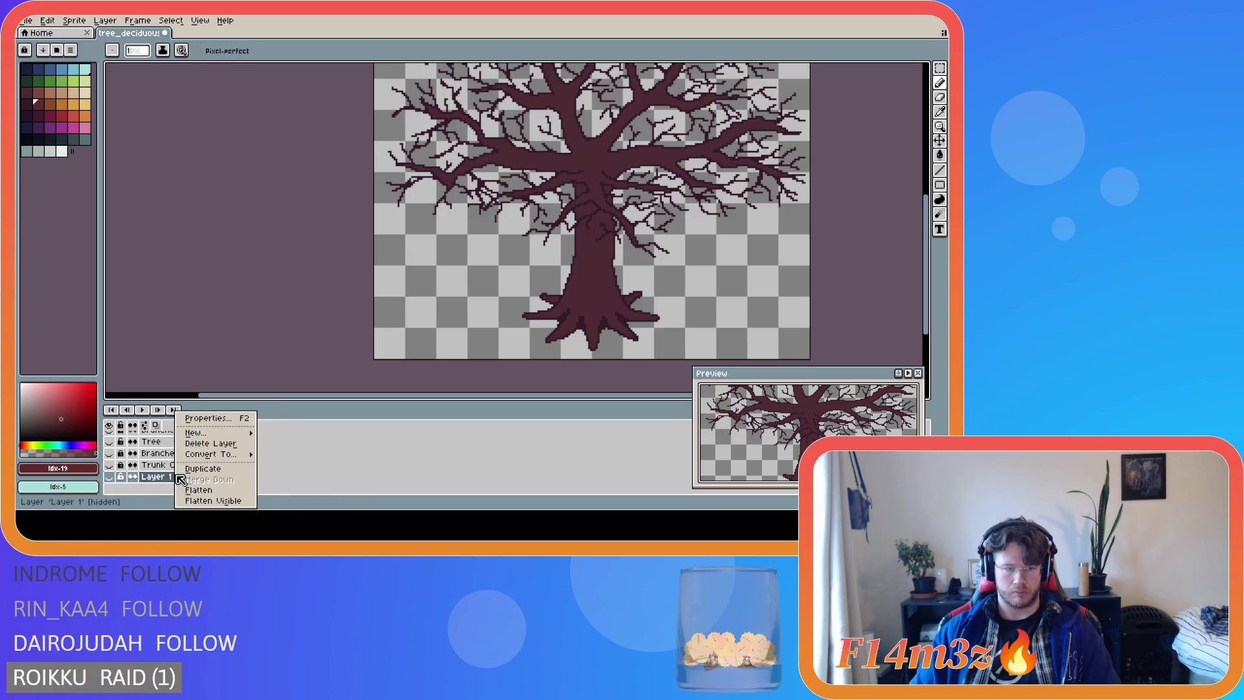
{"action": "left_click", "coordinate": [209, 443]}
{"action": "right_click", "coordinate": [188, 474]}
{"action": "left_click", "coordinate": [207, 443]}
{"action": "right_click", "coordinate": [188, 480]}
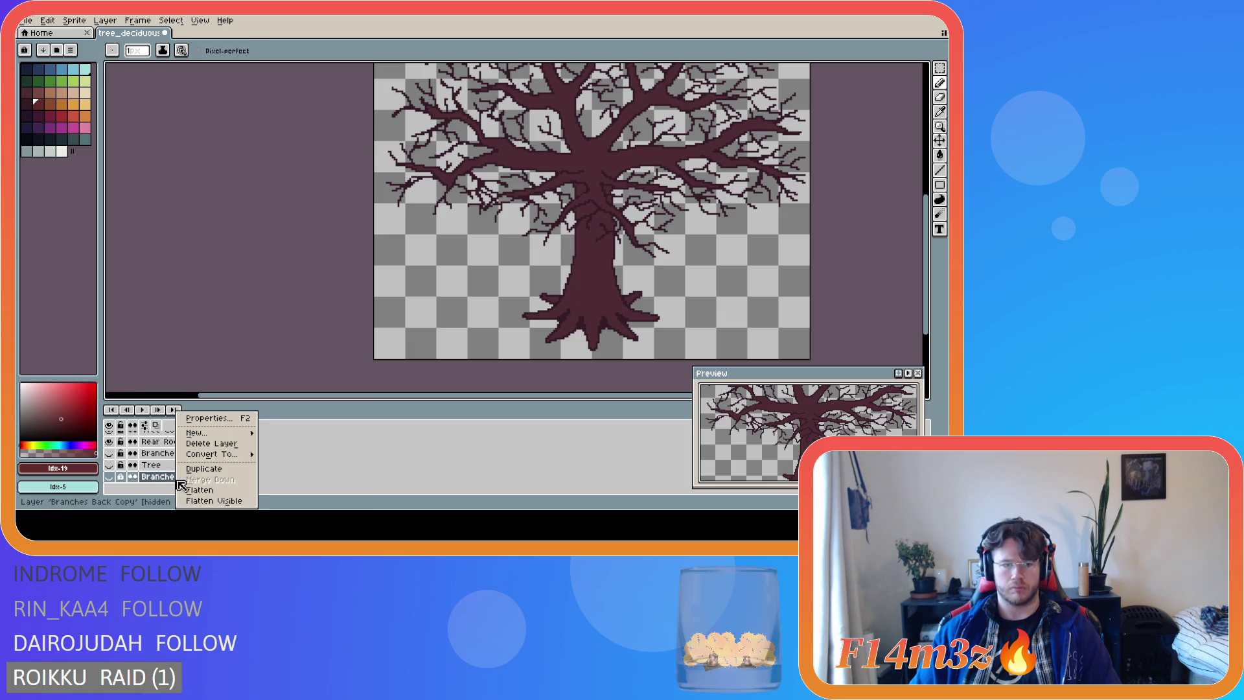
{"action": "left_click", "coordinate": [207, 443]}
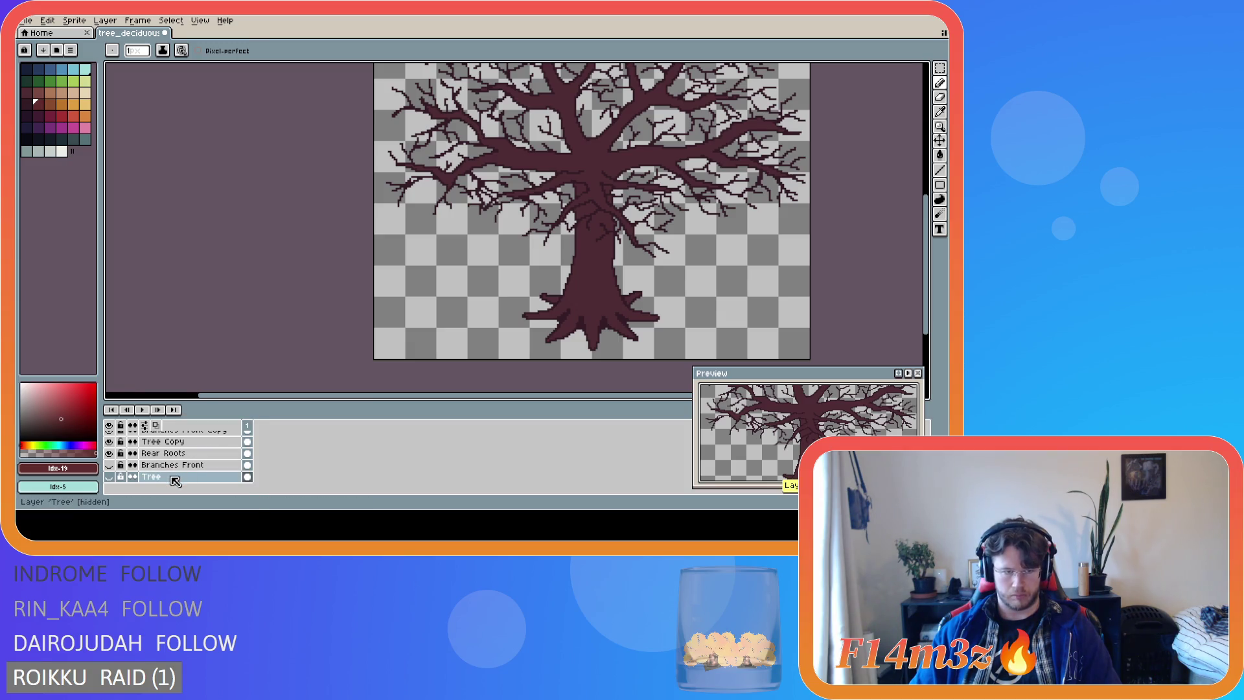
{"action": "right_click", "coordinate": [174, 479]}
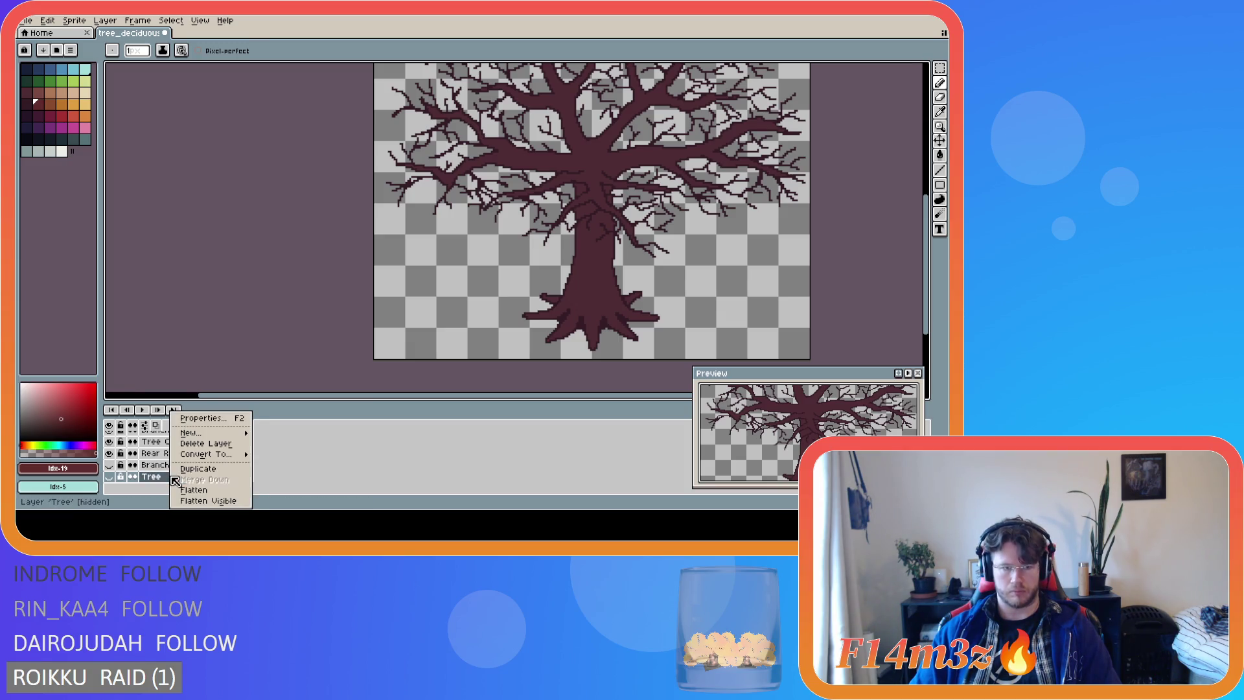
{"action": "left_click", "coordinate": [208, 444]}
{"action": "right_click", "coordinate": [175, 480]}
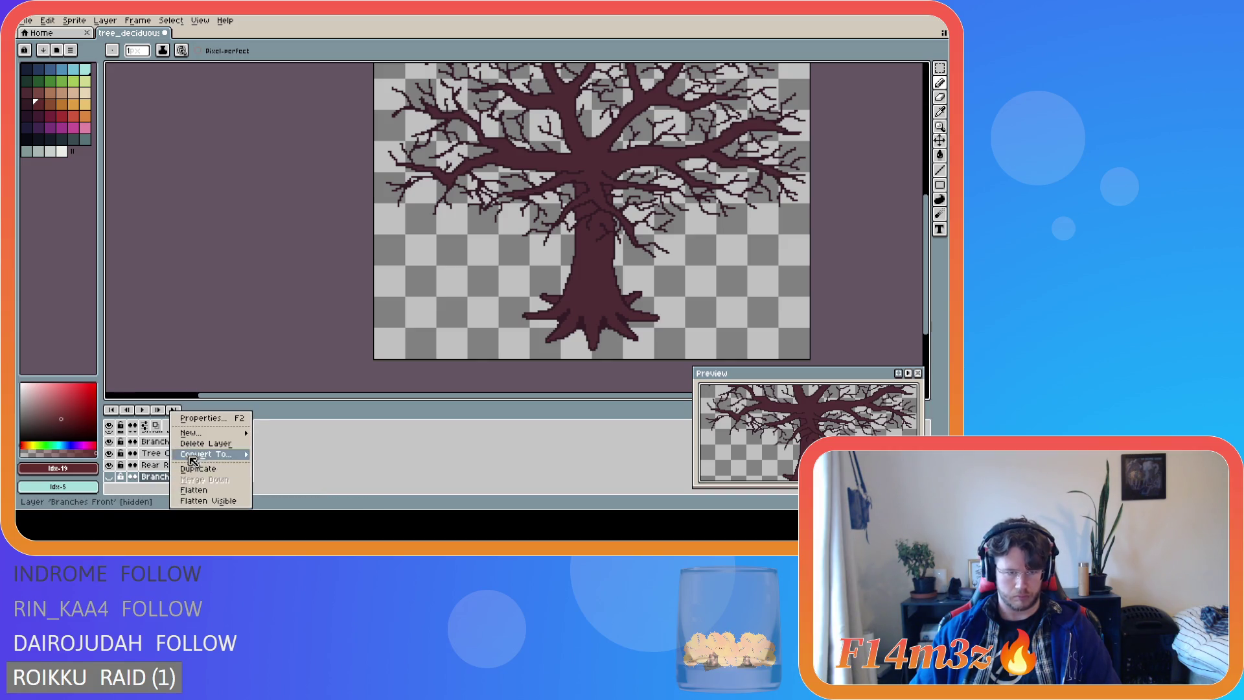
{"action": "left_click", "coordinate": [199, 446]}
Check the Rear Roots, Tree Copy, Branches Front Copy and Small Branches layers by toggling visibility.
{"action": "left_click", "coordinate": [108, 472]}
{"action": "left_click", "coordinate": [109, 472]}
{"action": "left_click", "coordinate": [109, 461]}
{"action": "left_click", "coordinate": [109, 461]}
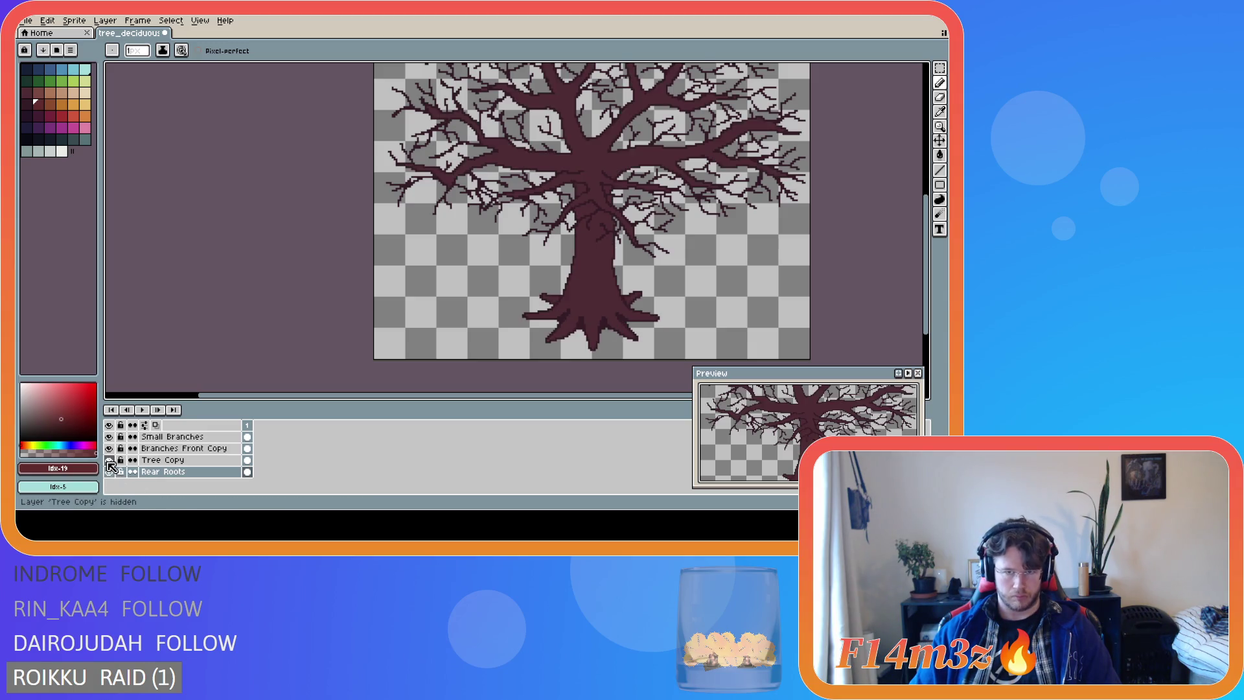
{"action": "left_click", "coordinate": [109, 449]}
{"action": "left_click", "coordinate": [109, 448]}
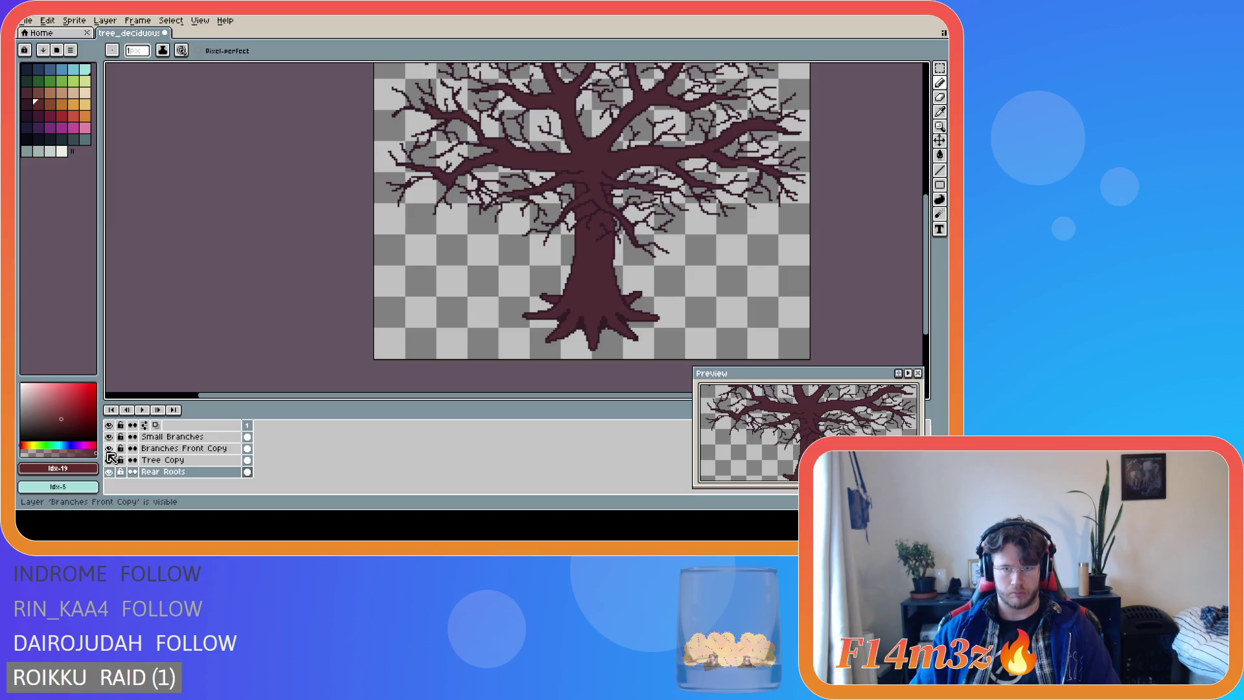
{"action": "left_click", "coordinate": [109, 437]}
{"action": "left_click", "coordinate": [108, 437]}
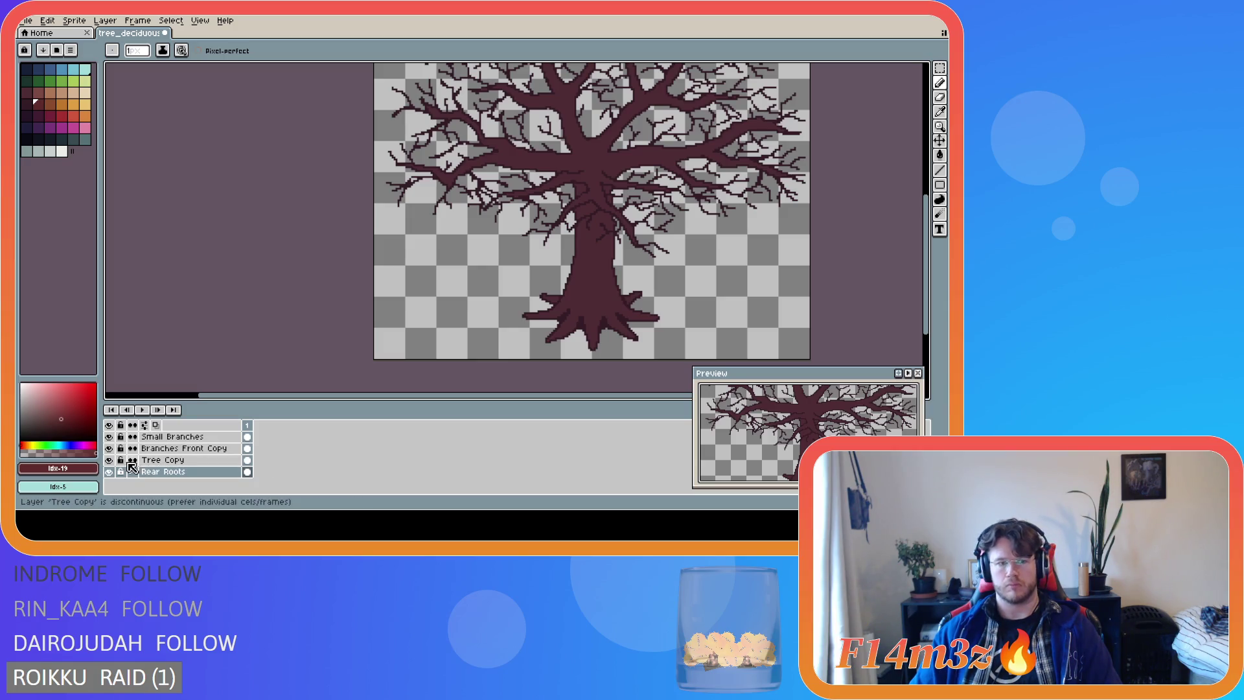
Add a new layer above Tree Copy and name it 'Bark'.
{"action": "left_click", "coordinate": [156, 460]}
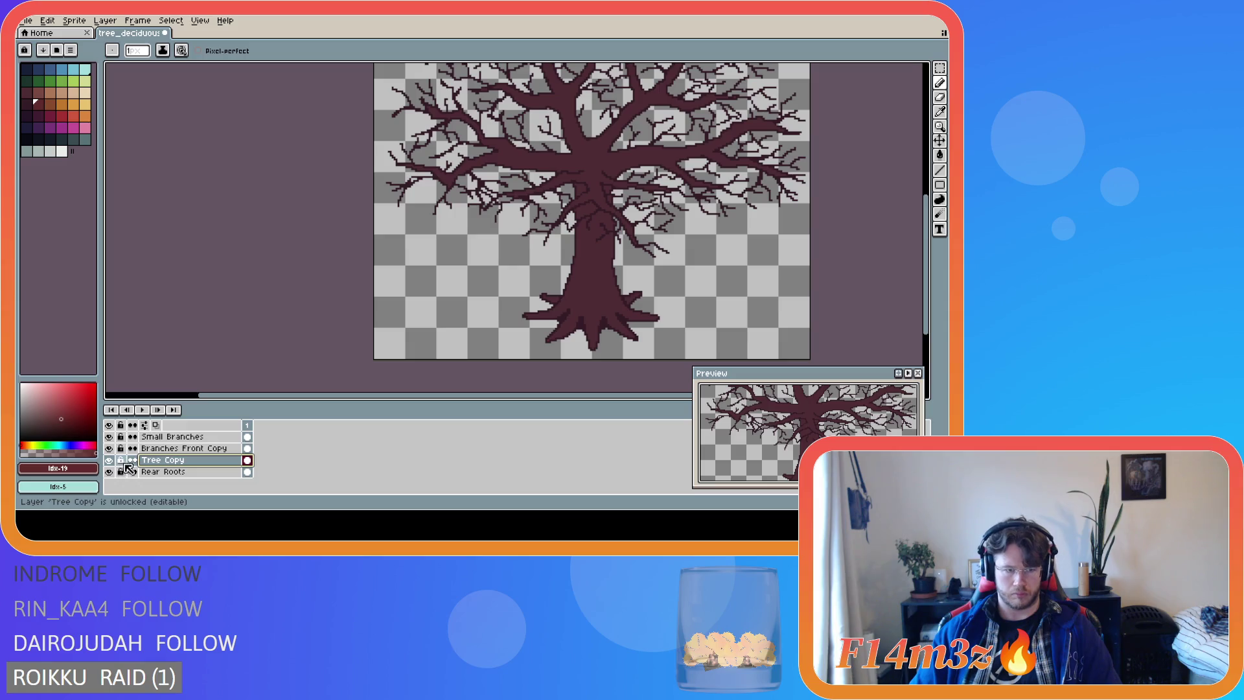
{"action": "key", "text": "shift+n"}
{"action": "double_click", "coordinate": [166, 461]}
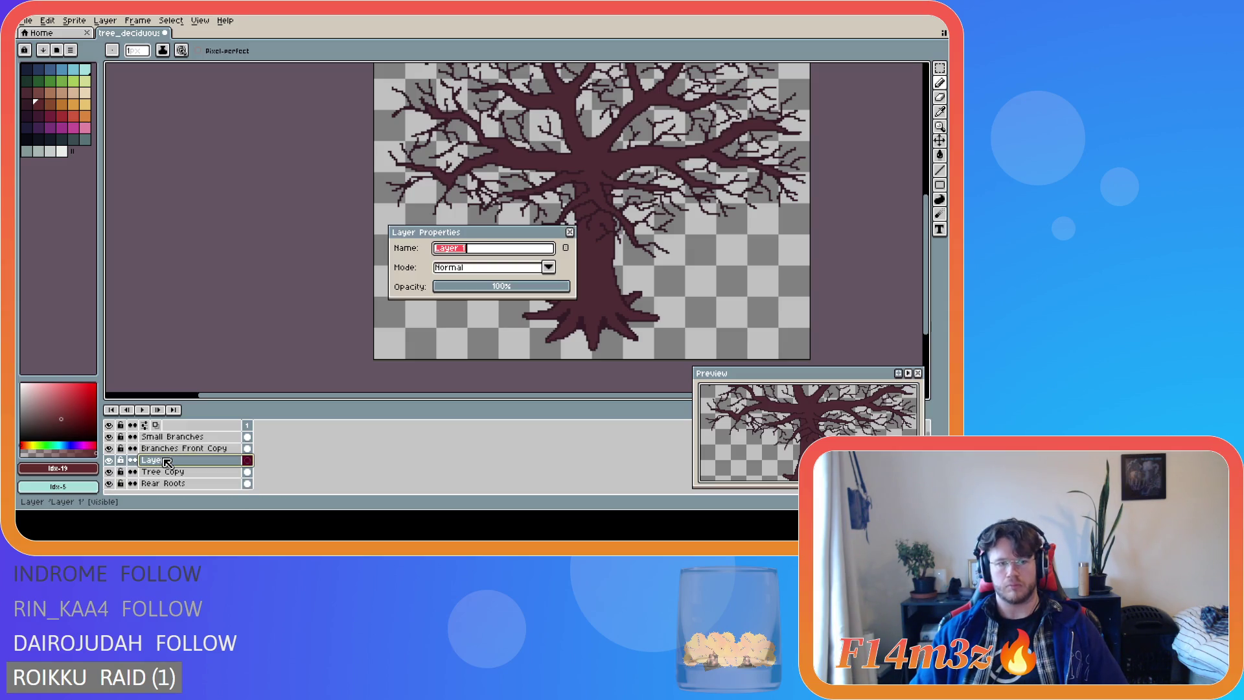
{"action": "type", "text": "Bark"}
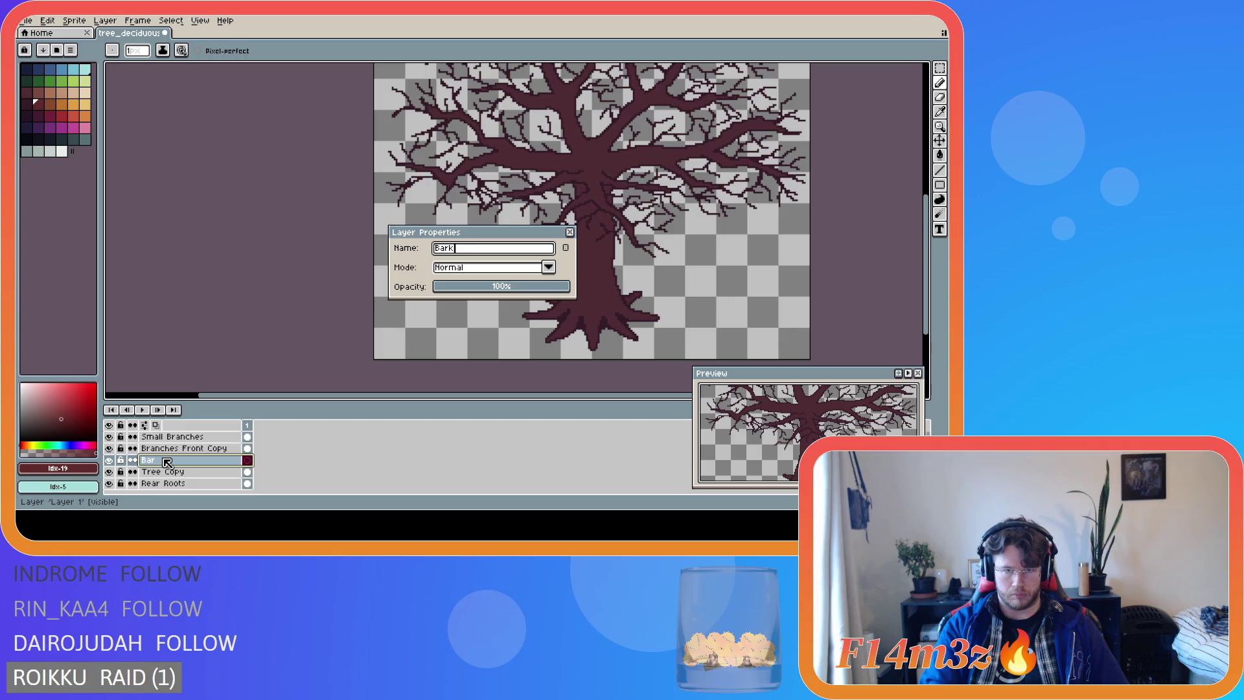
{"action": "key", "text": "Return"}
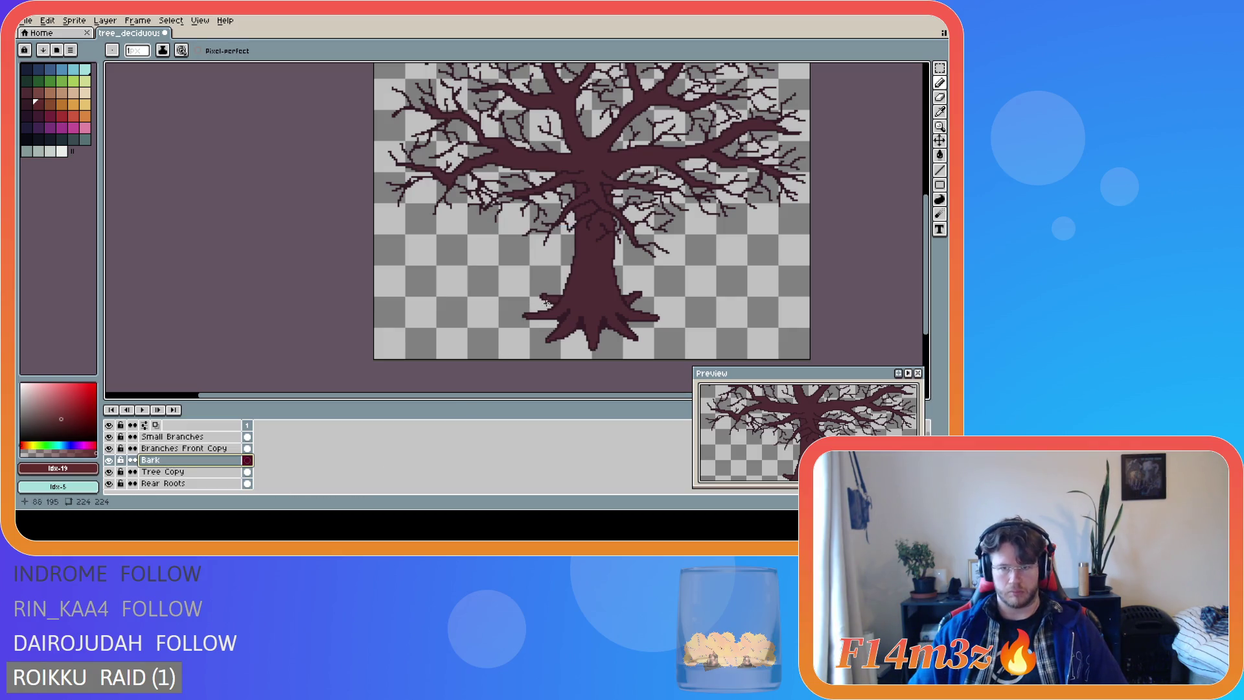
{"action": "left_click", "coordinate": [518, 289]}
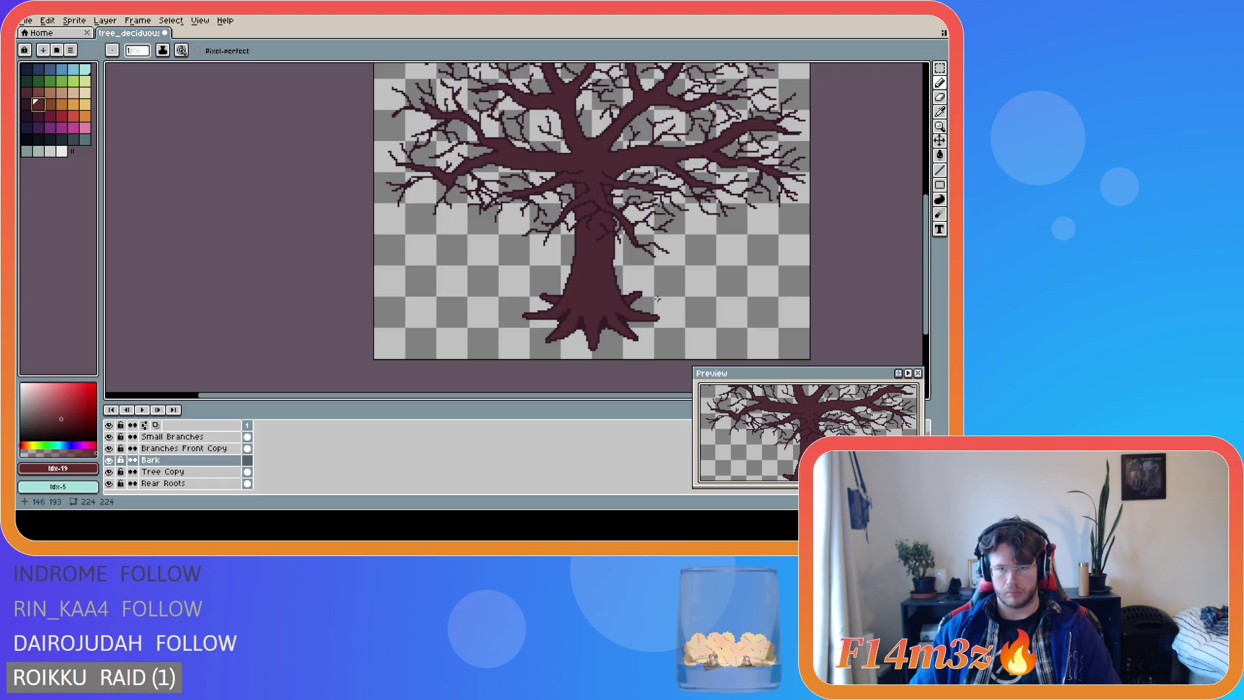
{"action": "scroll", "coordinate": [578, 385], "scroll_direction": "right", "scroll_amount": 3}
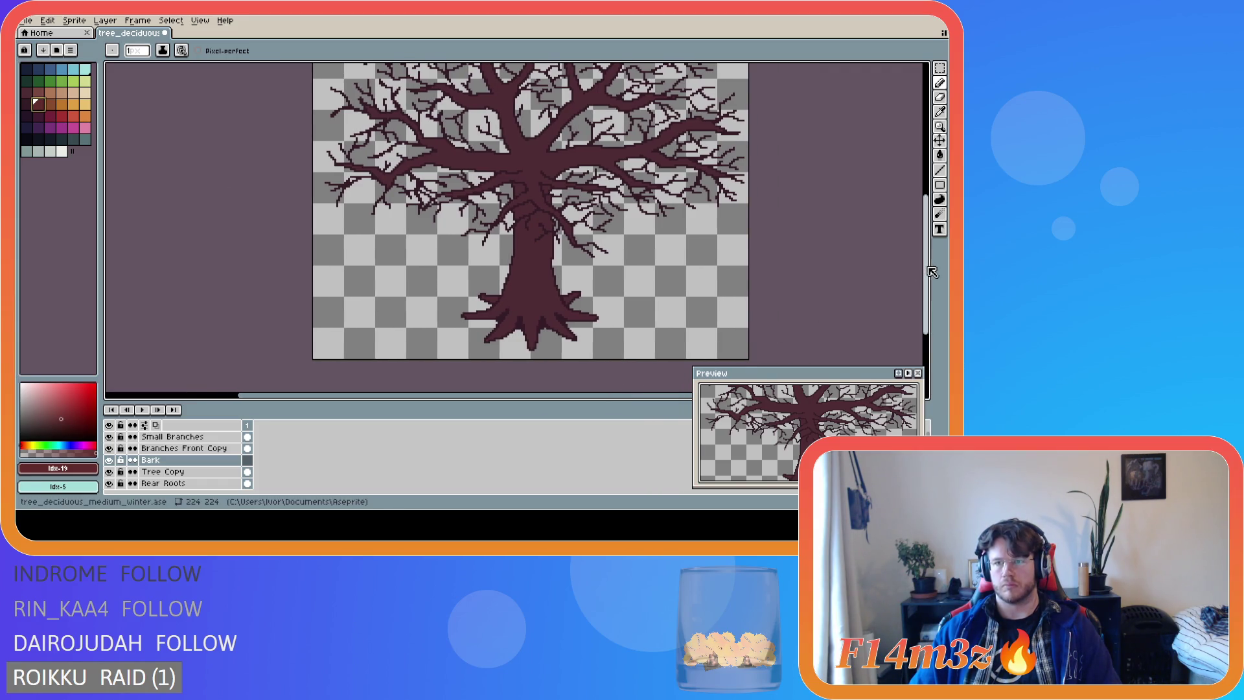
{"action": "scroll", "coordinate": [781, 291], "scroll_direction": "up", "scroll_amount": 3}
{"action": "mouse_move", "coordinate": [518, 309]}
{"action": "left_mouse_down"}
{"action": "mouse_move", "coordinate": [507, 349]}
{"action": "mouse_move", "coordinate": [518, 316]}
{"action": "left_mouse_up"}
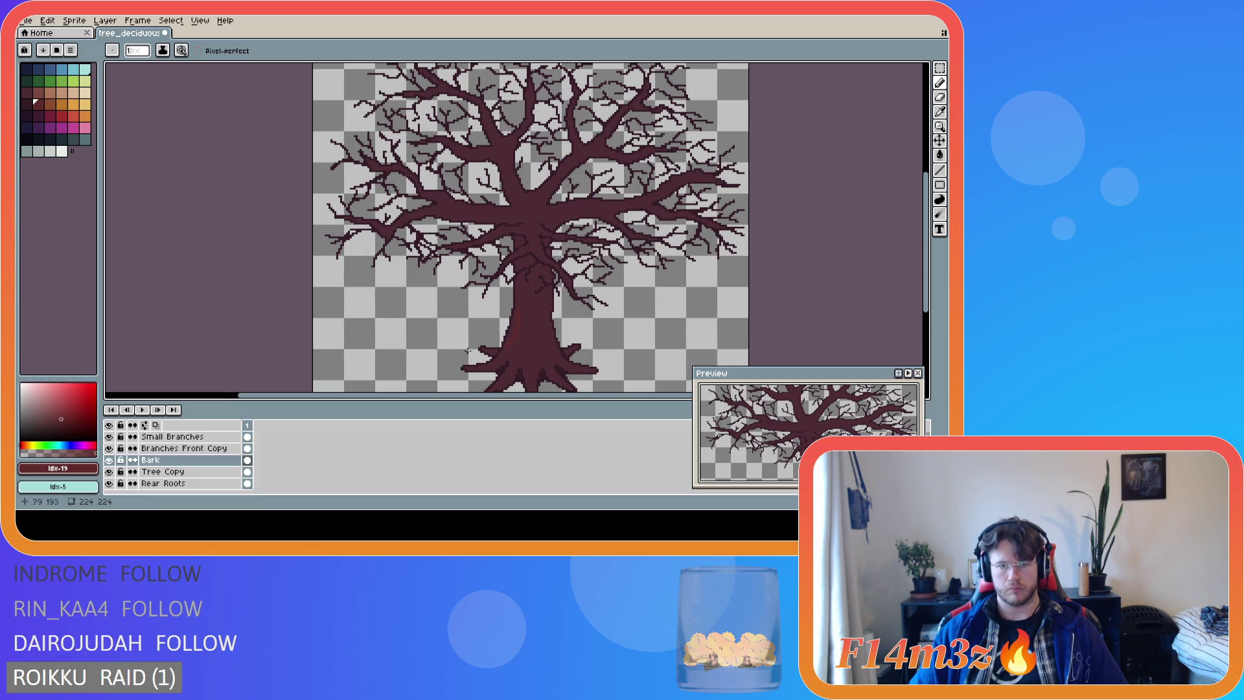
{"action": "key", "text": "ctrl+z"}
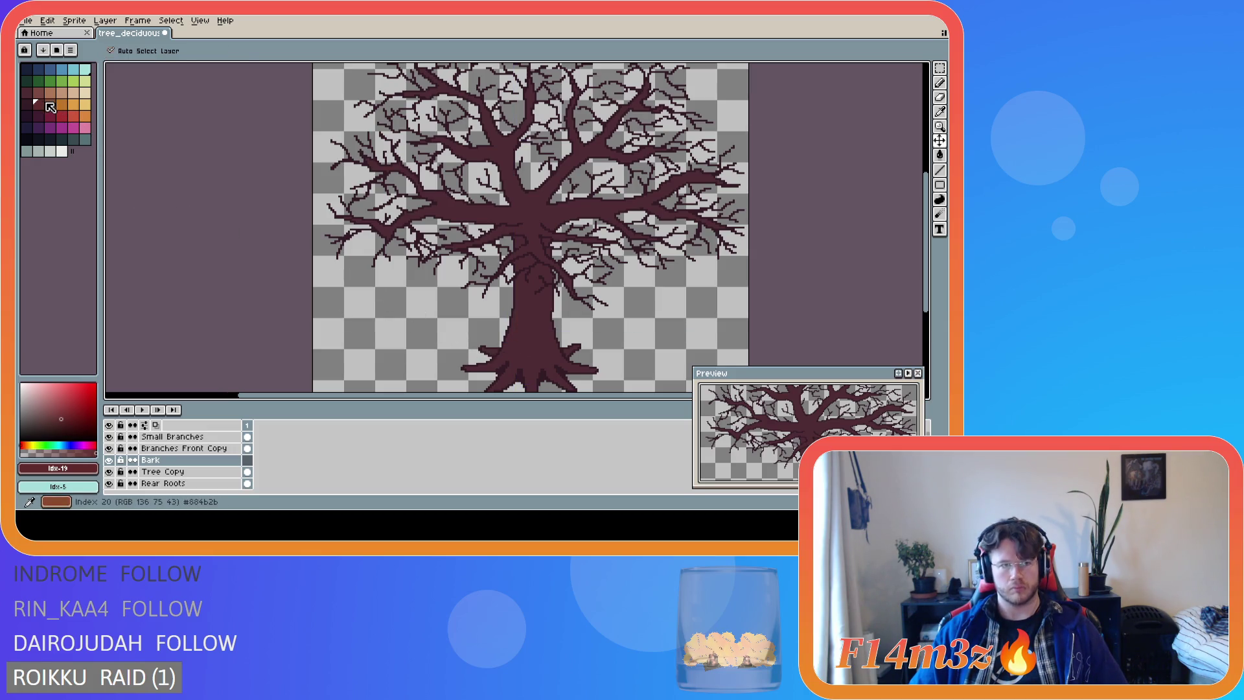
{"action": "left_click", "coordinate": [50, 107]}
{"action": "mouse_move", "coordinate": [530, 308]}
{"action": "left_mouse_down"}
{"action": "mouse_move", "coordinate": [526, 352]}
{"action": "mouse_move", "coordinate": [524, 305]}
{"action": "left_mouse_up"}
{"action": "key", "text": "ctrl+z"}
{"action": "left_click", "coordinate": [51, 92]}
{"action": "key", "text": "b"}
{"action": "key", "text": "ctrl+z"}
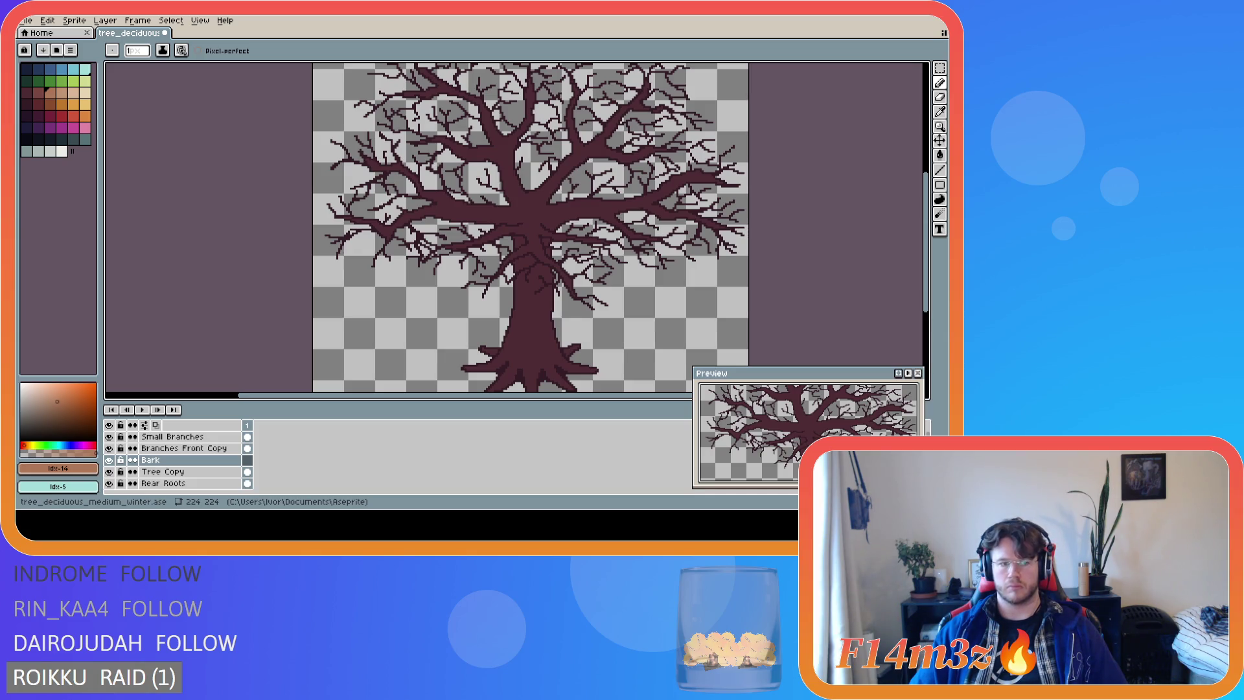
{"action": "mouse_move", "coordinate": [533, 311]}
{"action": "left_mouse_down"}
{"action": "mouse_move", "coordinate": [524, 351]}
{"action": "mouse_move", "coordinate": [520, 331]}
{"action": "left_mouse_up"}
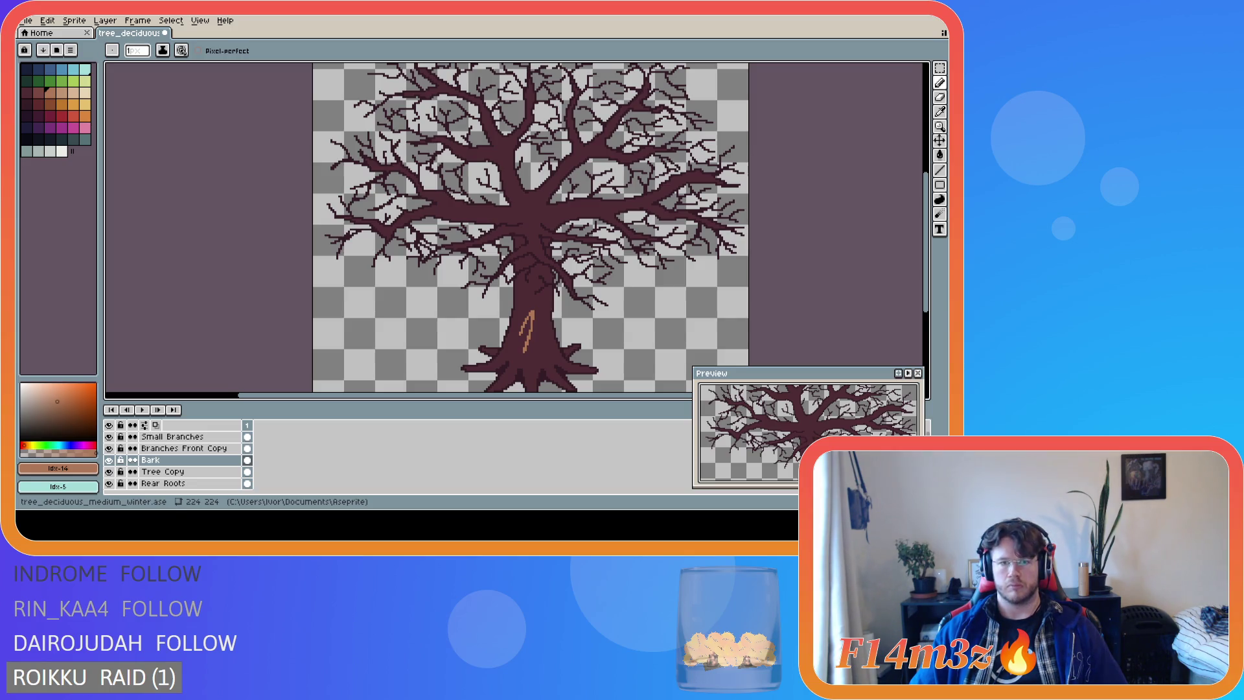
{"action": "key", "text": "v"}
{"action": "key", "text": "b"}
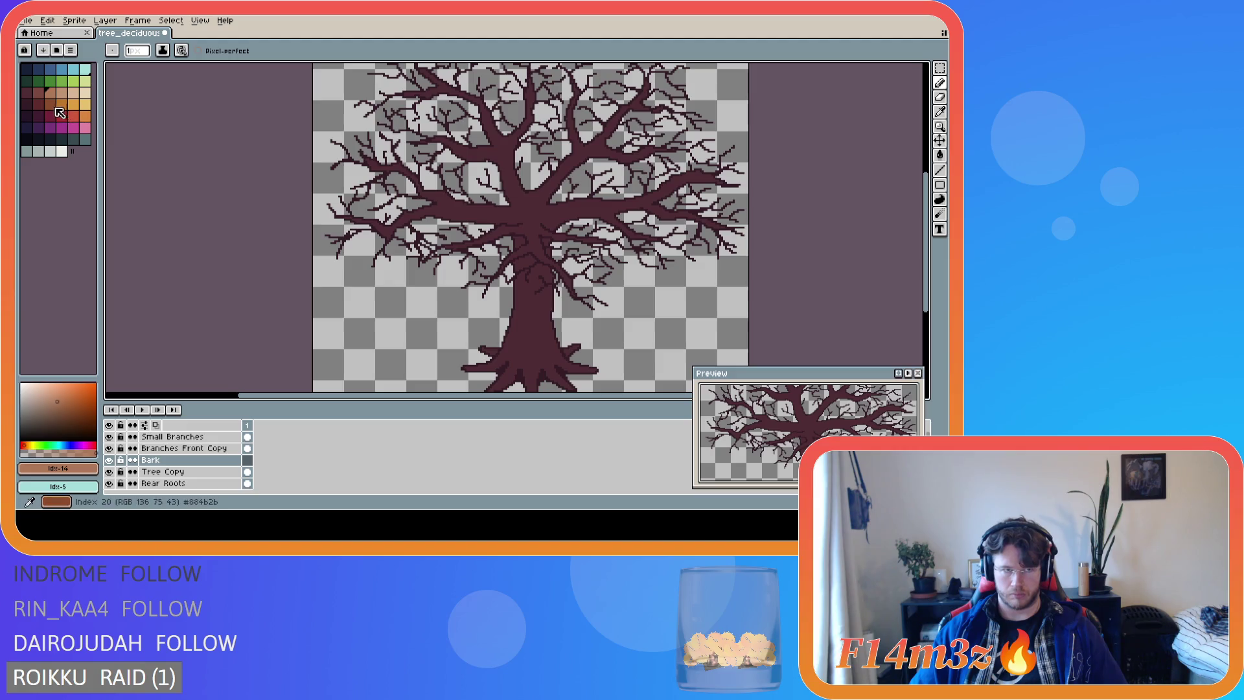
{"action": "left_click", "coordinate": [524, 320], "text": "alt"}
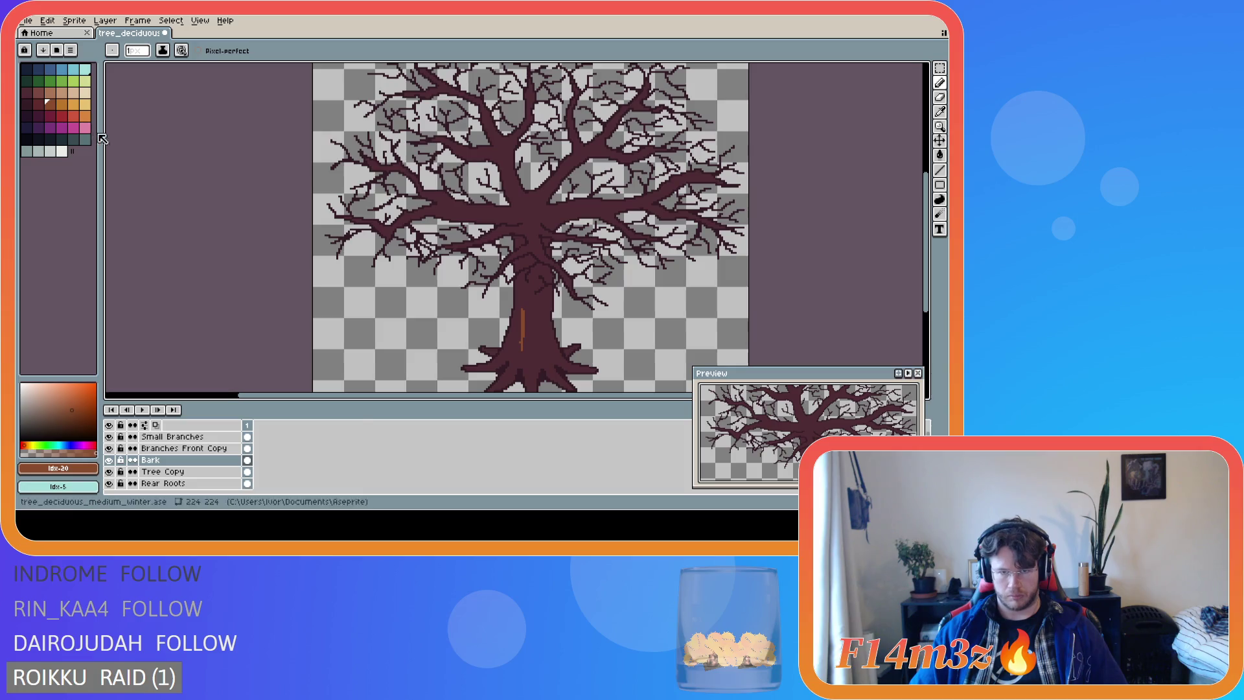
{"action": "key", "text": "ctrl+z"}
{"action": "left_click", "coordinate": [59, 102]}
{"action": "left_click_drag", "start_coordinate": [525, 302], "coordinate": [519, 345]}
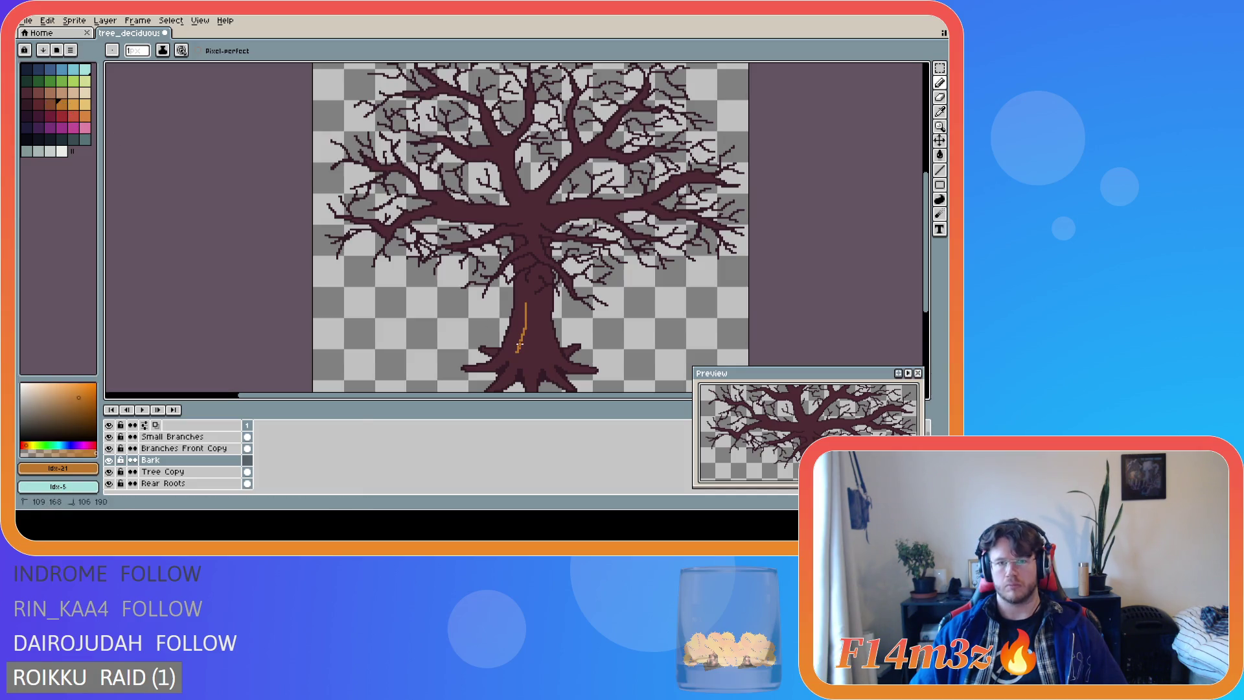
{"action": "key", "text": "v"}
{"action": "key", "text": "ctrl+z"}
{"action": "key", "text": "b"}
{"action": "left_click", "coordinate": [62, 93]}
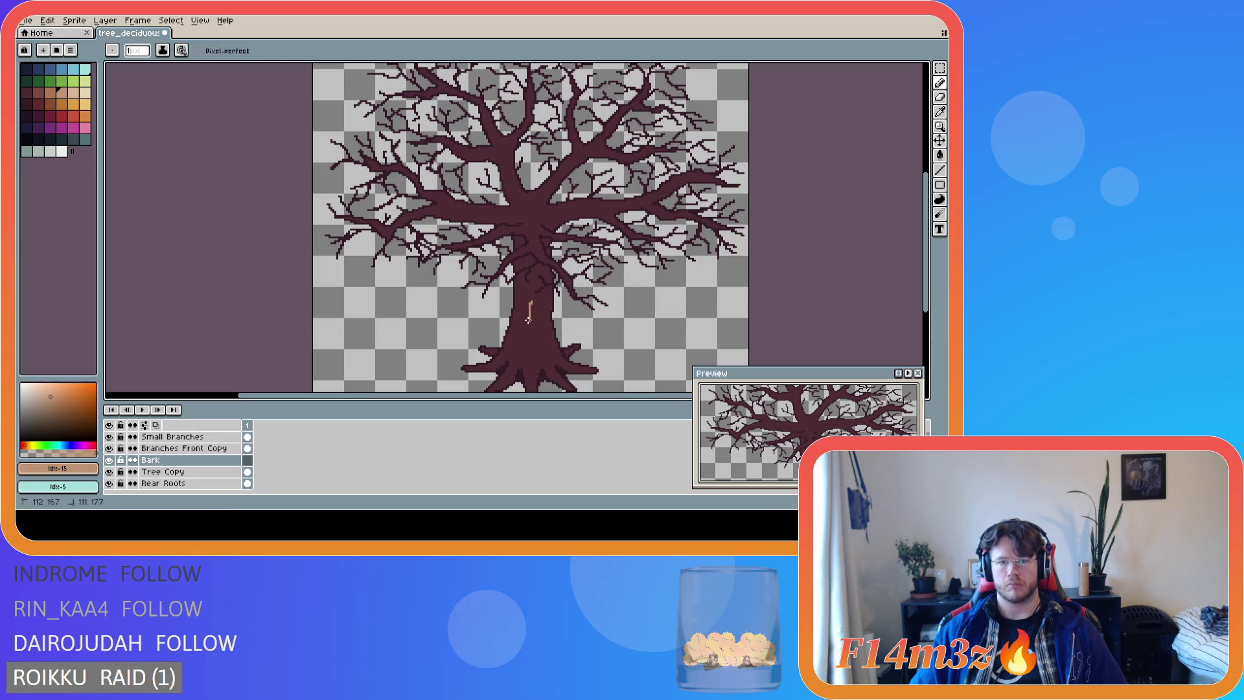
{"action": "key", "text": "ctrl+z"}
{"action": "left_click", "coordinate": [52, 94]}
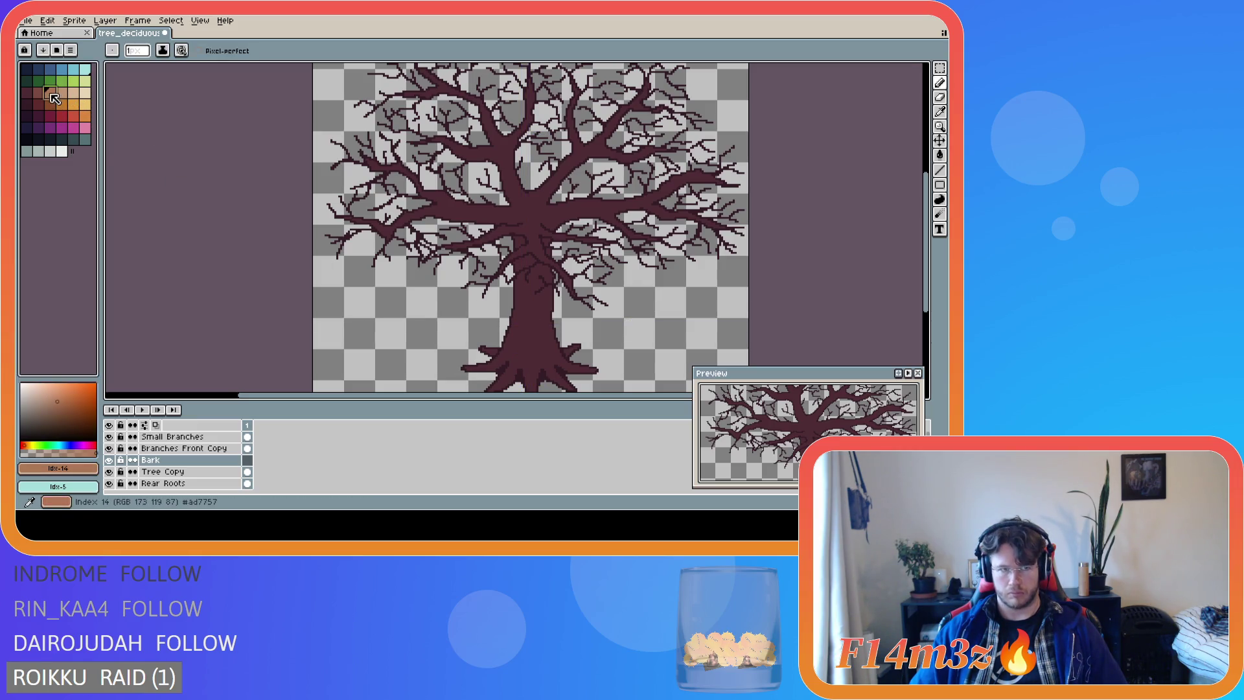
{"action": "left_click_drag", "start_coordinate": [533, 306], "coordinate": [521, 353]}
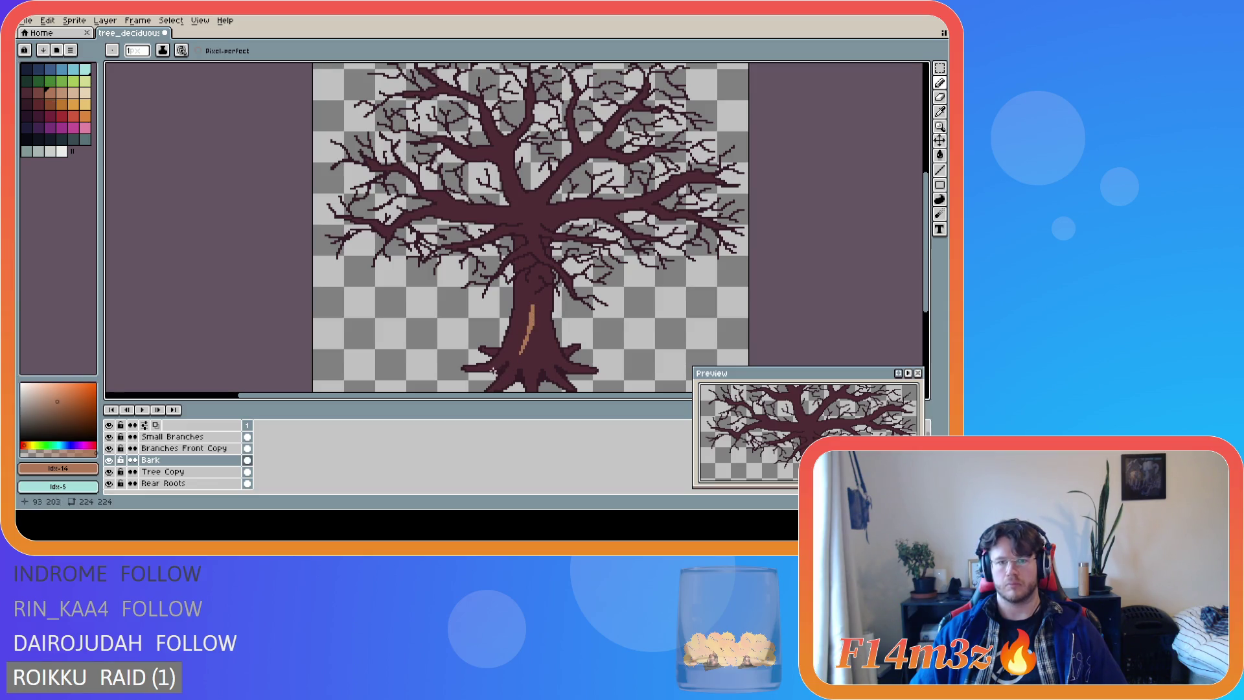
{"action": "key", "text": "ctrl+z"}
{"action": "left_click", "coordinate": [50, 103]}
{"action": "left_click_drag", "start_coordinate": [522, 310], "coordinate": [516, 337]}
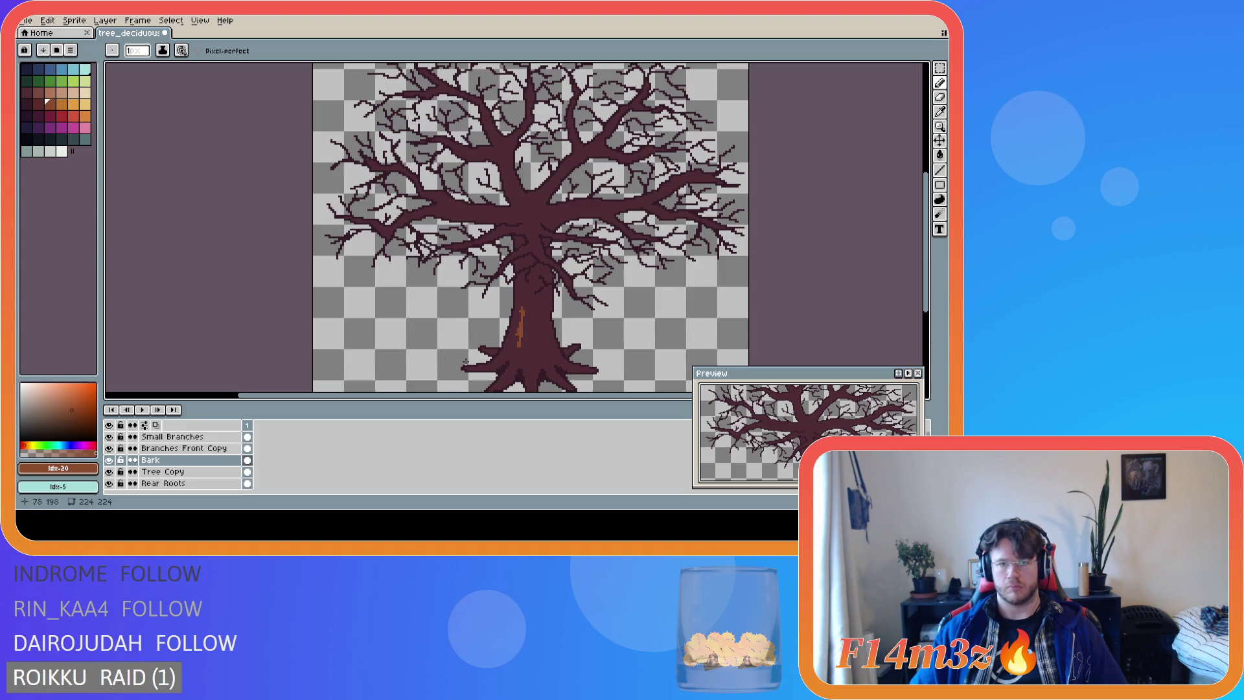
{"action": "key", "text": "ctrl+z"}
{"action": "left_click", "coordinate": [38, 91]}
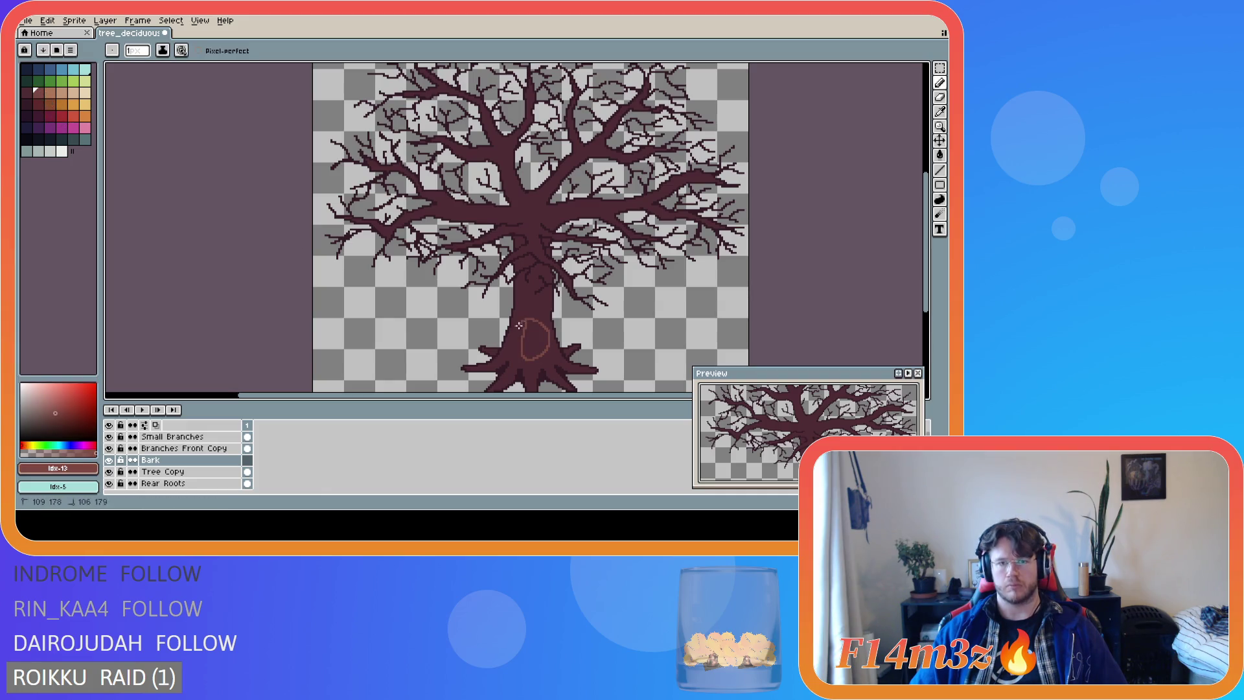
{"action": "left_click", "coordinate": [27, 94]}
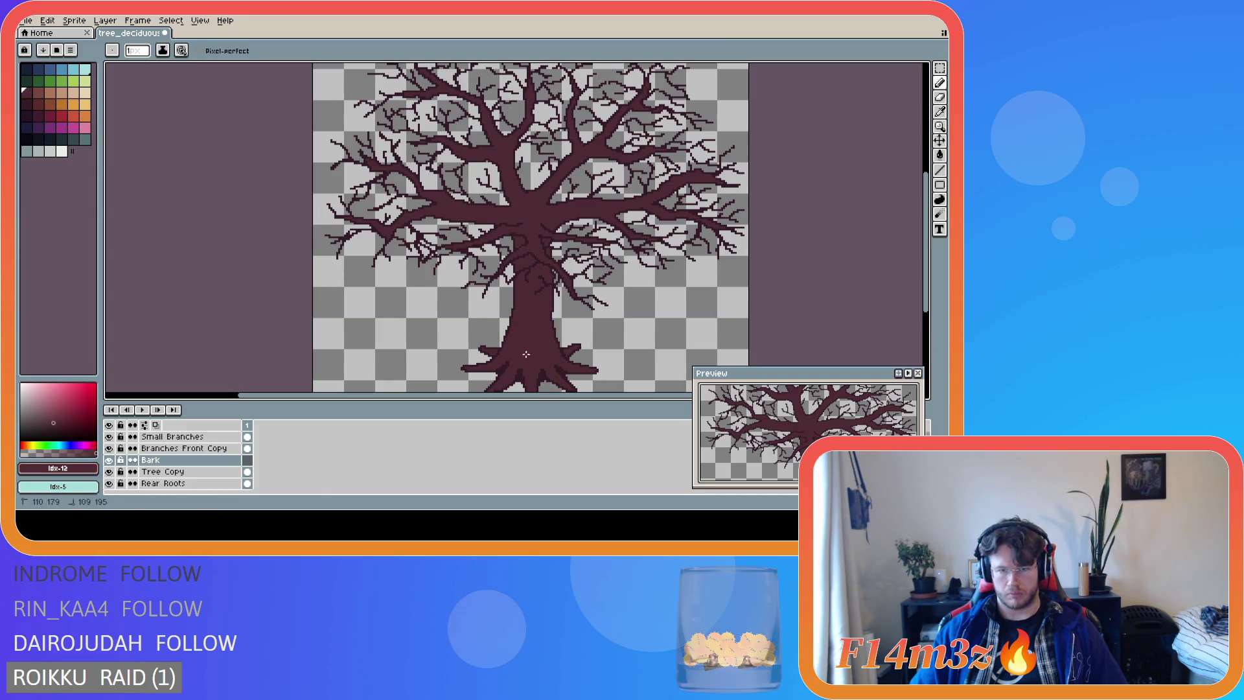
{"action": "left_click", "coordinate": [50, 92]}
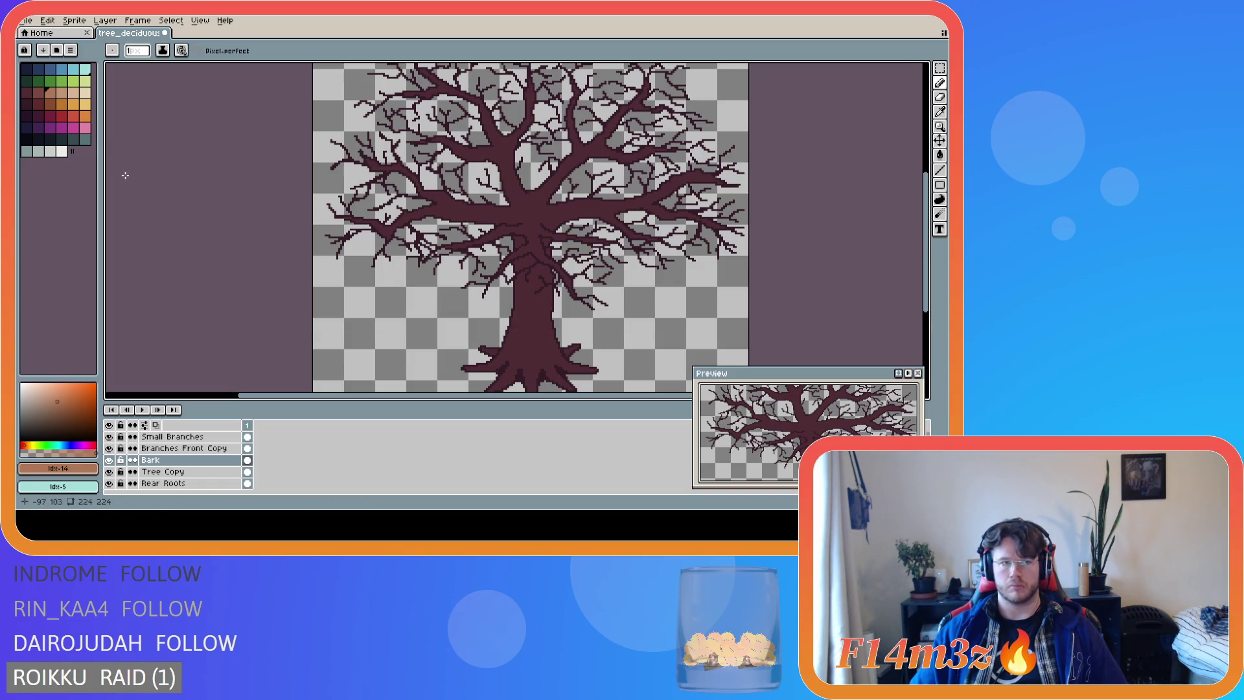
{"action": "left_click", "coordinate": [38, 92]}
{"action": "left_click_drag", "start_coordinate": [528, 312], "coordinate": [523, 342]}
{"action": "key", "text": "ctrl+z"}
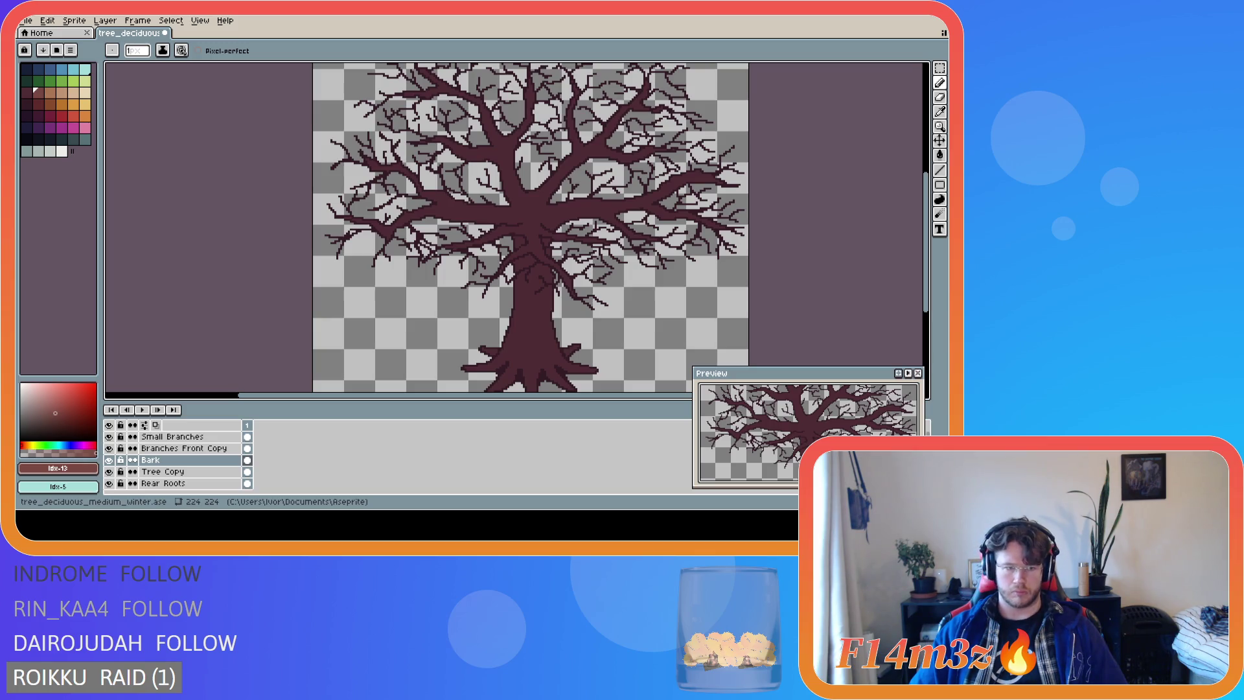
Draw light tan bark strands down the trunk's left side, redrawing one of them.
{"action": "key", "text": "bracketright"}
{"action": "mouse_move", "coordinate": [522, 301]}
{"action": "left_mouse_down"}
{"action": "mouse_move", "coordinate": [514, 344]}
{"action": "mouse_move", "coordinate": [519, 319]}
{"action": "left_mouse_up"}
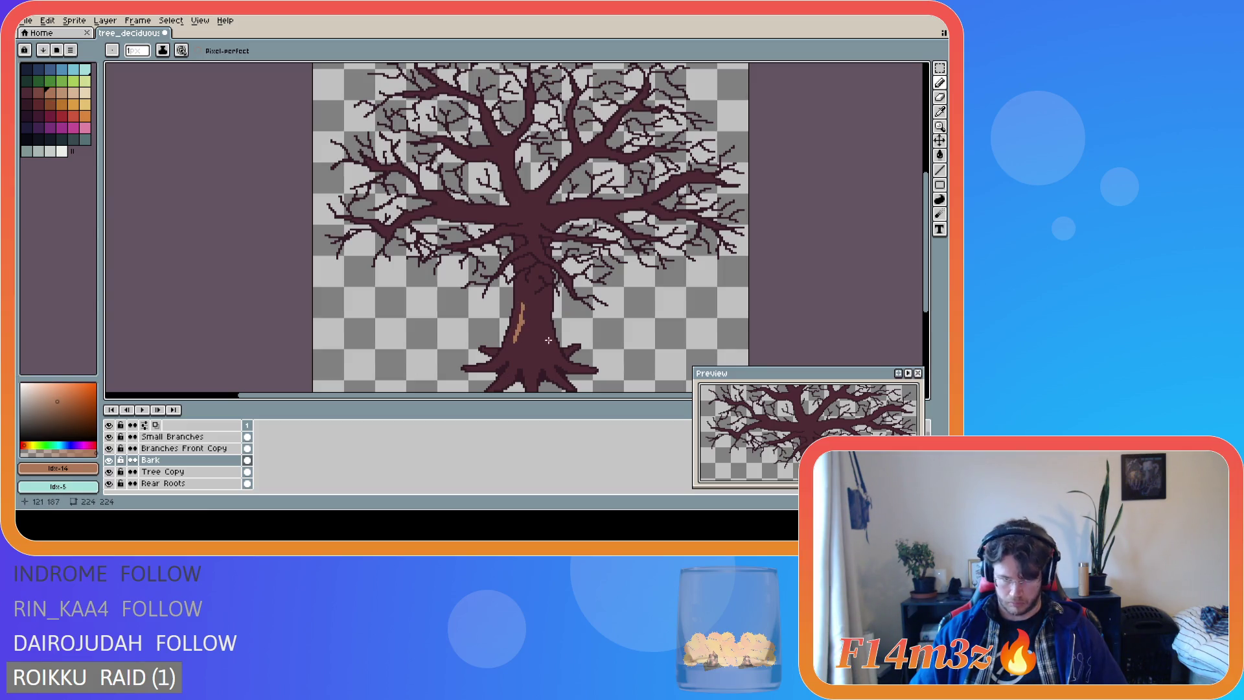
{"action": "mouse_move", "coordinate": [526, 317]}
{"action": "left_mouse_down"}
{"action": "mouse_move", "coordinate": [520, 269]}
{"action": "mouse_move", "coordinate": [508, 337]}
{"action": "left_mouse_up"}
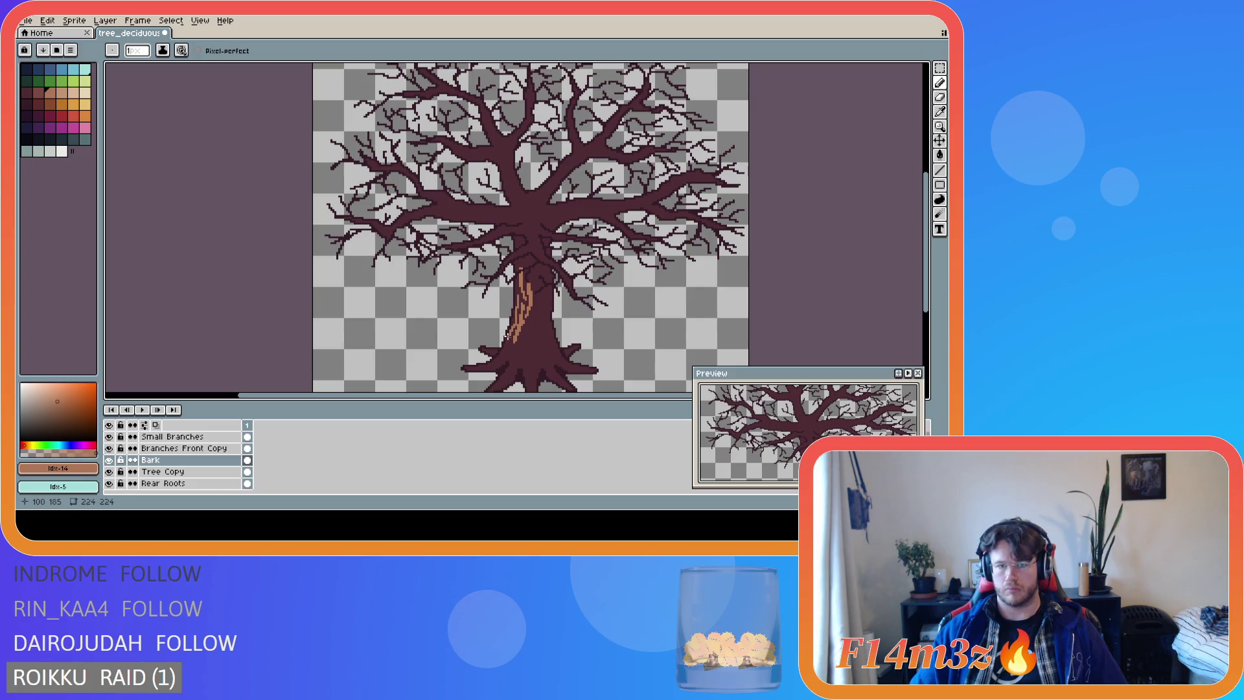
{"action": "mouse_move", "coordinate": [517, 294]}
{"action": "left_mouse_down"}
{"action": "mouse_move", "coordinate": [509, 334]}
{"action": "mouse_move", "coordinate": [515, 315]}
{"action": "left_mouse_up"}
{"action": "scroll", "coordinate": [522, 331], "scroll_direction": "up", "scroll_amount": 1}
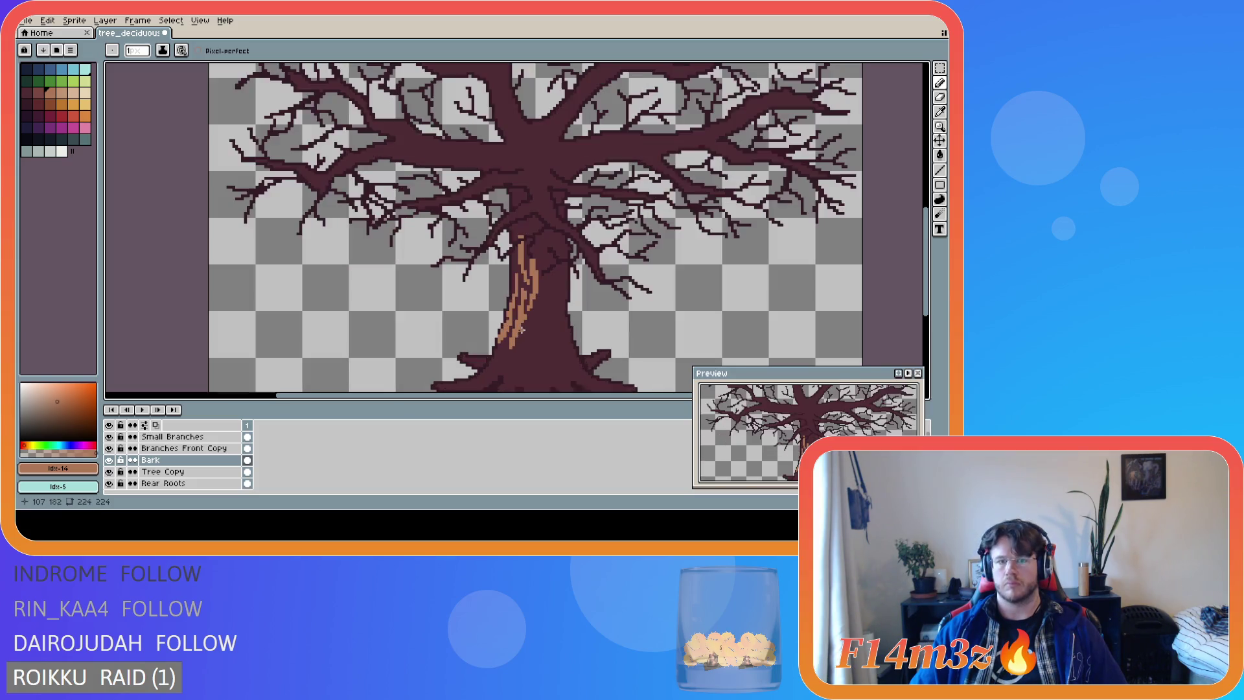
{"action": "key", "text": "ctrl+z"}
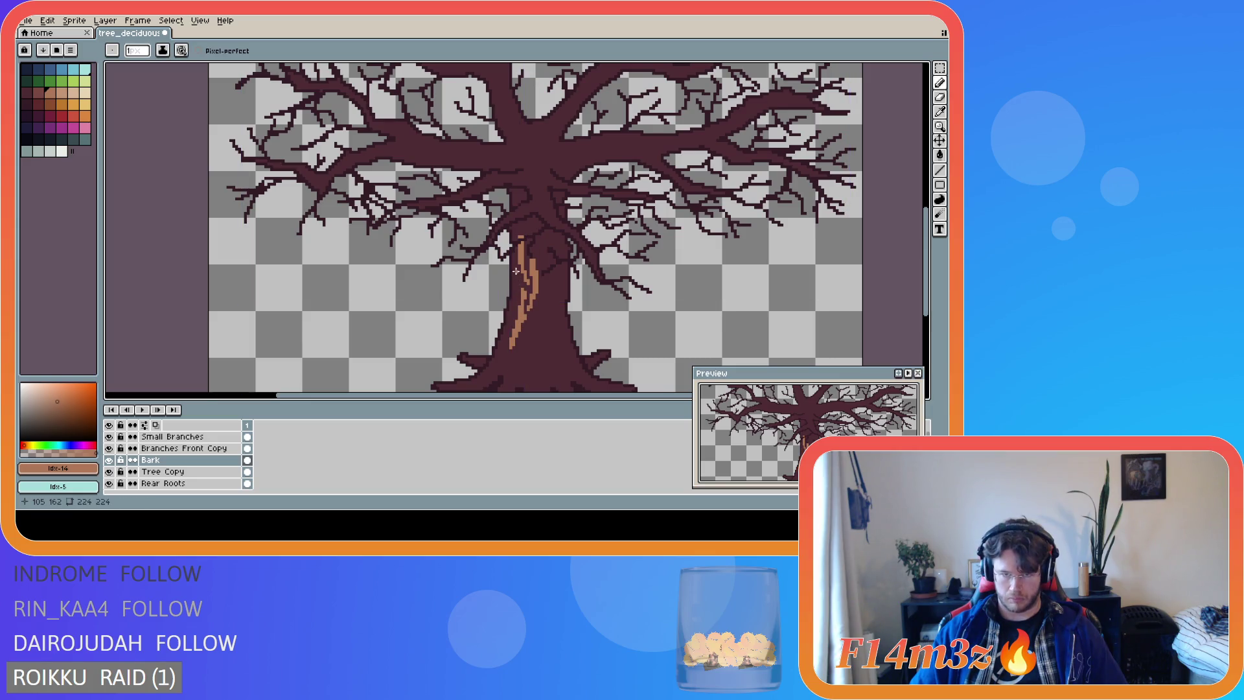
{"action": "left_click_drag", "start_coordinate": [515, 274], "coordinate": [505, 339]}
{"action": "left_click_drag", "start_coordinate": [516, 267], "coordinate": [511, 316]}
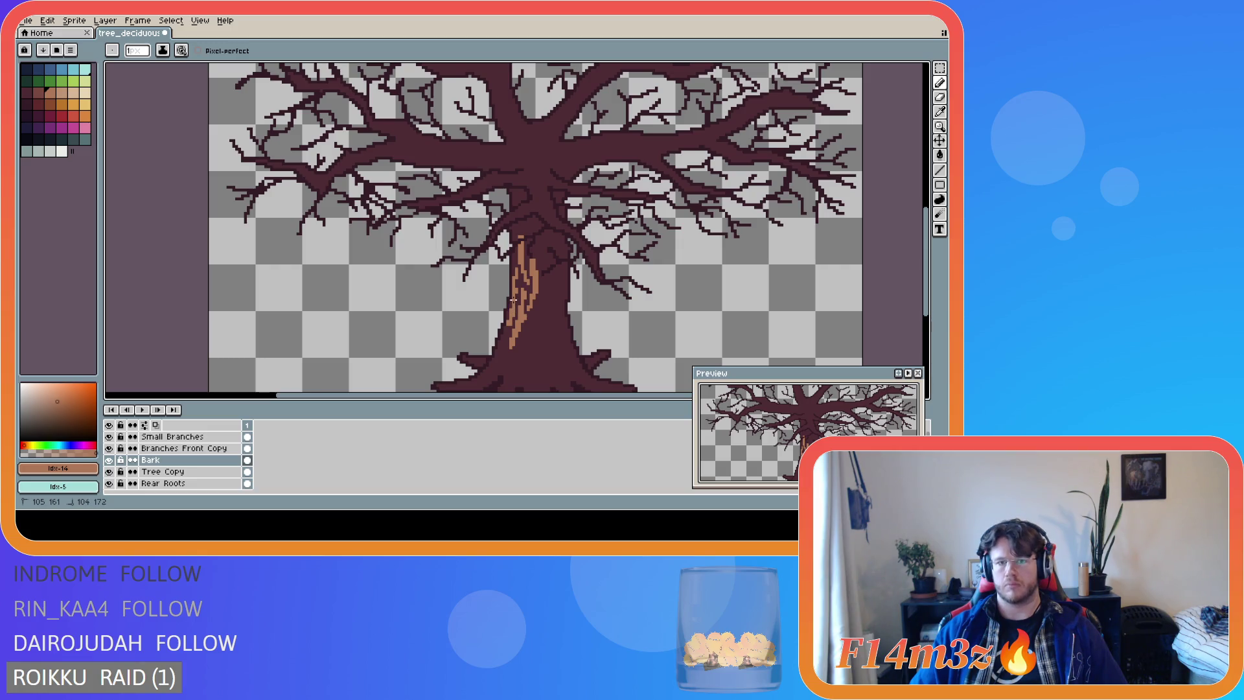
{"action": "left_click_drag", "start_coordinate": [517, 285], "coordinate": [515, 280]}
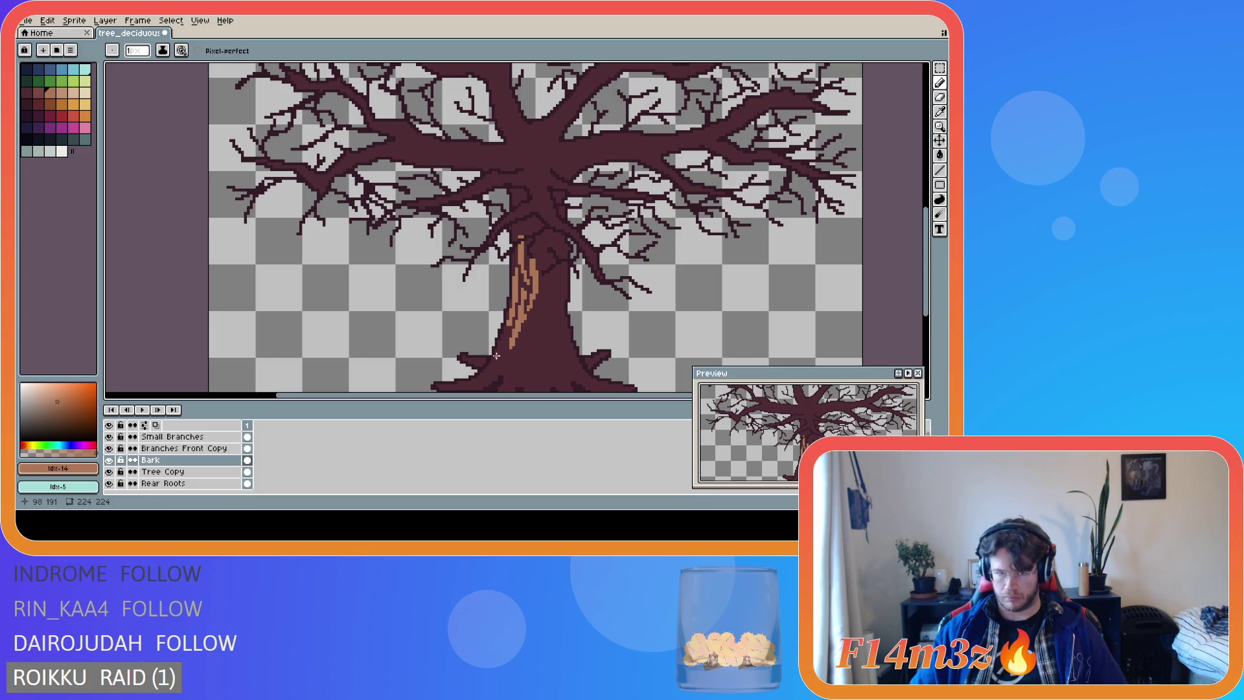
{"action": "left_click_drag", "start_coordinate": [506, 330], "coordinate": [496, 355]}
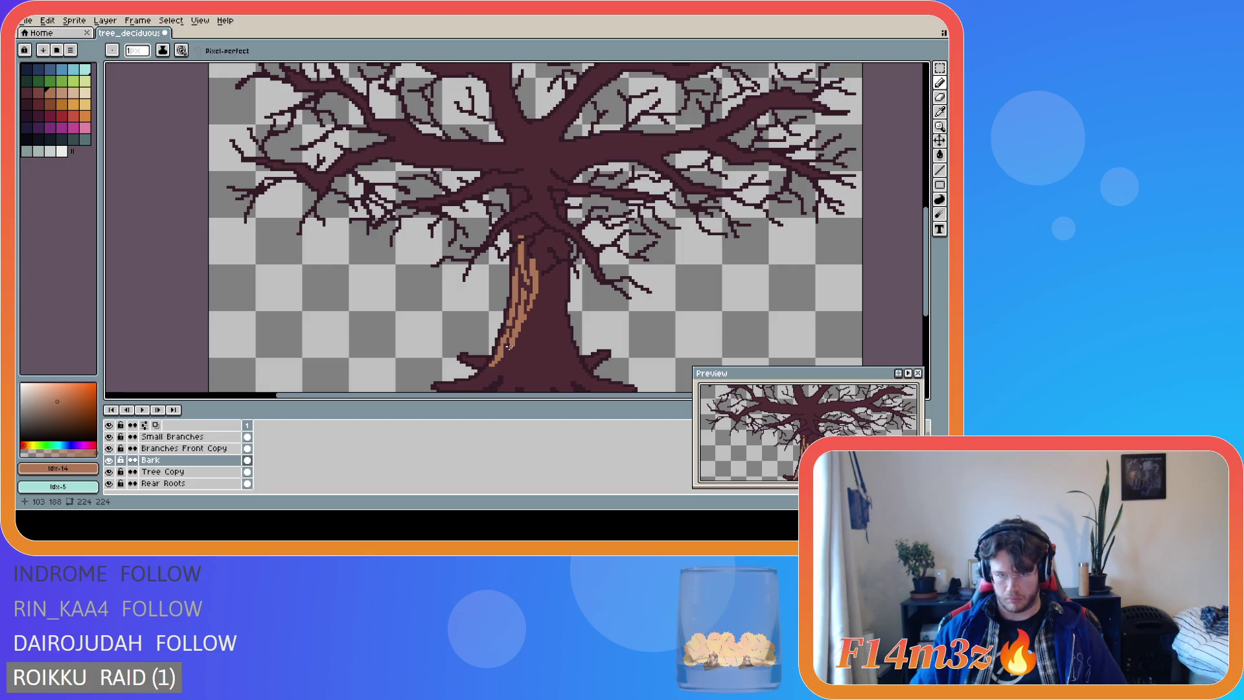
Add short bark lines on the lower trunk down toward its base.
{"action": "key", "text": "b"}
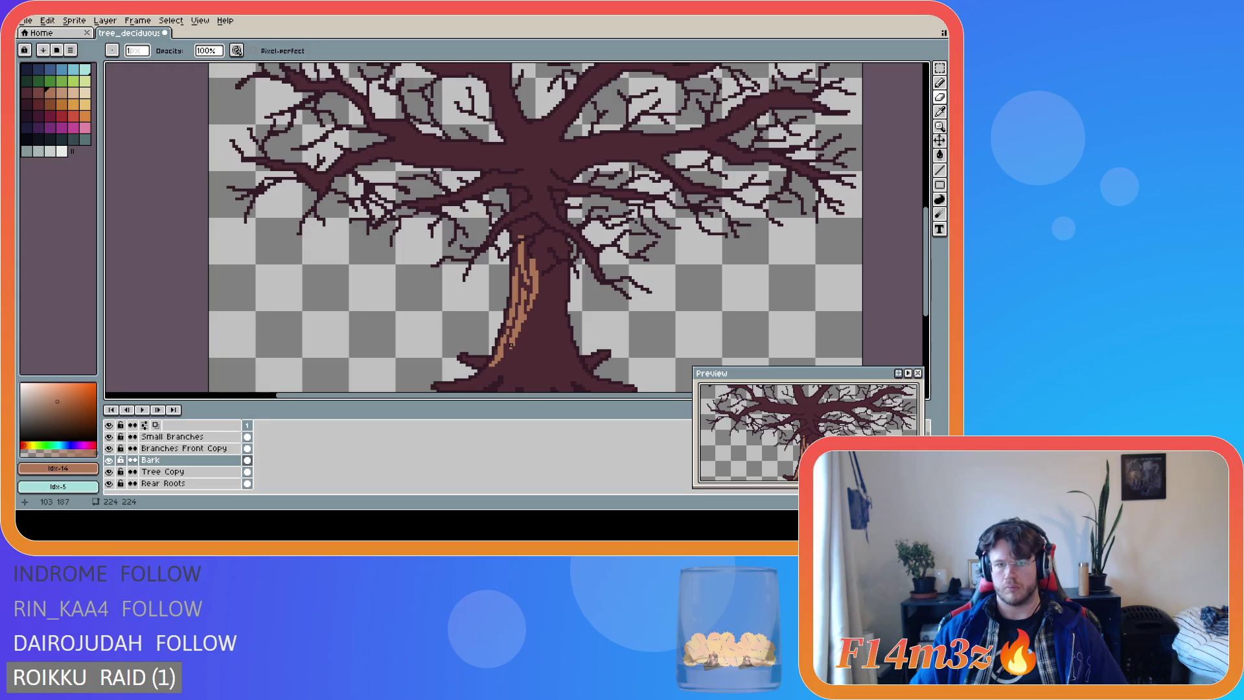
{"action": "key", "text": "v"}
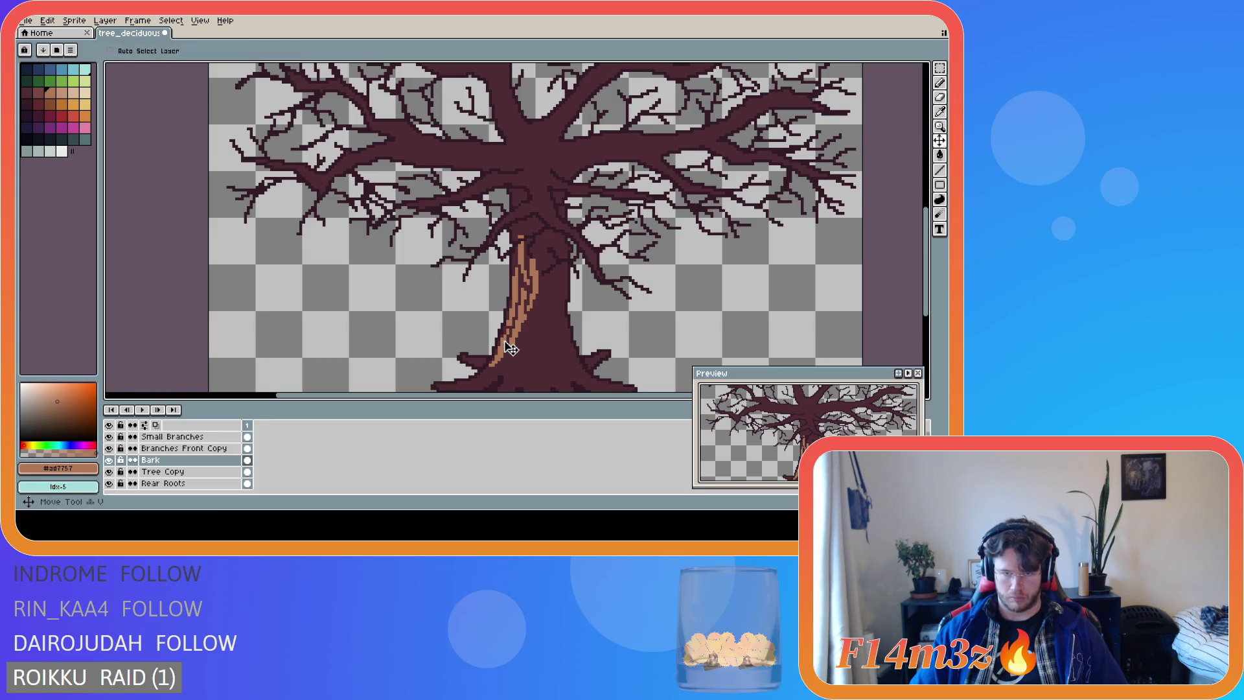
{"action": "key", "text": "b"}
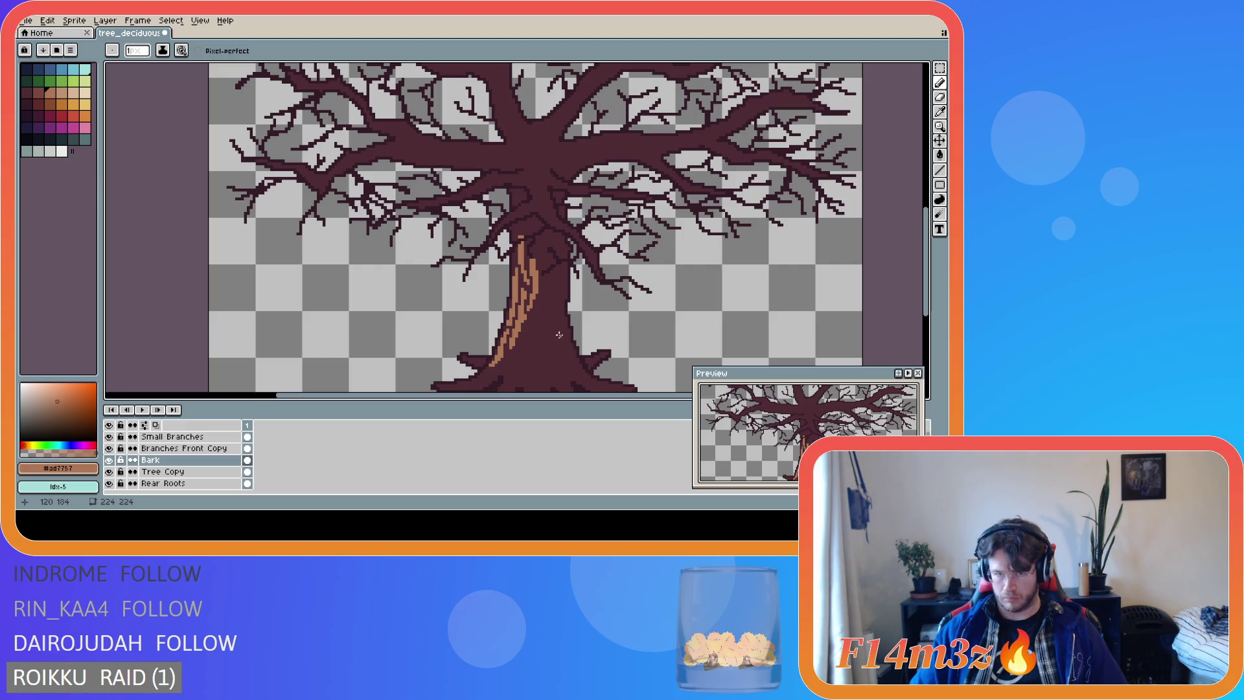
{"action": "left_click", "coordinate": [506, 352]}
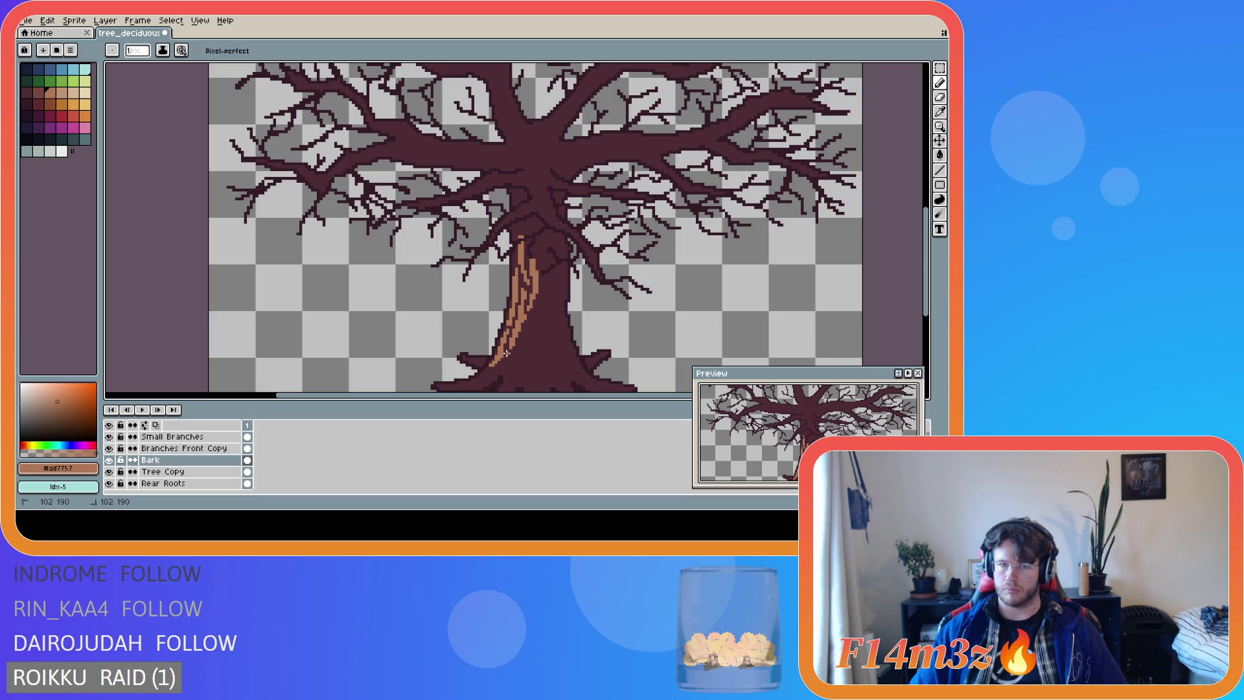
{"action": "mouse_move", "coordinate": [506, 367]}
{"action": "left_mouse_down"}
{"action": "mouse_move", "coordinate": [506, 354]}
{"action": "mouse_move", "coordinate": [488, 379]}
{"action": "left_mouse_up"}
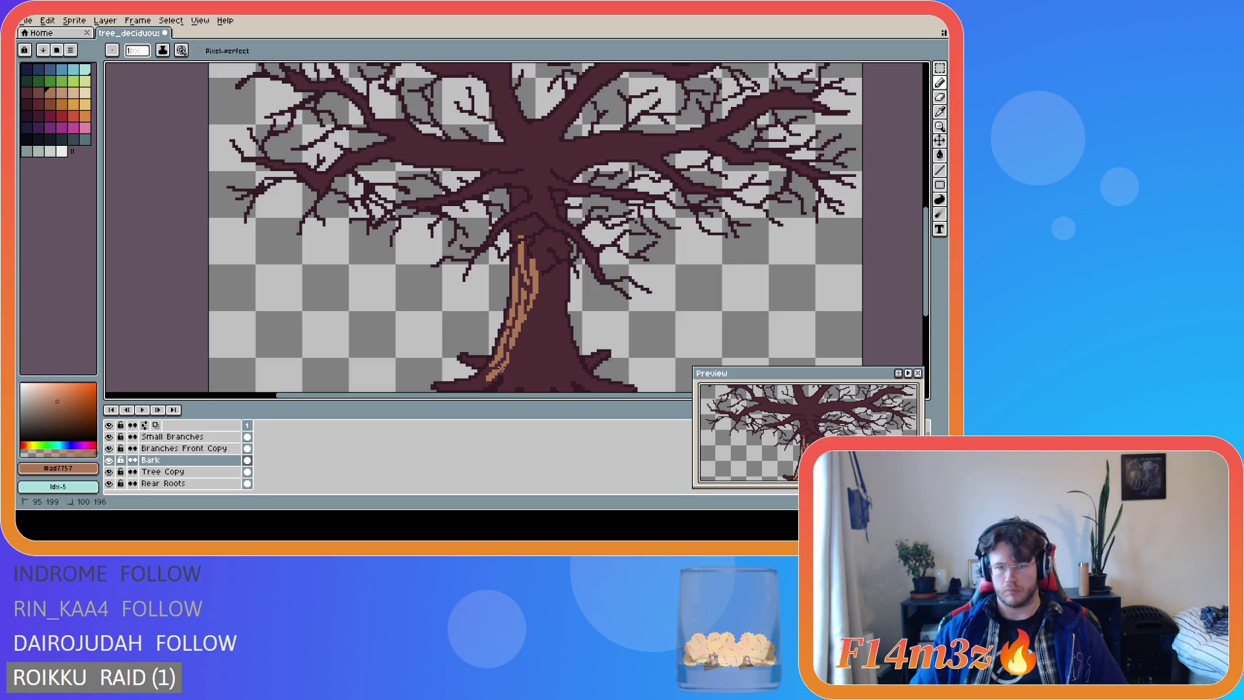
{"action": "left_click", "coordinate": [508, 362]}
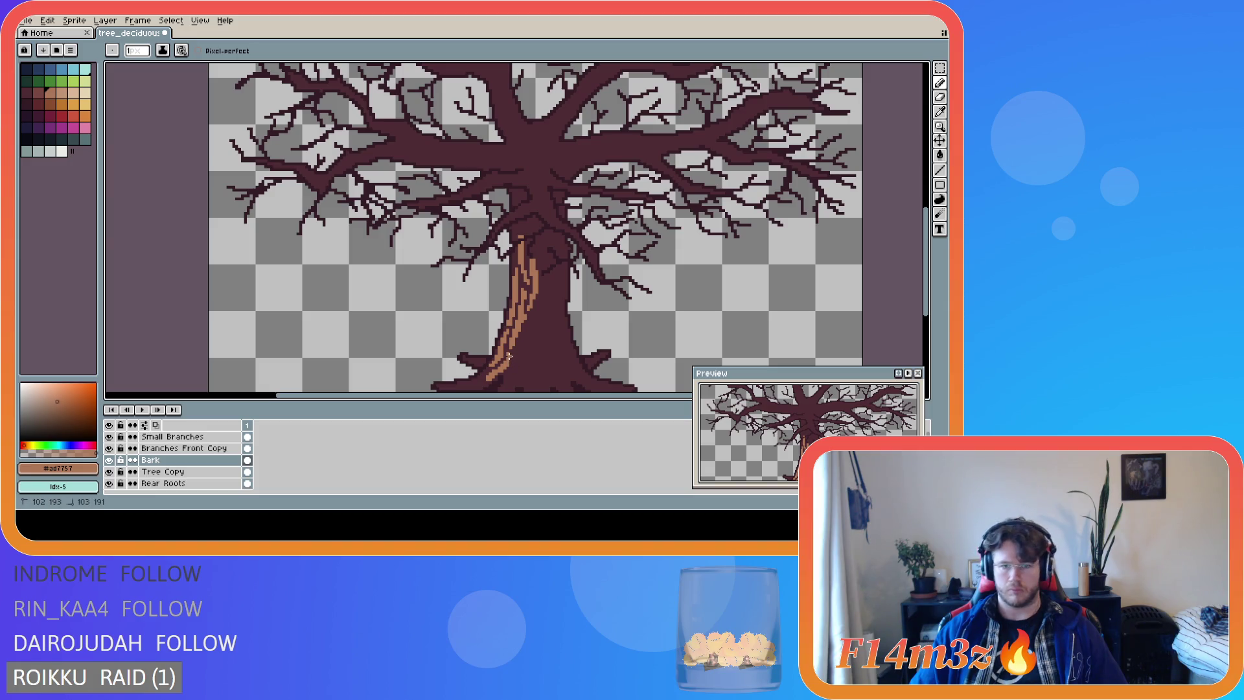
{"action": "left_click_drag", "start_coordinate": [510, 354], "coordinate": [510, 354]}
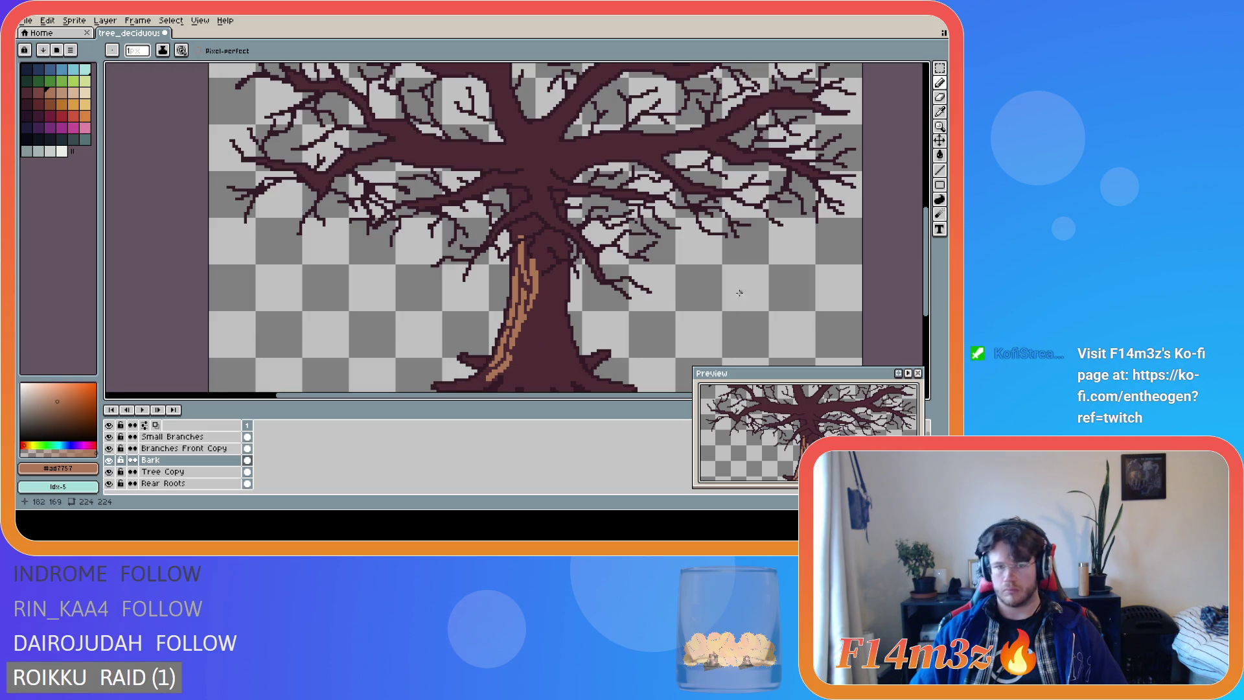
Extend a tan bark line into the left root and draw another up the trunk toward the crown.
{"action": "scroll", "coordinate": [641, 317], "scroll_direction": "down", "scroll_amount": 2}
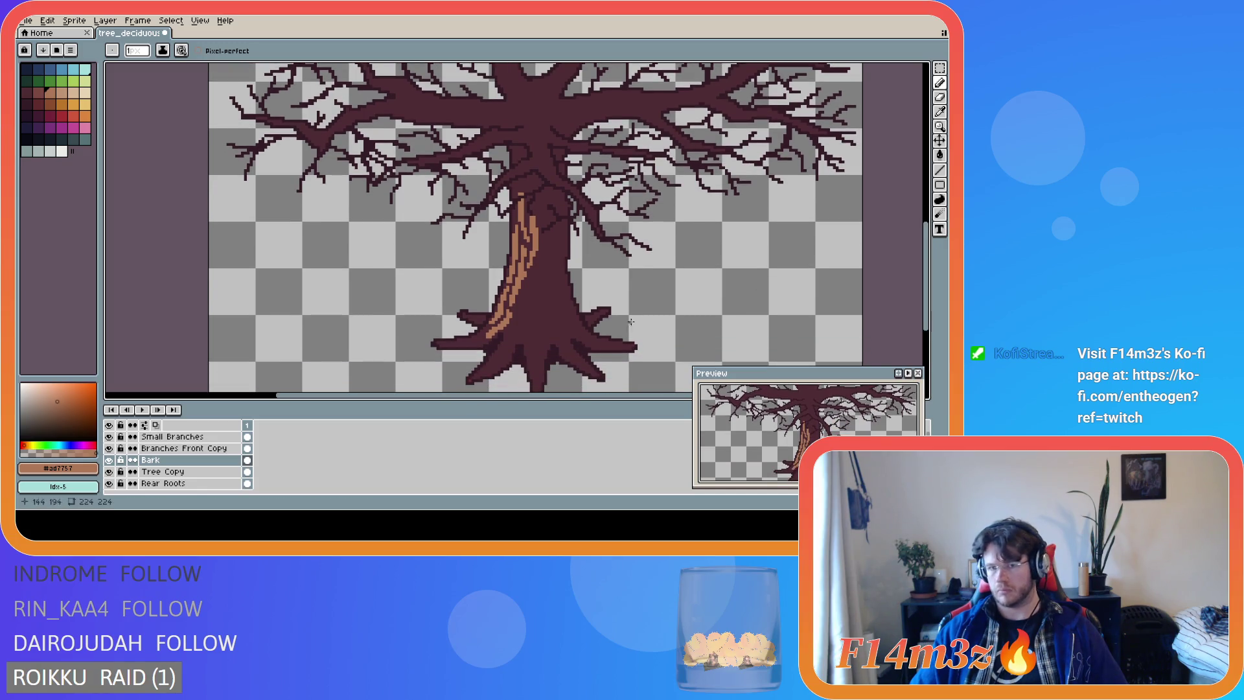
{"action": "left_click_drag", "start_coordinate": [487, 326], "coordinate": [456, 341]}
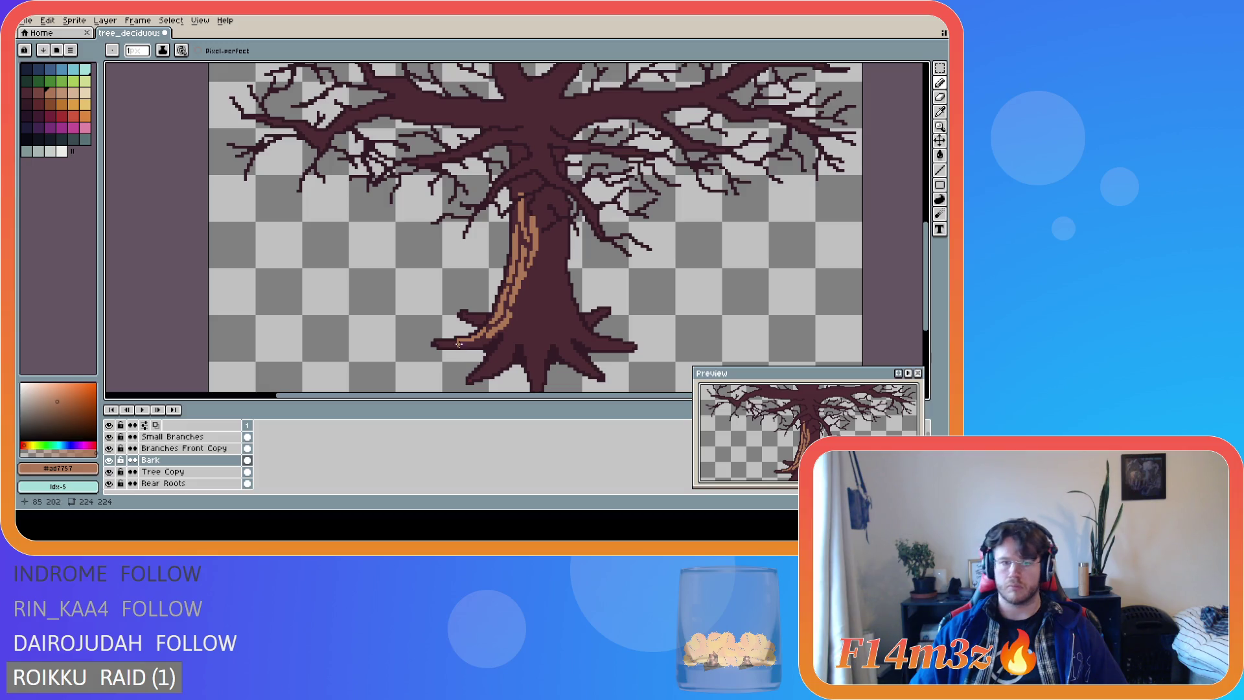
{"action": "key", "text": "e"}
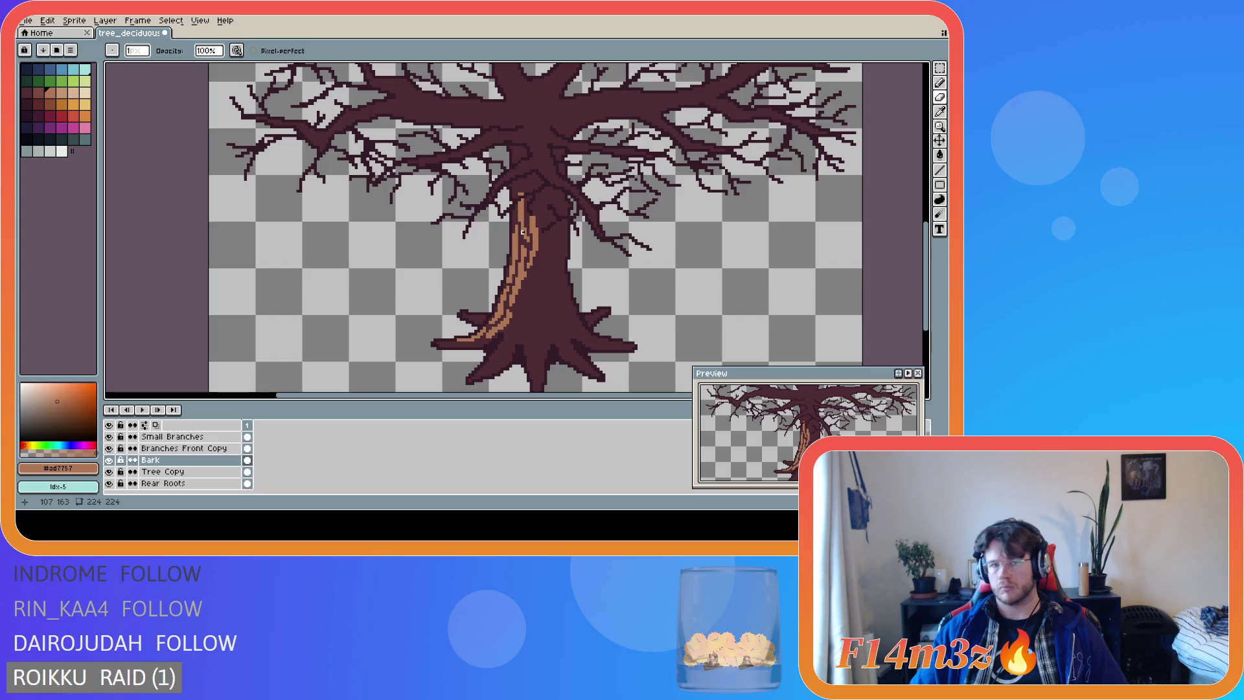
{"action": "key", "text": "shift"}
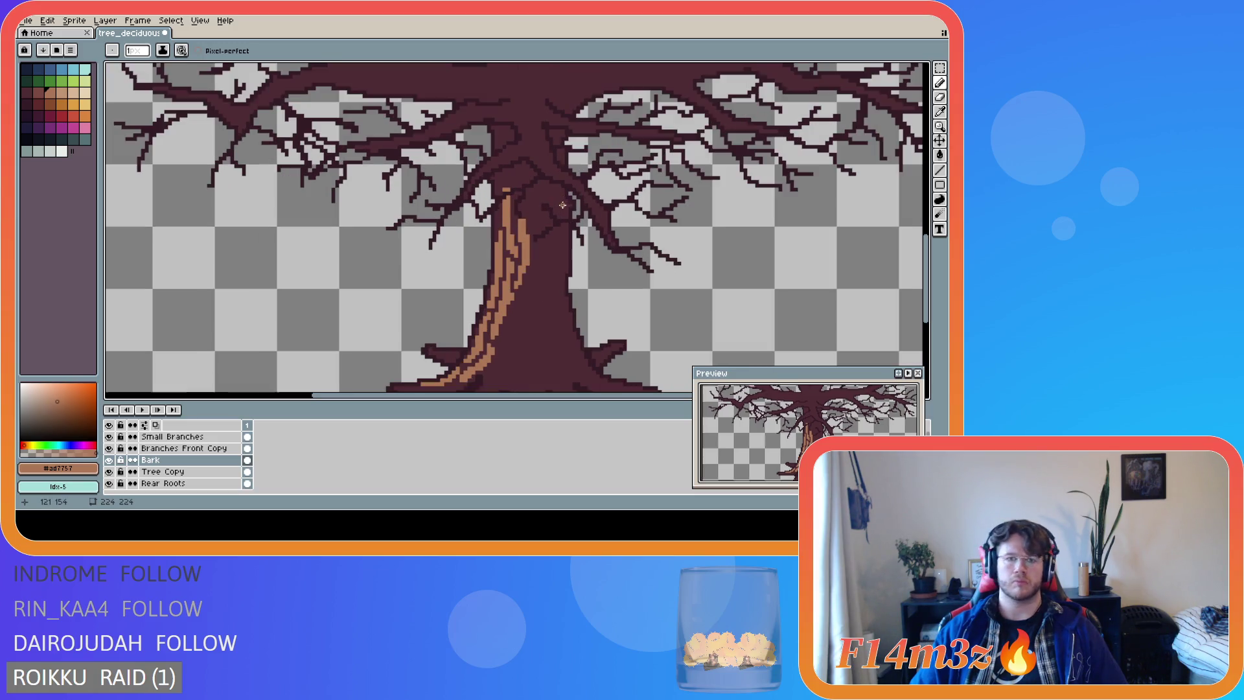
{"action": "scroll", "coordinate": [919, 259], "scroll_direction": "up", "scroll_amount": 3}
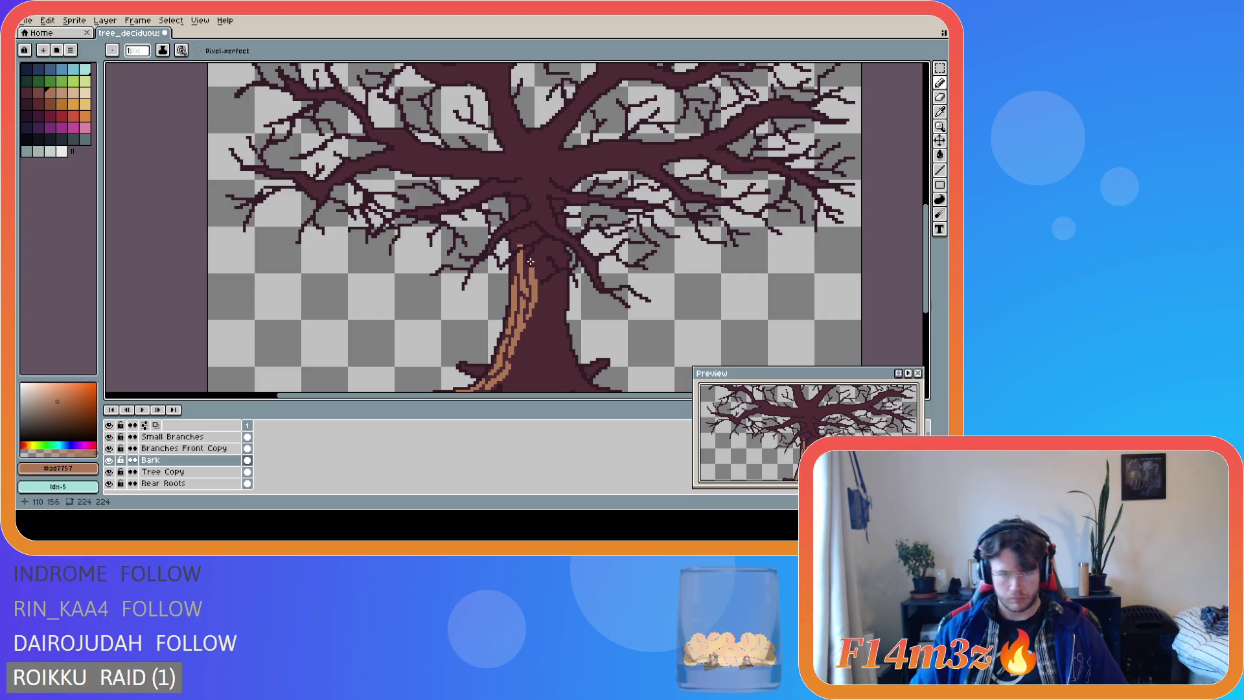
{"action": "left_click_drag", "start_coordinate": [531, 262], "coordinate": [531, 224]}
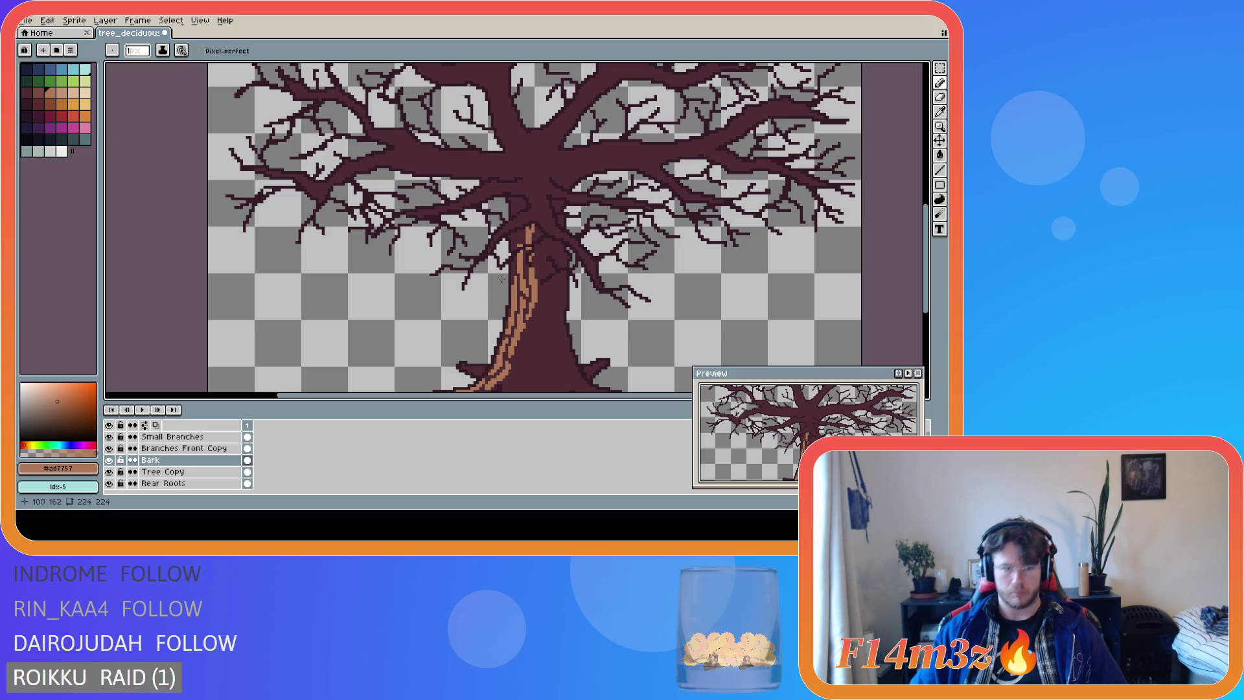
Hide the Small Branches and Branches Front Copy layers to expose the trunk.
{"action": "left_click", "coordinate": [109, 438]}
{"action": "left_click", "coordinate": [109, 448]}
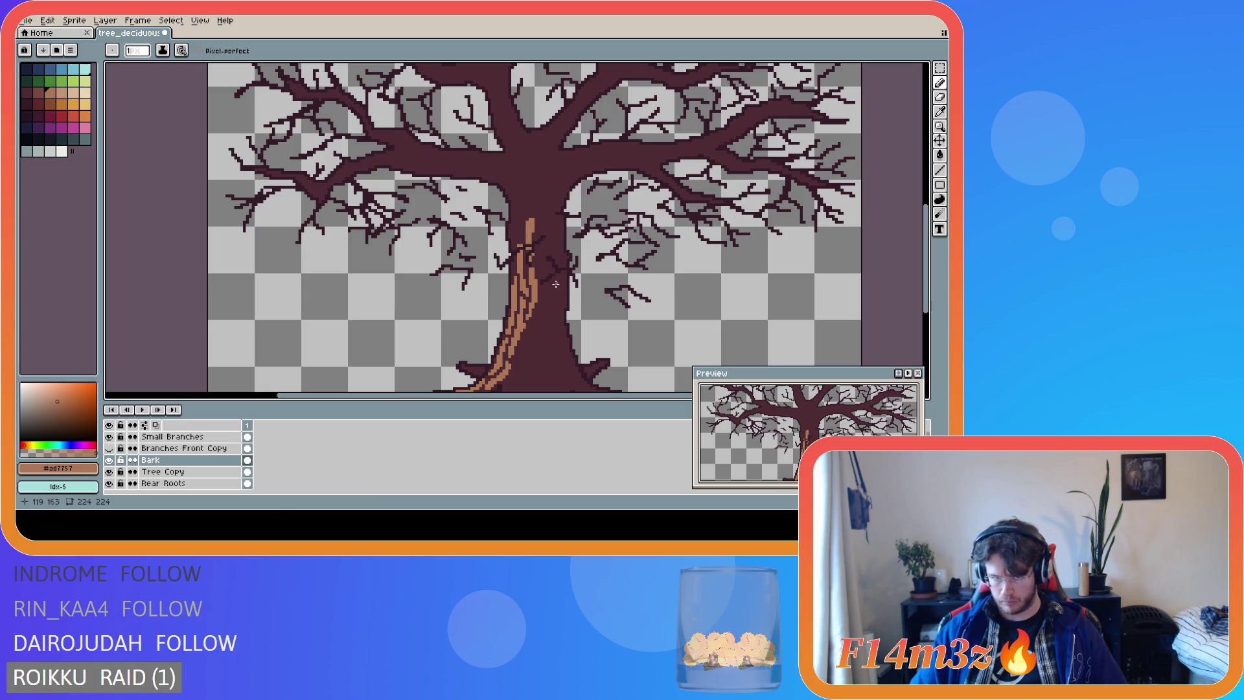
{"action": "scroll", "coordinate": [590, 279], "scroll_direction": "down", "scroll_amount": 3}
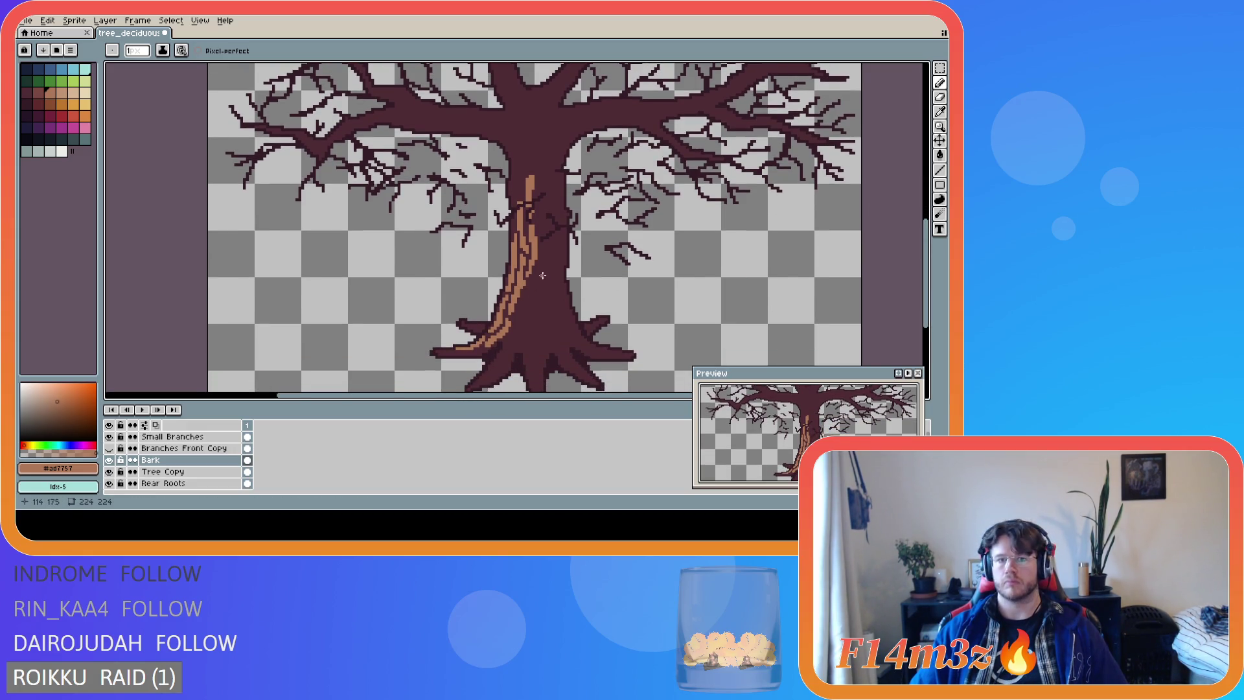
Draw light brown bark lines down the upper part of the lower trunk.
{"action": "mouse_move", "coordinate": [537, 264]}
{"action": "left_mouse_down"}
{"action": "mouse_move", "coordinate": [552, 304]}
{"action": "mouse_move", "coordinate": [538, 270]}
{"action": "left_mouse_up"}
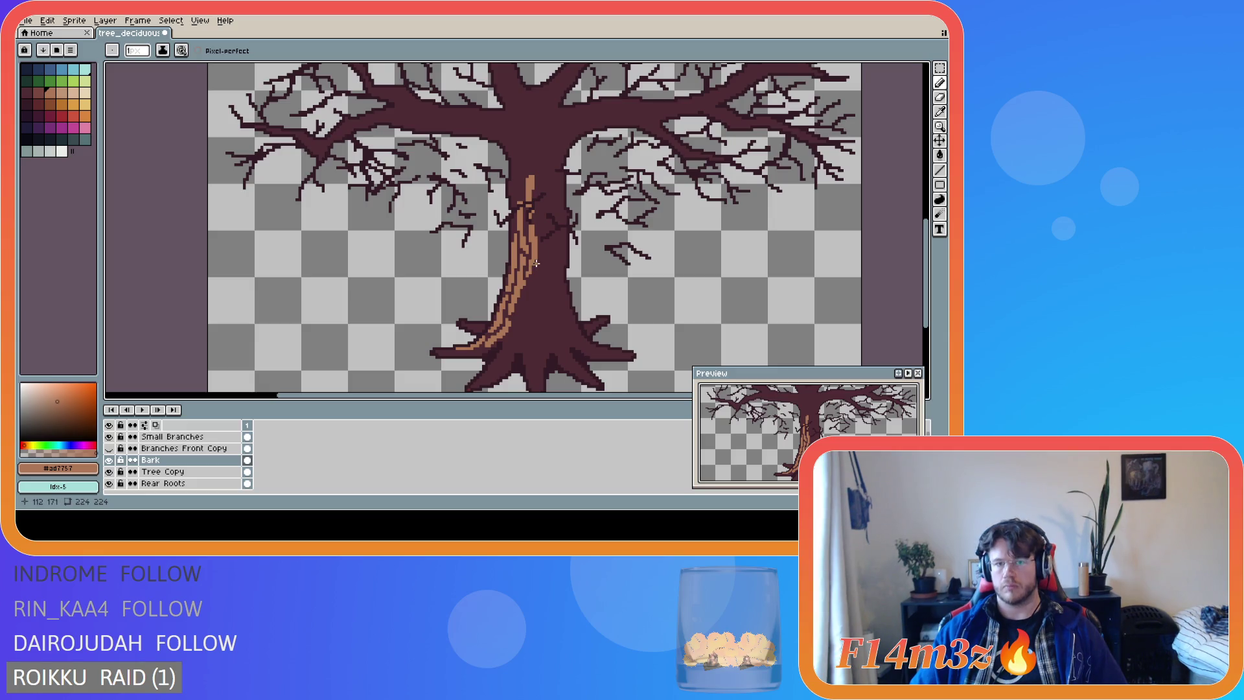
{"action": "mouse_move", "coordinate": [537, 265]}
{"action": "left_mouse_down"}
{"action": "mouse_move", "coordinate": [549, 306]}
{"action": "mouse_move", "coordinate": [539, 269]}
{"action": "left_mouse_up"}
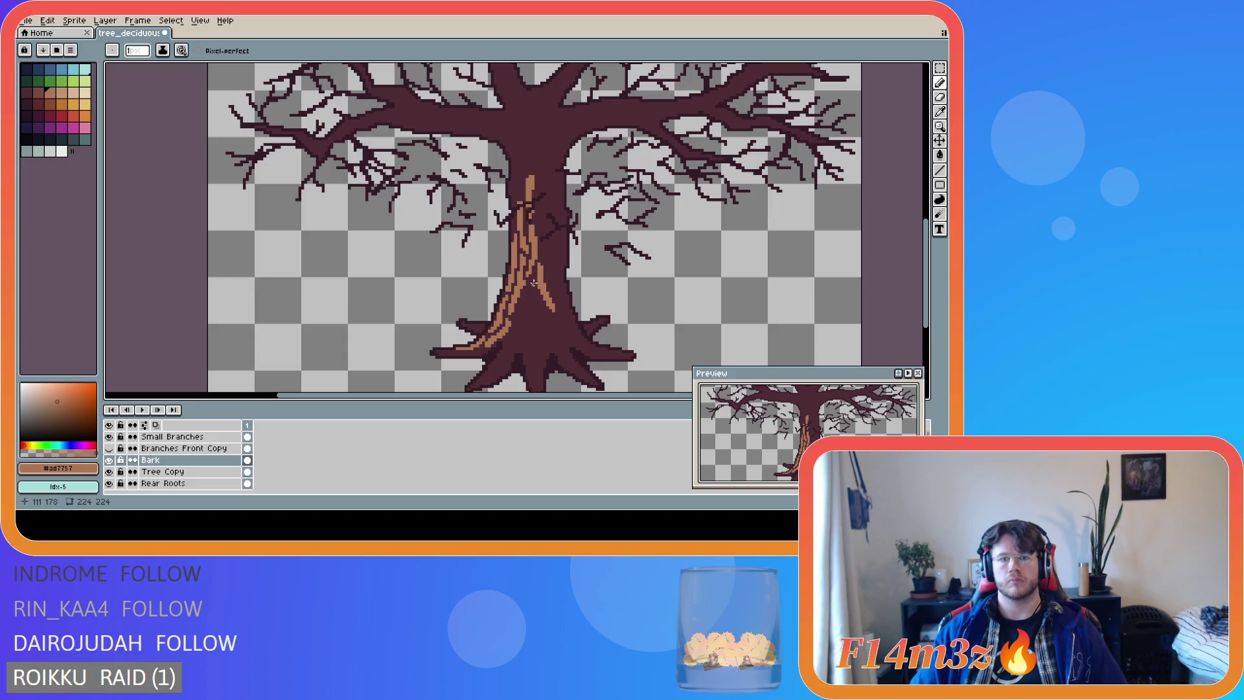
{"action": "left_click", "coordinate": [532, 279]}
{"action": "left_click_drag", "start_coordinate": [531, 288], "coordinate": [521, 316]}
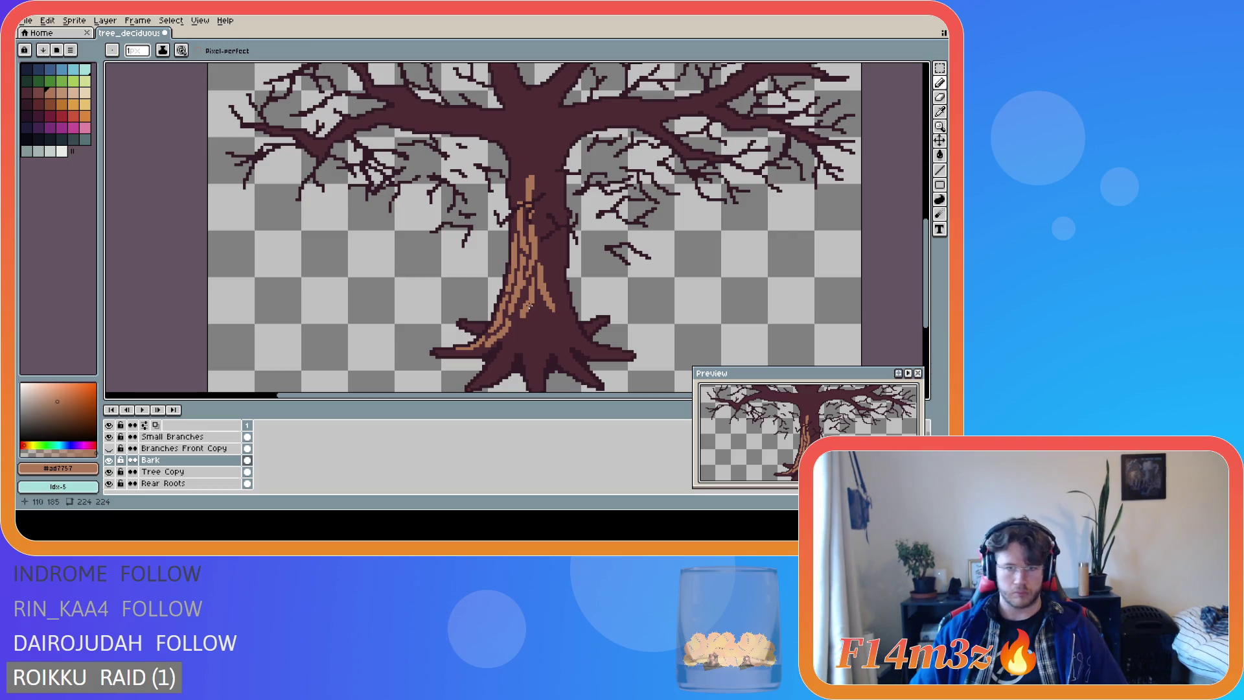
{"action": "key", "text": "e"}
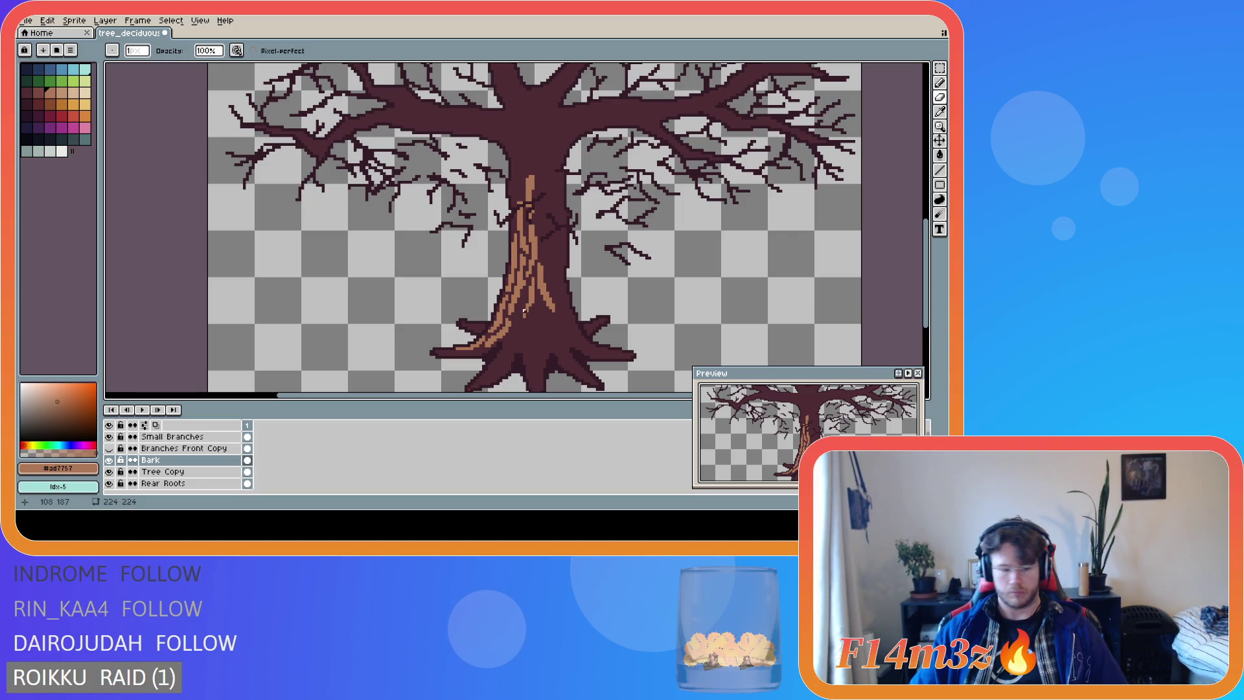
{"action": "key", "text": "b"}
Add short light brown bark strokes further down the trunk, fixing stray pixels.
{"action": "mouse_move", "coordinate": [533, 304]}
{"action": "left_mouse_down"}
{"action": "mouse_move", "coordinate": [526, 324]}
{"action": "mouse_move", "coordinate": [524, 297]}
{"action": "mouse_move", "coordinate": [505, 342]}
{"action": "left_mouse_up"}
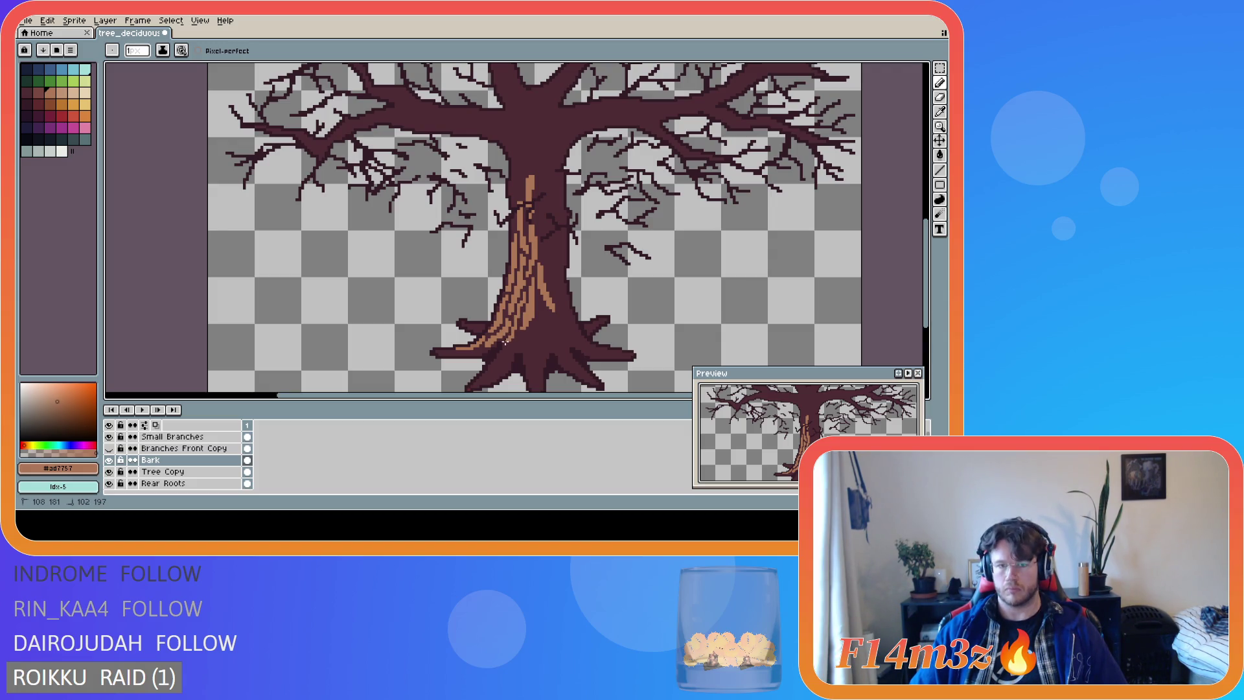
{"action": "left_click", "coordinate": [522, 306], "text": "shift"}
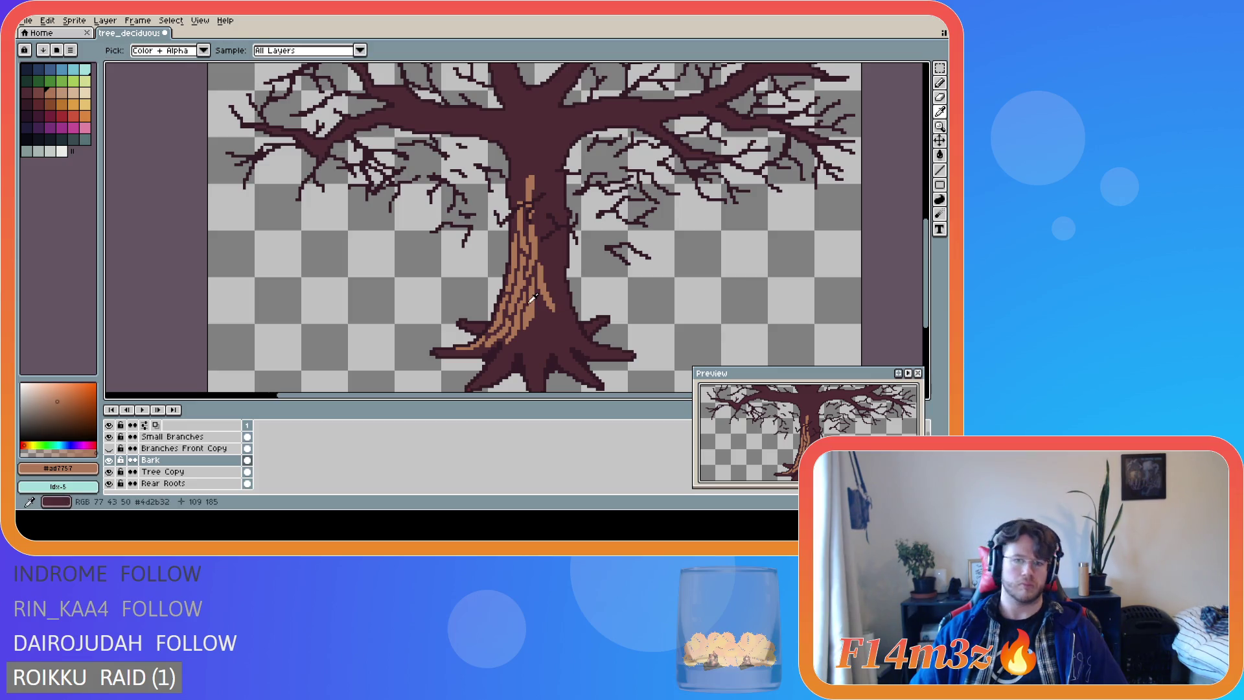
{"action": "left_click", "coordinate": [536, 304], "text": "shift"}
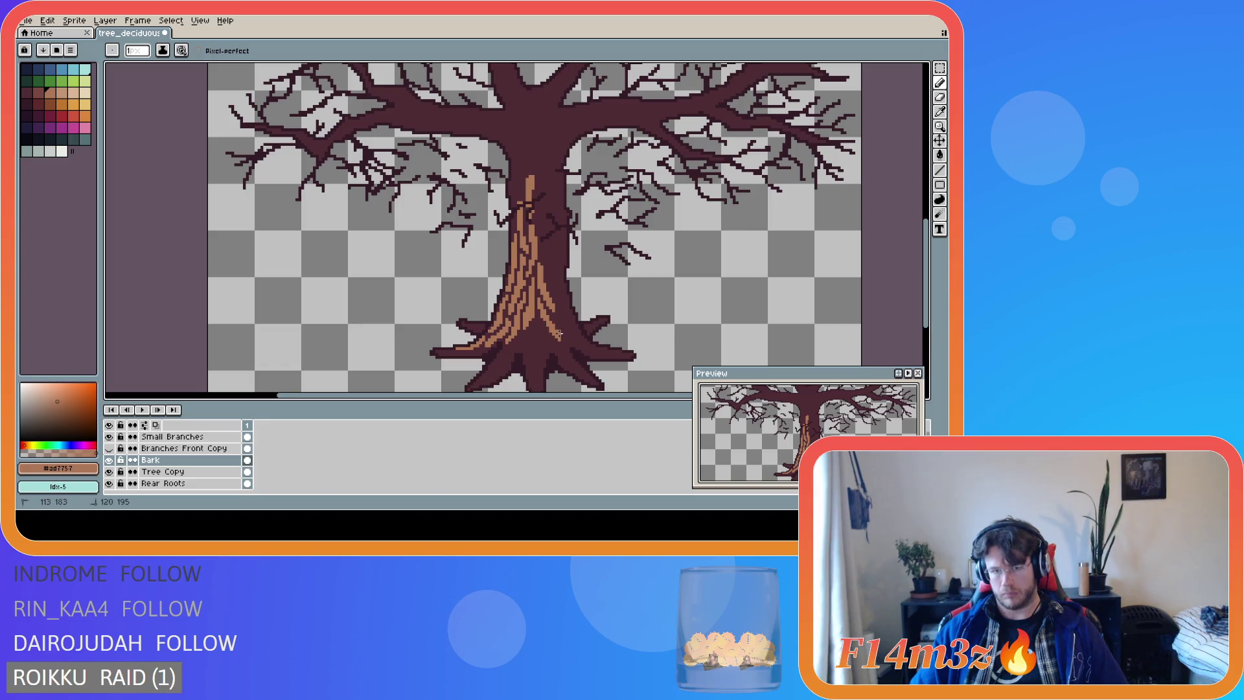
{"action": "key", "text": "e"}
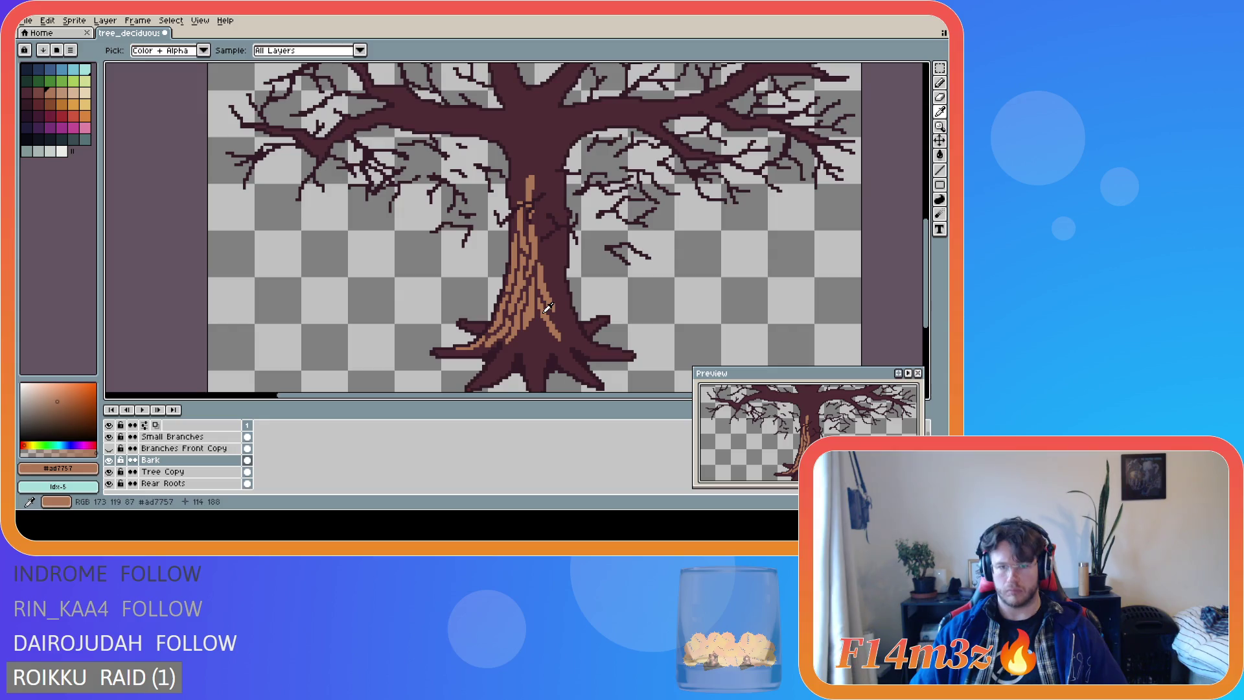
{"action": "key", "text": "b"}
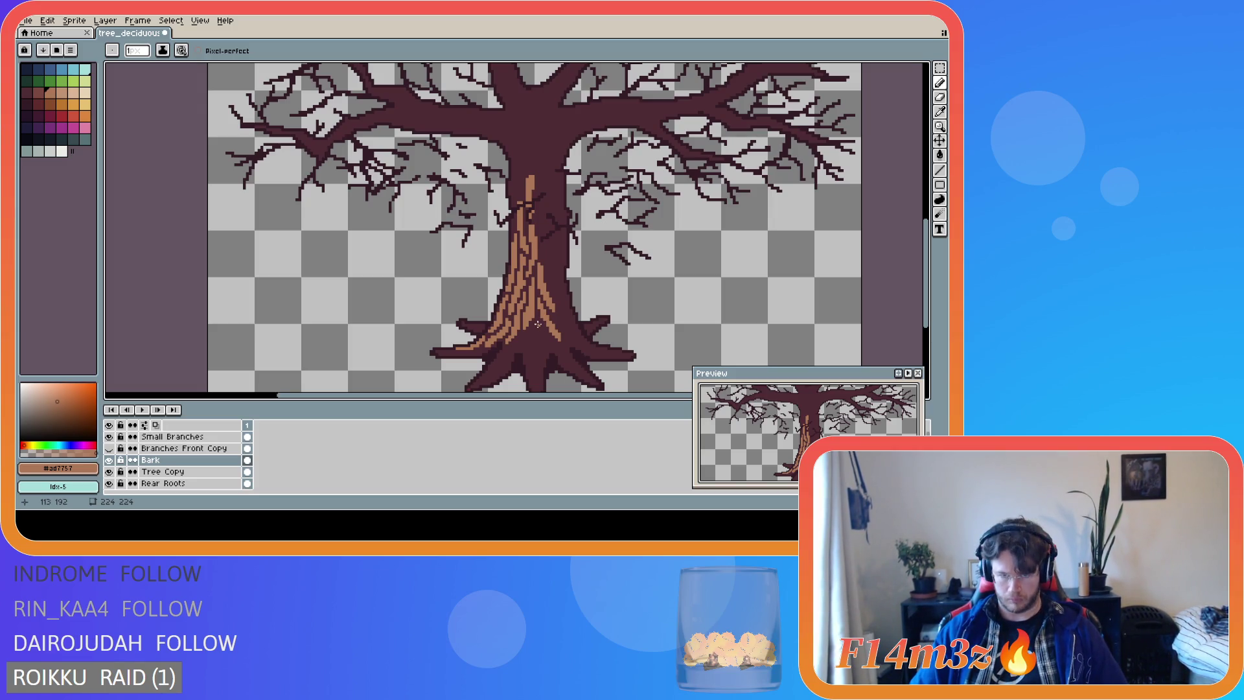
{"action": "left_click_drag", "start_coordinate": [538, 321], "coordinate": [541, 349]}
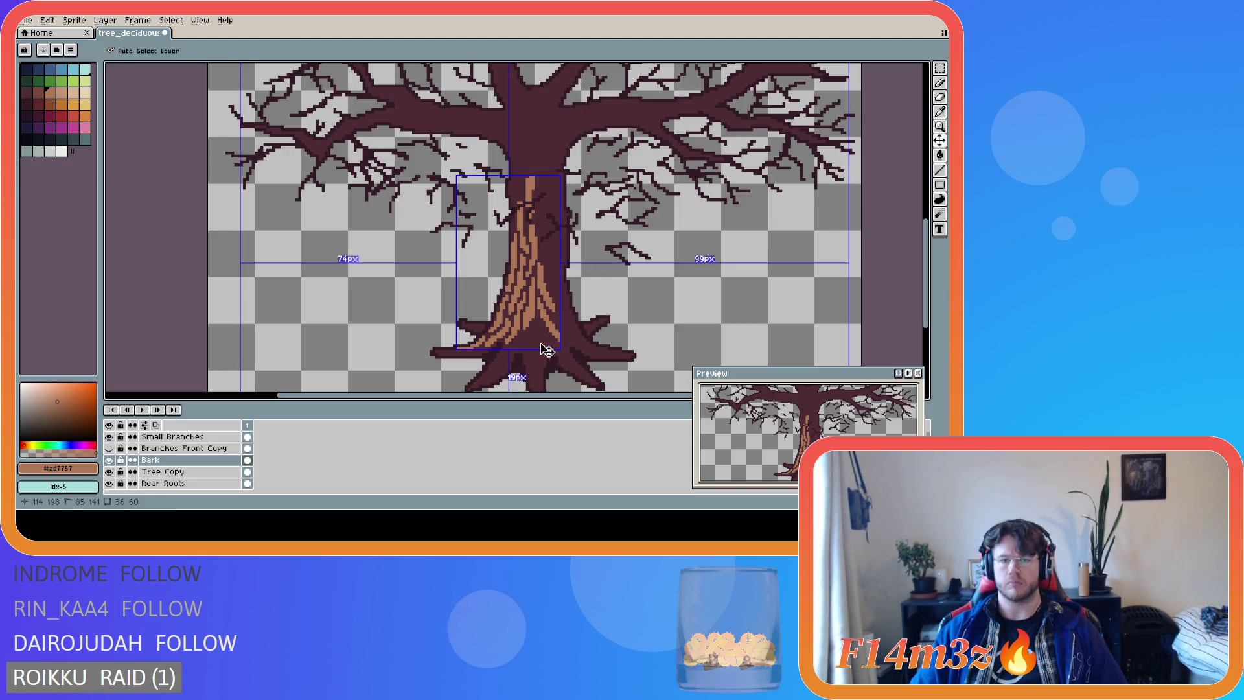
Scroll the canvas down so the whole trunk base and roots are visible.
{"action": "mouse_move", "coordinate": [926, 292]}
{"action": "left_mouse_down"}
{"action": "mouse_move", "coordinate": [925, 314]}
{"action": "mouse_move", "coordinate": [926, 260]}
{"action": "mouse_move", "coordinate": [925, 328]}
{"action": "mouse_move", "coordinate": [925, 305]}
{"action": "left_mouse_up"}
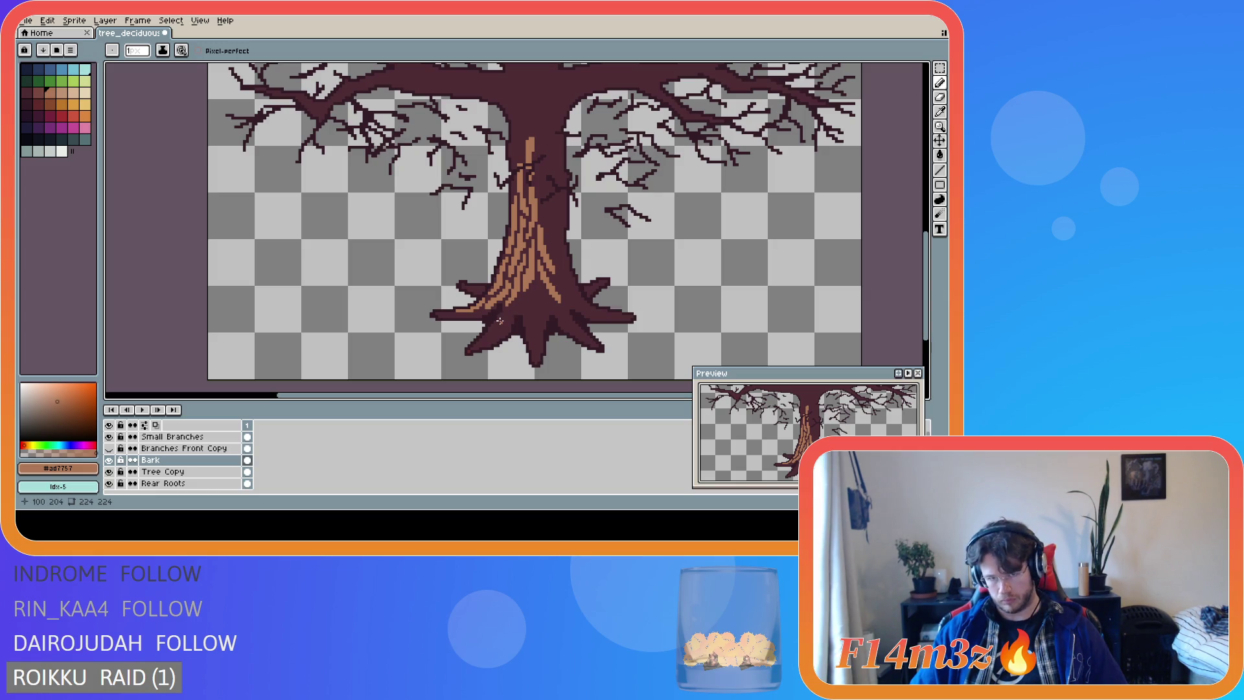
{"action": "key", "text": "i"}
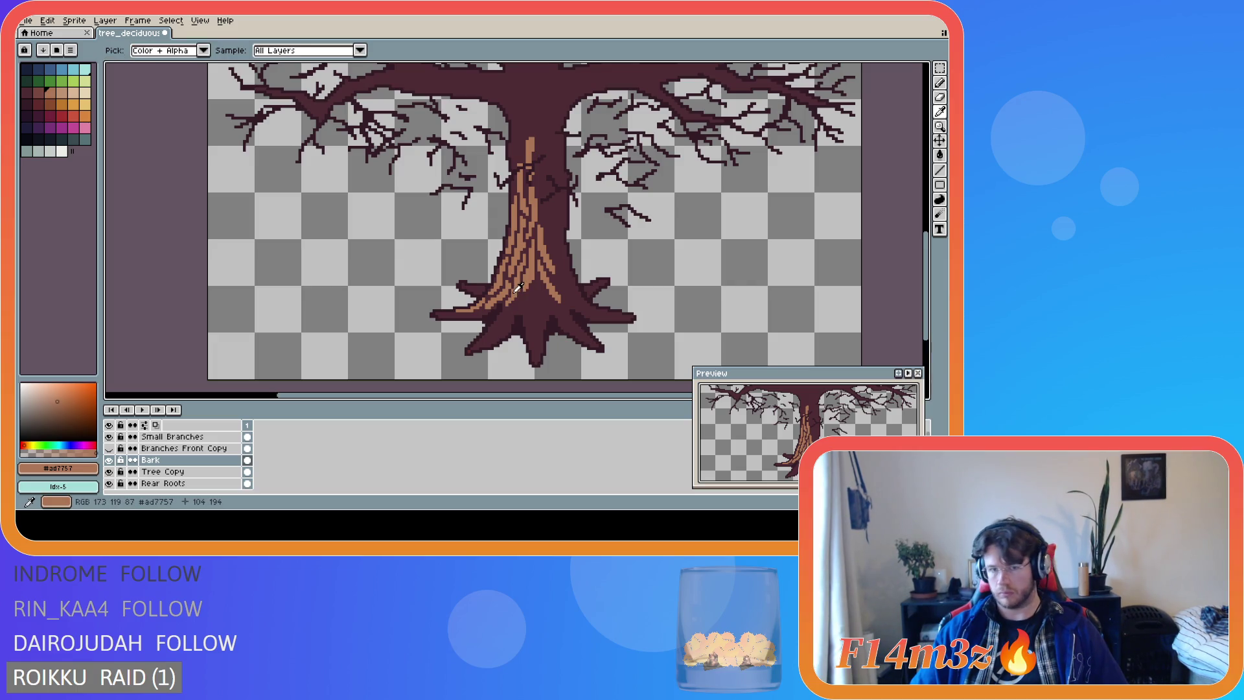
Draw a light brown stroke down-left across the trunk base and check the strokes with Magic Wand.
{"action": "key", "text": "b"}
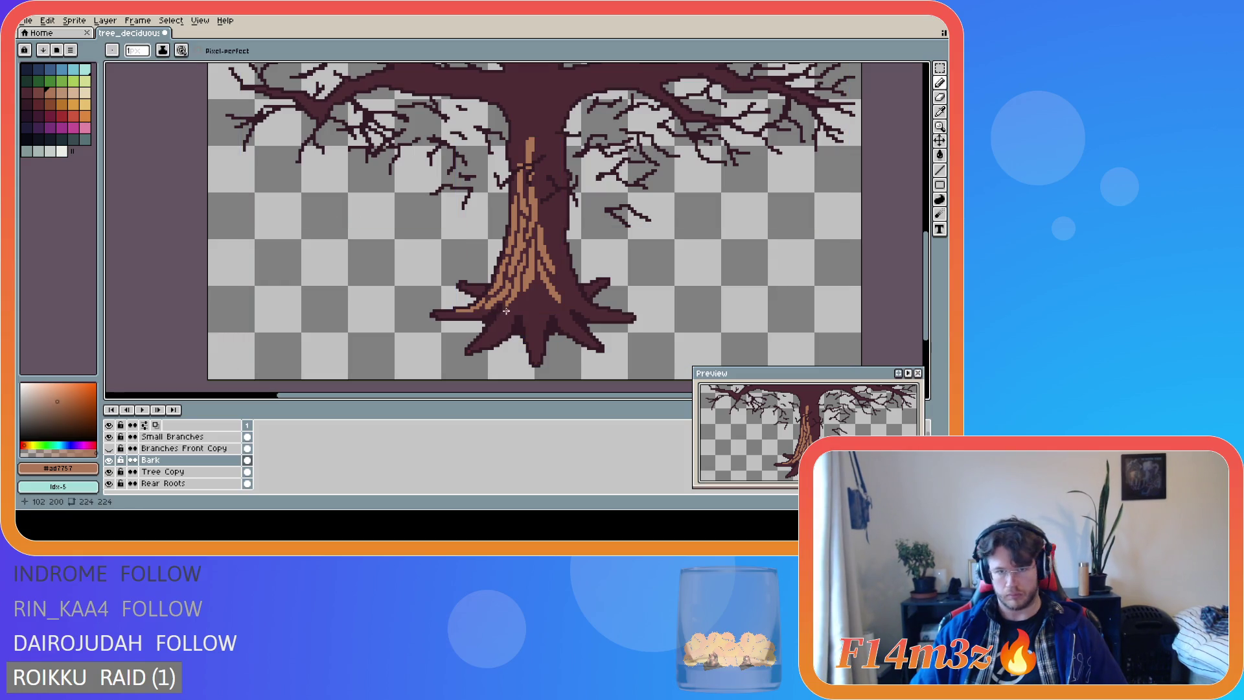
{"action": "mouse_move", "coordinate": [508, 310]}
{"action": "left_mouse_down"}
{"action": "mouse_move", "coordinate": [486, 333]}
{"action": "mouse_move", "coordinate": [504, 315]}
{"action": "mouse_move", "coordinate": [494, 322]}
{"action": "left_mouse_up"}
{"action": "key", "text": "w"}
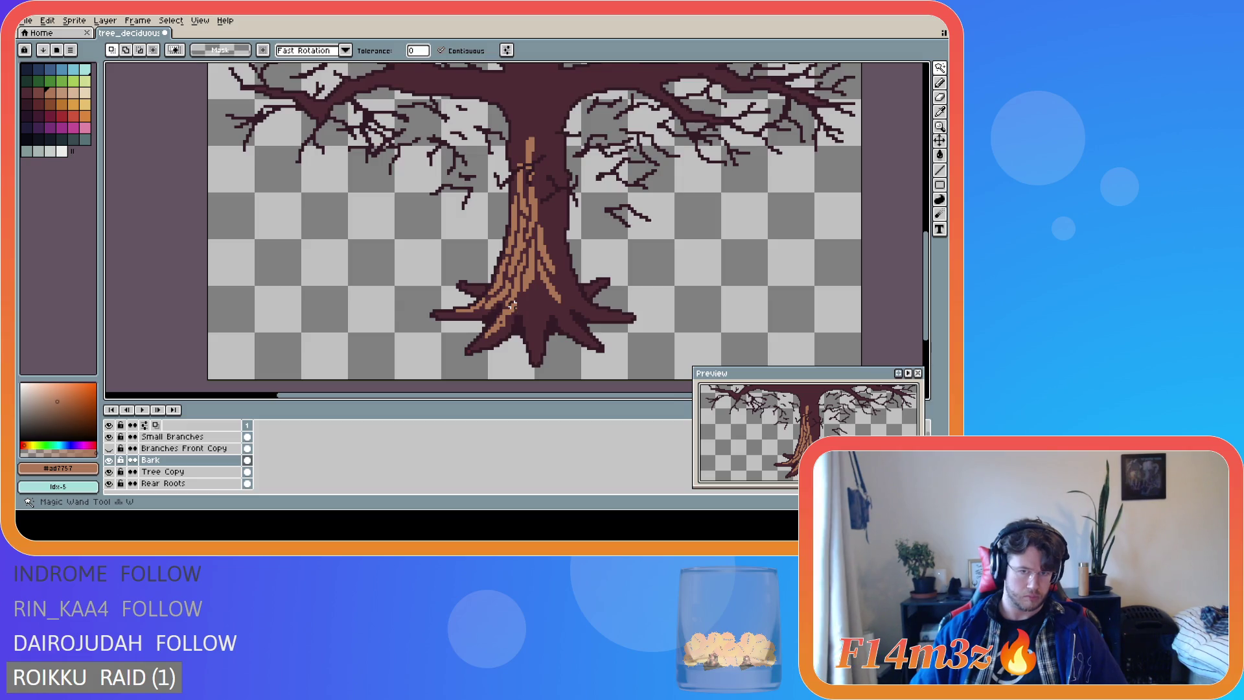
{"action": "left_click", "coordinate": [491, 330]}
{"action": "key", "text": "ctrl+d"}
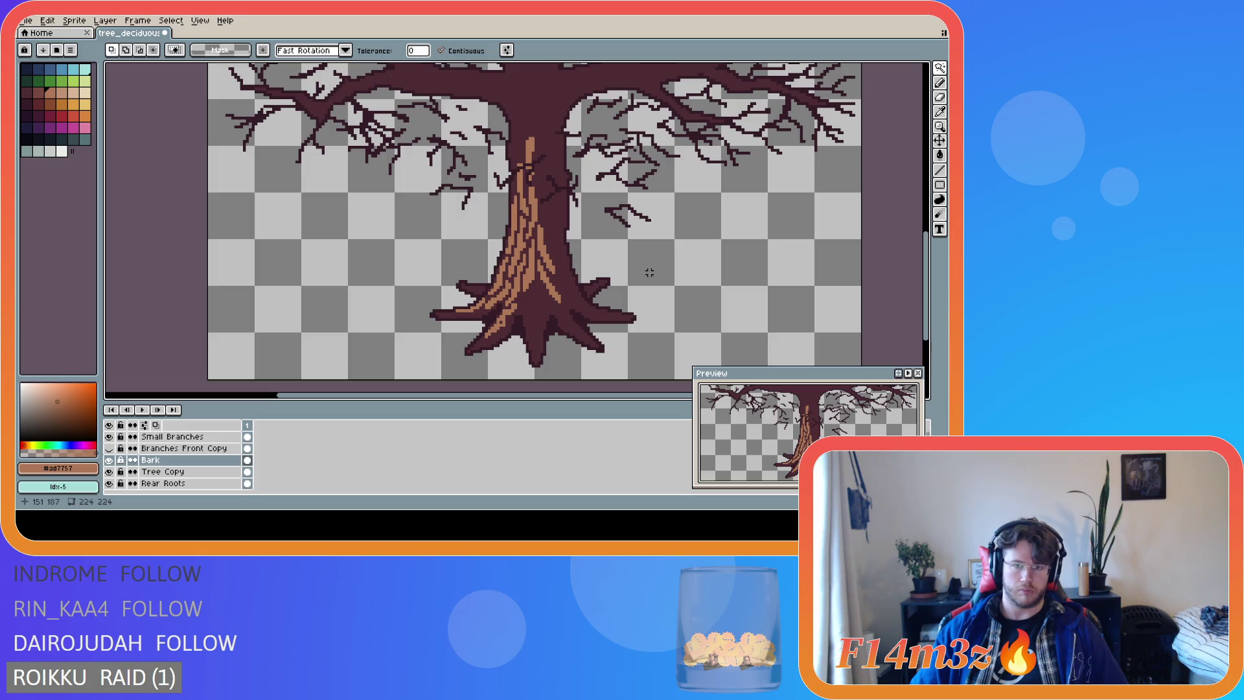
Add another light brown bark stroke down over the tree base onto the left root.
{"action": "key", "text": "b"}
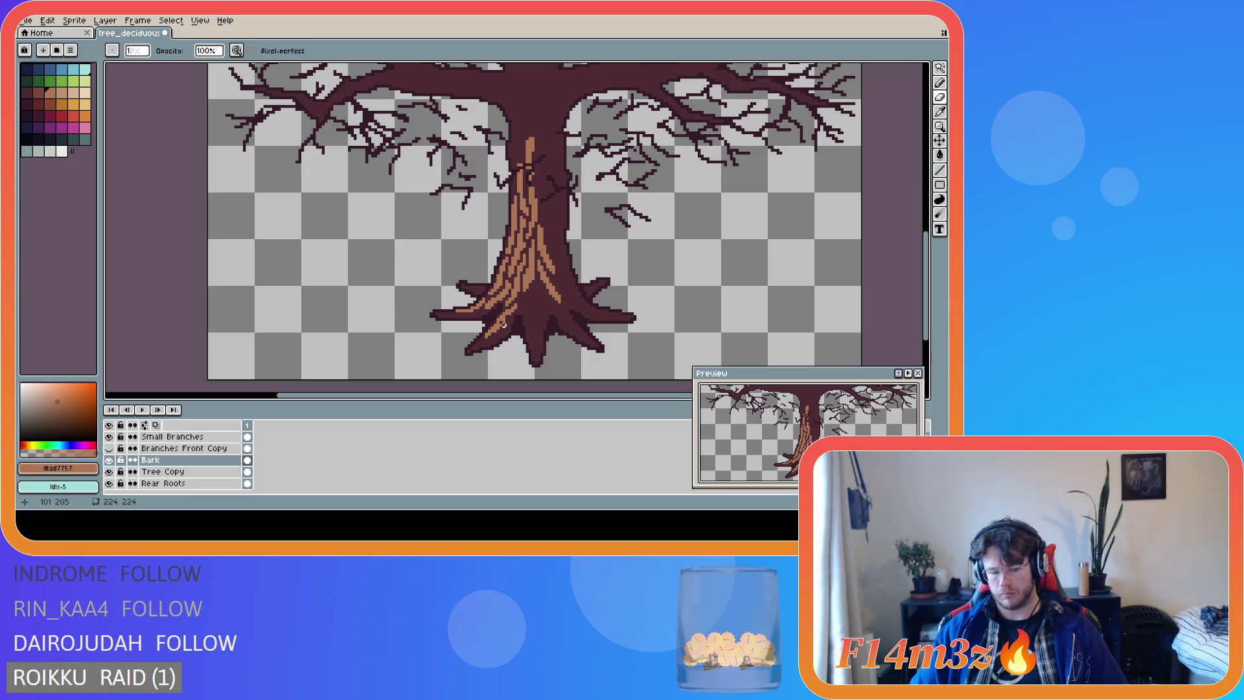
{"action": "key", "text": "b"}
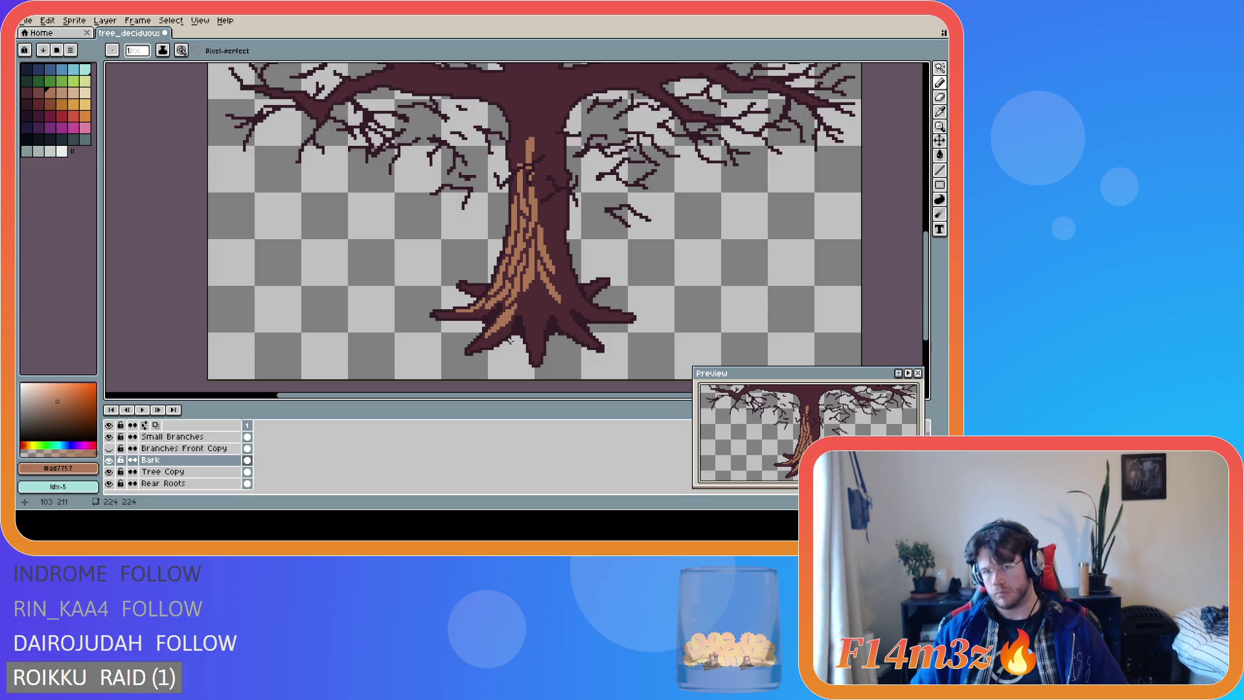
{"action": "key", "text": "e"}
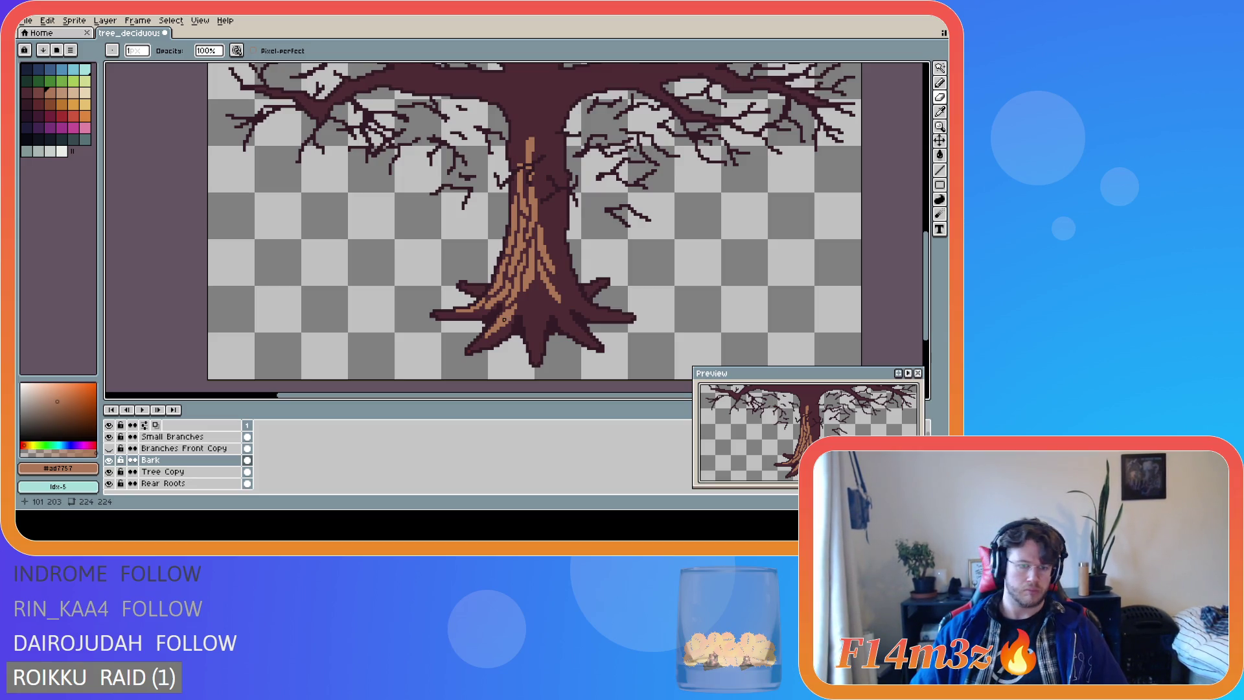
{"action": "key", "text": "e"}
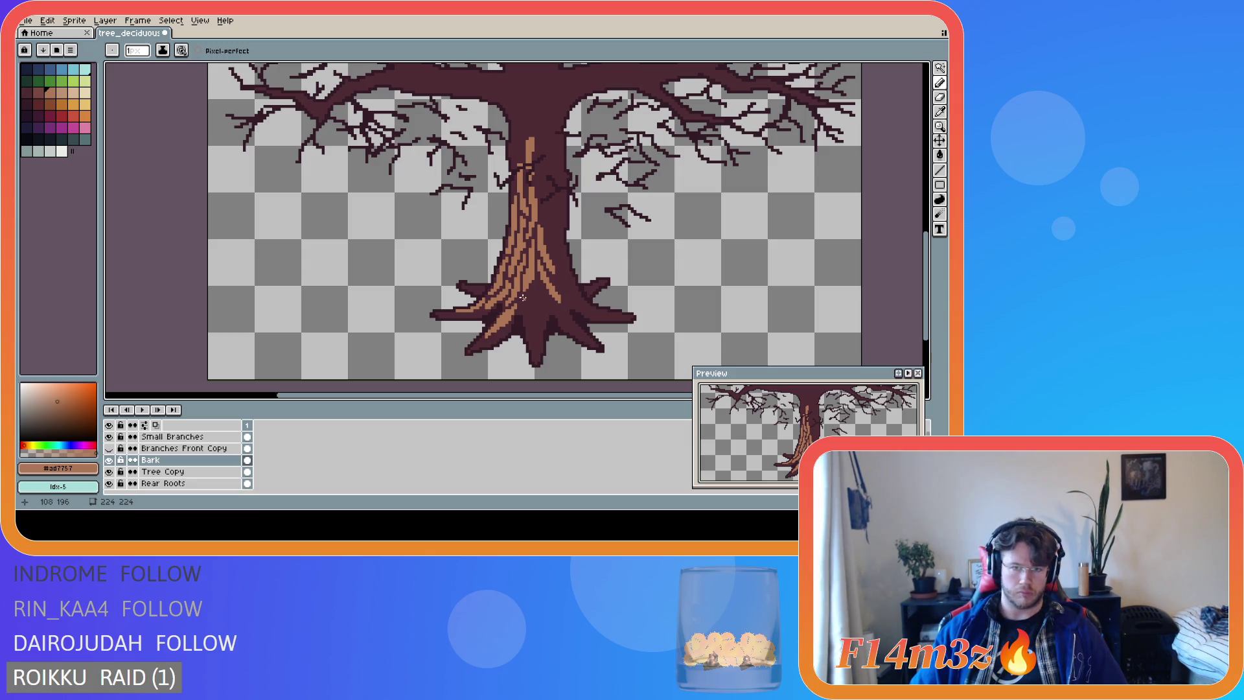
{"action": "mouse_move", "coordinate": [522, 294]}
{"action": "left_mouse_down"}
{"action": "mouse_move", "coordinate": [529, 331]}
{"action": "mouse_move", "coordinate": [522, 292]}
{"action": "left_mouse_up"}
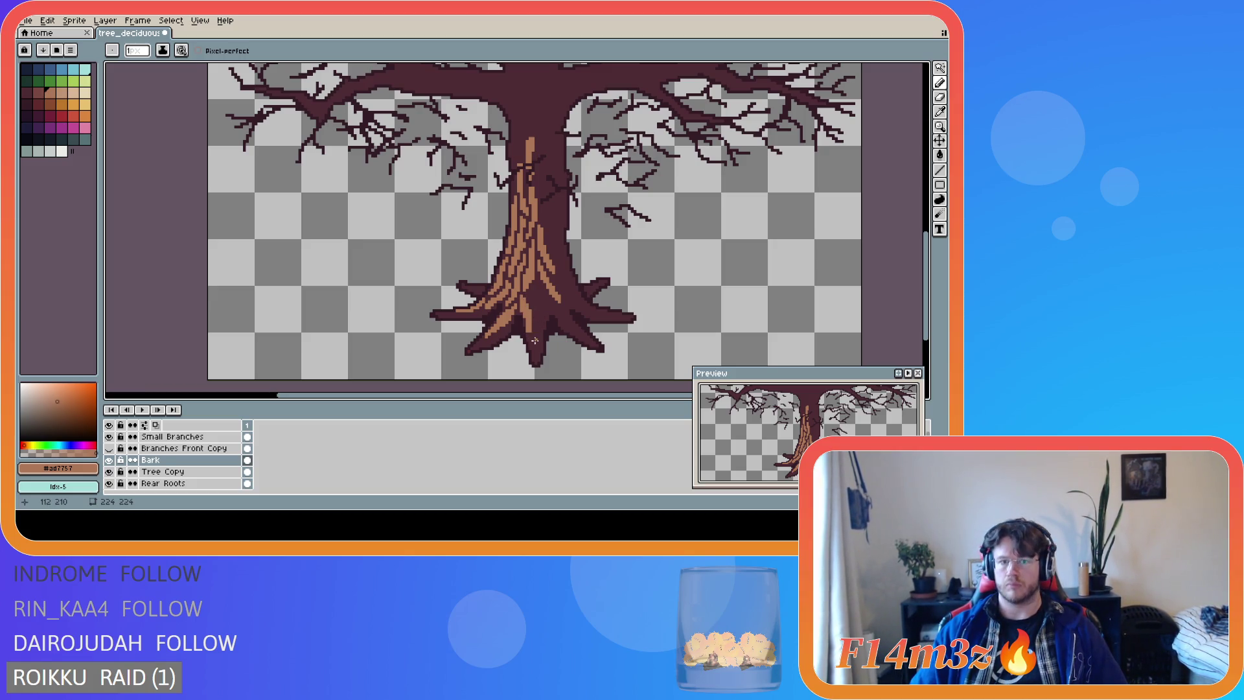
Add short light brown bark strokes at the trunk bottom and lower trunk.
{"action": "key", "text": "e"}
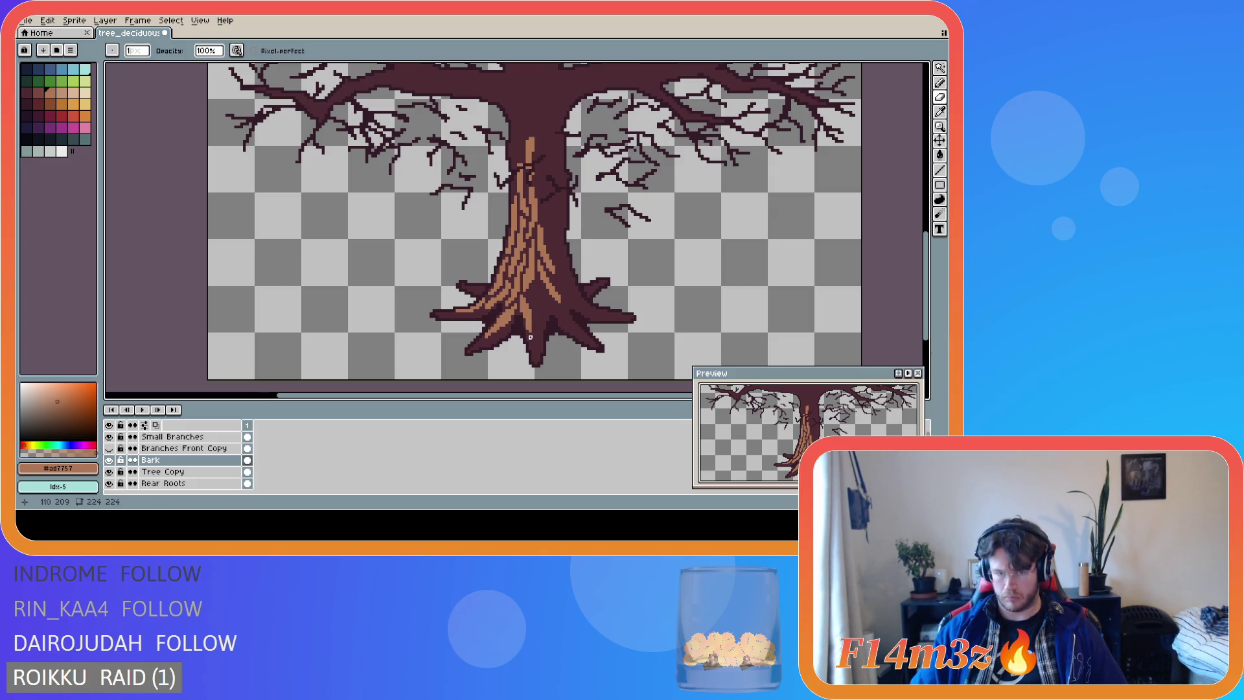
{"action": "key", "text": "b"}
{"action": "left_click_drag", "start_coordinate": [530, 337], "coordinate": [536, 350]}
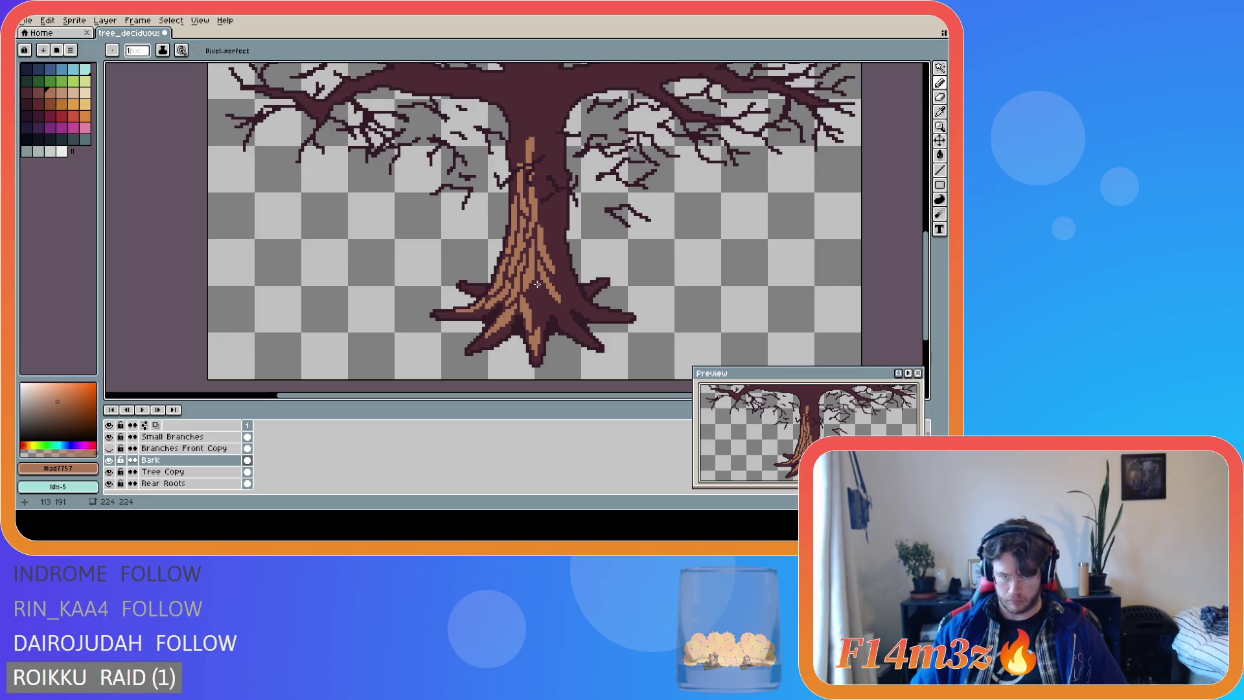
{"action": "left_click", "coordinate": [538, 285]}
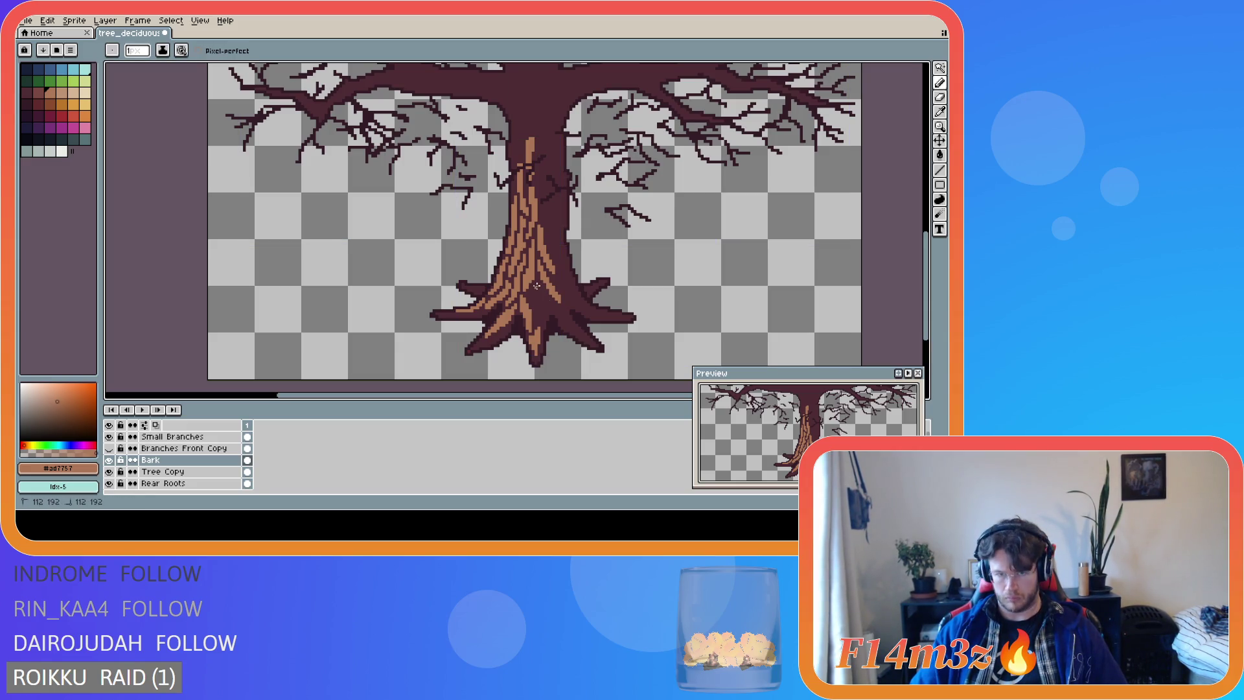
{"action": "left_click_drag", "start_coordinate": [544, 303], "coordinate": [538, 286]}
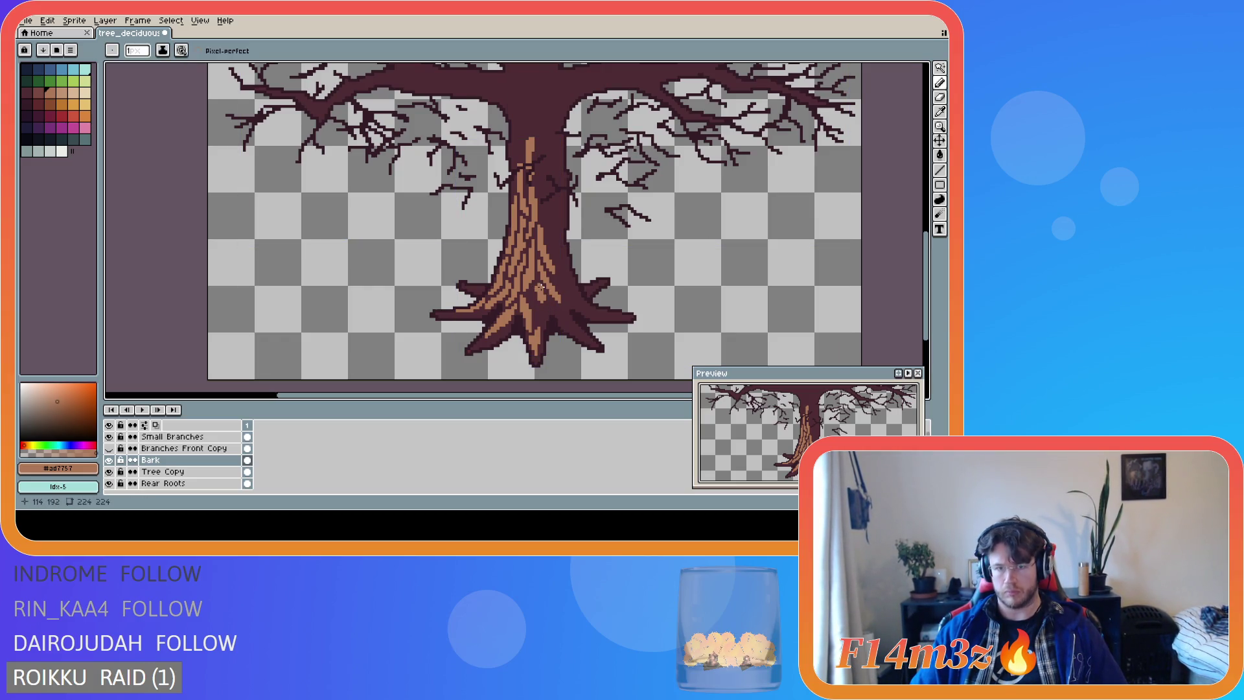
{"action": "left_click_drag", "start_coordinate": [545, 302], "coordinate": [545, 303]}
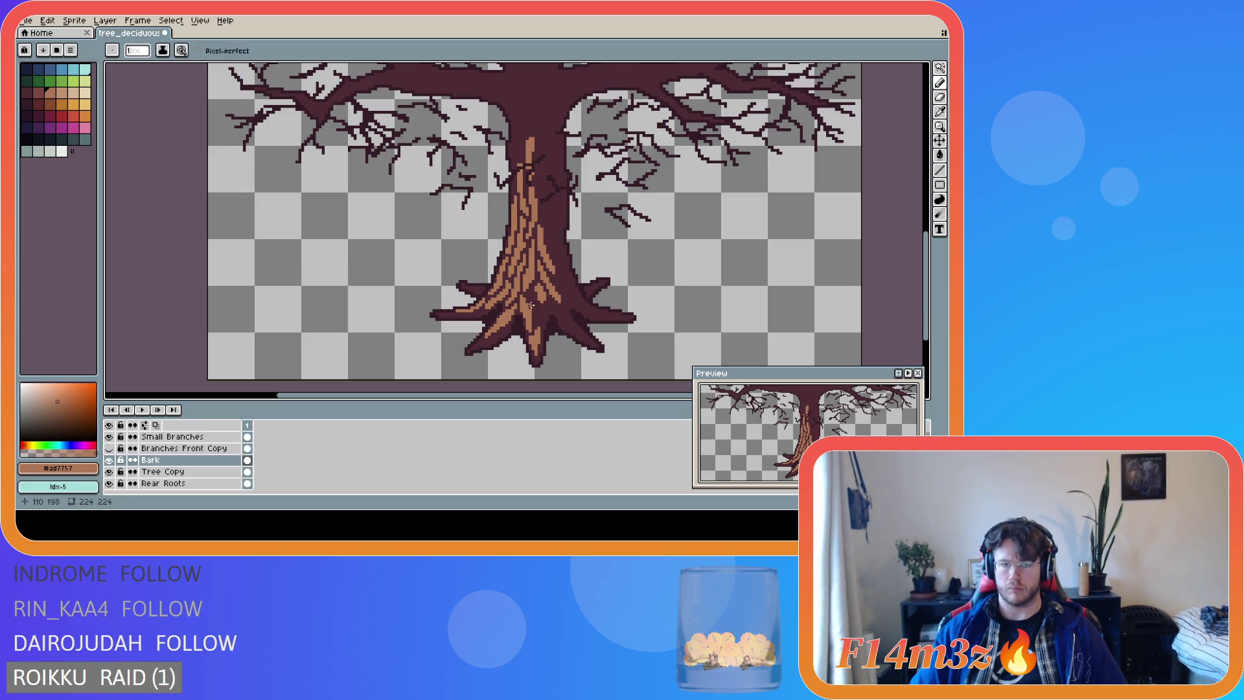
Extend light brown bark strokes across the trunk base down onto the right root.
{"action": "mouse_move", "coordinate": [537, 322]}
{"action": "left_mouse_down"}
{"action": "mouse_move", "coordinate": [531, 297]}
{"action": "mouse_move", "coordinate": [540, 318]}
{"action": "left_mouse_up"}
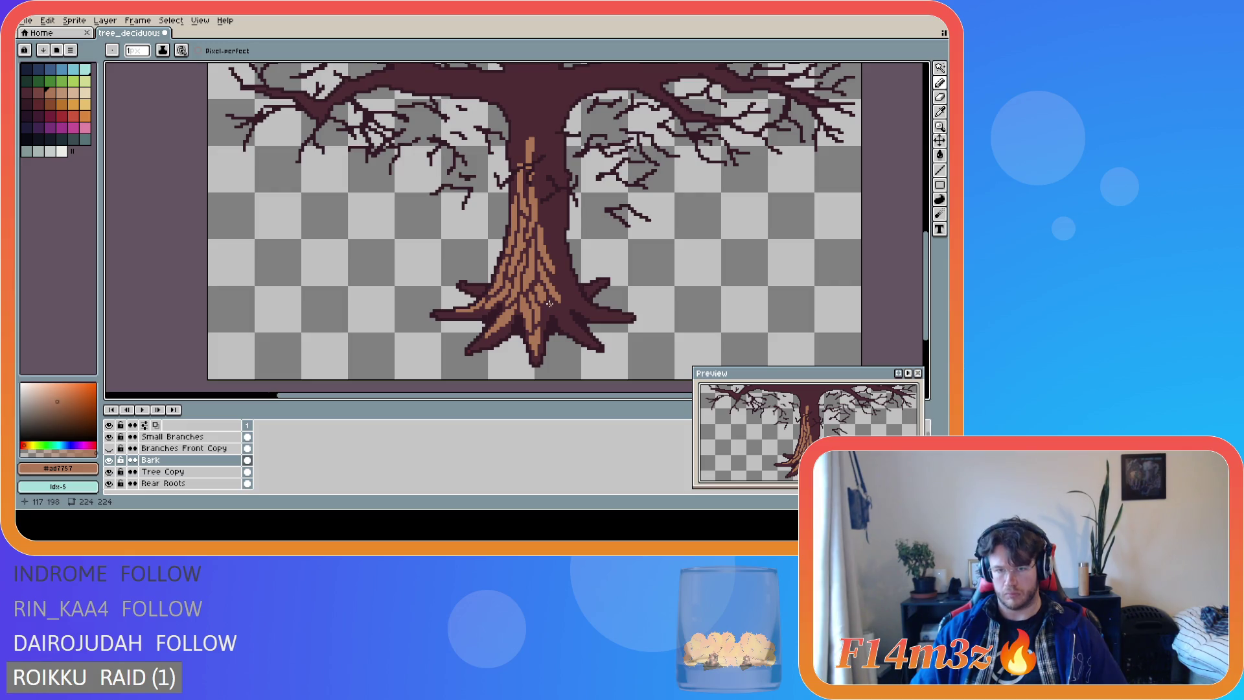
{"action": "mouse_move", "coordinate": [546, 304]}
{"action": "left_mouse_down"}
{"action": "mouse_move", "coordinate": [544, 316]}
{"action": "mouse_move", "coordinate": [551, 305]}
{"action": "left_mouse_up"}
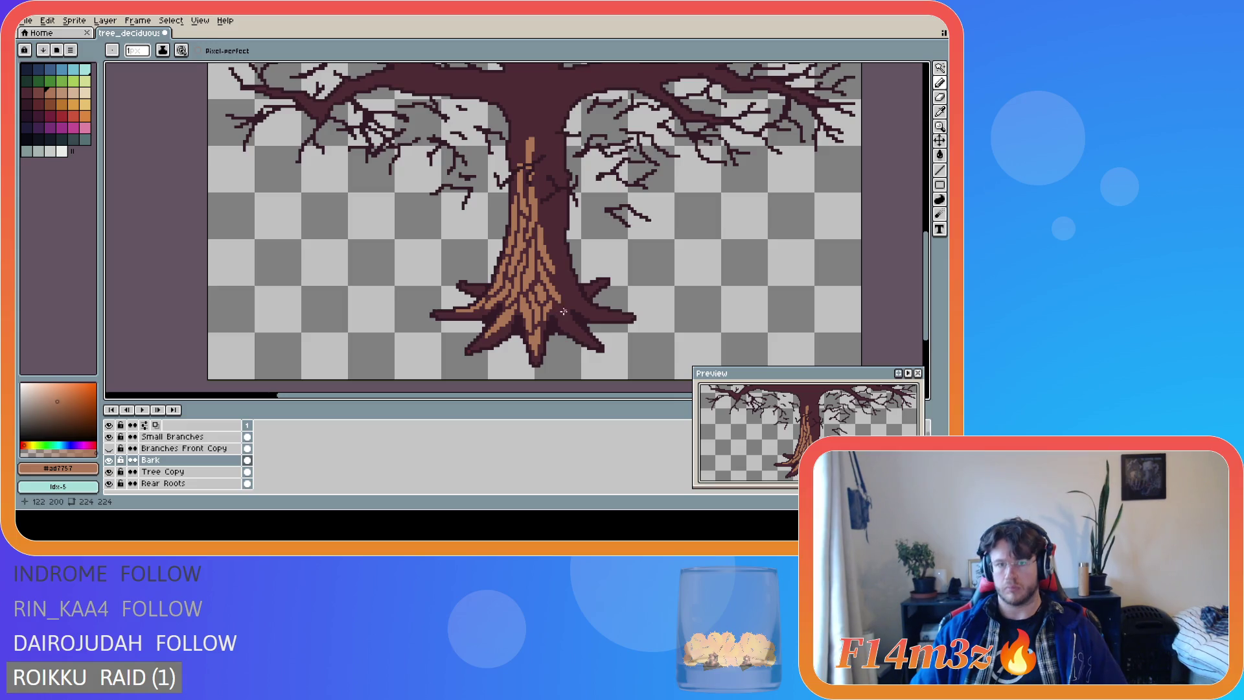
{"action": "left_click_drag", "start_coordinate": [556, 307], "coordinate": [575, 326]}
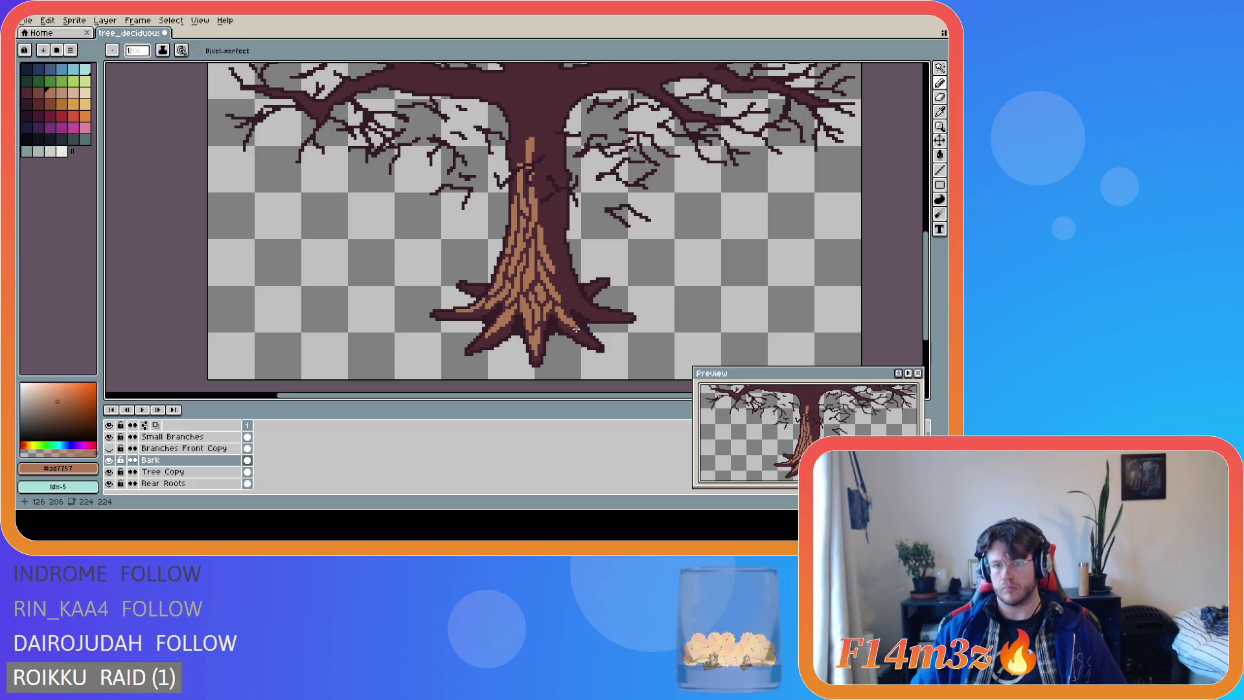
{"action": "left_click_drag", "start_coordinate": [578, 328], "coordinate": [584, 339]}
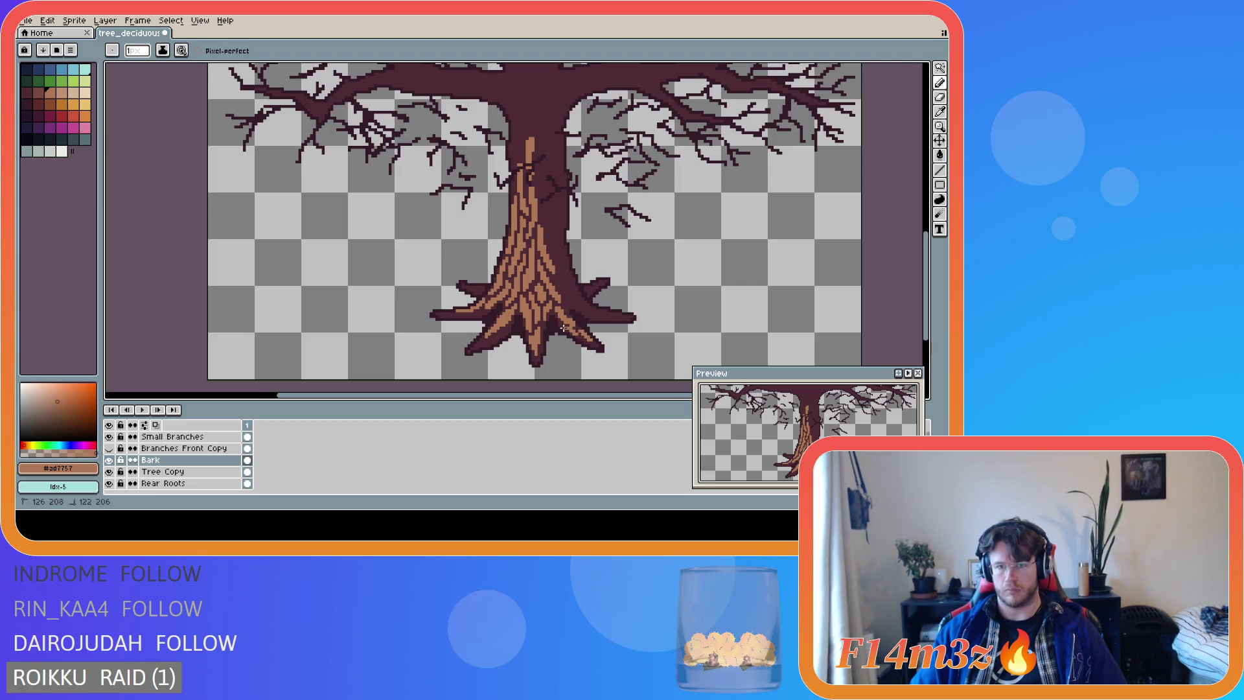
{"action": "key", "text": "ctrl"}
Reposition the view and inspect the Bark layer's extent on the canvas.
{"action": "key", "text": "ctrl"}
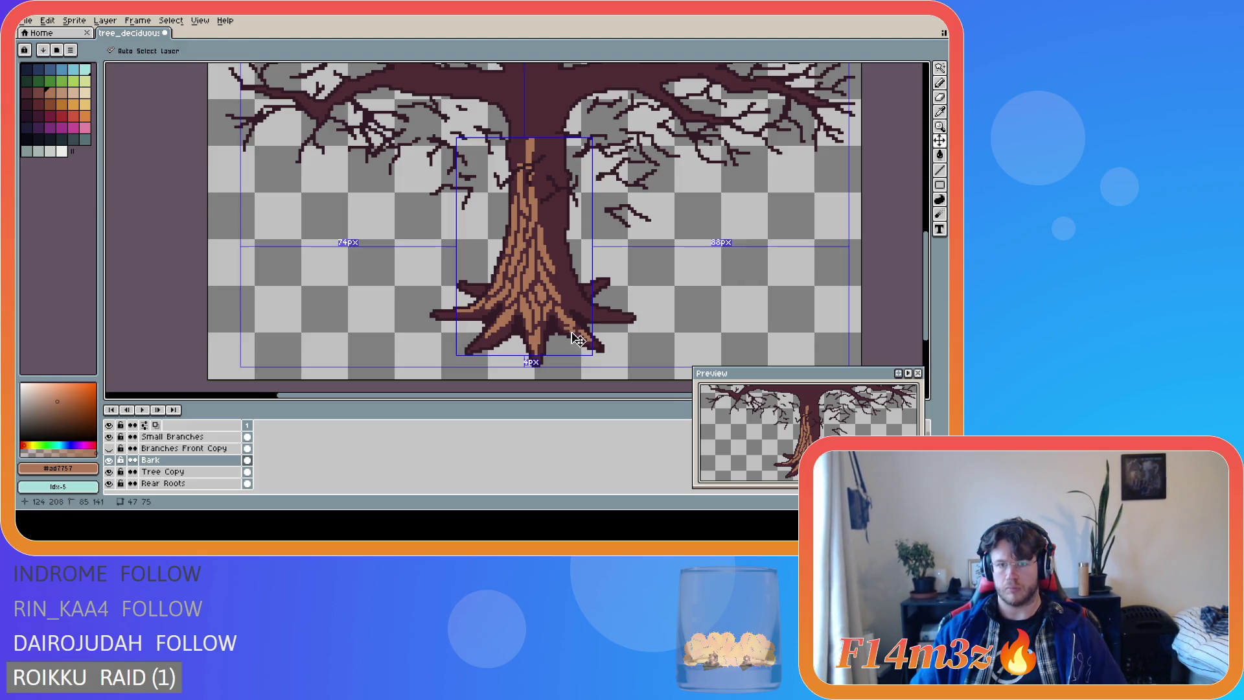
{"action": "key", "text": "ctrl"}
{"action": "key", "text": "ctrl"}
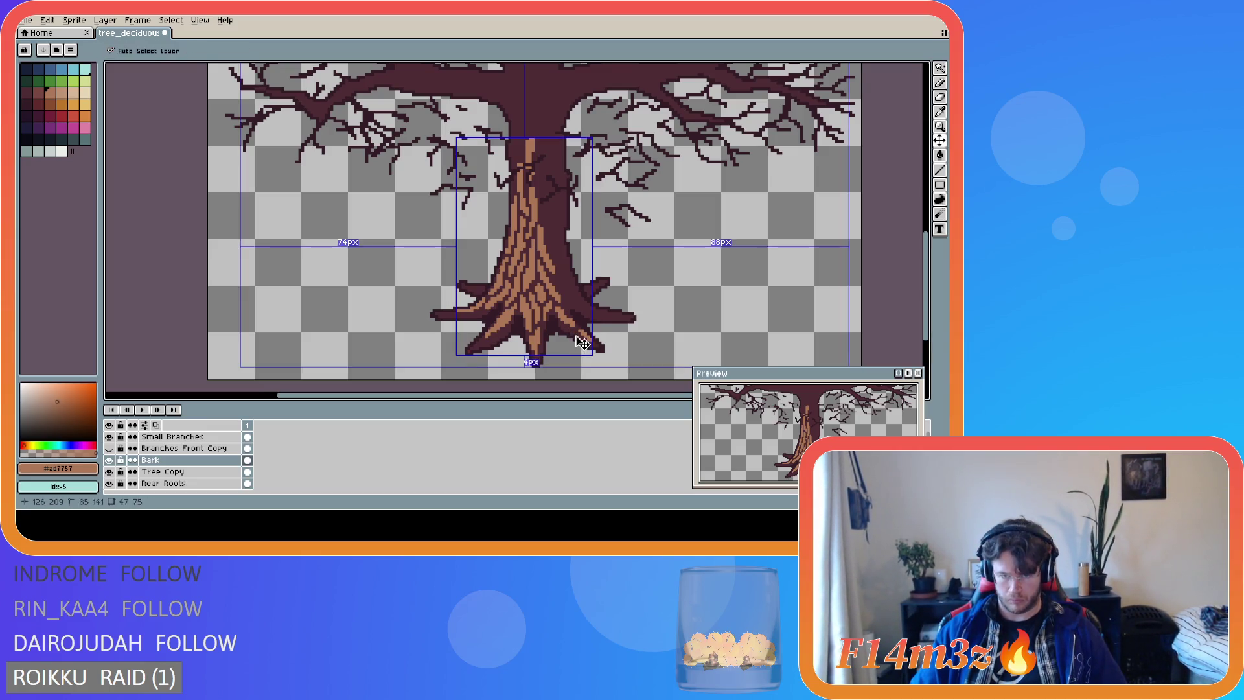
{"action": "key", "text": "ctrl"}
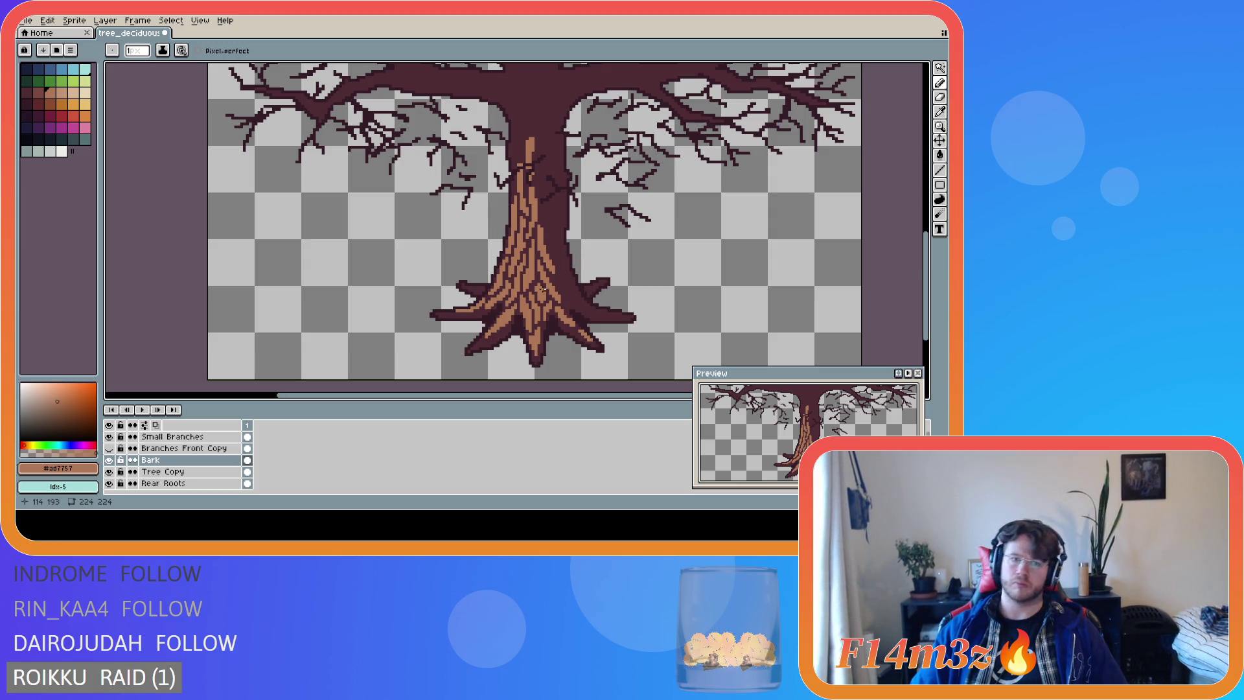
{"action": "scroll", "coordinate": [651, 262], "scroll_direction": "down", "scroll_amount": 1}
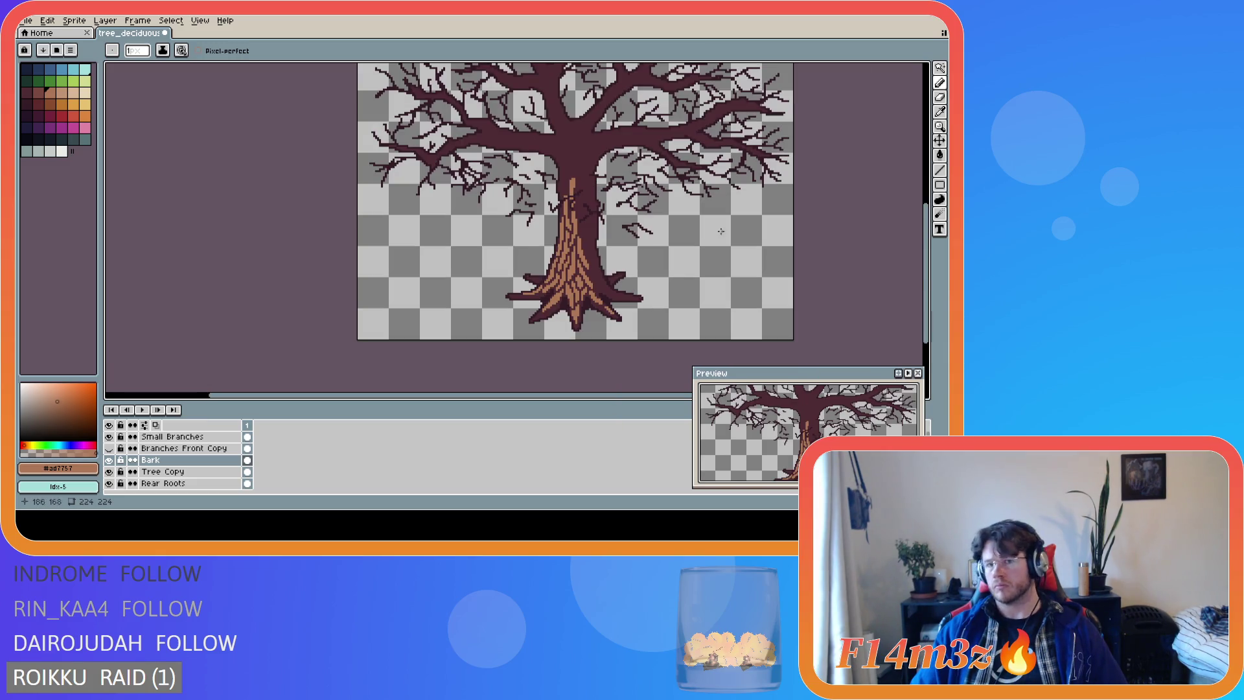
{"action": "left_click_drag", "start_coordinate": [925, 259], "coordinate": [930, 239]}
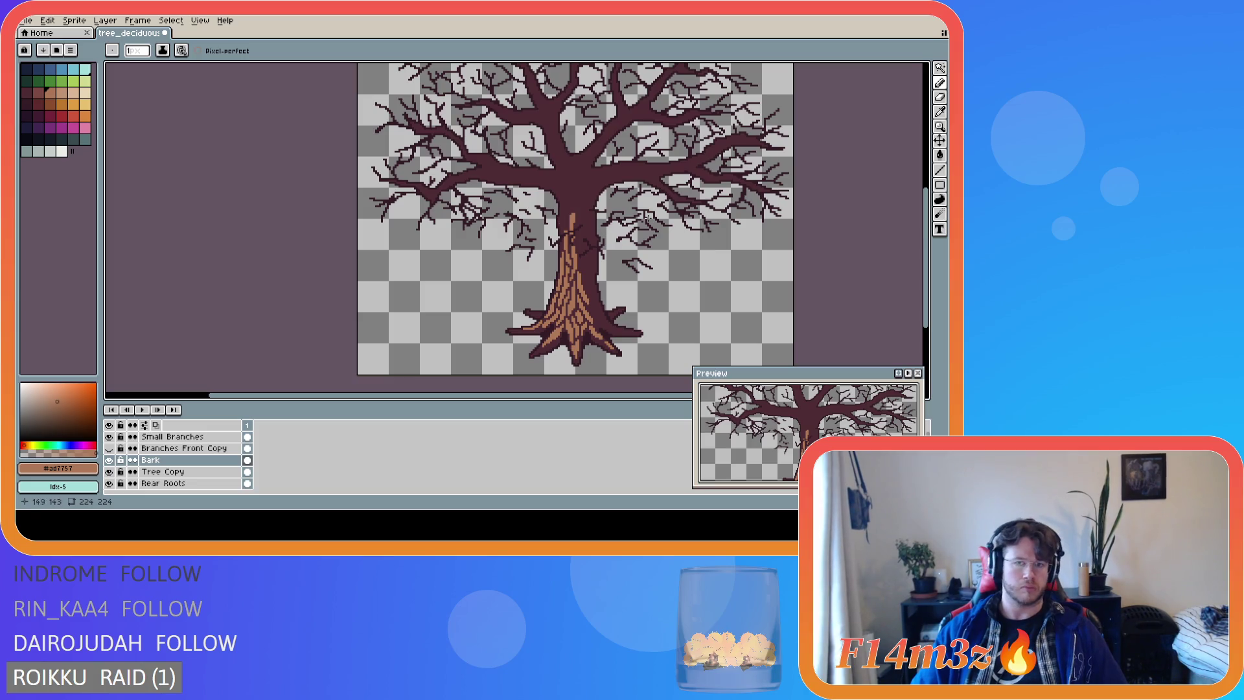
{"action": "scroll", "coordinate": [562, 238], "scroll_direction": "up", "scroll_amount": 1}
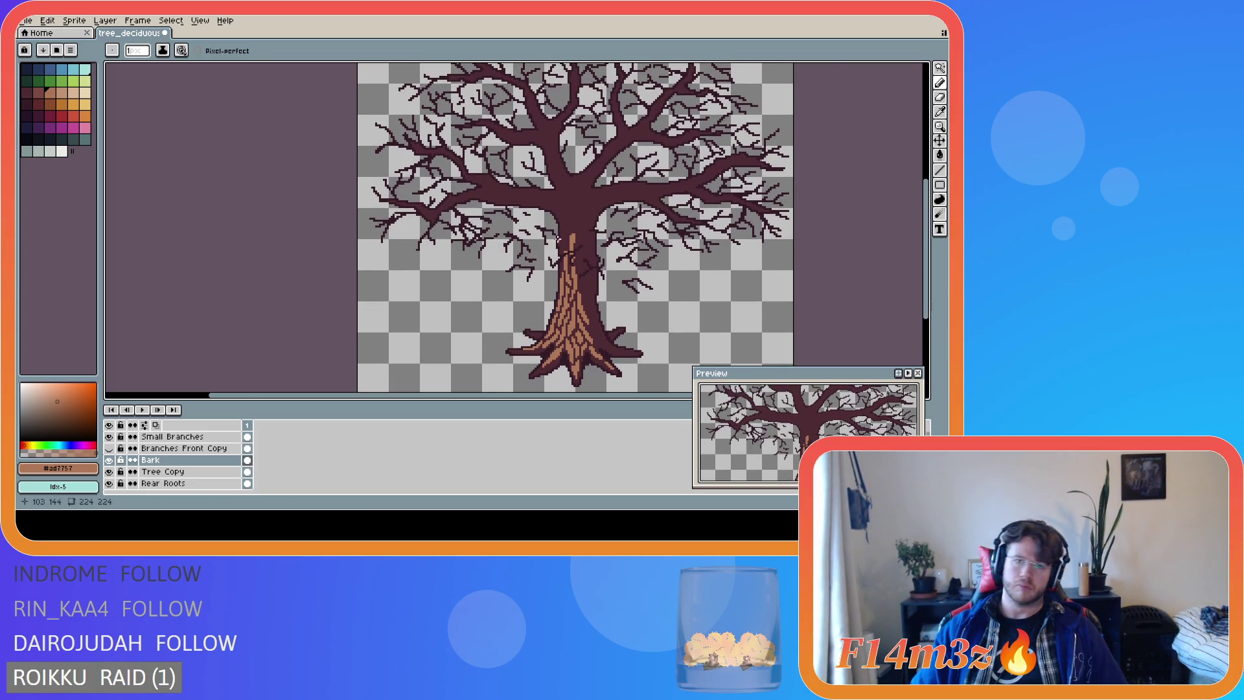
{"action": "scroll", "coordinate": [562, 237], "scroll_direction": "up", "scroll_amount": 1}
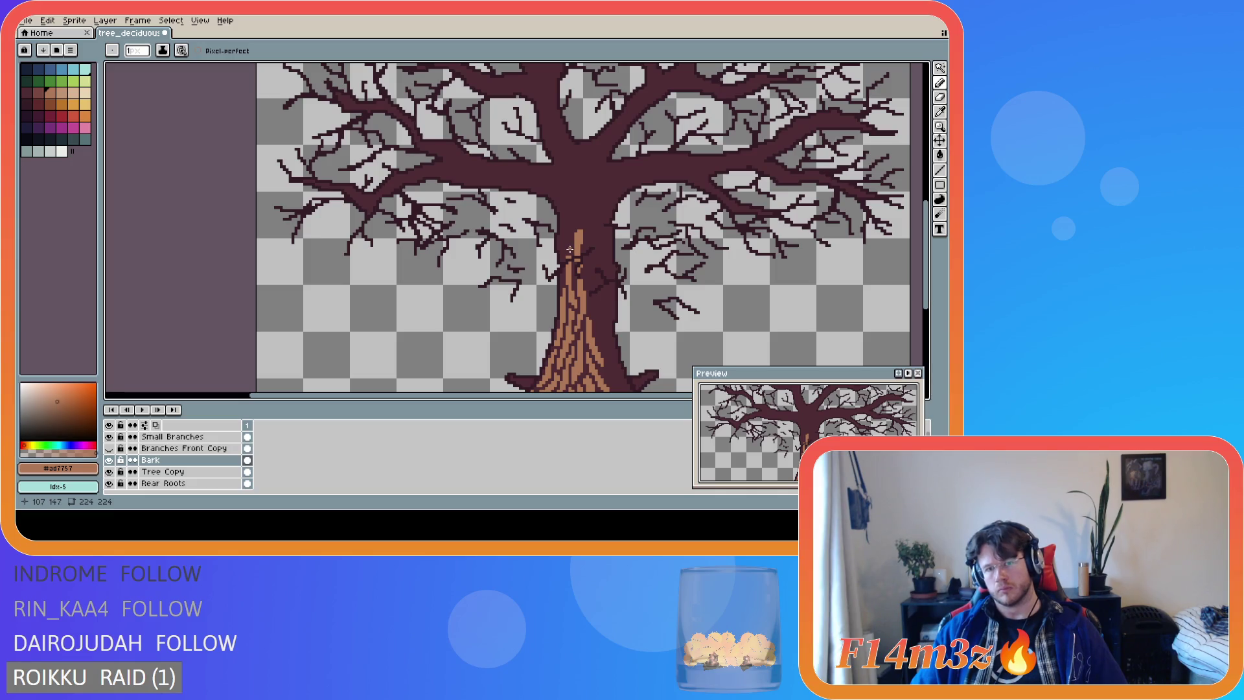
{"action": "key", "text": "v"}
{"action": "key", "text": "b"}
{"action": "key", "text": "ctrl"}
{"action": "key", "text": "ctrl"}
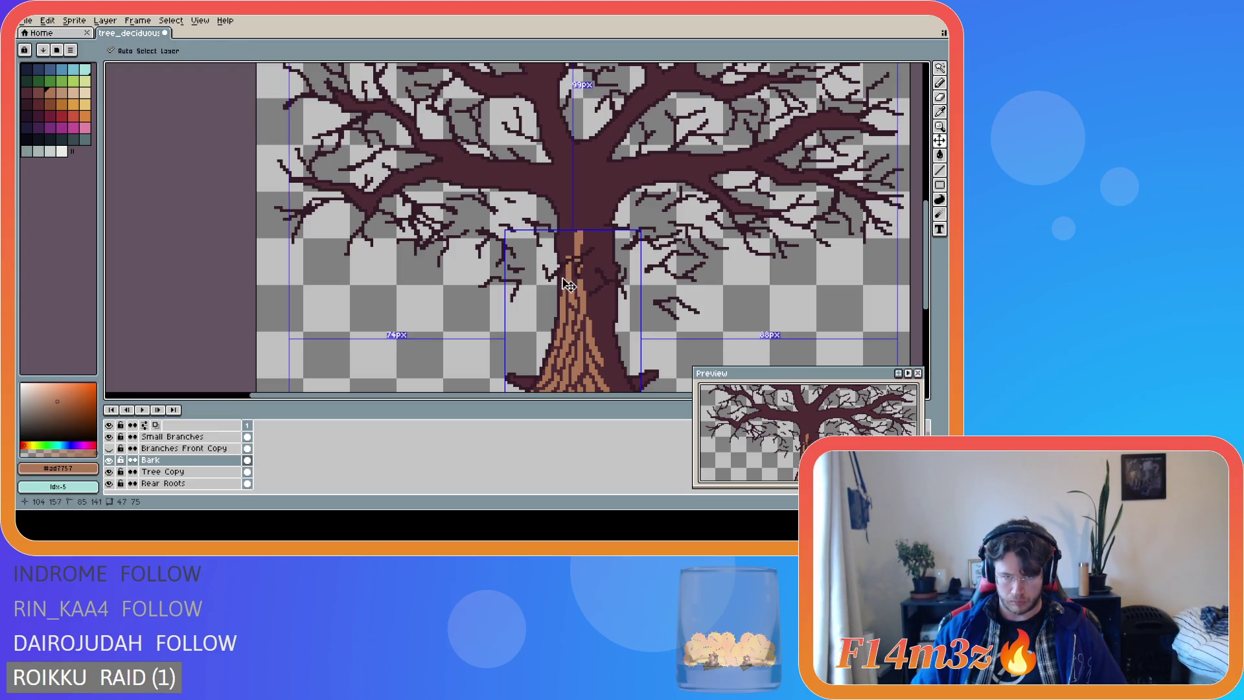
{"action": "key", "text": "ctrl"}
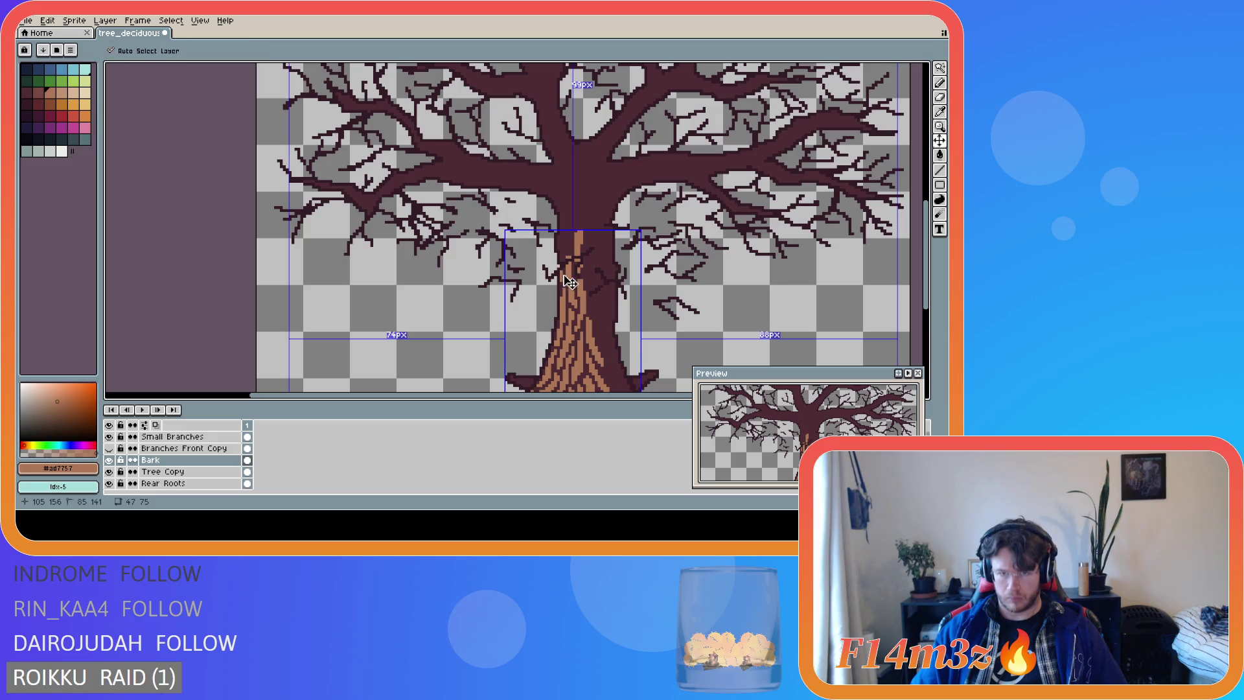
{"action": "key", "text": "ctrl"}
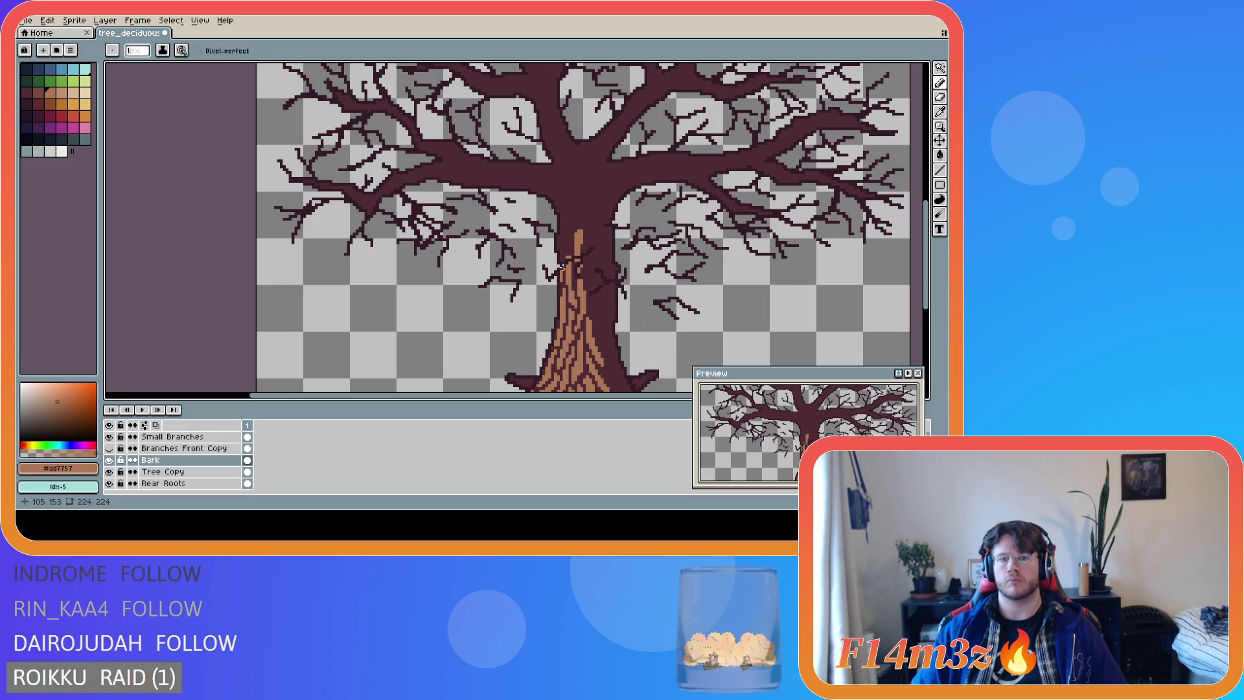
{"action": "key", "text": "ctrl"}
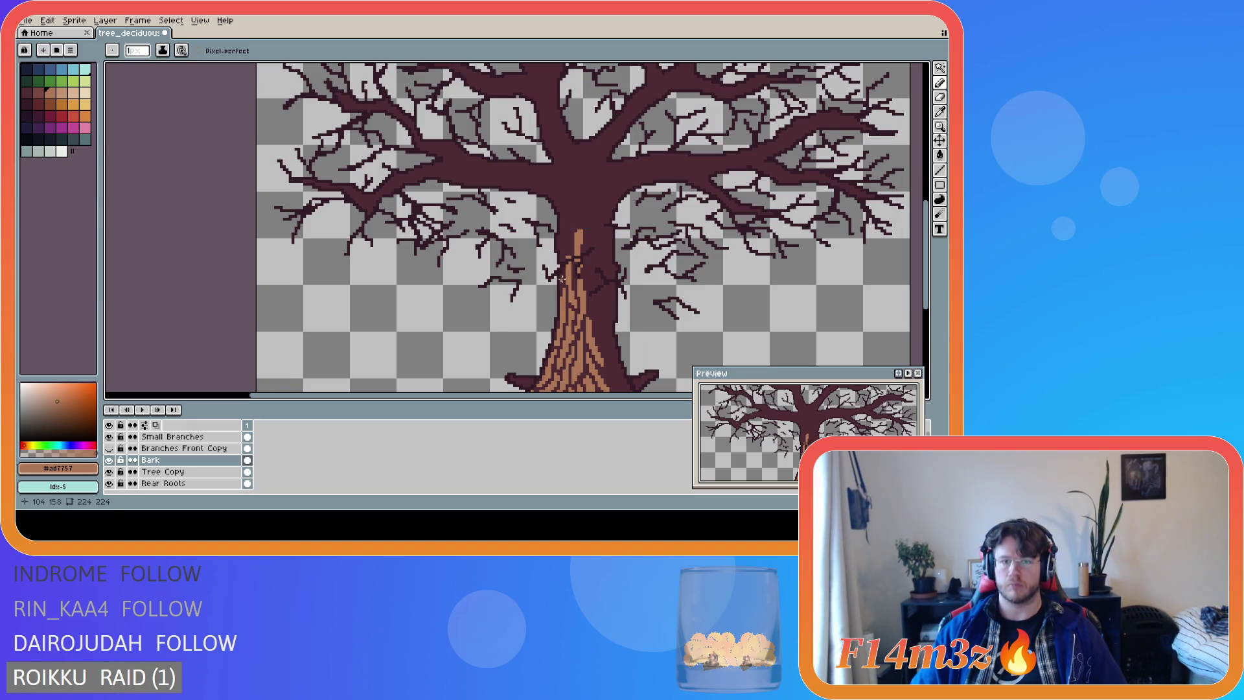
{"action": "key", "text": "ctrl"}
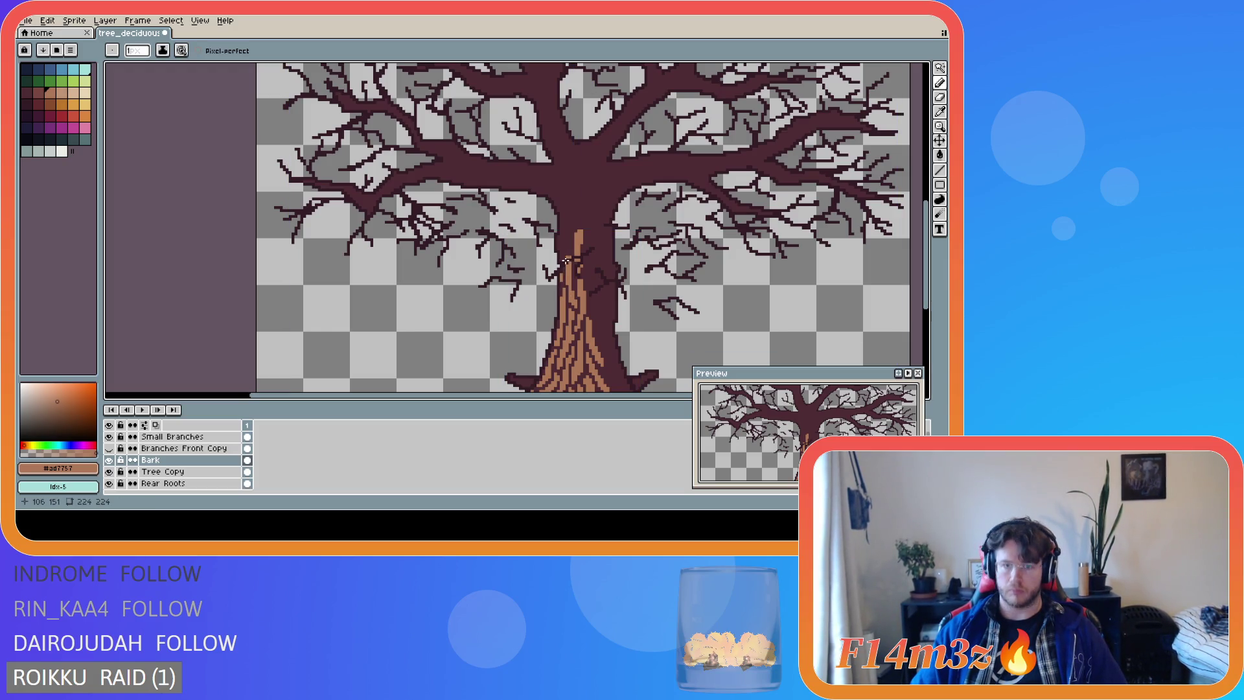
Draw light brown bark strokes up the trunk onto the left branch, redoing a misplaced one.
{"action": "left_click_drag", "start_coordinate": [564, 259], "coordinate": [564, 209]}
{"action": "key", "text": "ctrl+z"}
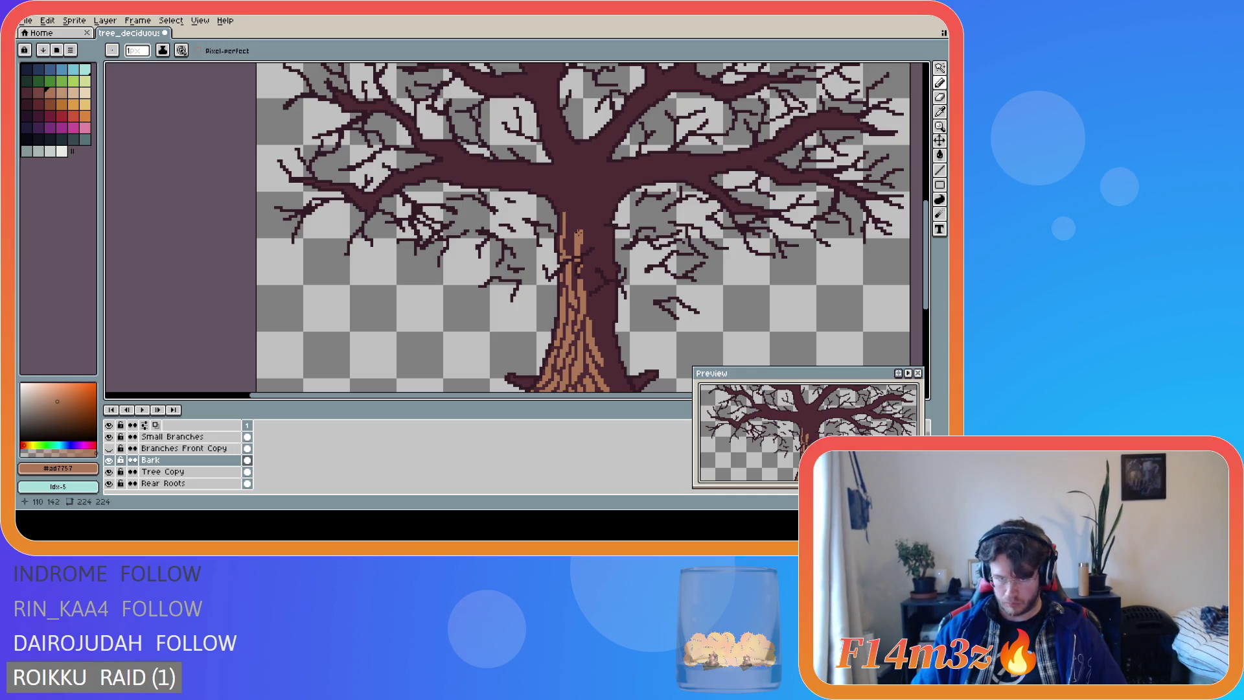
{"action": "left_click_drag", "start_coordinate": [562, 262], "coordinate": [535, 167]}
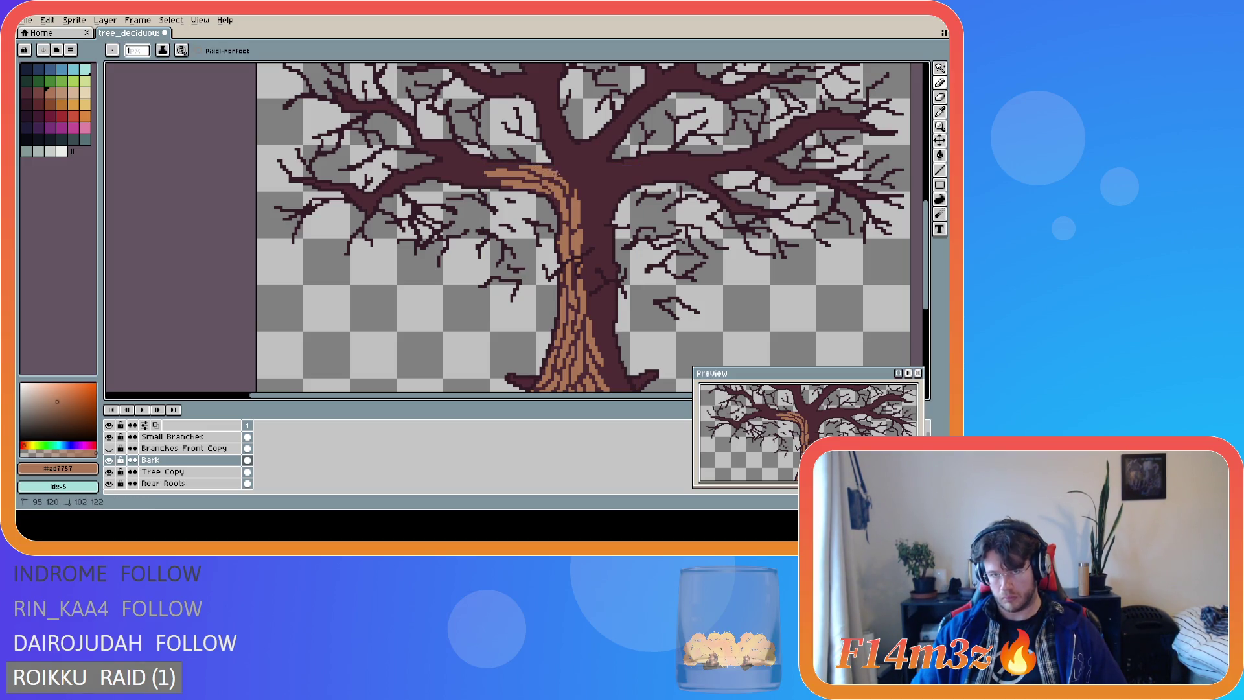
Draw bark strokes leftward along the left branch, undoing and redoing strokes as needed.
{"action": "key", "text": "ctrl"}
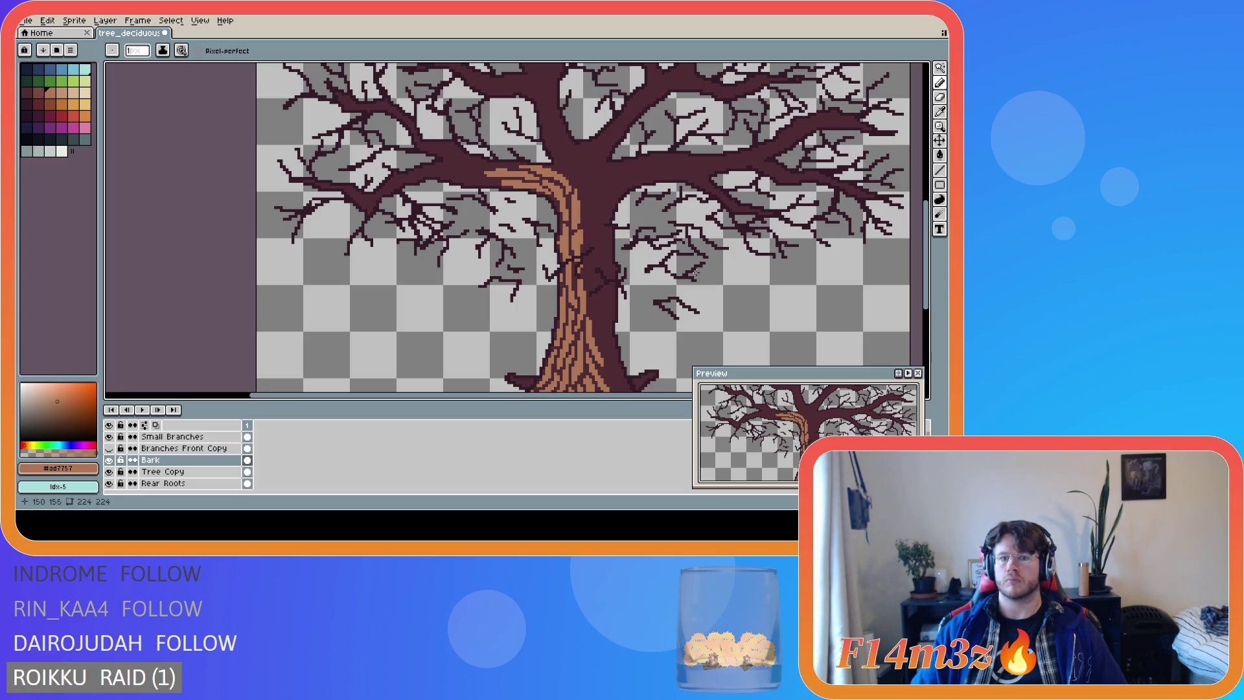
{"action": "left_click_drag", "start_coordinate": [930, 286], "coordinate": [930, 283]}
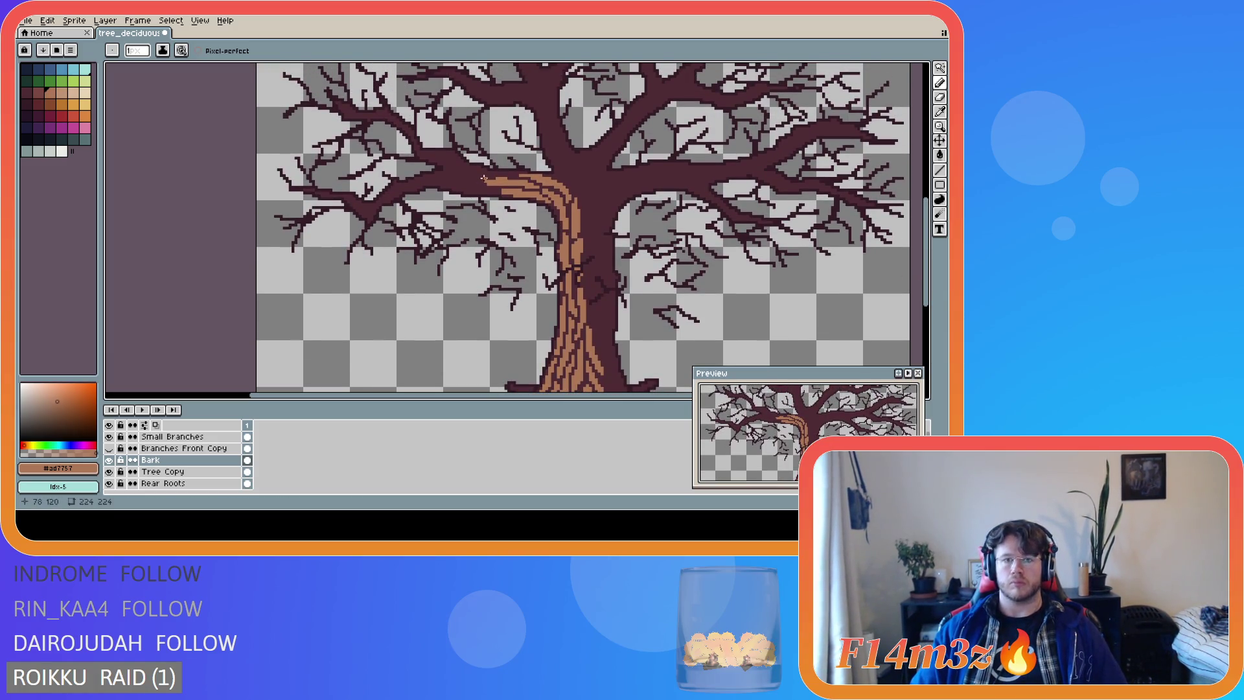
{"action": "left_click_drag", "start_coordinate": [496, 191], "coordinate": [468, 189]}
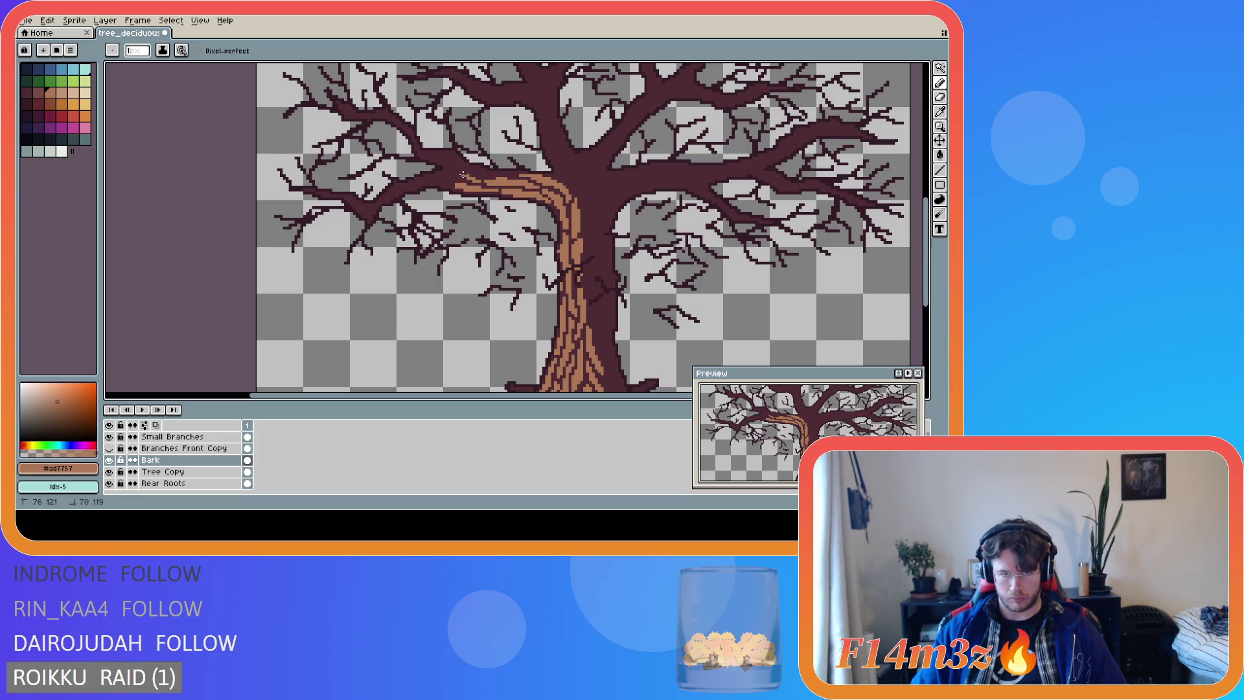
{"action": "mouse_move", "coordinate": [475, 178]}
{"action": "left_mouse_down"}
{"action": "mouse_move", "coordinate": [435, 179]}
{"action": "mouse_move", "coordinate": [459, 179]}
{"action": "left_mouse_up"}
{"action": "key", "text": "Escape"}
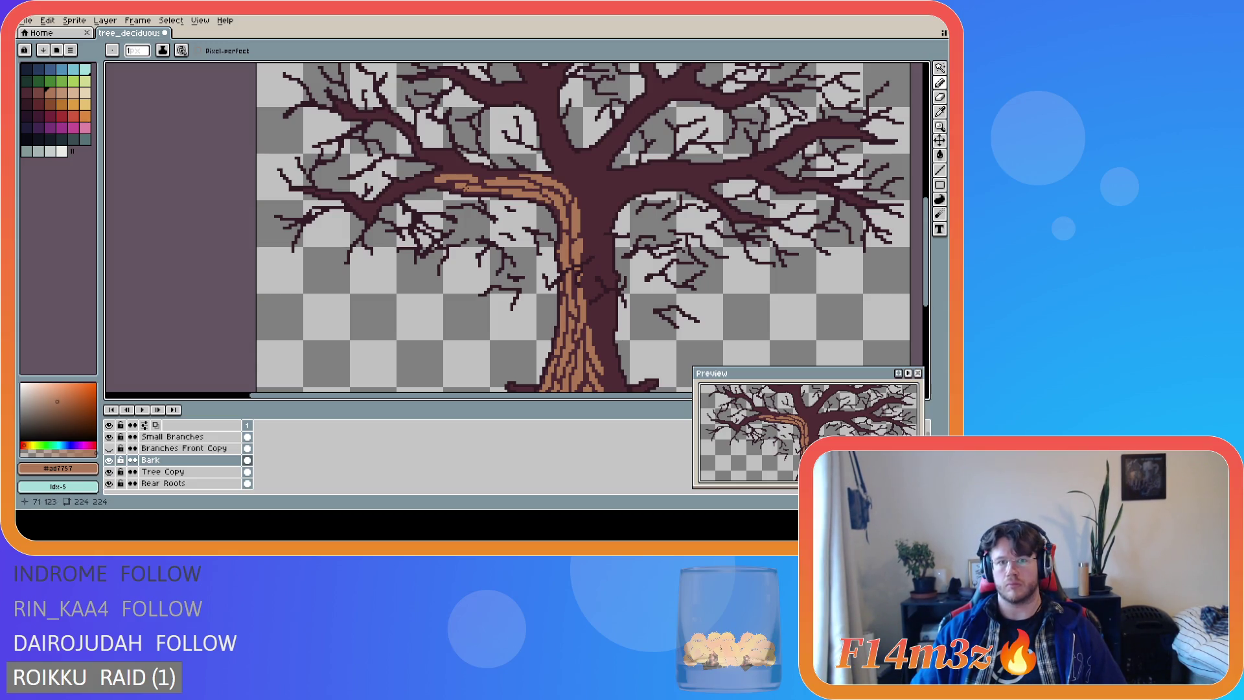
{"action": "key", "text": "ctrl"}
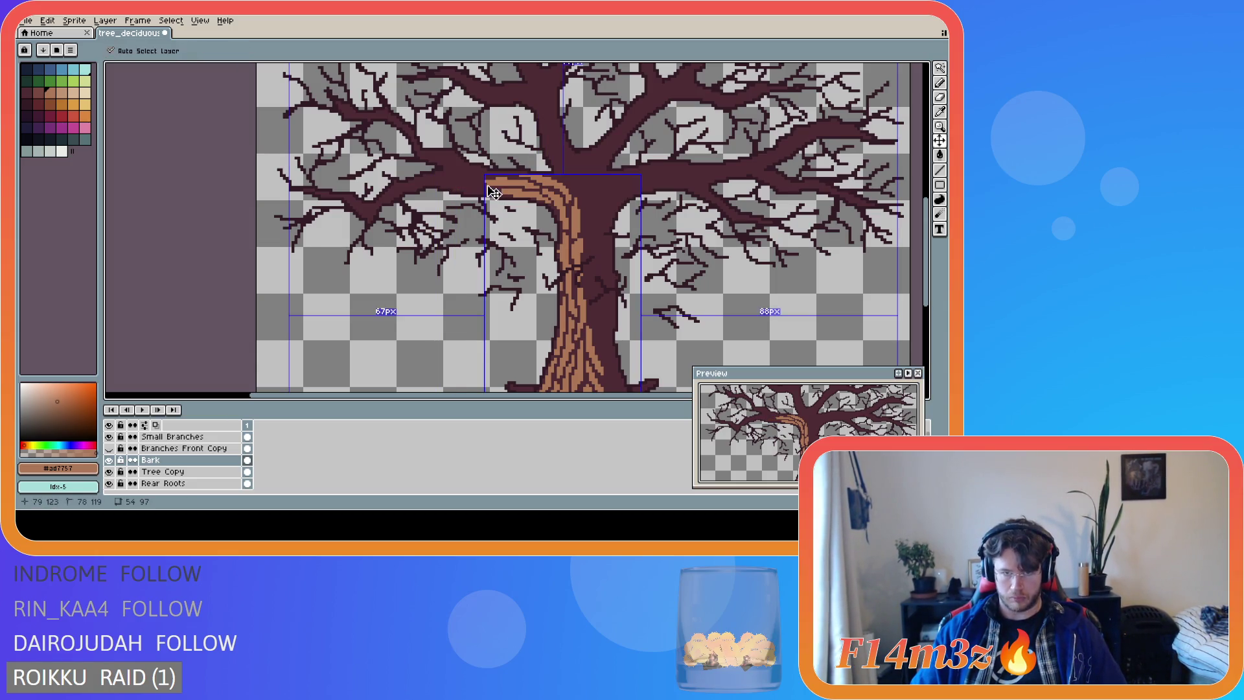
{"action": "key", "text": "ctrl+z"}
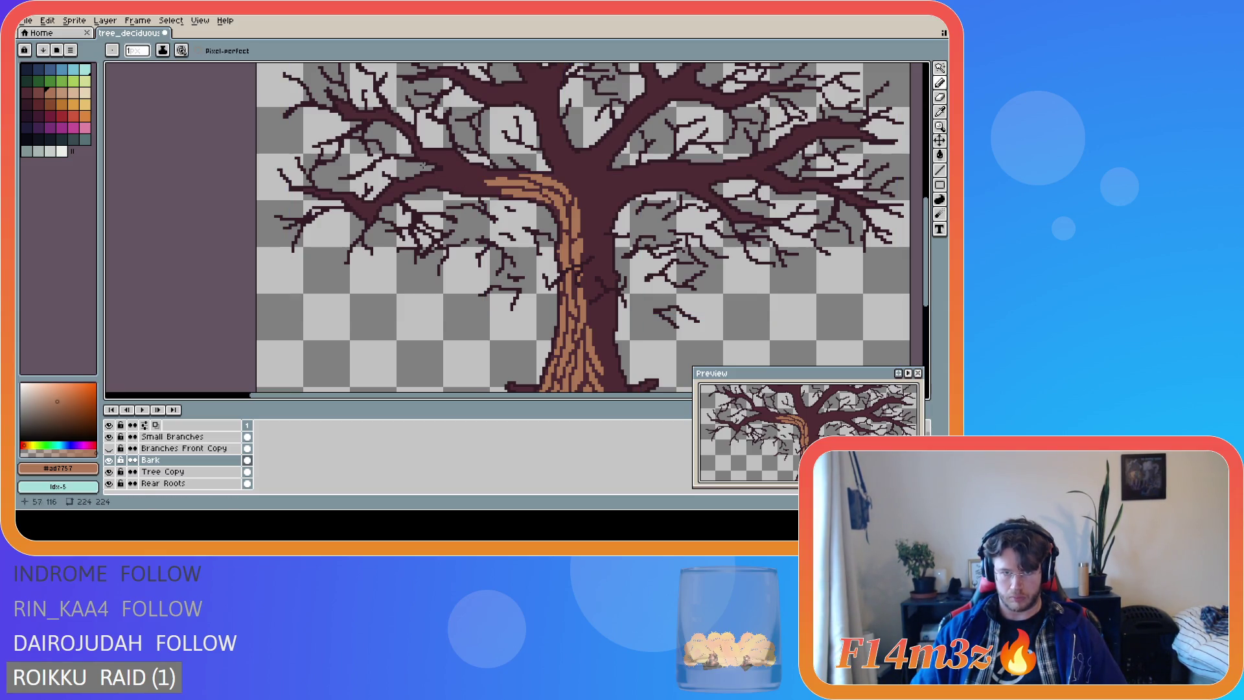
{"action": "left_click", "coordinate": [47, 20]}
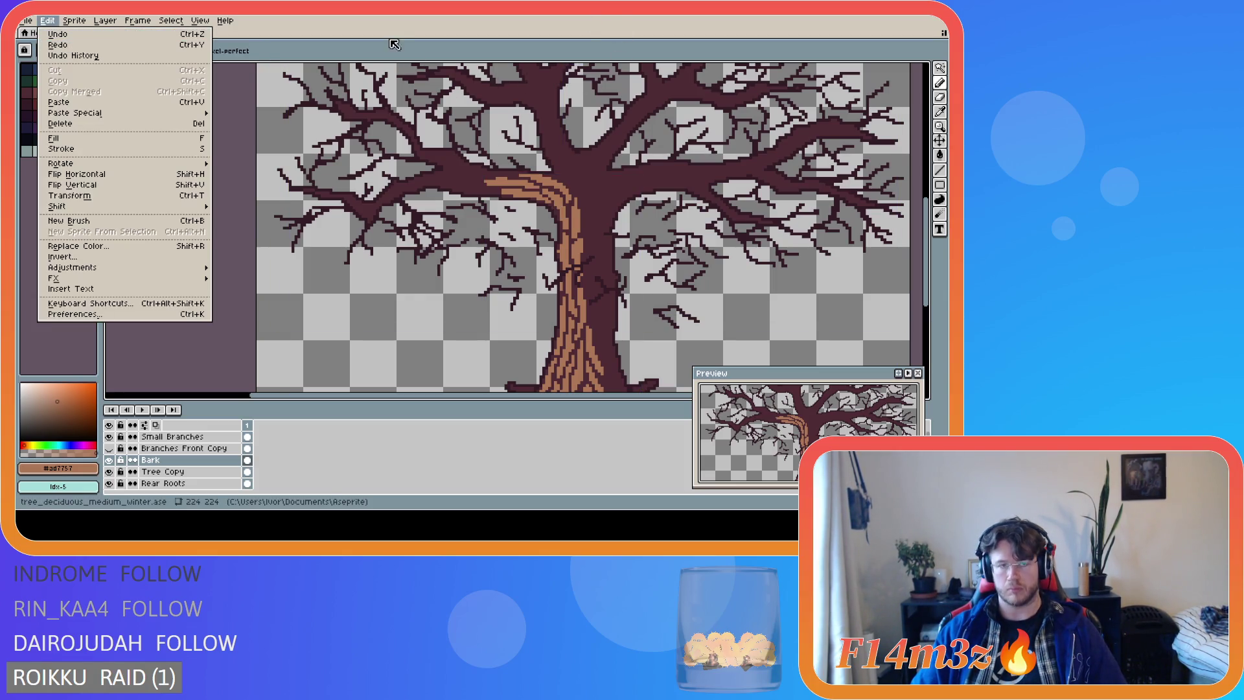
{"action": "left_click", "coordinate": [419, 96]}
{"action": "key", "text": "v"}
{"action": "key", "text": "ctrl+y"}
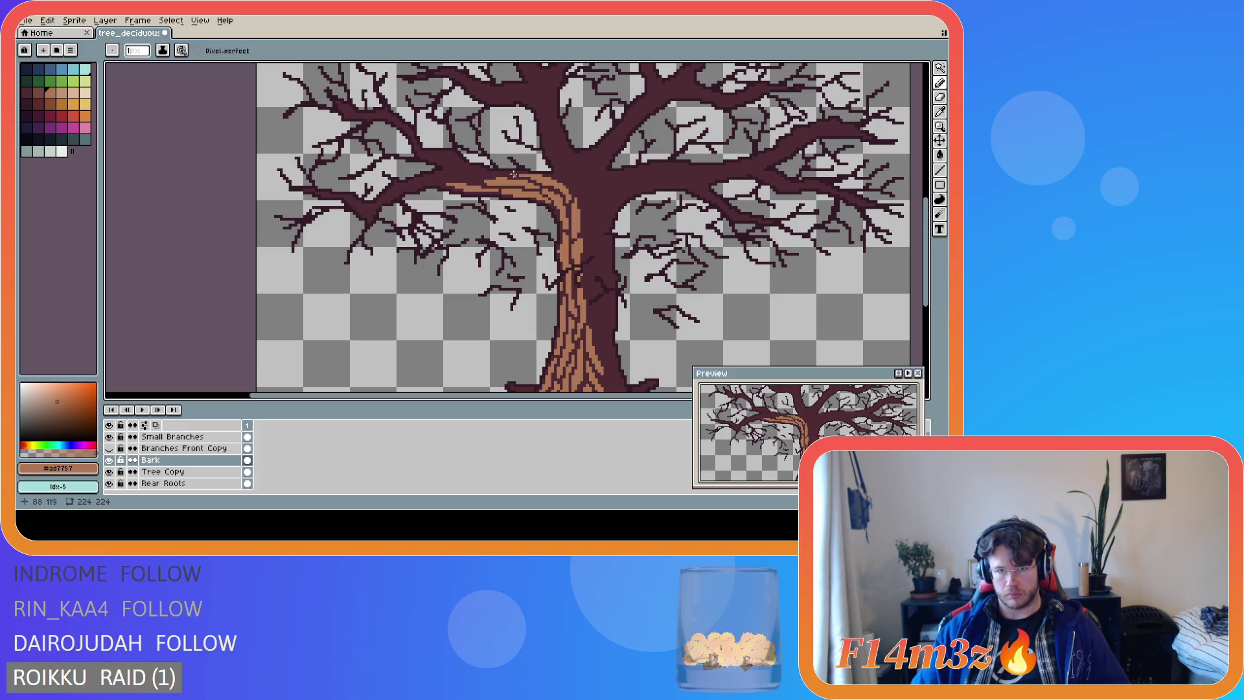
Continue light brown strokes and single bark pixels along the branch toward its tip.
{"action": "mouse_move", "coordinate": [514, 173]}
{"action": "left_mouse_down"}
{"action": "mouse_move", "coordinate": [456, 157]}
{"action": "mouse_move", "coordinate": [490, 174]}
{"action": "mouse_move", "coordinate": [473, 172]}
{"action": "left_mouse_up"}
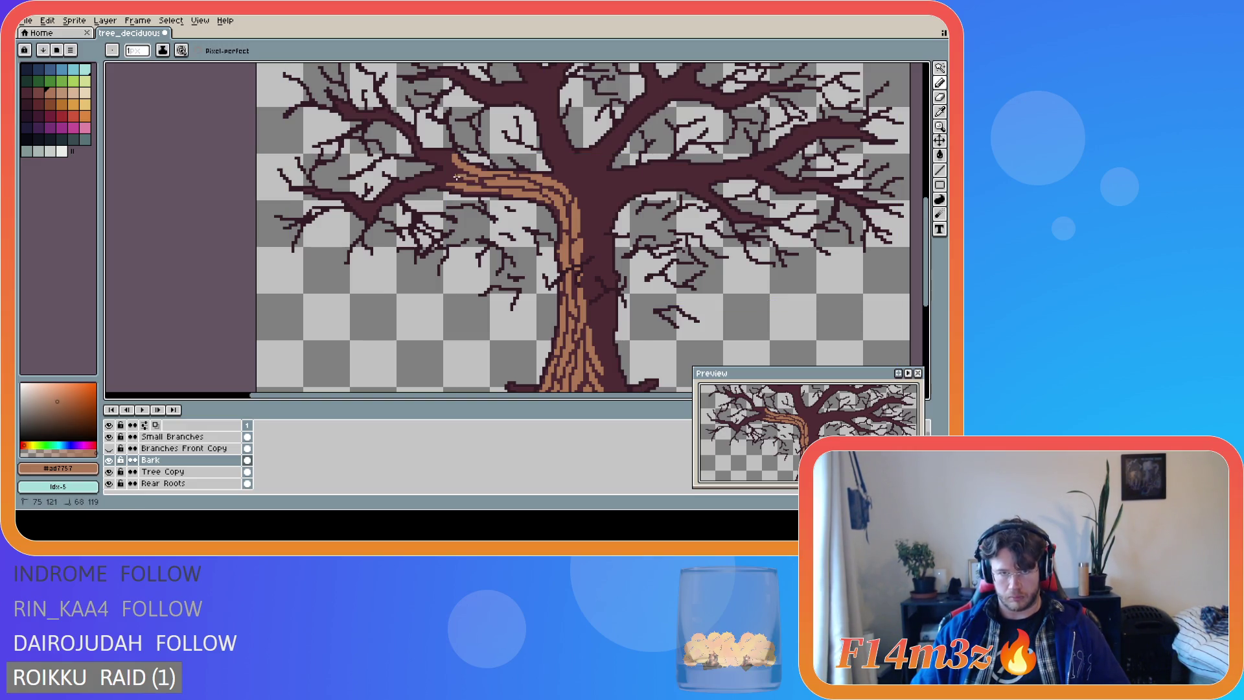
{"action": "left_click_drag", "start_coordinate": [475, 182], "coordinate": [469, 179]}
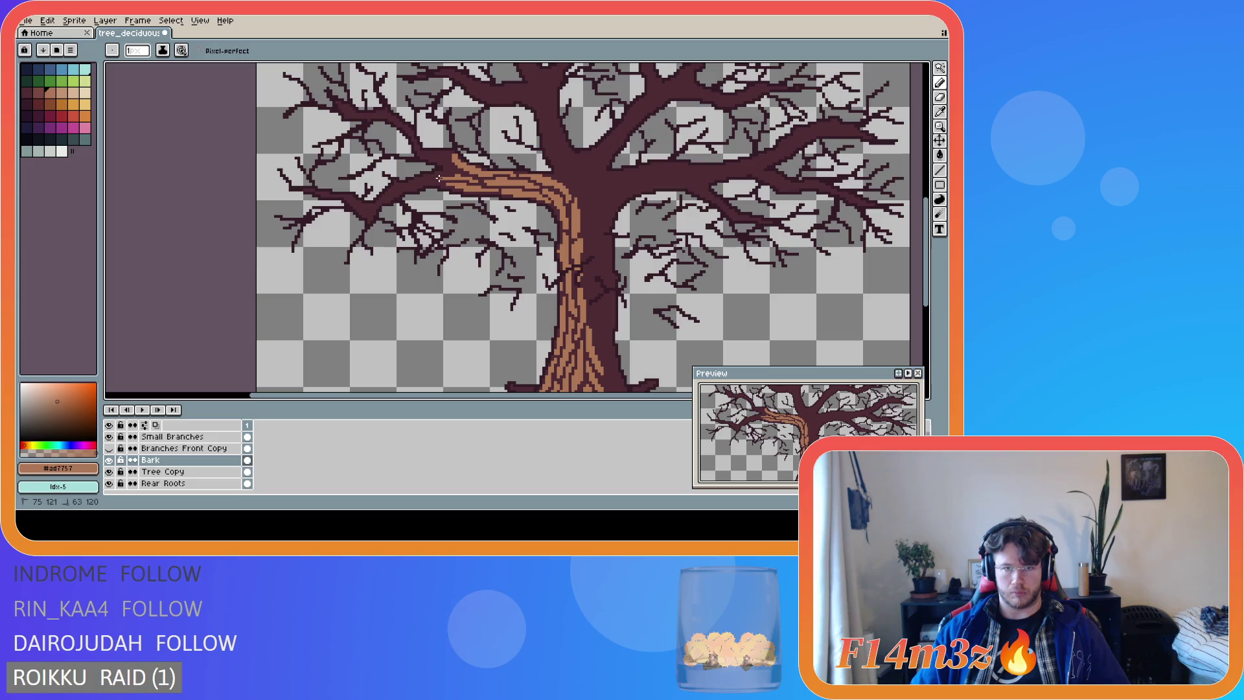
{"action": "left_click_drag", "start_coordinate": [453, 173], "coordinate": [449, 168]}
{"action": "left_click", "coordinate": [462, 175]}
{"action": "left_click", "coordinate": [460, 173]}
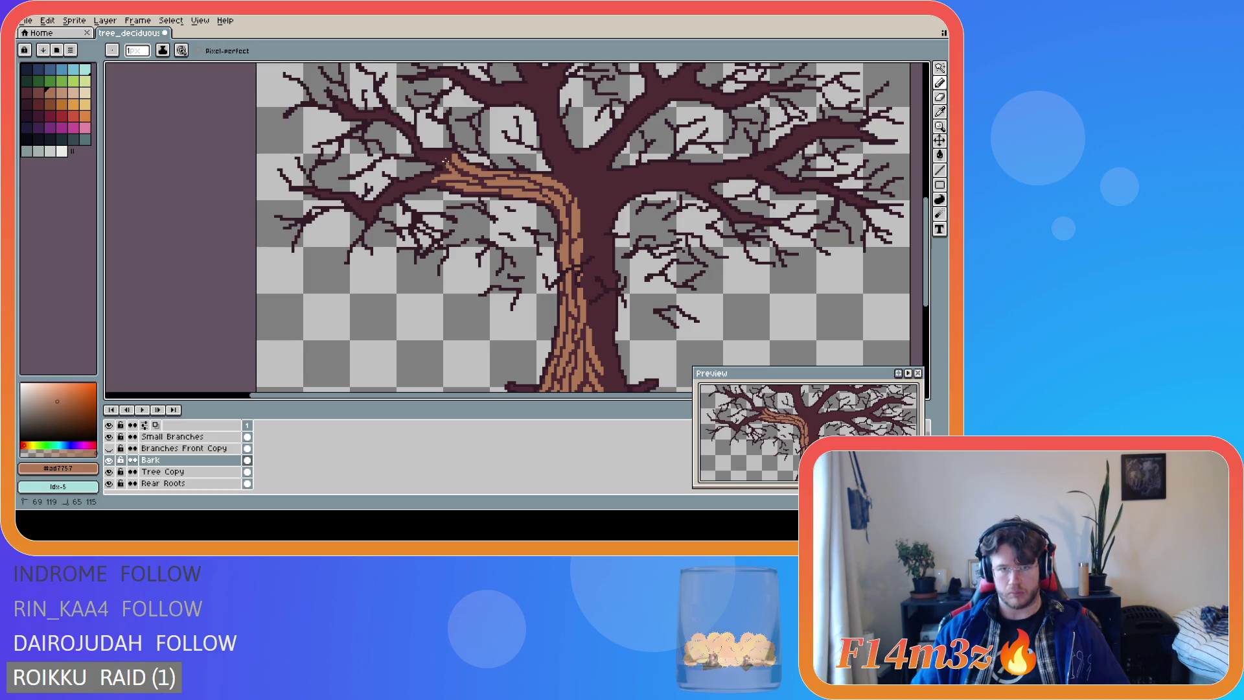
{"action": "left_click", "coordinate": [449, 172]}
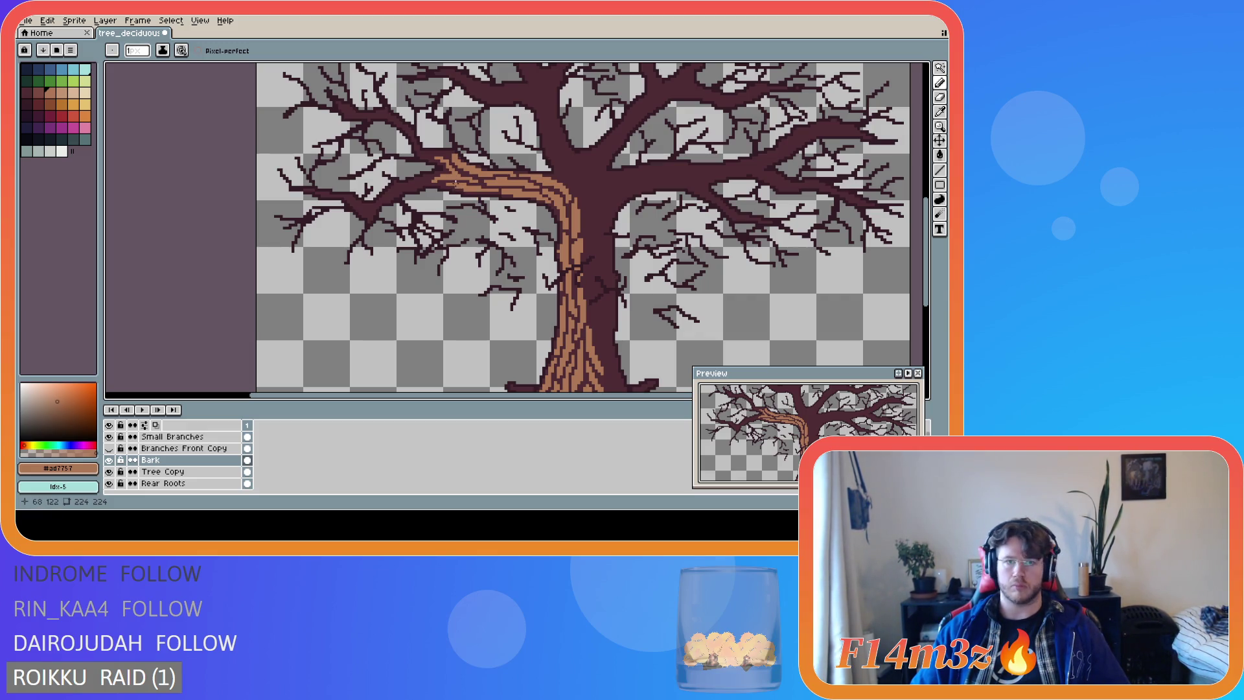
{"action": "key", "text": "b"}
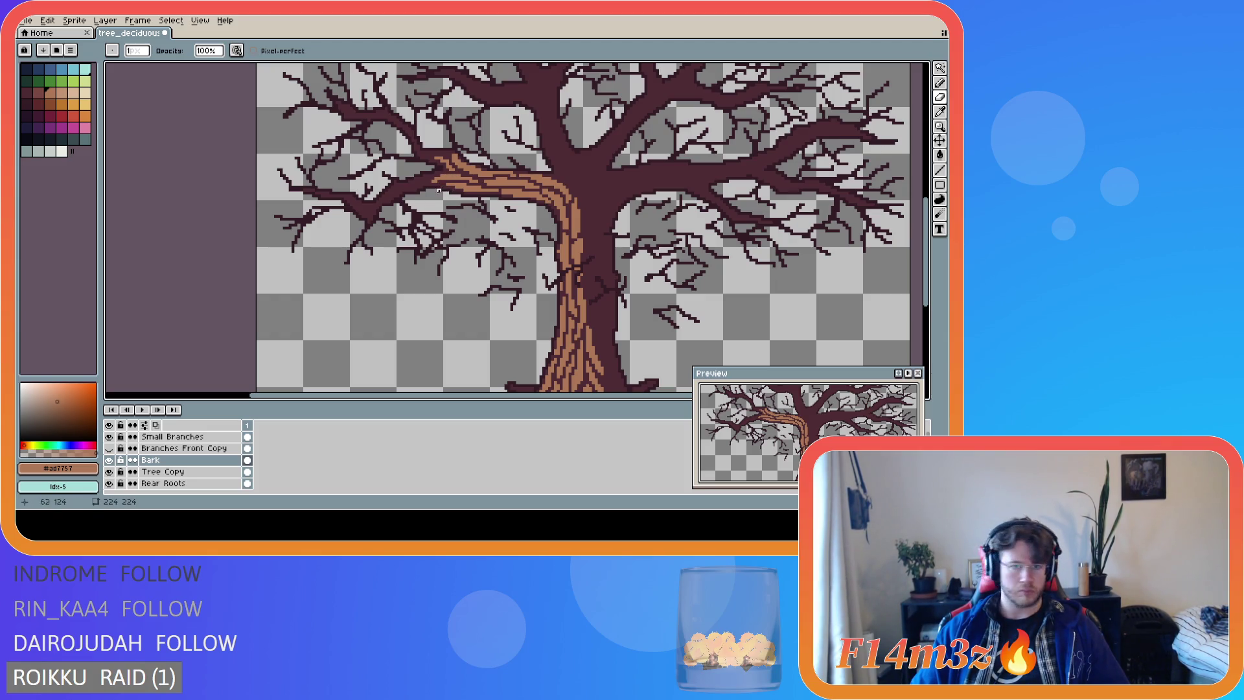
{"action": "key", "text": "e"}
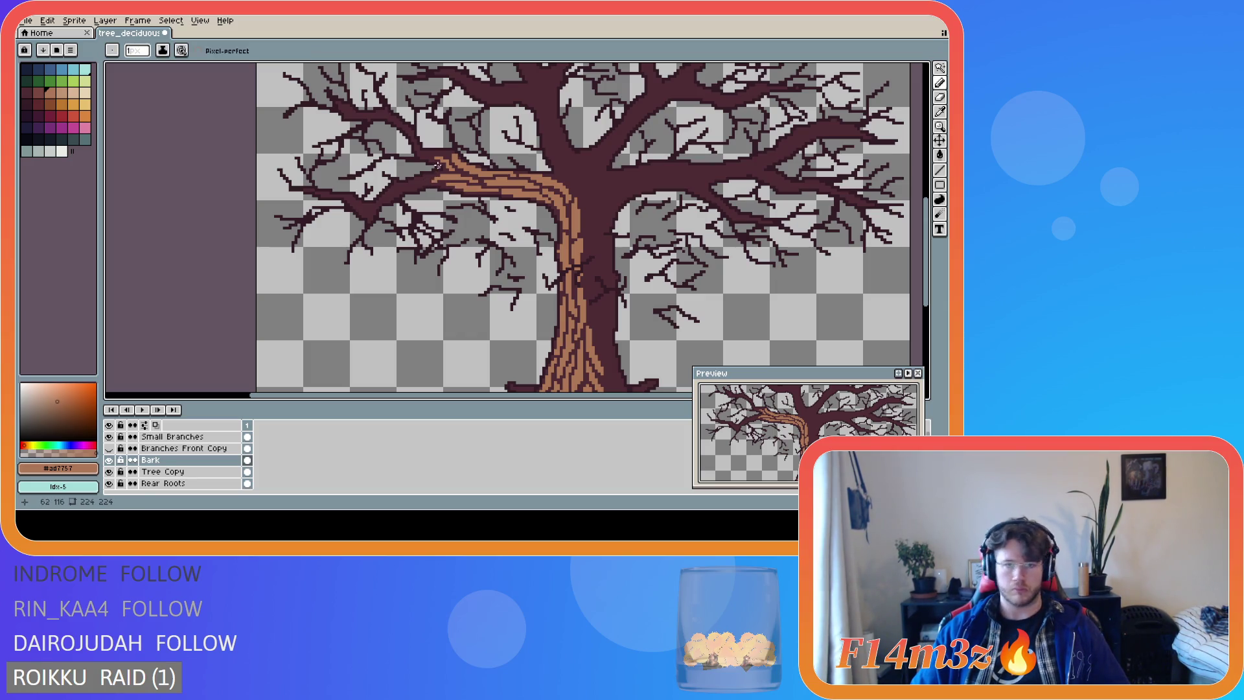
{"action": "left_click_drag", "start_coordinate": [448, 155], "coordinate": [420, 154]}
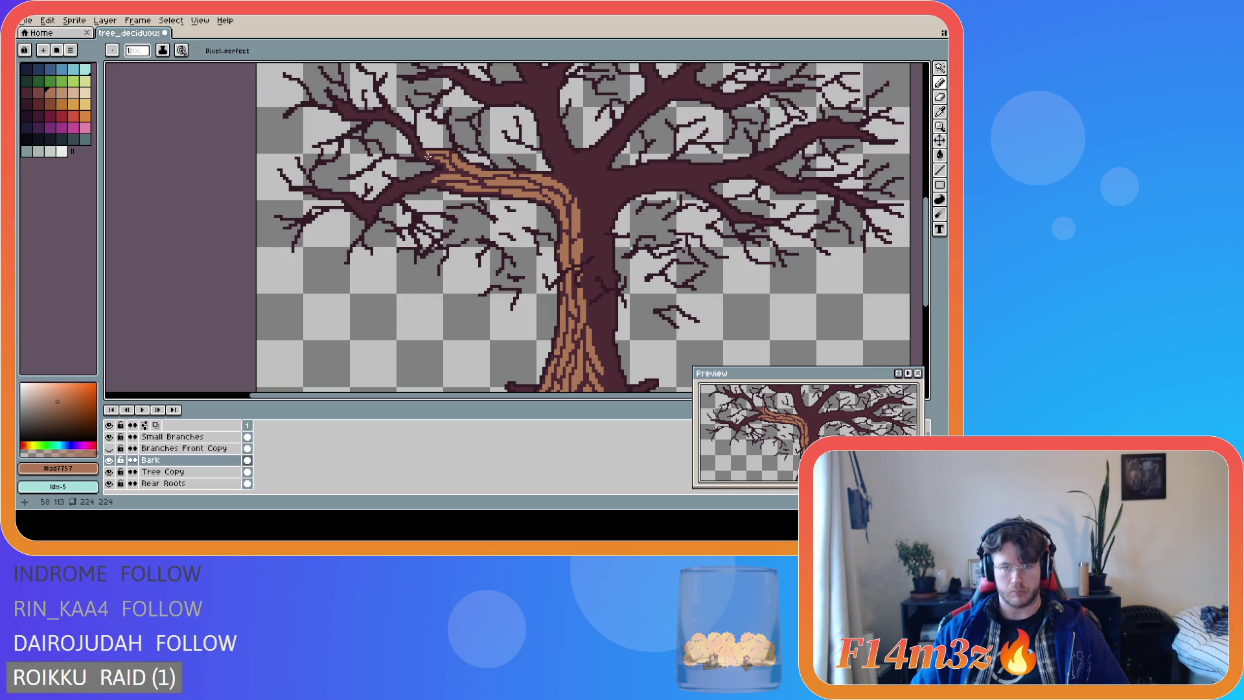
{"action": "left_click", "coordinate": [427, 156]}
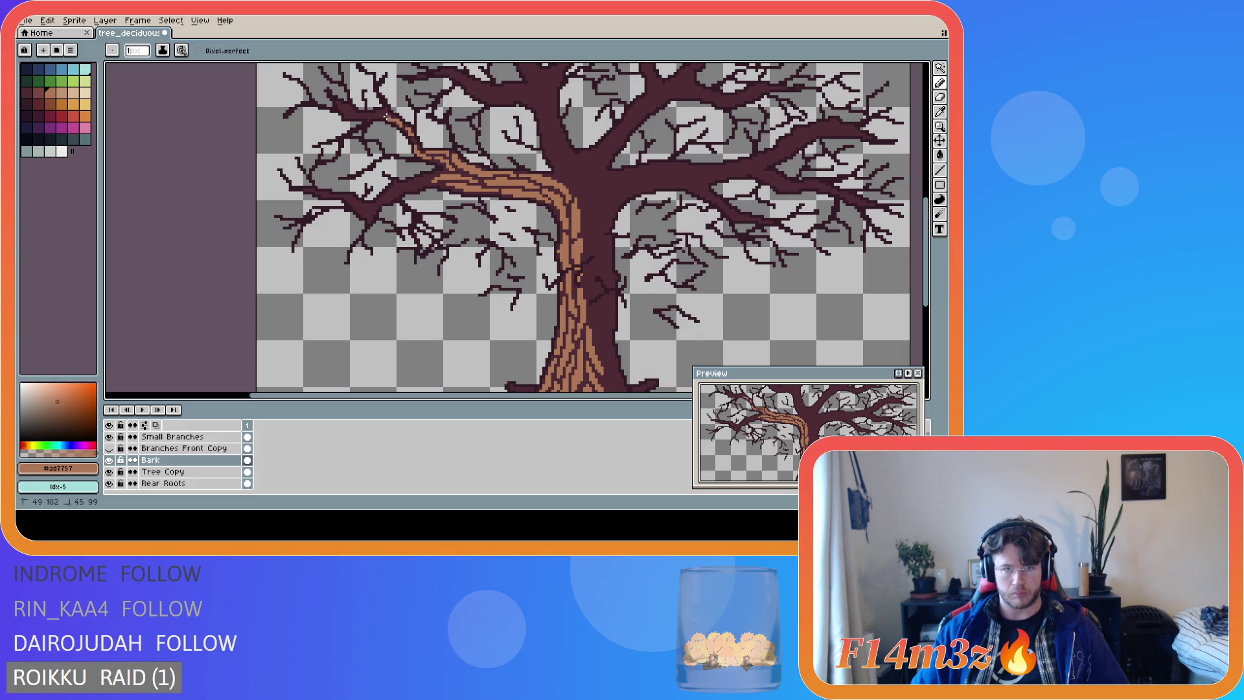
Extend the bark strokes up-left along the upper branch and touch up stray pixels.
{"action": "left_click_drag", "start_coordinate": [383, 110], "coordinate": [363, 116]}
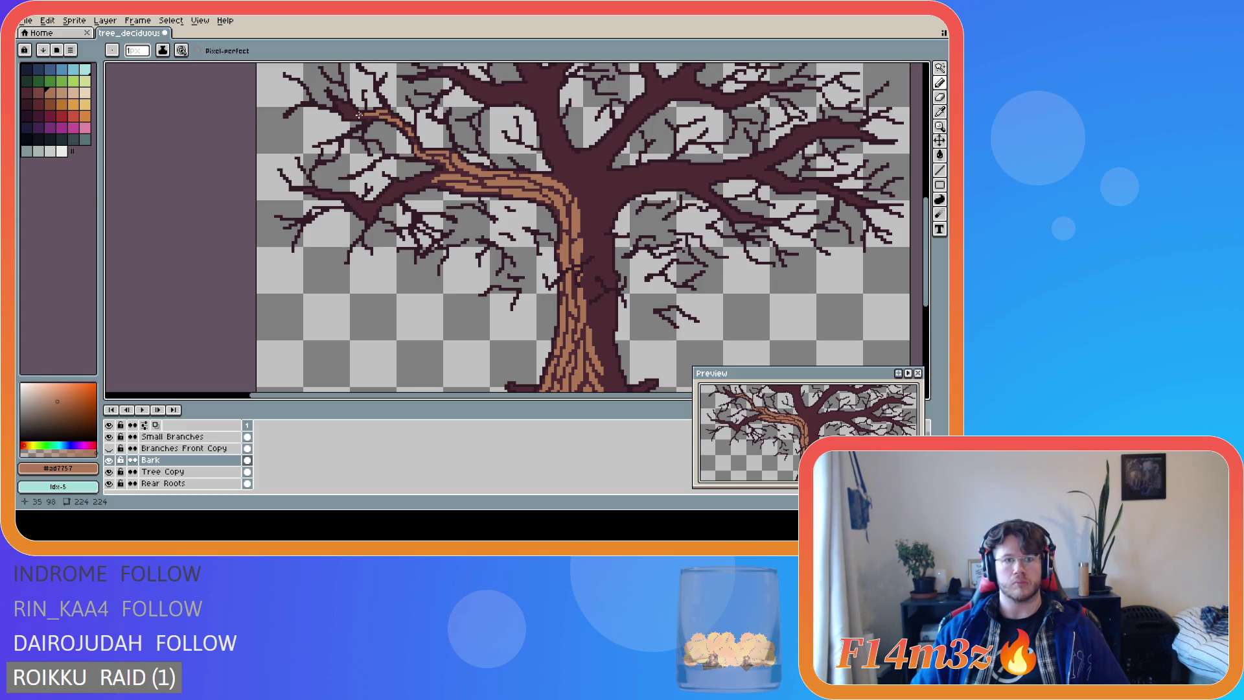
{"action": "left_click_drag", "start_coordinate": [361, 116], "coordinate": [342, 106]}
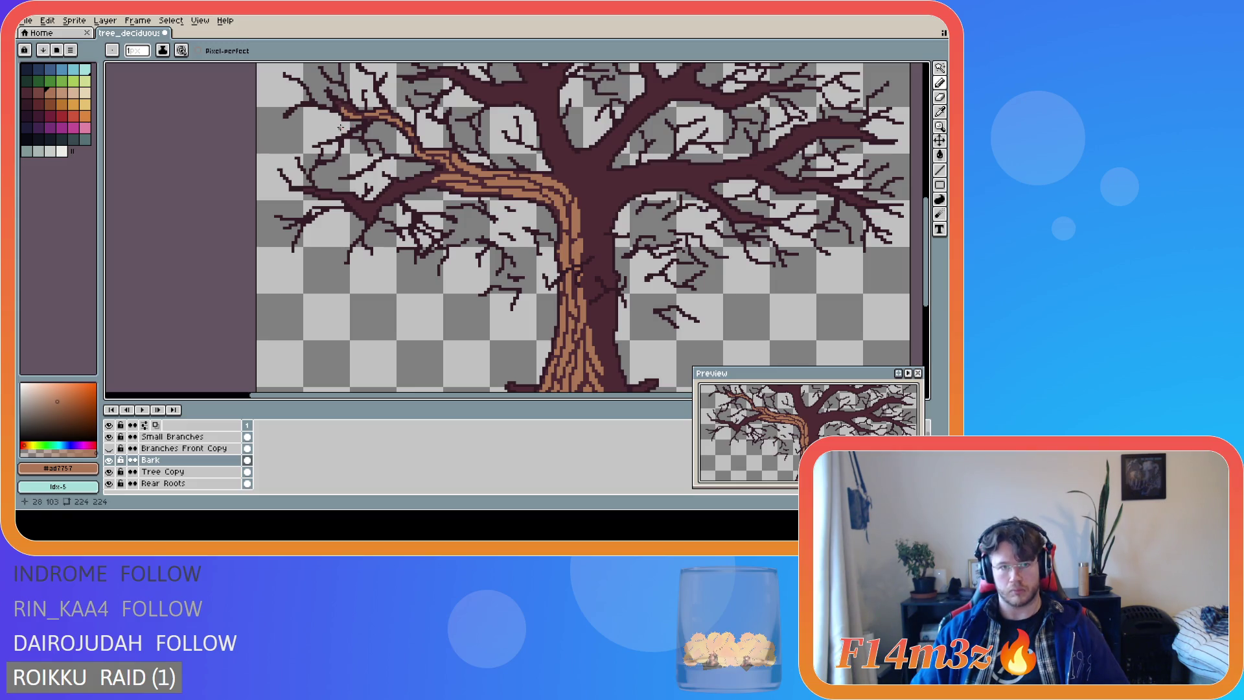
{"action": "left_click", "coordinate": [349, 109]}
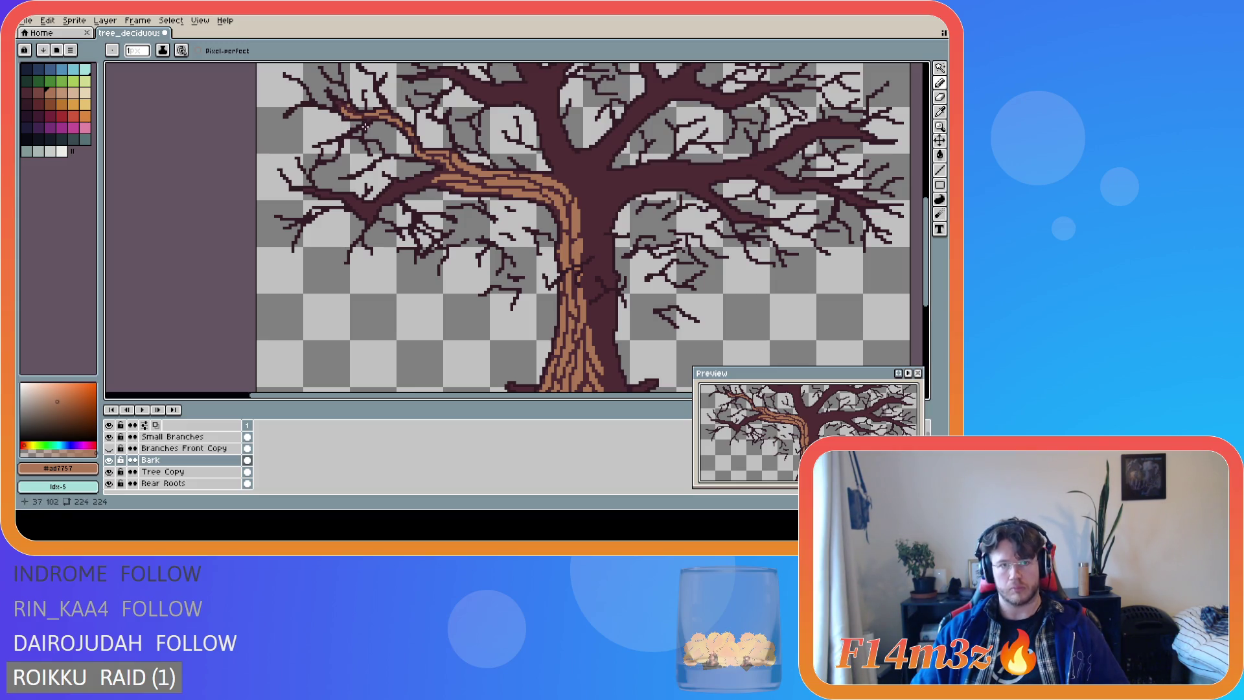
{"action": "left_click", "coordinate": [347, 120]}
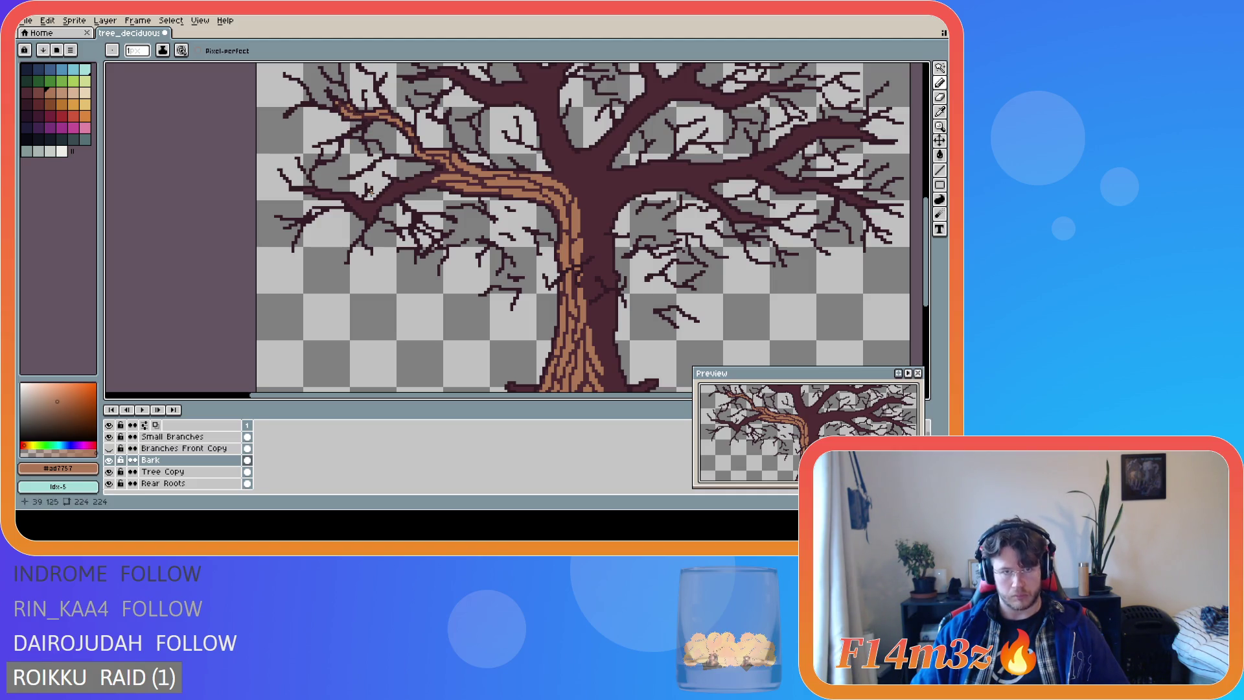
{"action": "key", "text": "v"}
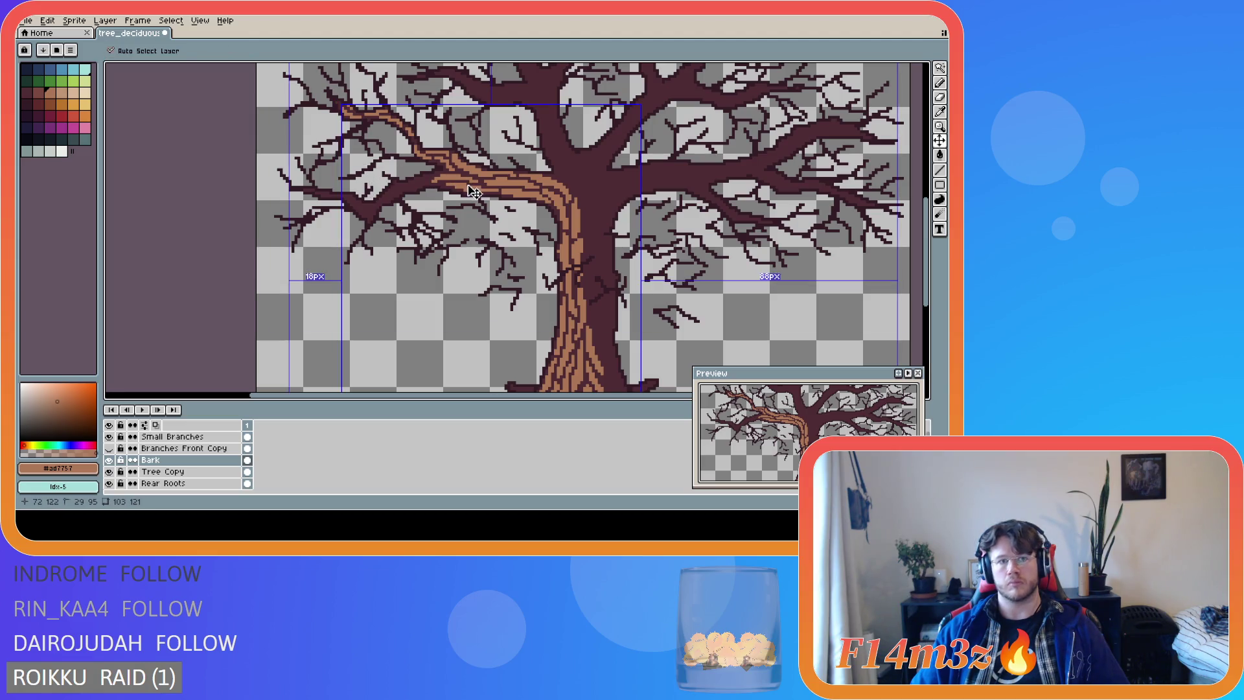
{"action": "key", "text": "b"}
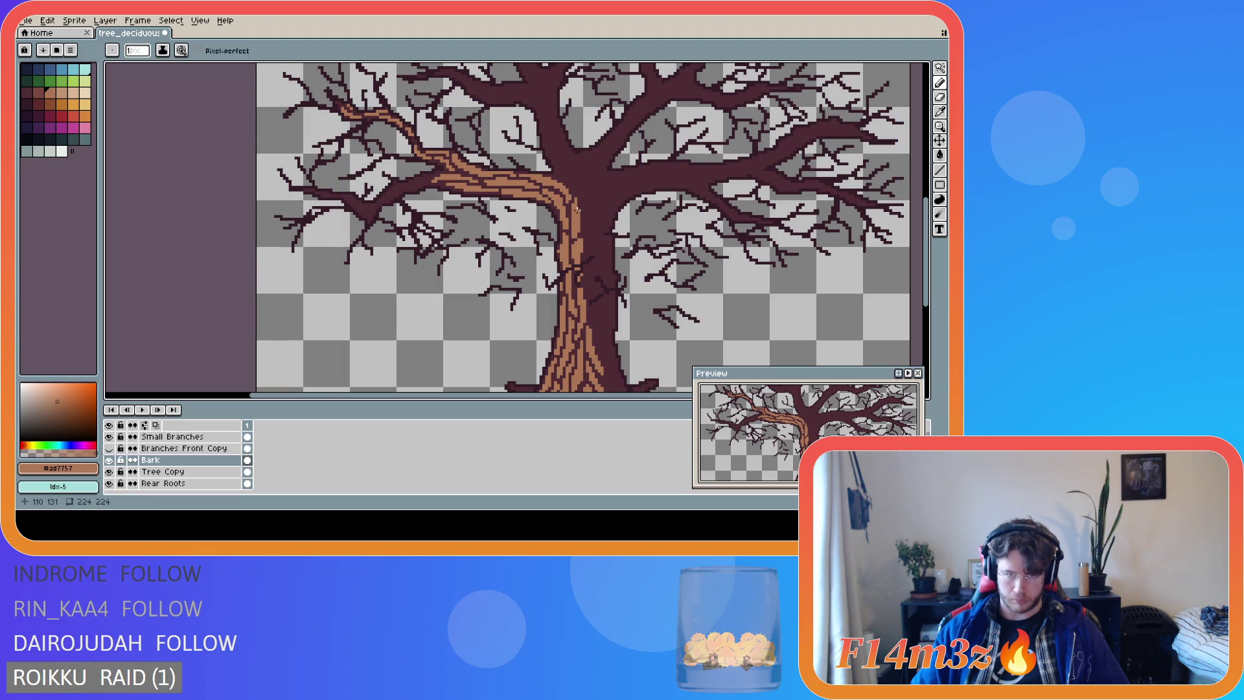
{"action": "scroll", "coordinate": [621, 229], "scroll_direction": "down", "scroll_amount": 2}
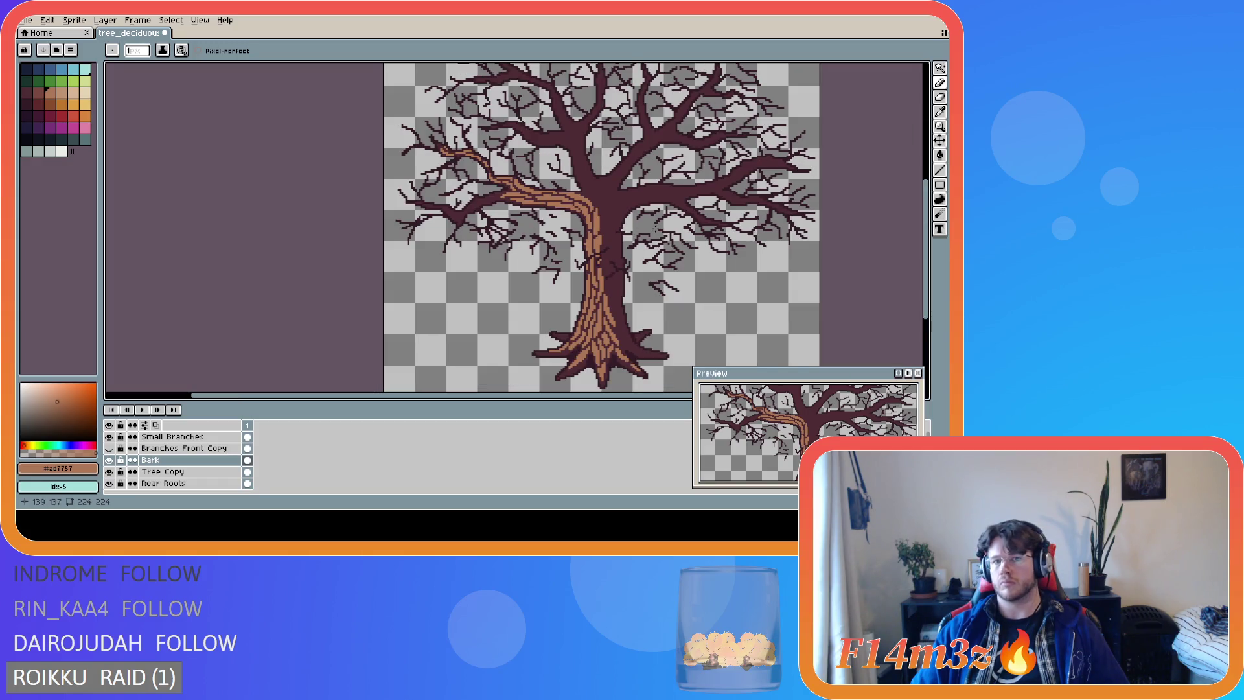
{"action": "scroll", "coordinate": [544, 215], "scroll_direction": "up", "scroll_amount": 1}
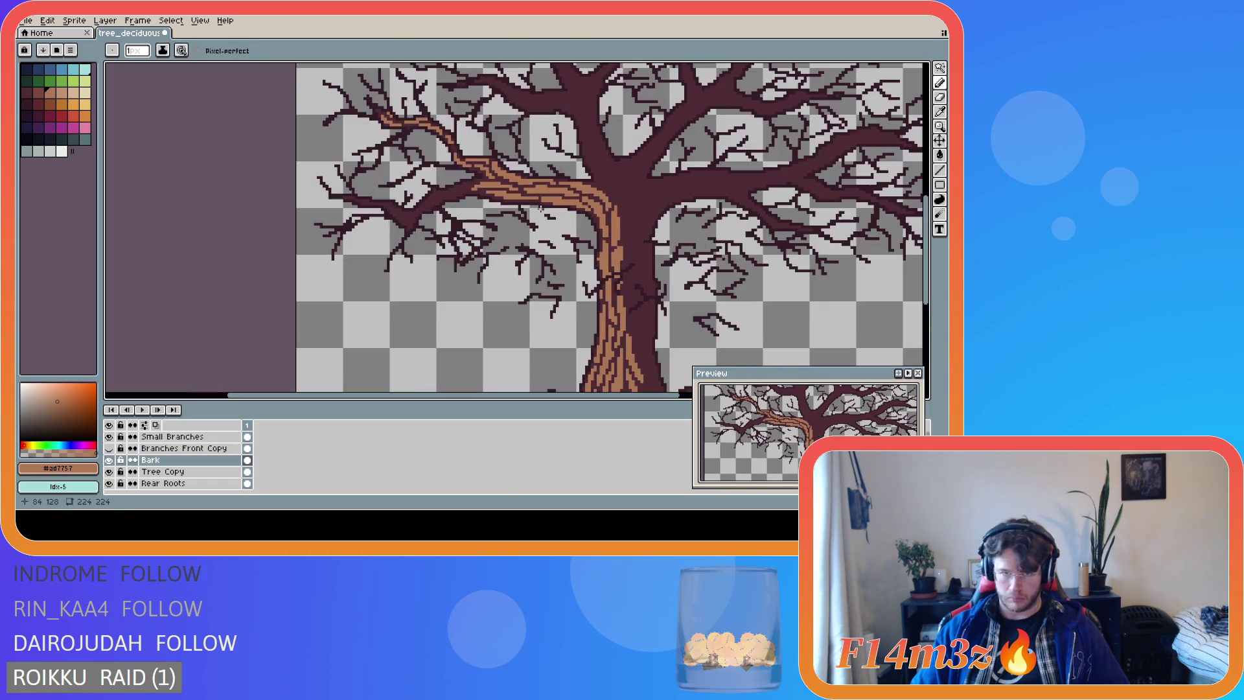
{"action": "scroll", "coordinate": [542, 214], "scroll_direction": "down", "scroll_amount": 1}
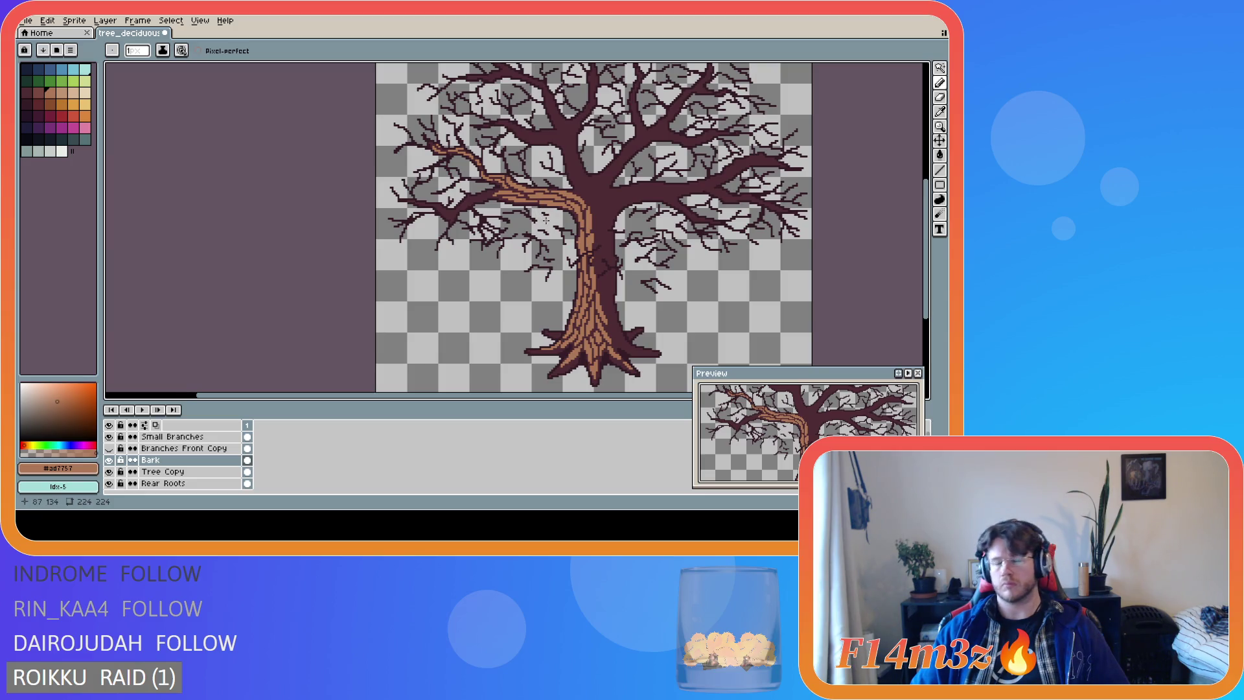
{"action": "key", "text": "i"}
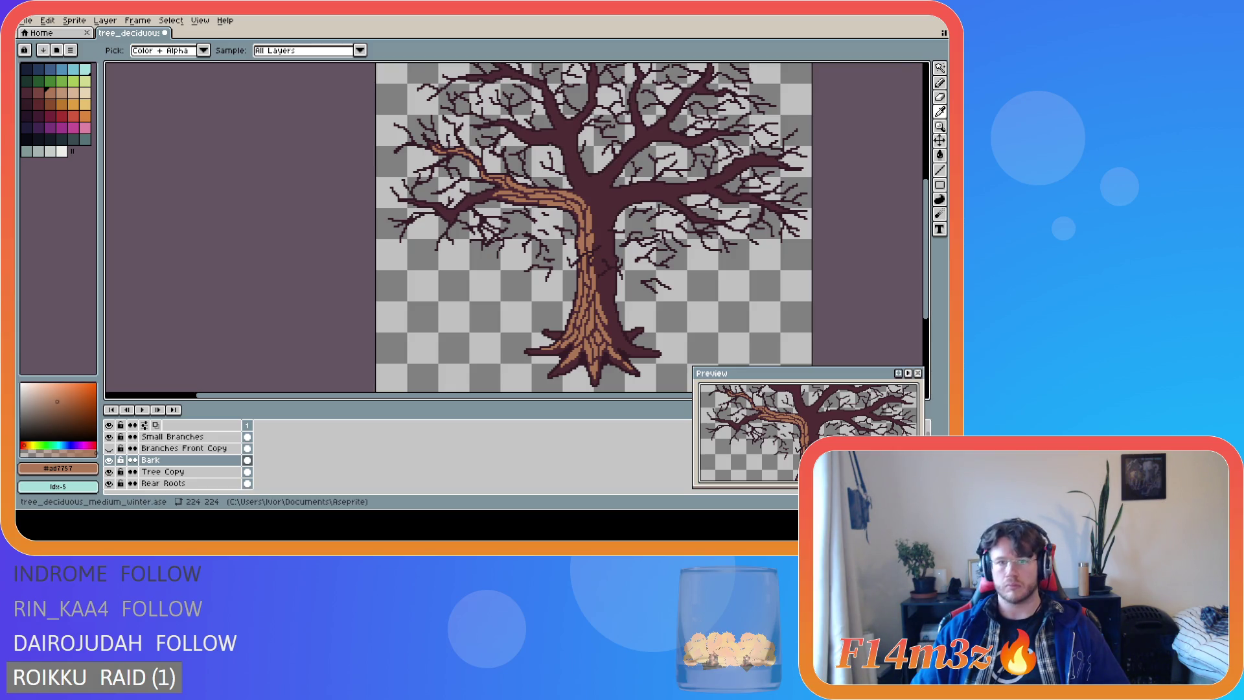
{"action": "key", "text": "b"}
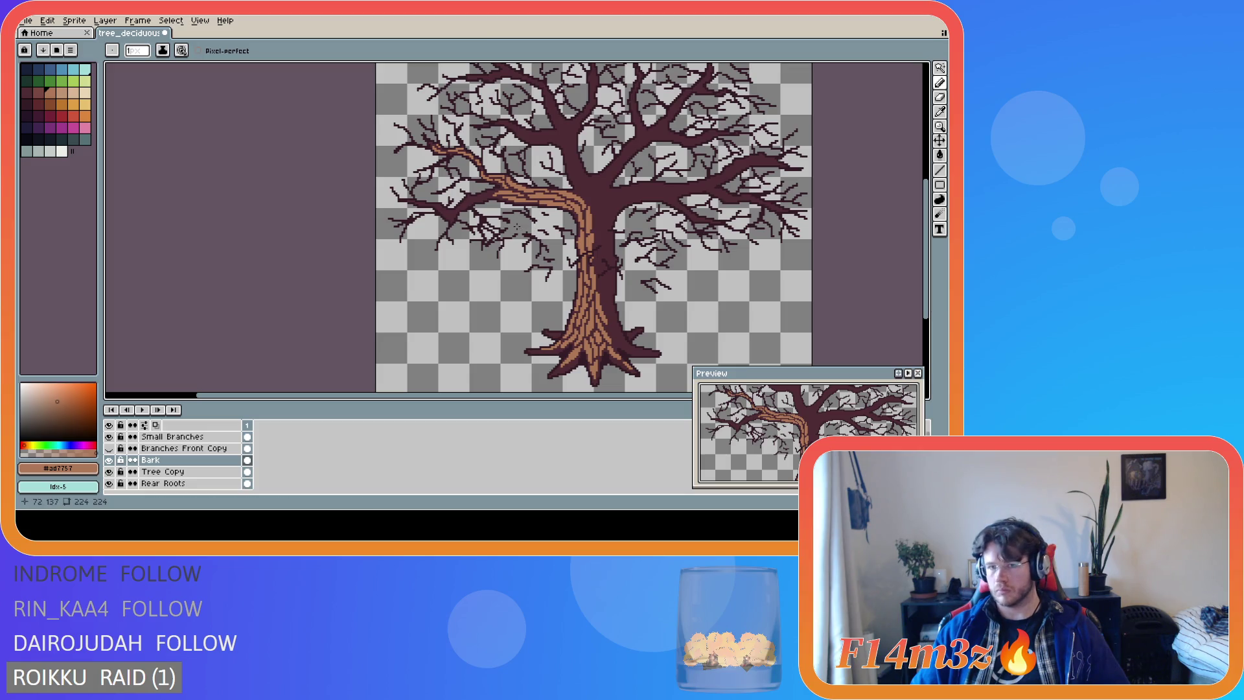
{"action": "key", "text": "i"}
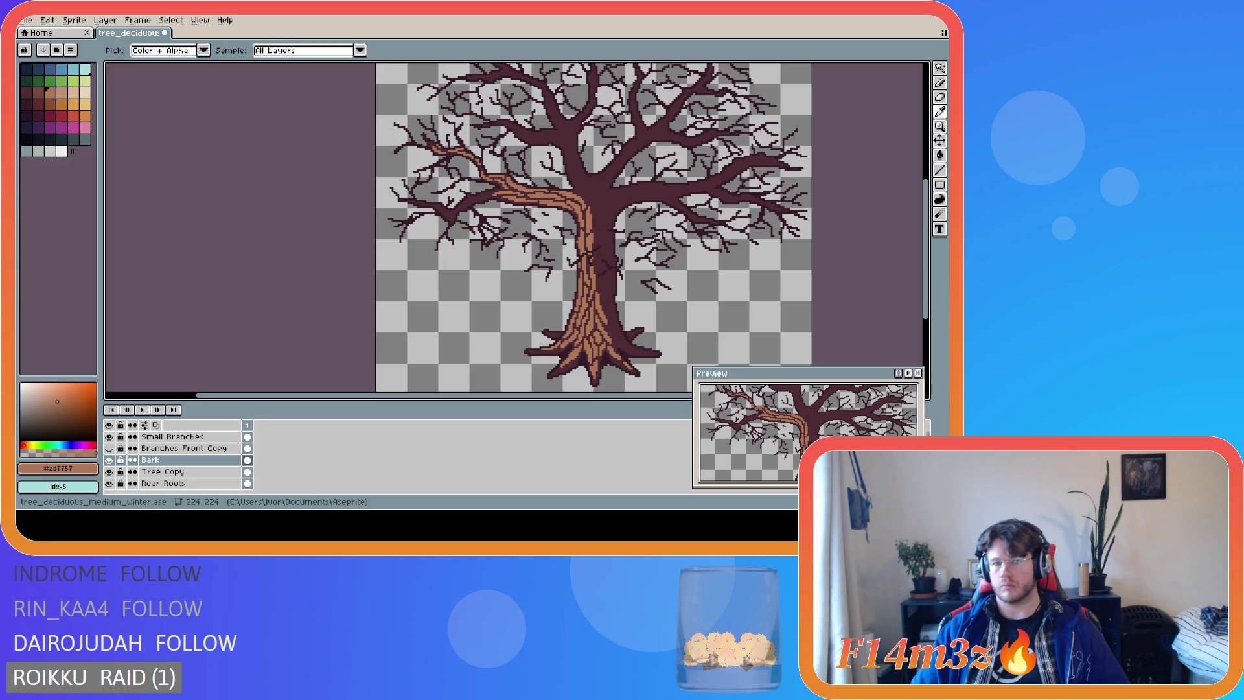
{"action": "key", "text": "b"}
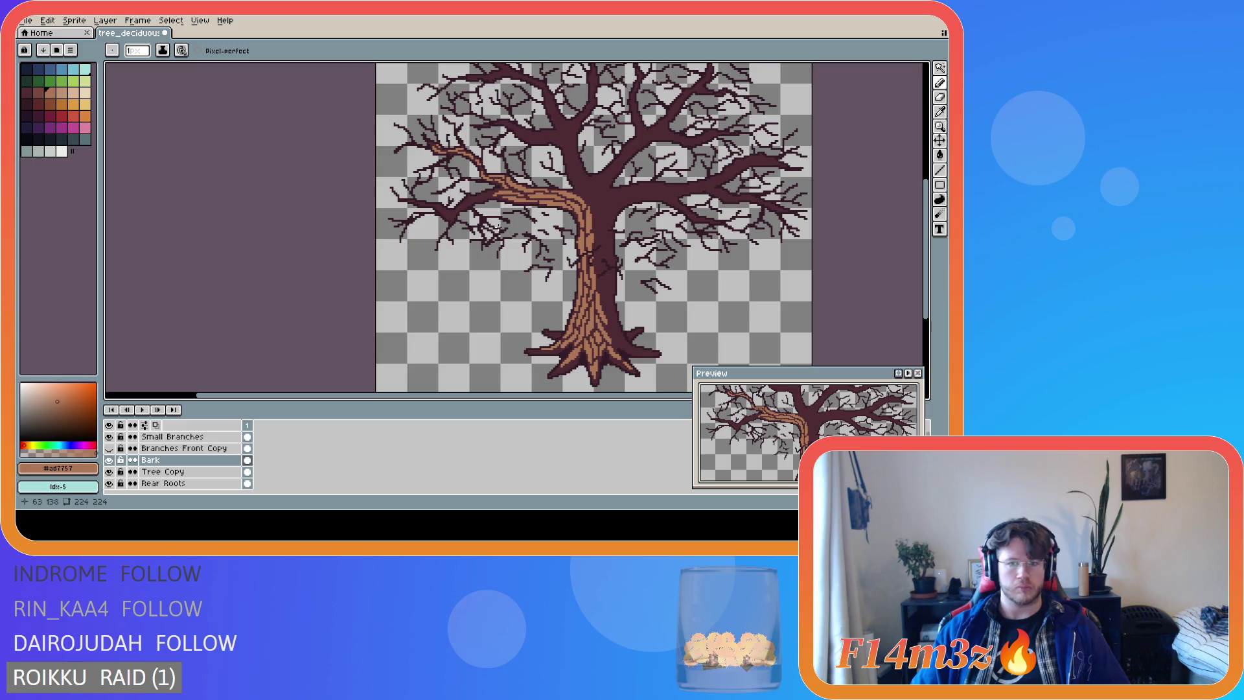
Flood-fill the tan strip on the trunk's left edge with dark maroon, then zoom in.
{"action": "left_click", "coordinate": [38, 92]}
{"action": "key", "text": "g"}
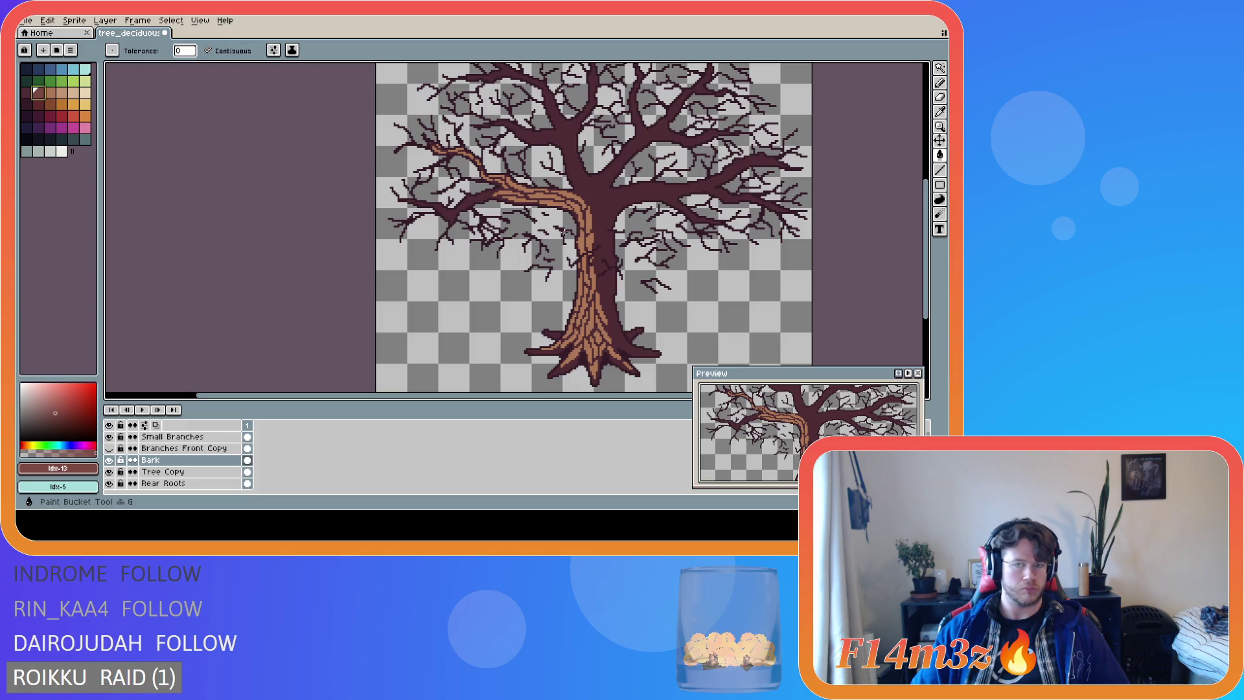
{"action": "left_click", "coordinate": [582, 243]}
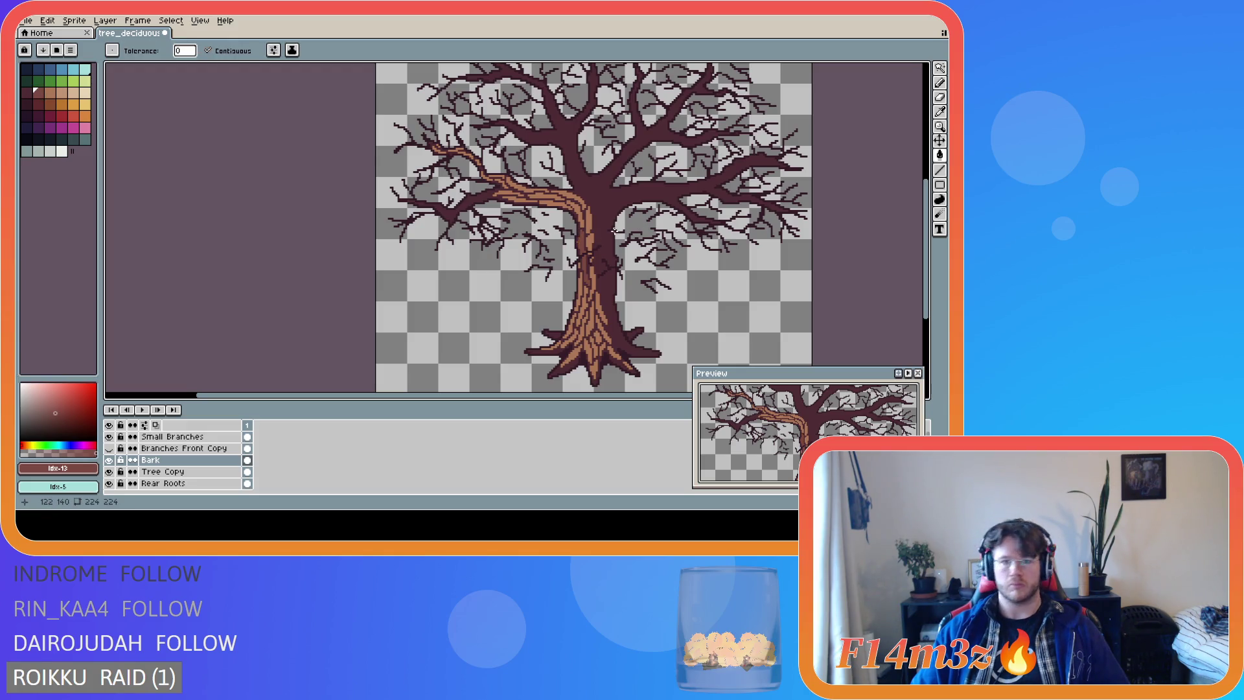
{"action": "key", "text": "i"}
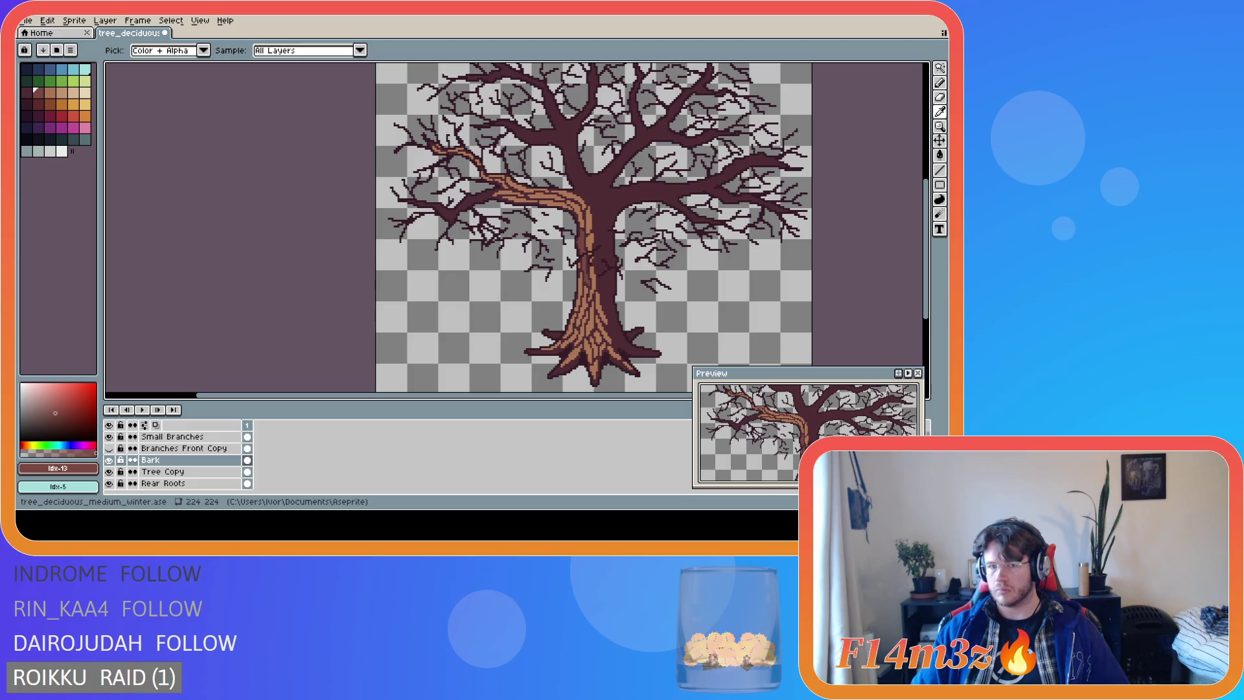
{"action": "key", "text": "g"}
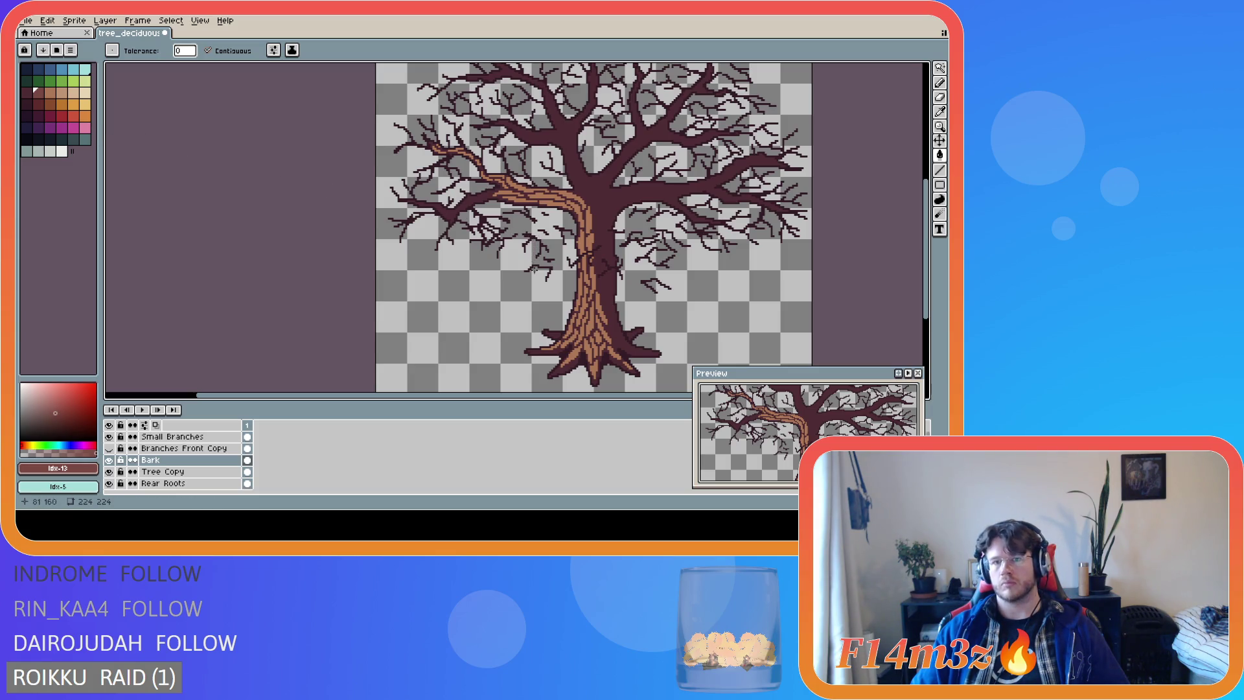
{"action": "scroll", "coordinate": [654, 350], "scroll_direction": "up", "scroll_amount": 1}
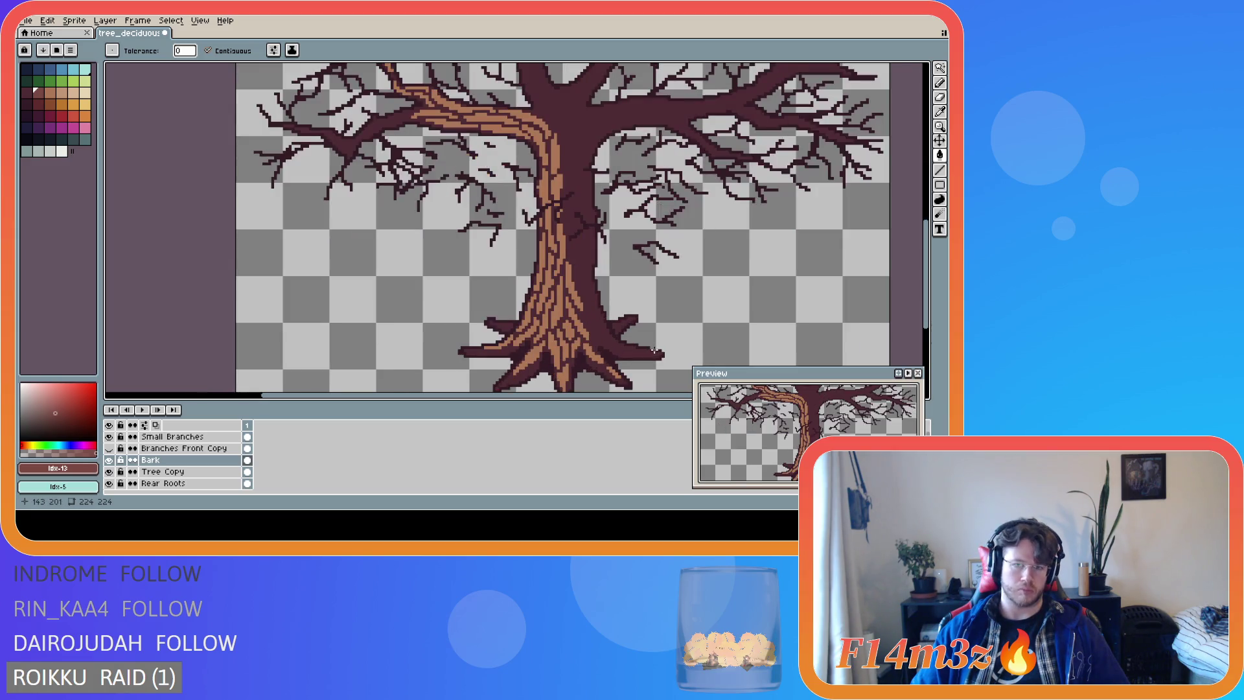
{"action": "left_click_drag", "start_coordinate": [577, 395], "coordinate": [618, 398]}
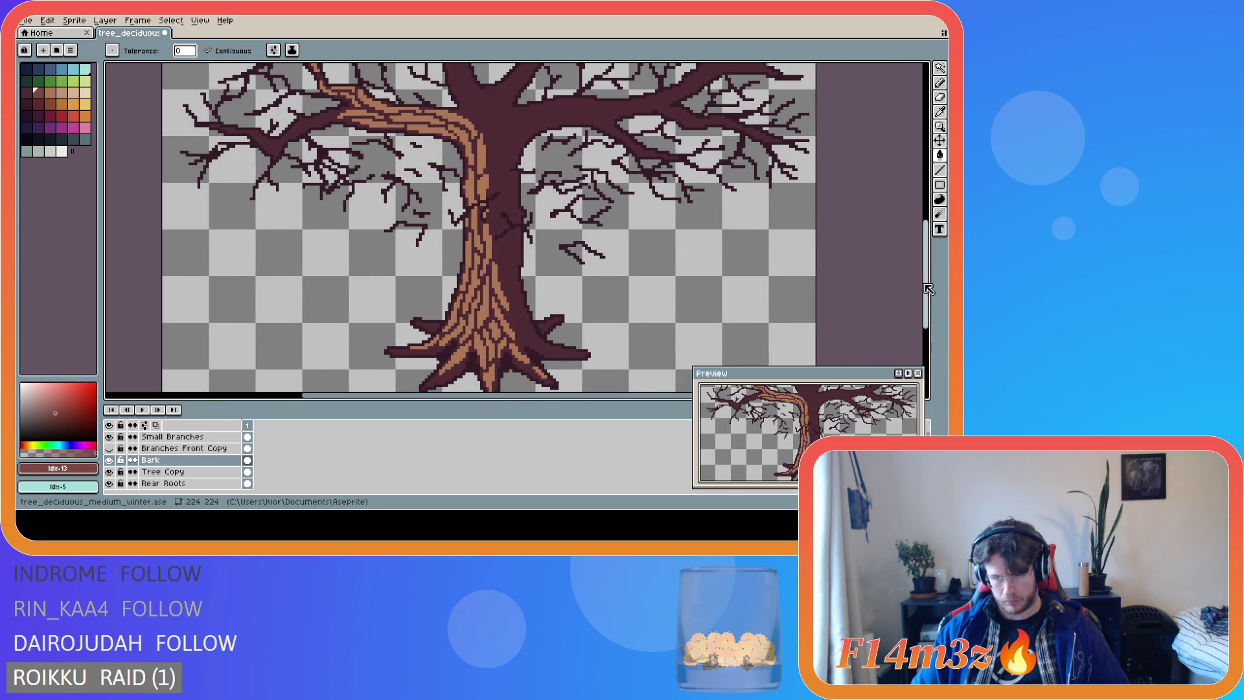
{"action": "left_click_drag", "start_coordinate": [925, 290], "coordinate": [935, 301]}
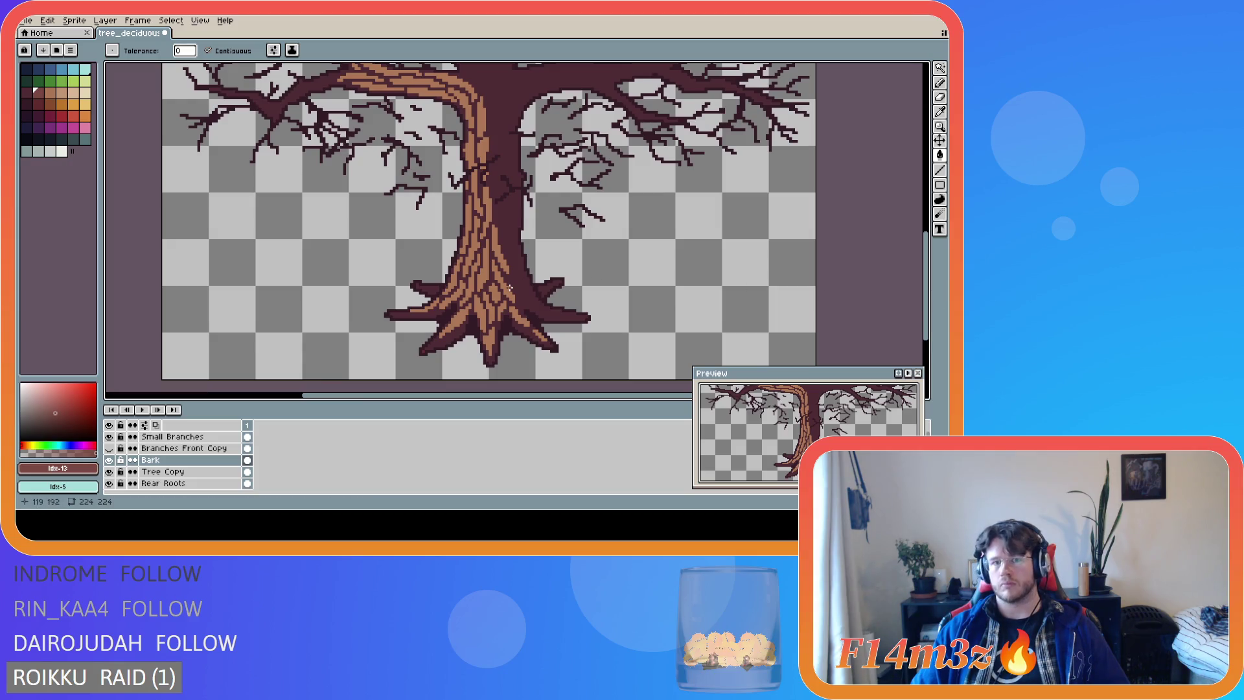
Pick the light brown bark colour and draw strokes on the lower trunk and right root.
{"action": "key", "text": "b"}
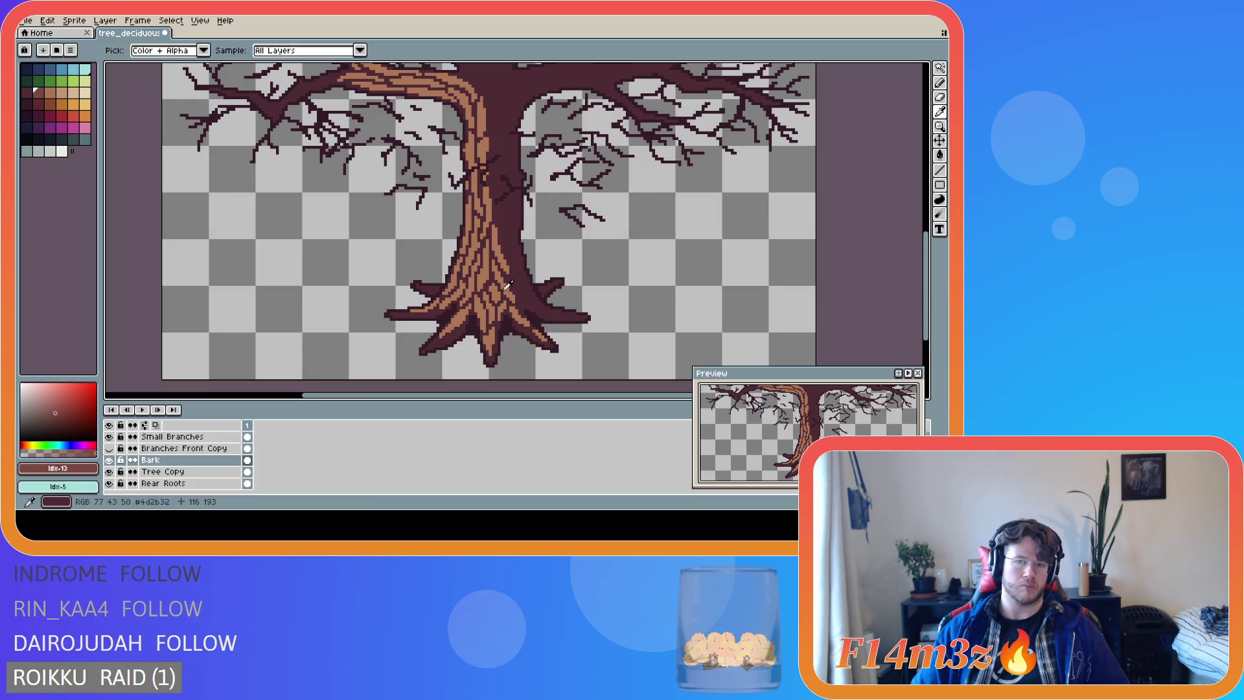
{"action": "left_click", "coordinate": [512, 289], "text": "alt"}
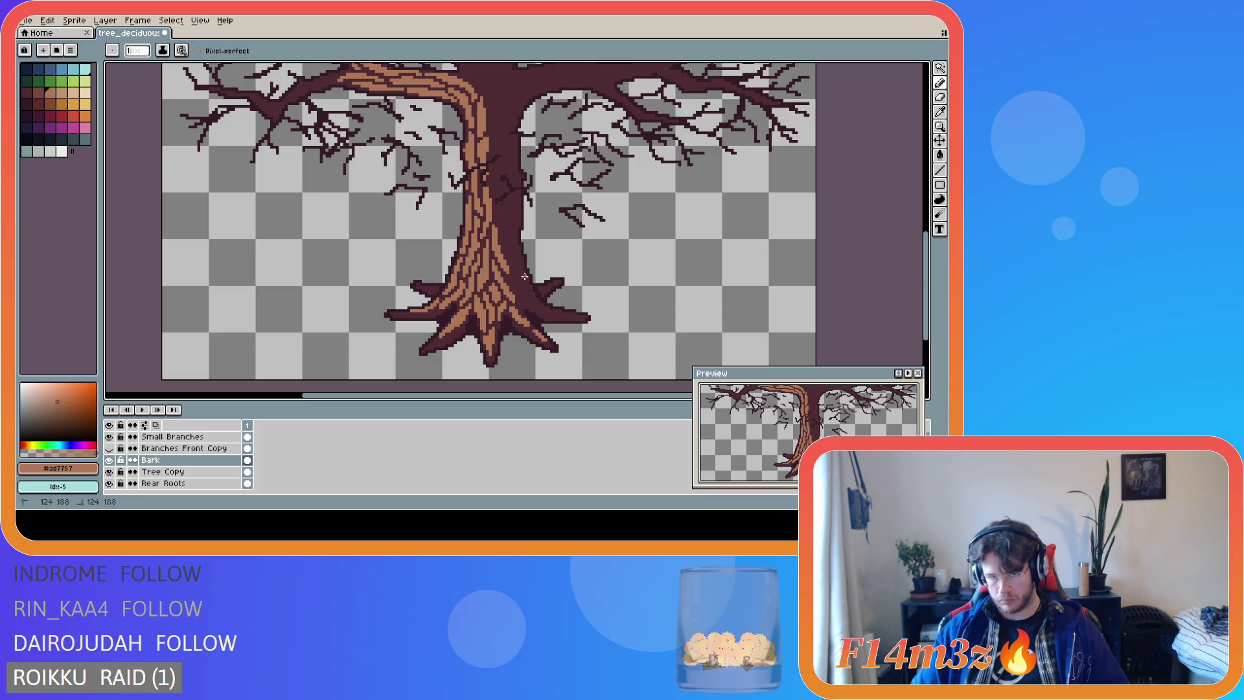
{"action": "mouse_move", "coordinate": [525, 278]}
{"action": "left_mouse_down"}
{"action": "mouse_move", "coordinate": [528, 299]}
{"action": "mouse_move", "coordinate": [525, 280]}
{"action": "mouse_move", "coordinate": [557, 314]}
{"action": "mouse_move", "coordinate": [525, 290]}
{"action": "left_mouse_up"}
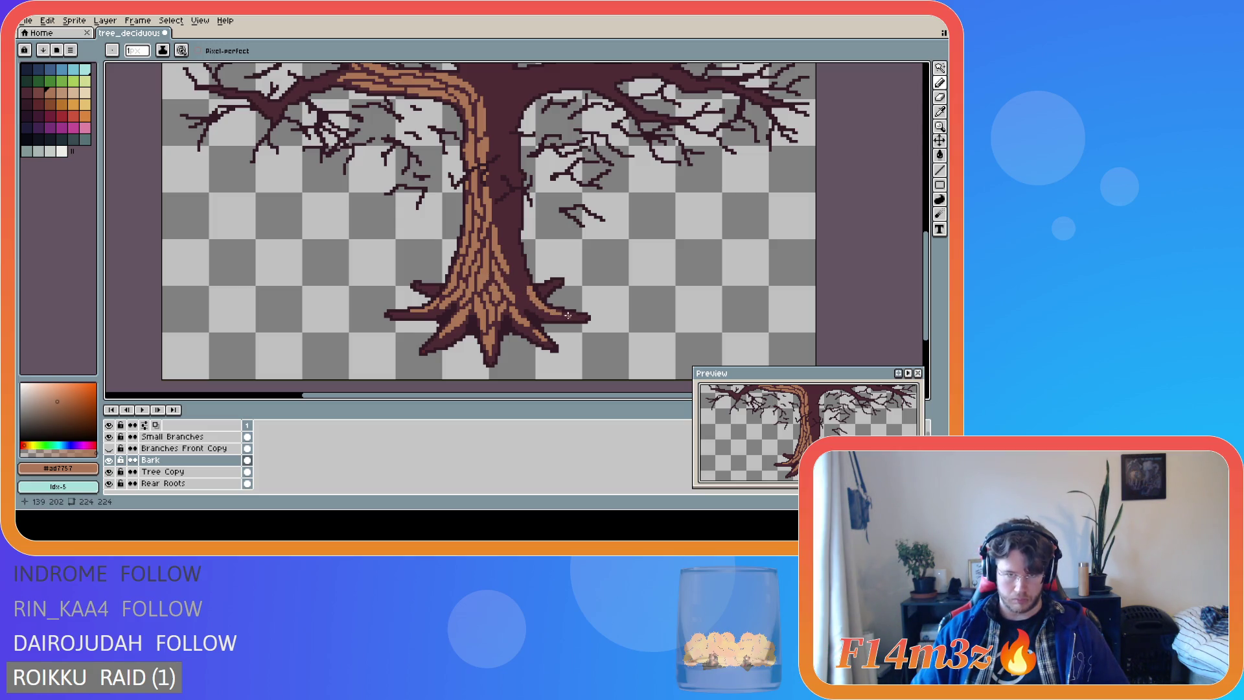
{"action": "left_click_drag", "start_coordinate": [566, 313], "coordinate": [577, 316]}
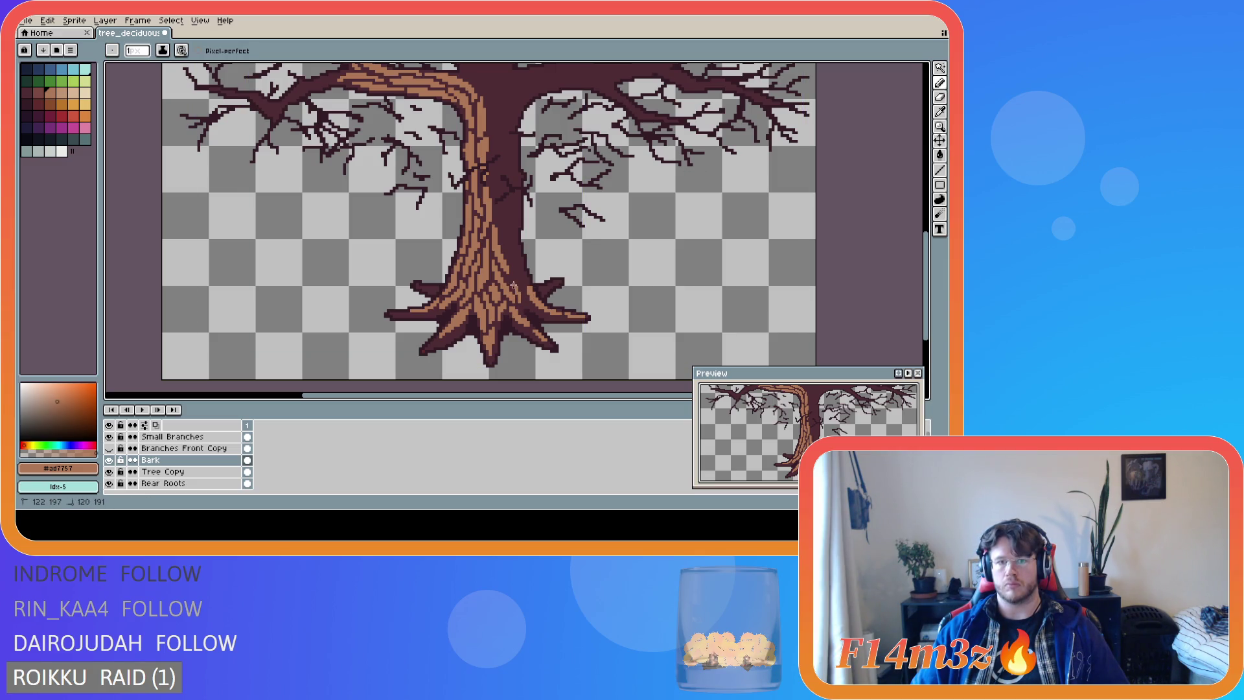
{"action": "left_click", "coordinate": [521, 304]}
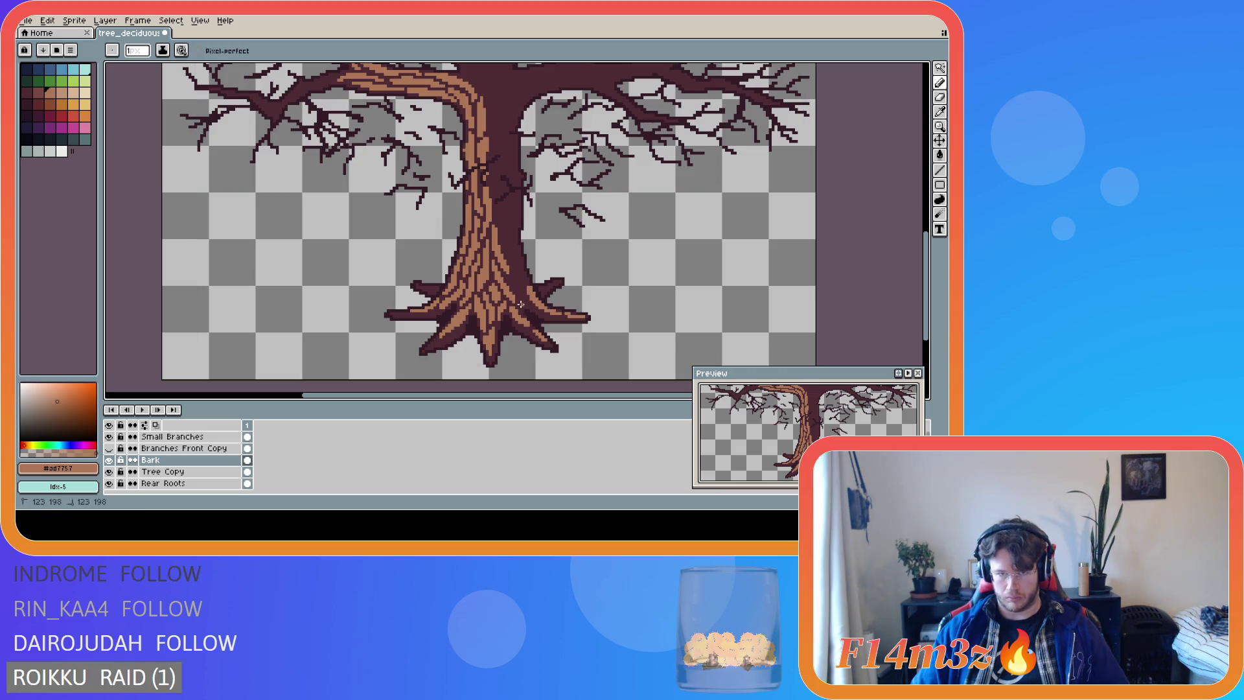
{"action": "mouse_move", "coordinate": [519, 293]}
{"action": "left_mouse_down"}
{"action": "mouse_move", "coordinate": [510, 277]}
{"action": "mouse_move", "coordinate": [525, 301]}
{"action": "left_mouse_up"}
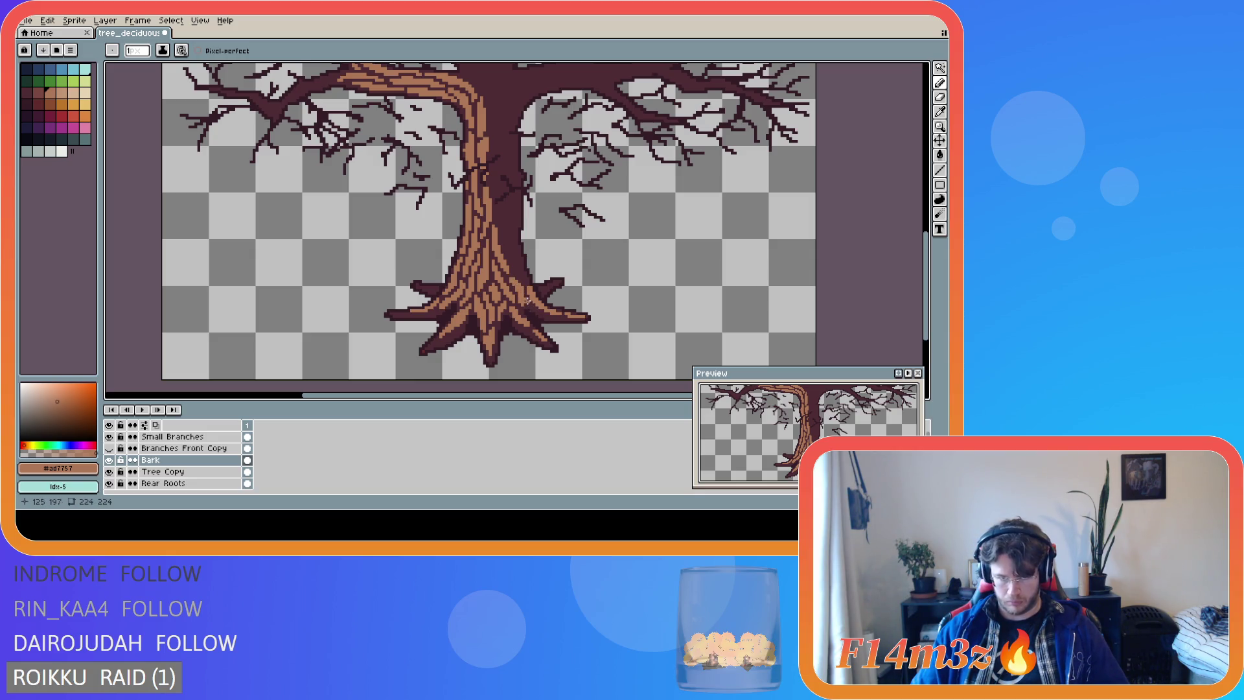
Check the Eraser, Eyedropper and Move tools to view the layer bounds.
{"action": "key", "text": "e"}
{"action": "key", "text": "i"}
{"action": "key", "text": "b"}
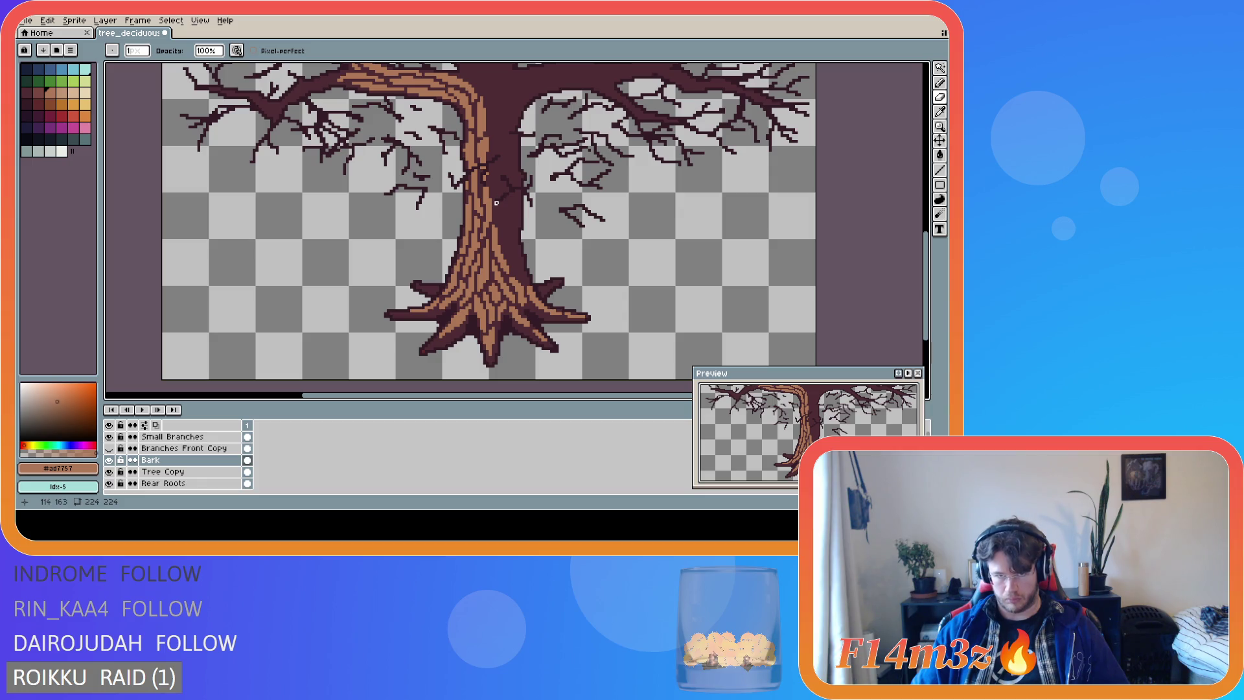
{"action": "key", "text": "v"}
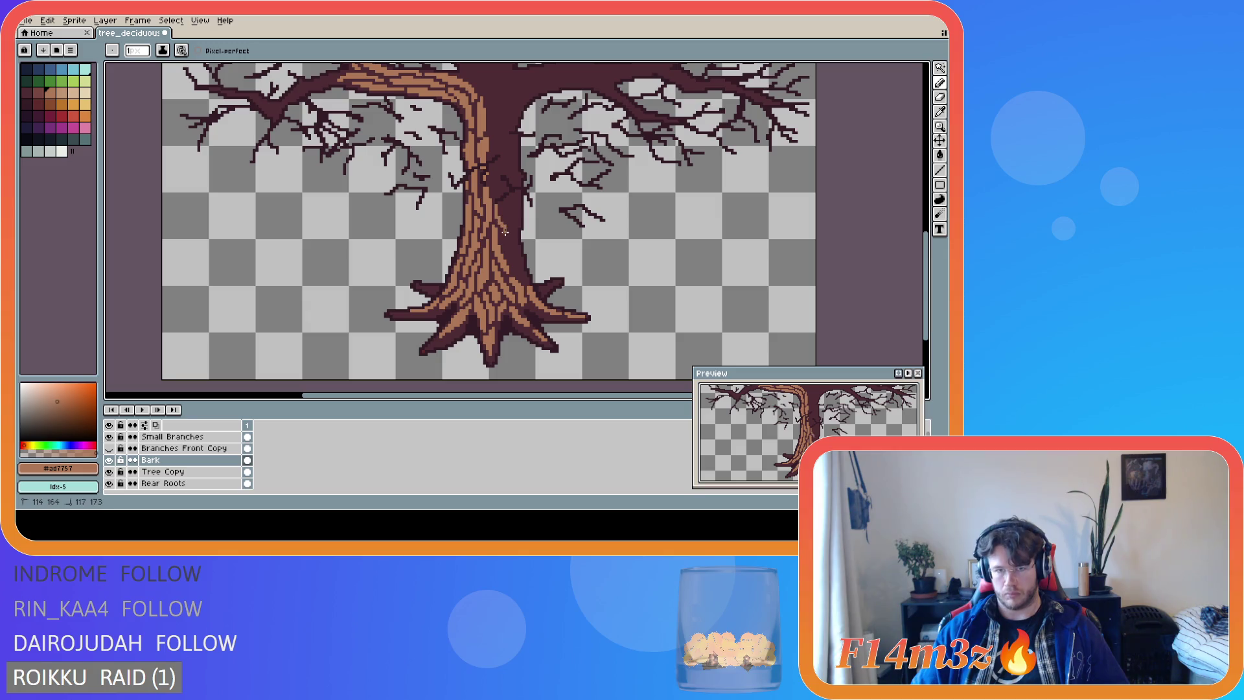
{"action": "key", "text": "ctrl"}
{"action": "key", "text": "b"}
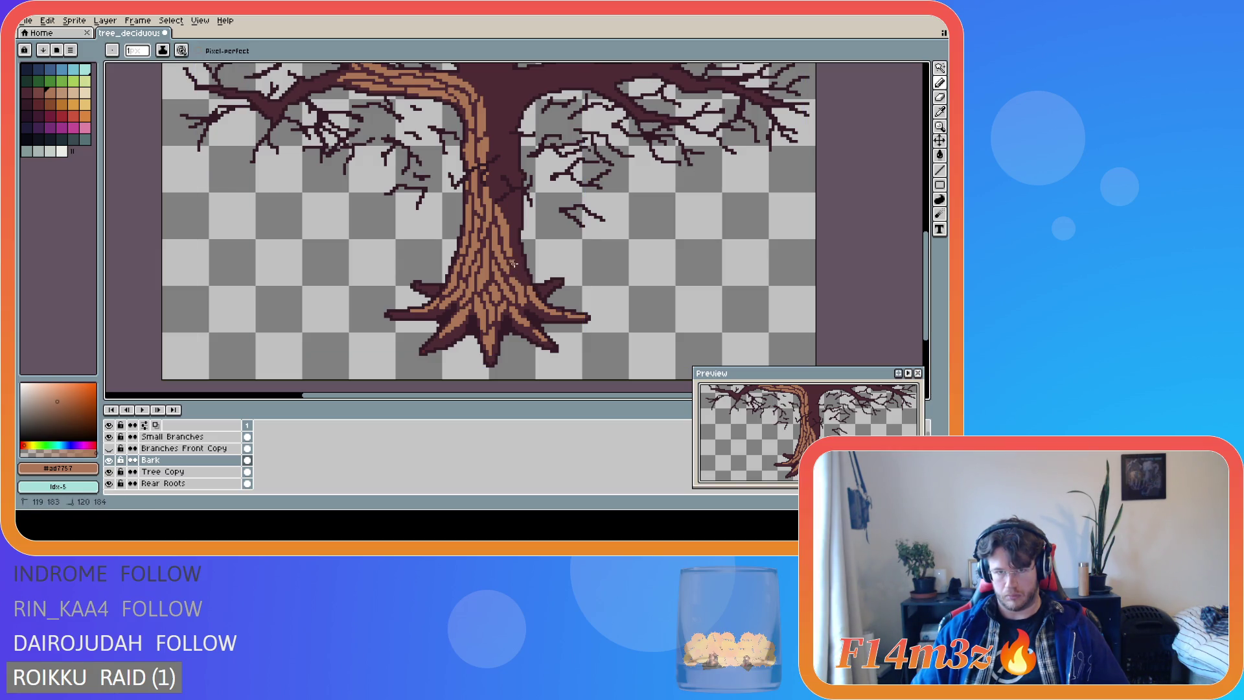
Add a few short light brown bark strokes on the trunk just above the roots.
{"action": "left_click_drag", "start_coordinate": [513, 261], "coordinate": [514, 262]}
{"action": "left_click", "coordinate": [511, 260]}
{"action": "left_click_drag", "start_coordinate": [520, 278], "coordinate": [511, 260]}
{"action": "left_click", "coordinate": [512, 261]}
{"action": "left_click_drag", "start_coordinate": [518, 276], "coordinate": [515, 267]}
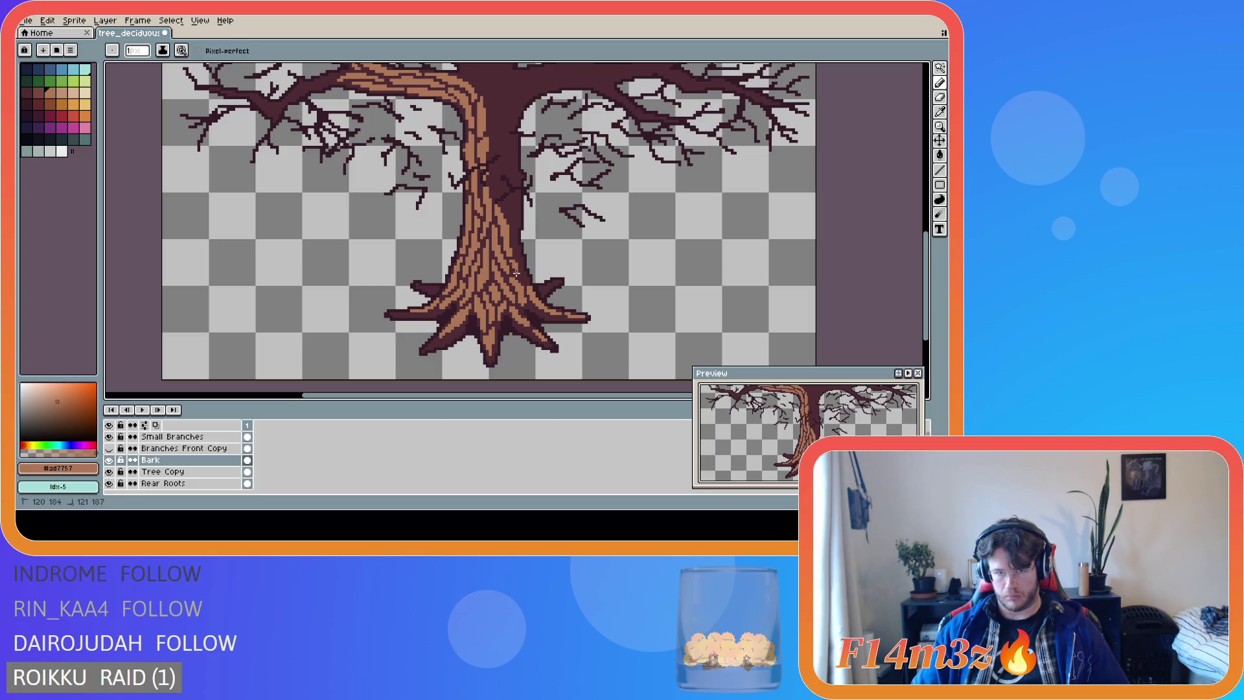
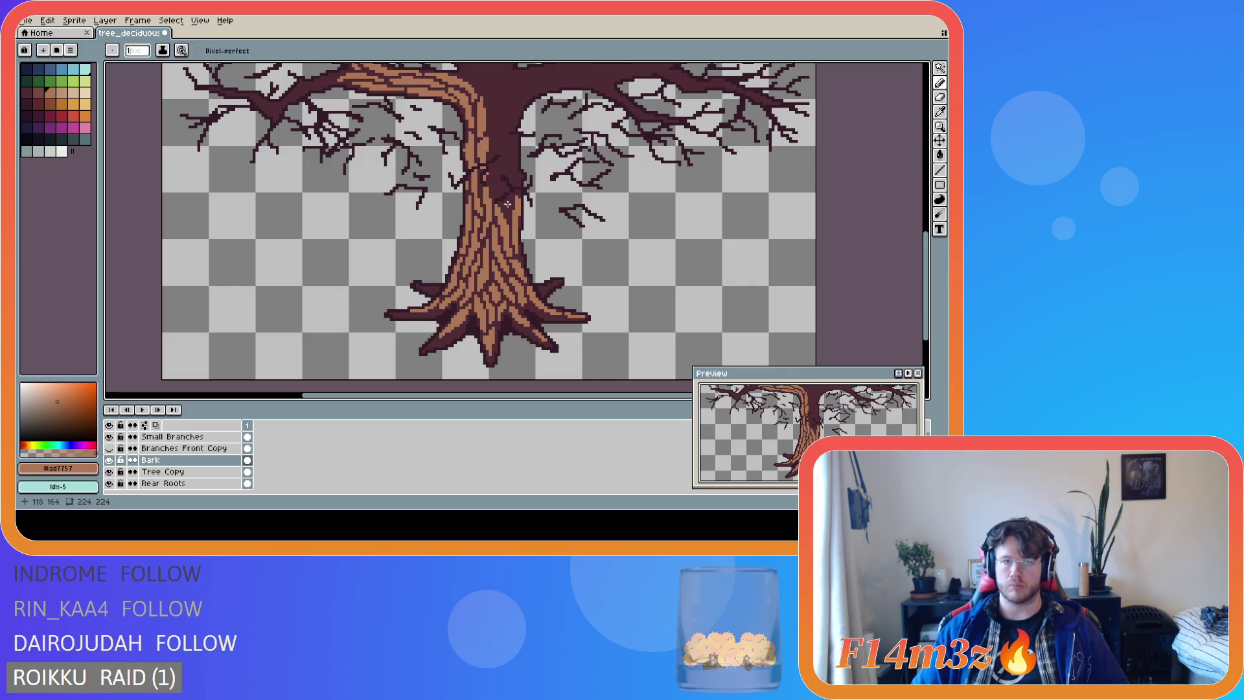
Draw four short #ad7757 bark lines on the trunk, up to its upper section.
{"action": "left_click_drag", "start_coordinate": [509, 213], "coordinate": [504, 195]}
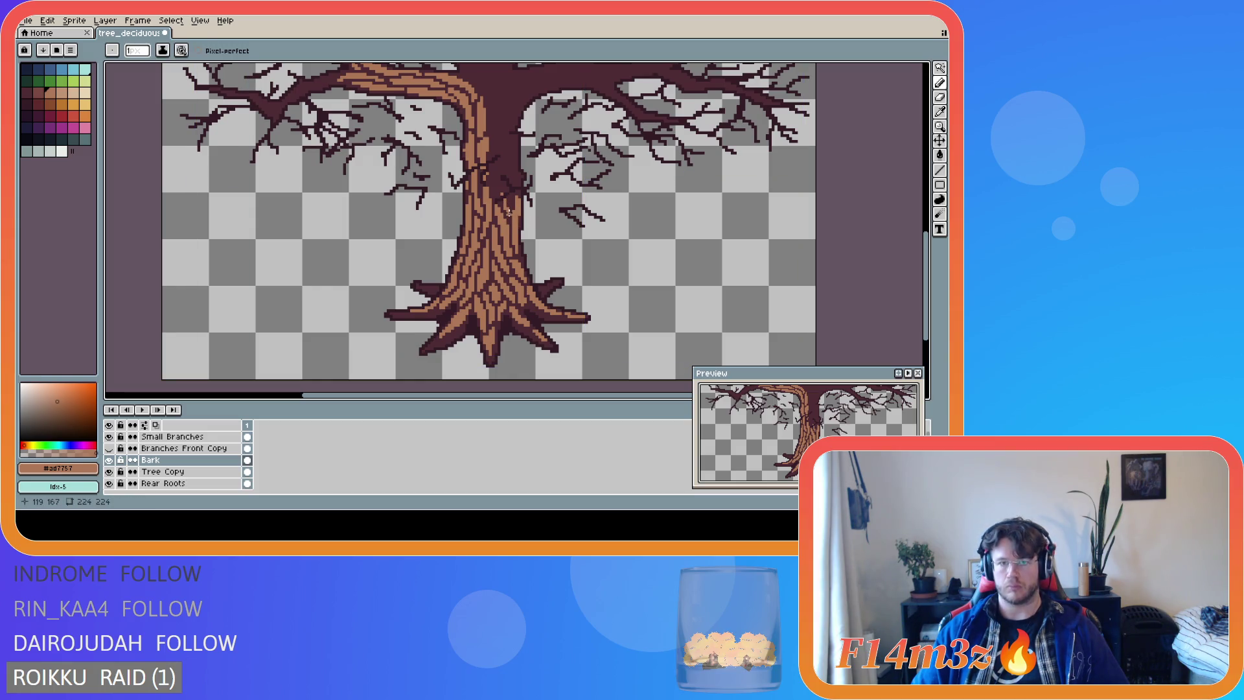
{"action": "left_click_drag", "start_coordinate": [507, 212], "coordinate": [509, 188]}
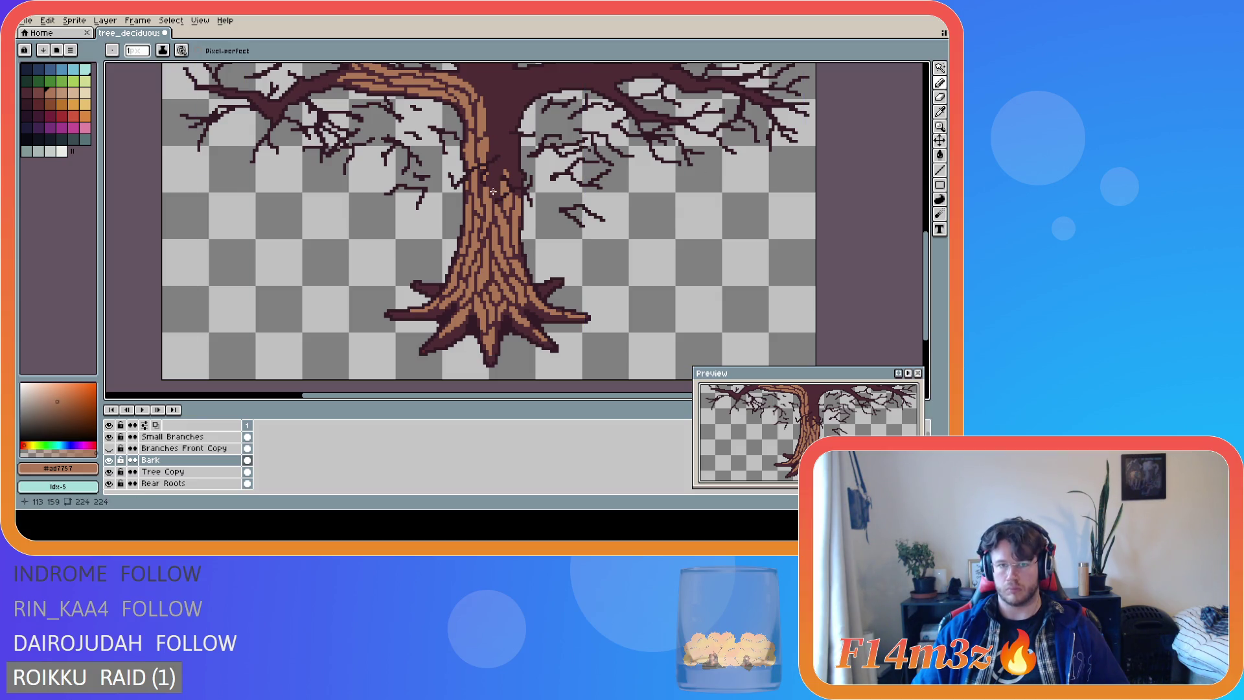
{"action": "mouse_move", "coordinate": [493, 191]}
{"action": "left_mouse_down"}
{"action": "mouse_move", "coordinate": [494, 147]}
{"action": "mouse_move", "coordinate": [497, 201]}
{"action": "left_mouse_up"}
{"action": "key", "text": "v"}
{"action": "key", "text": "b"}
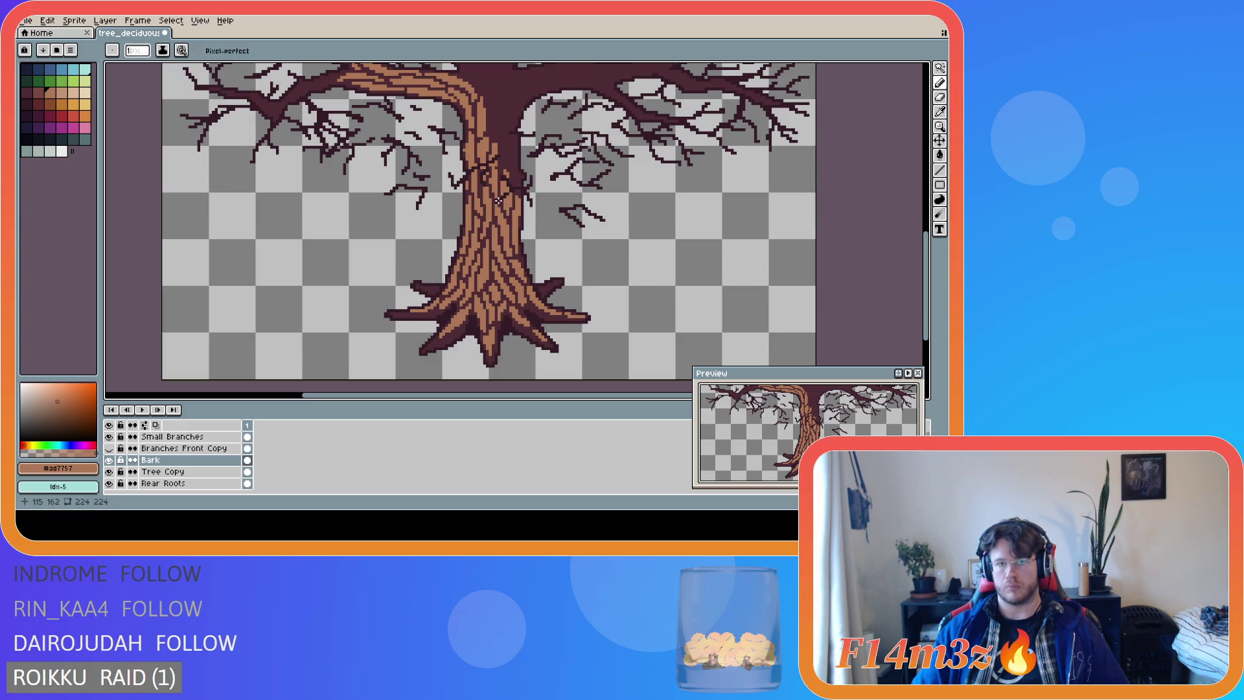
{"action": "left_click_drag", "start_coordinate": [495, 172], "coordinate": [498, 149]}
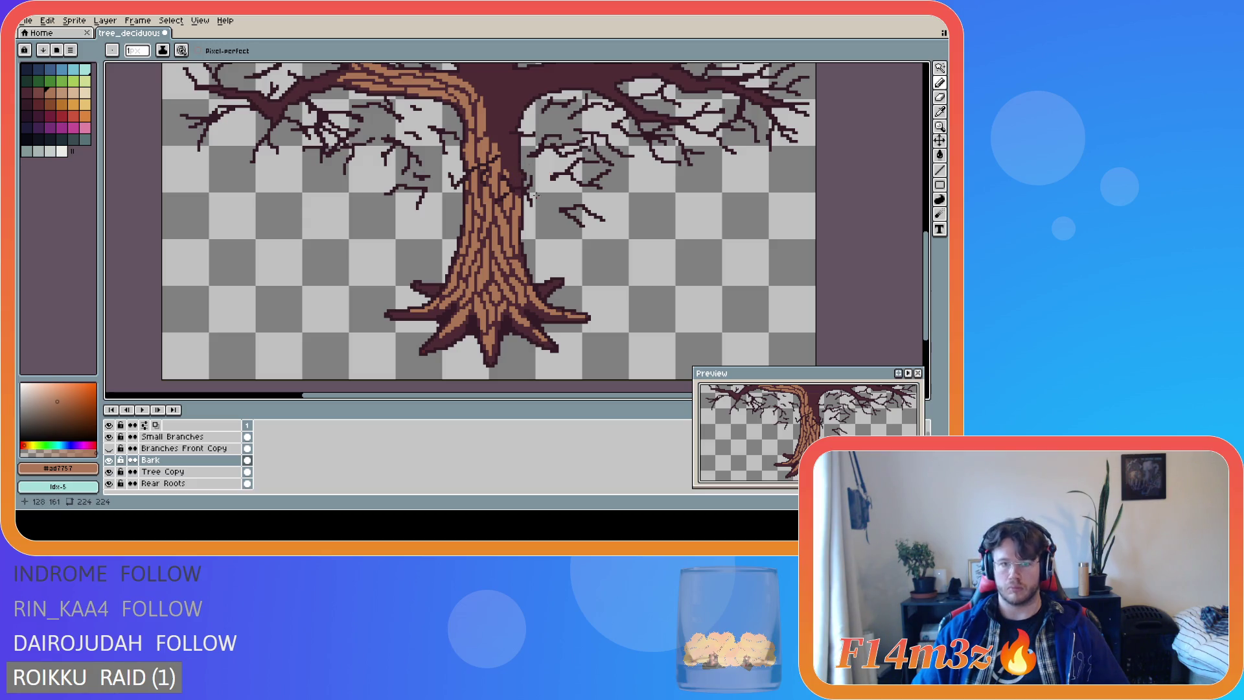
{"action": "left_click_drag", "start_coordinate": [926, 251], "coordinate": [927, 219]}
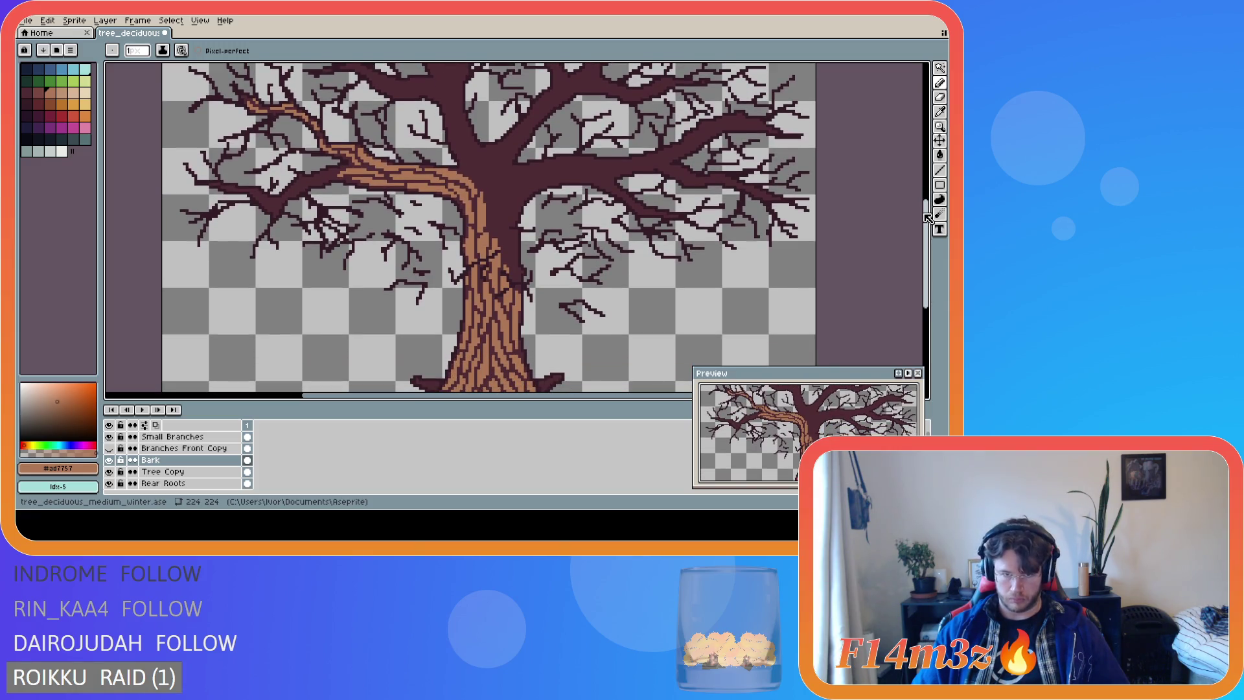
Switch to the darker brown swatch (index 13) and bucket-fill a narrow bark stripe on the trunk.
{"action": "scroll", "coordinate": [934, 243], "scroll_direction": "down", "scroll_amount": 1}
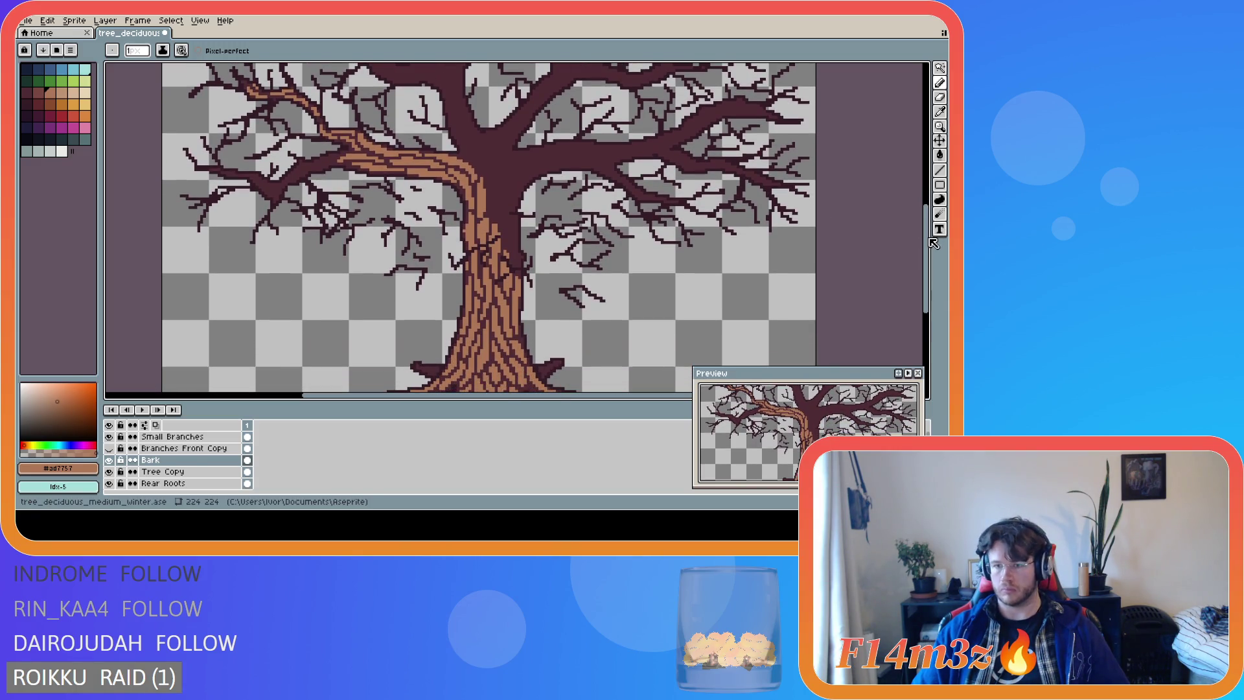
{"action": "scroll", "coordinate": [617, 261], "scroll_direction": "down", "scroll_amount": 3}
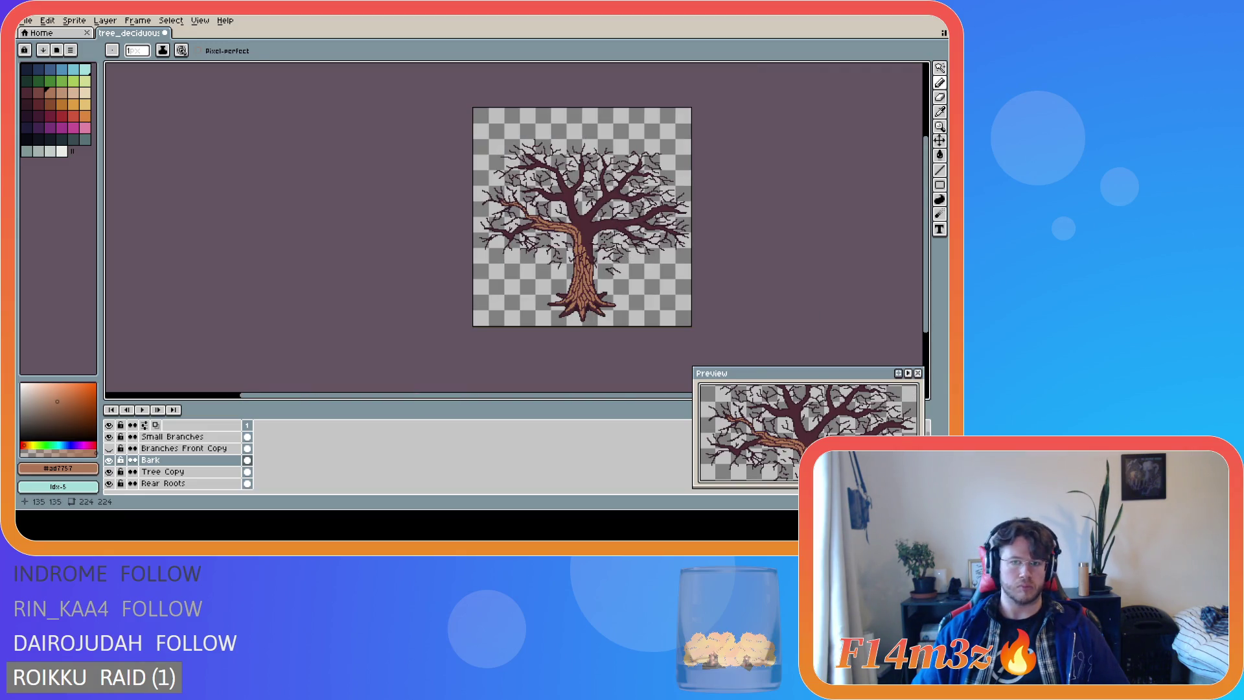
{"action": "scroll", "coordinate": [605, 239], "scroll_direction": "up", "scroll_amount": 2}
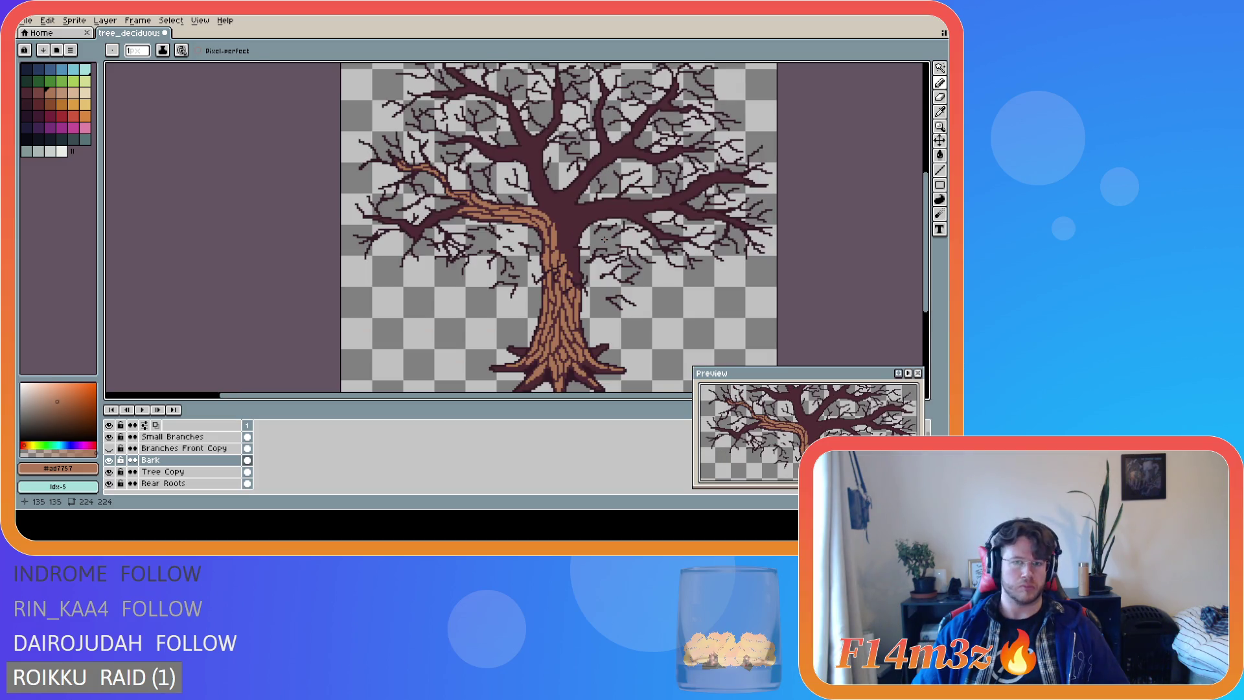
{"action": "scroll", "coordinate": [602, 233], "scroll_direction": "down", "scroll_amount": 2}
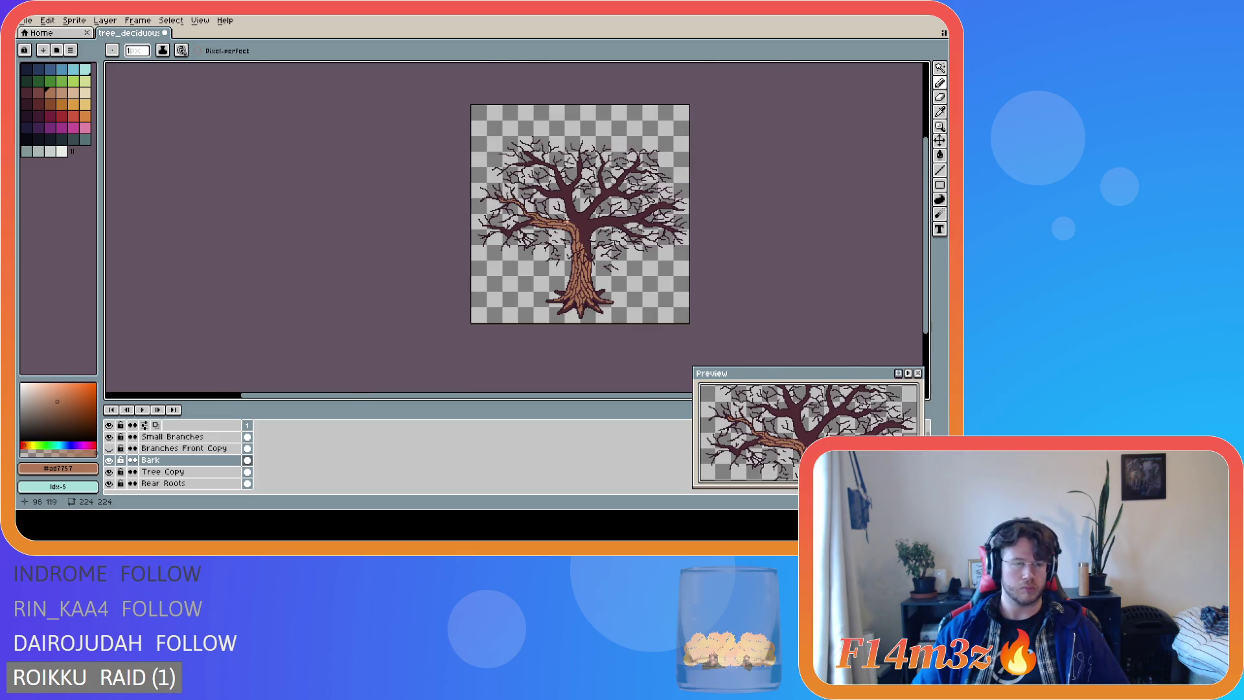
{"action": "key", "text": "bracketleft"}
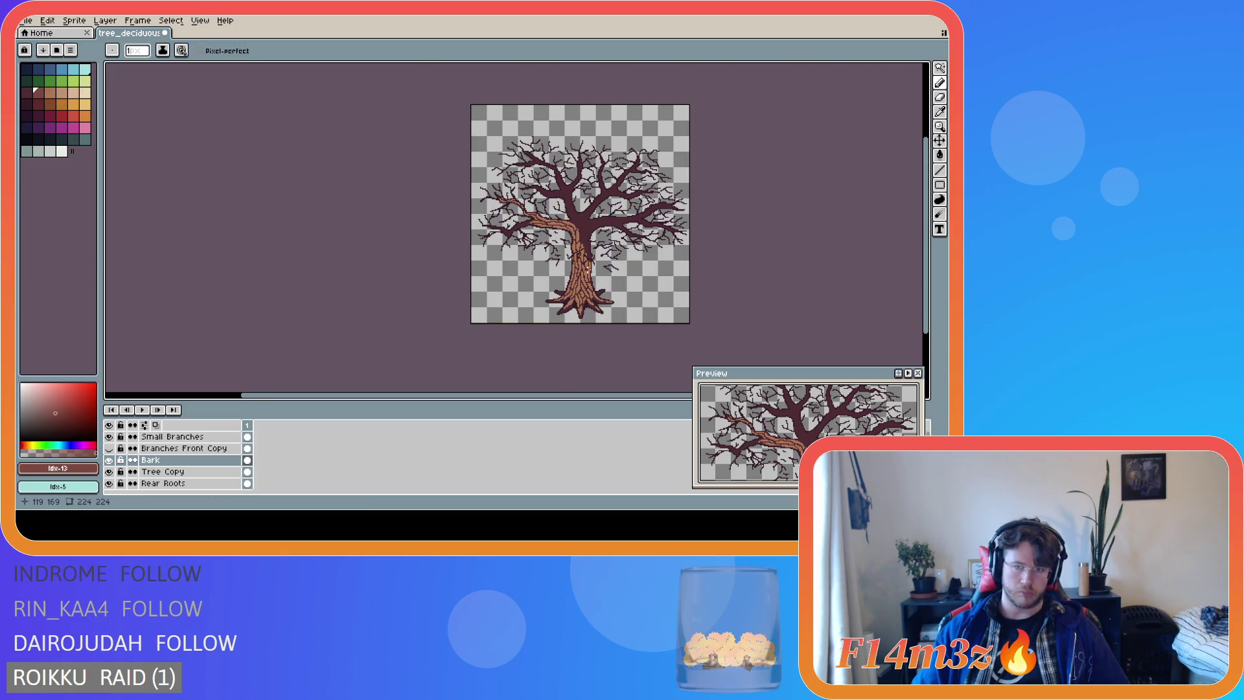
{"action": "scroll", "coordinate": [586, 268], "scroll_direction": "up", "scroll_amount": 2}
{"action": "scroll", "coordinate": [580, 272], "scroll_direction": "down", "scroll_amount": 1}
{"action": "scroll", "coordinate": [577, 275], "scroll_direction": "up", "scroll_amount": 1}
{"action": "key", "text": "g"}
{"action": "left_click", "coordinate": [562, 301]}
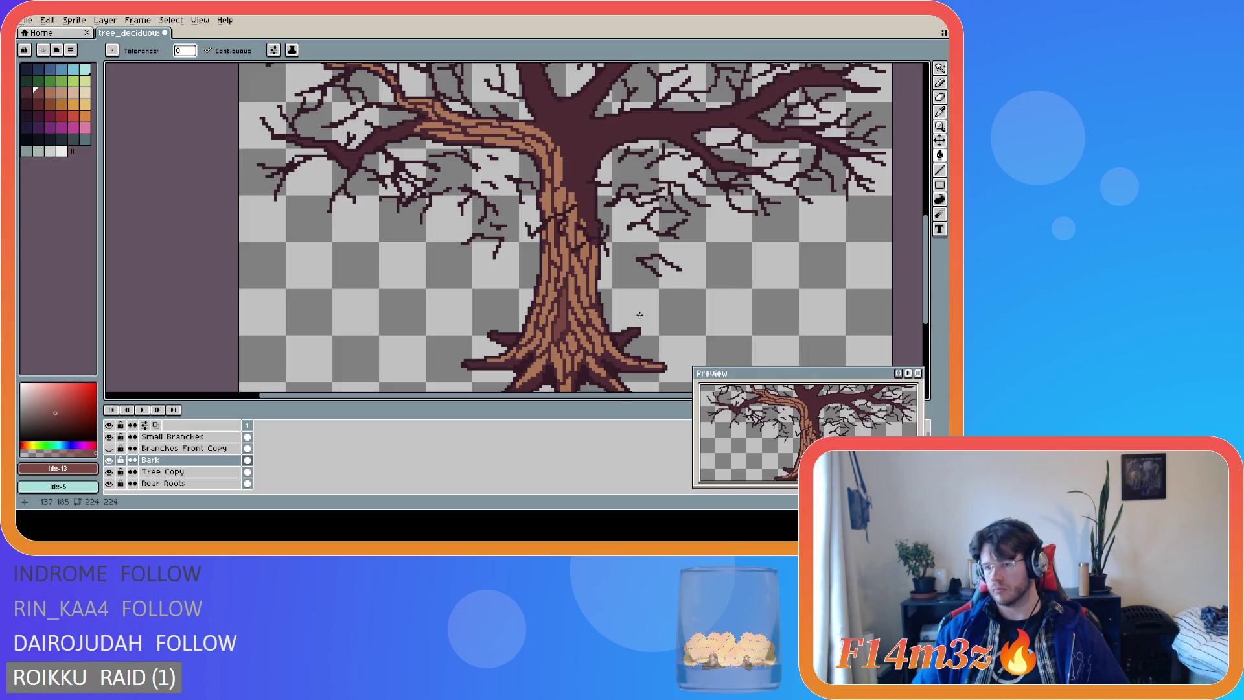
Try bucket fills on a trunk region and the background, undoing both.
{"action": "left_click", "coordinate": [603, 295]}
{"action": "key", "text": "ctrl+z"}
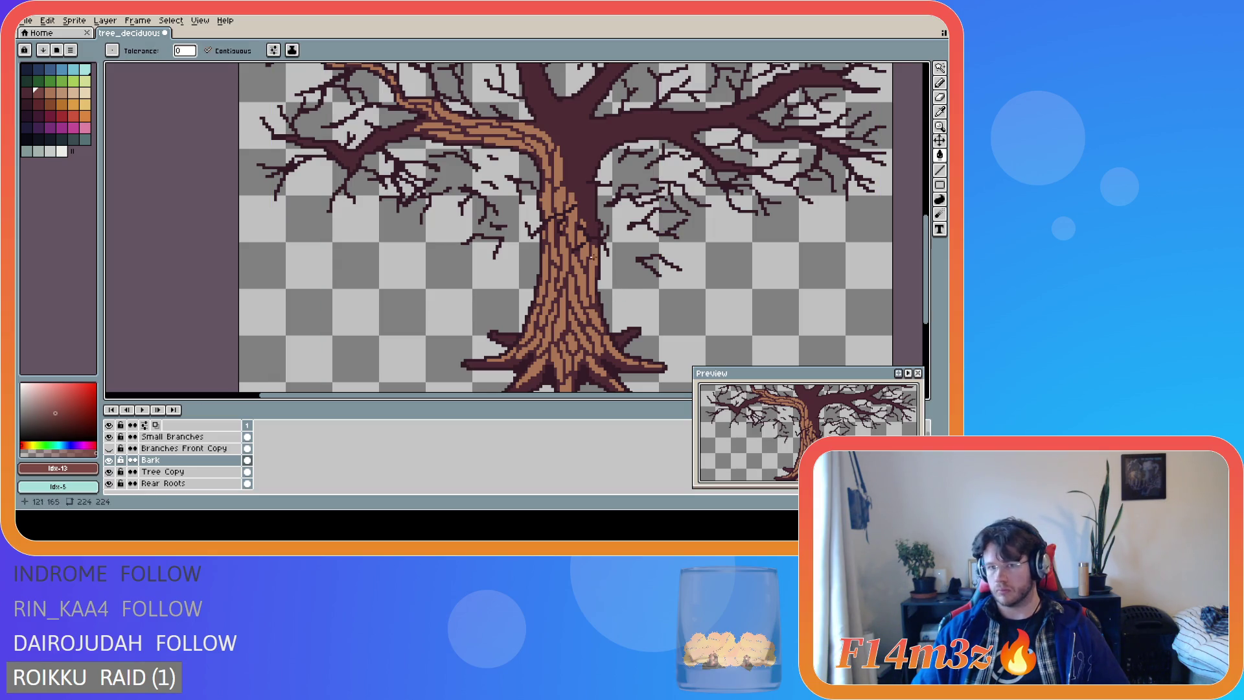
{"action": "left_click", "coordinate": [414, 312]}
{"action": "key", "text": "ctrl+z"}
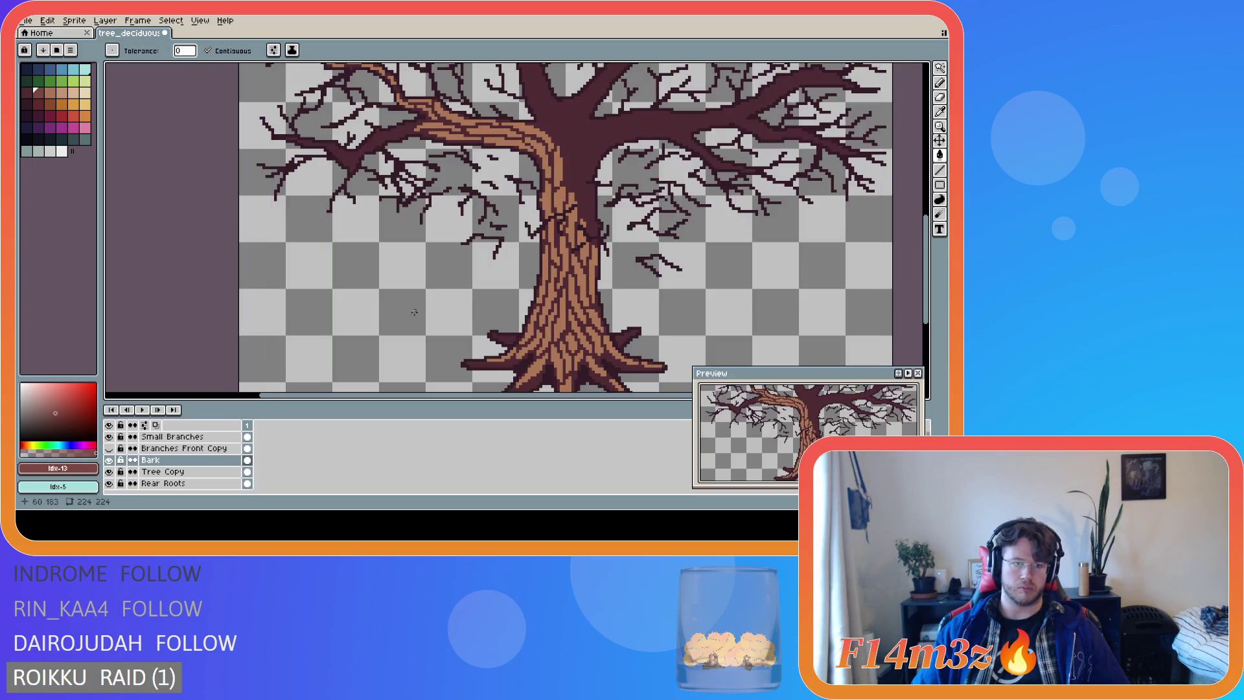
On the Tree Copy layer, recolour the trunk and branches a lighter reddish brown.
{"action": "left_click", "coordinate": [194, 472]}
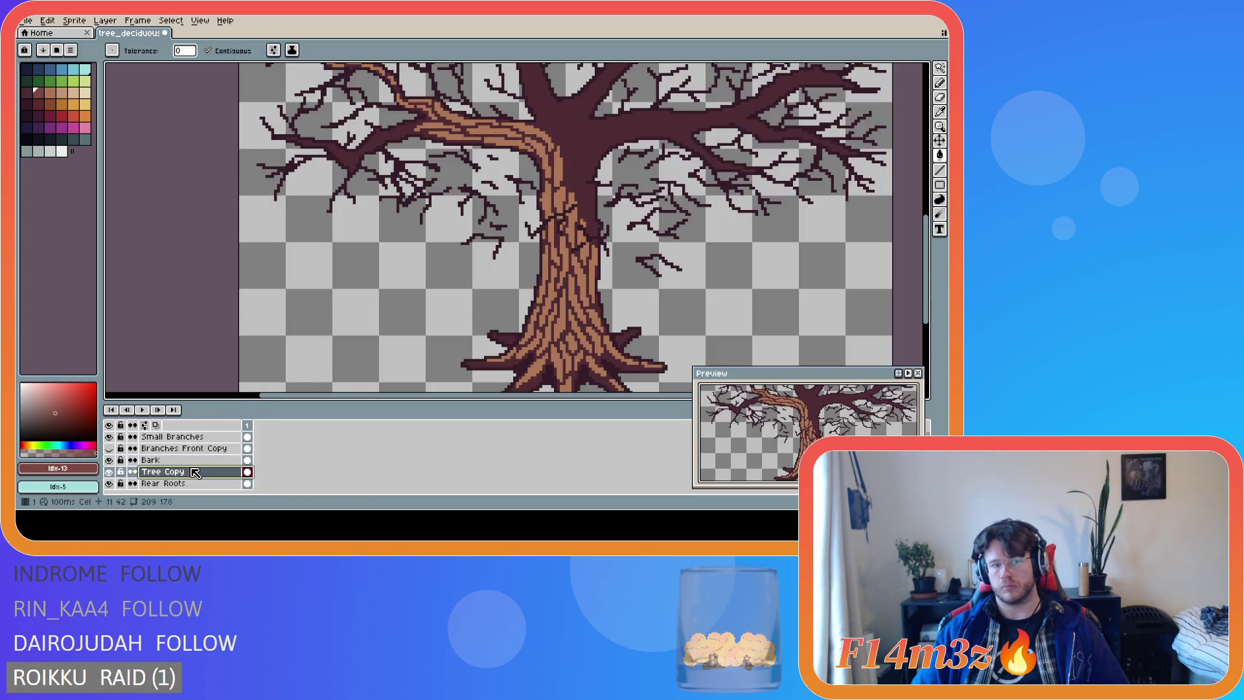
{"action": "left_click", "coordinate": [589, 190]}
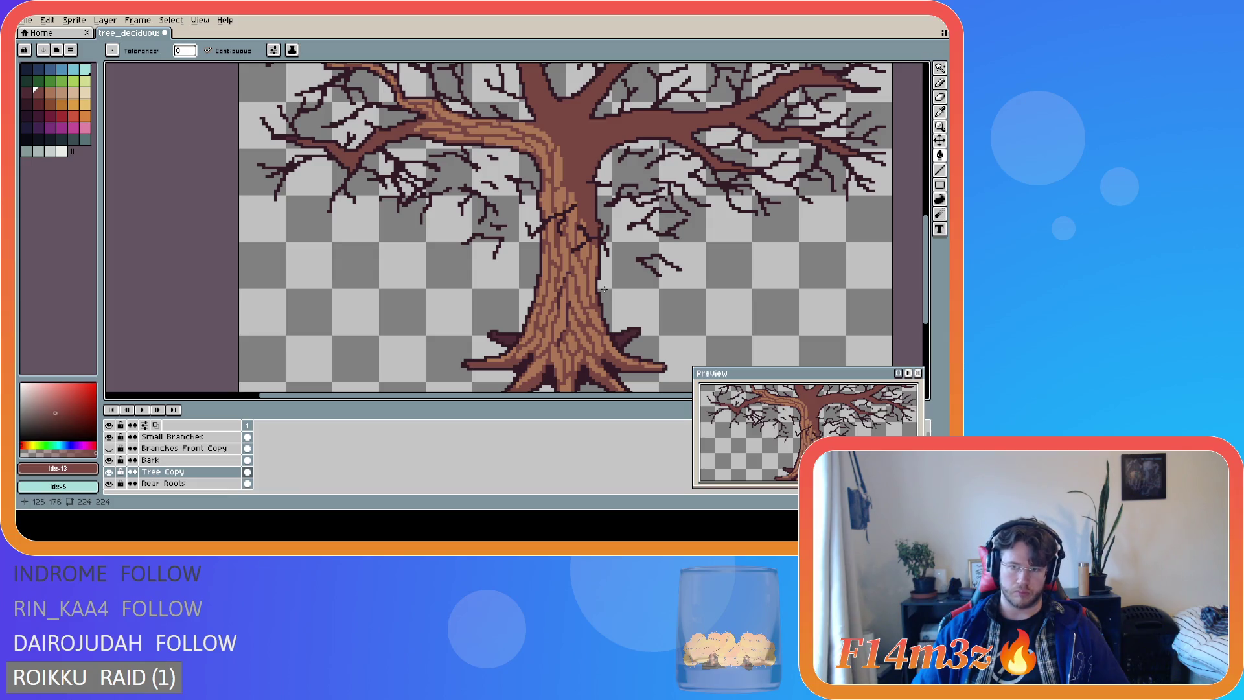
{"action": "key", "text": "v"}
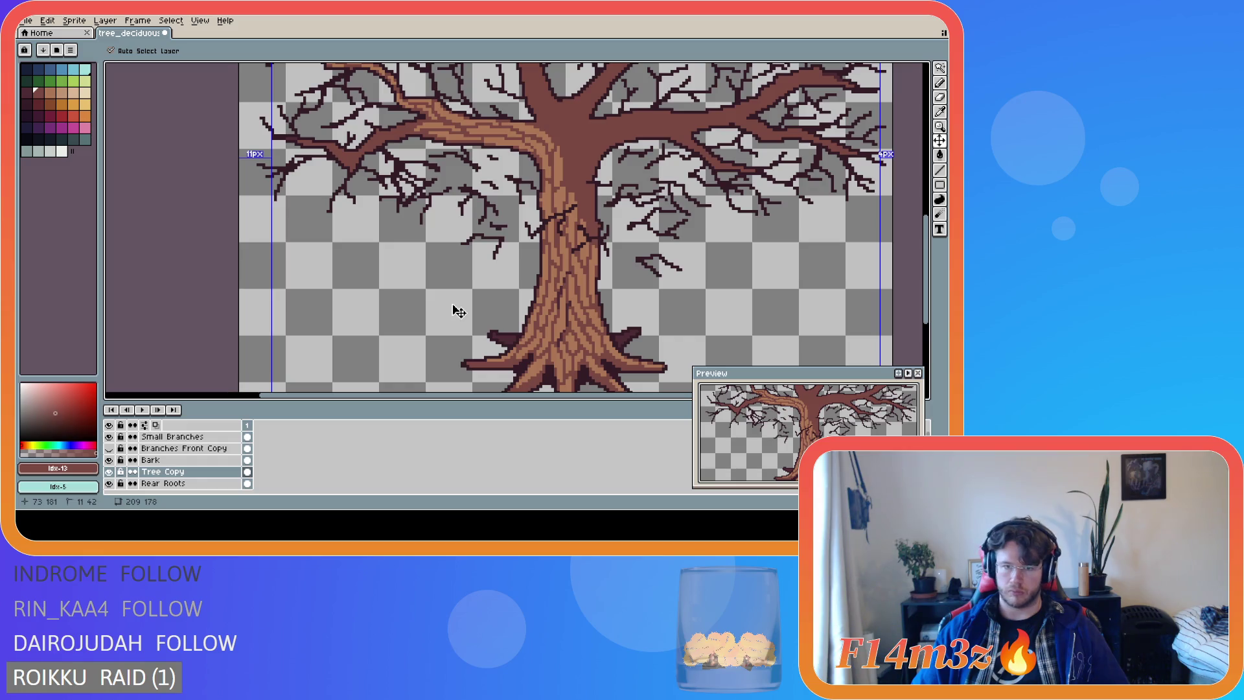
{"action": "key", "text": "g"}
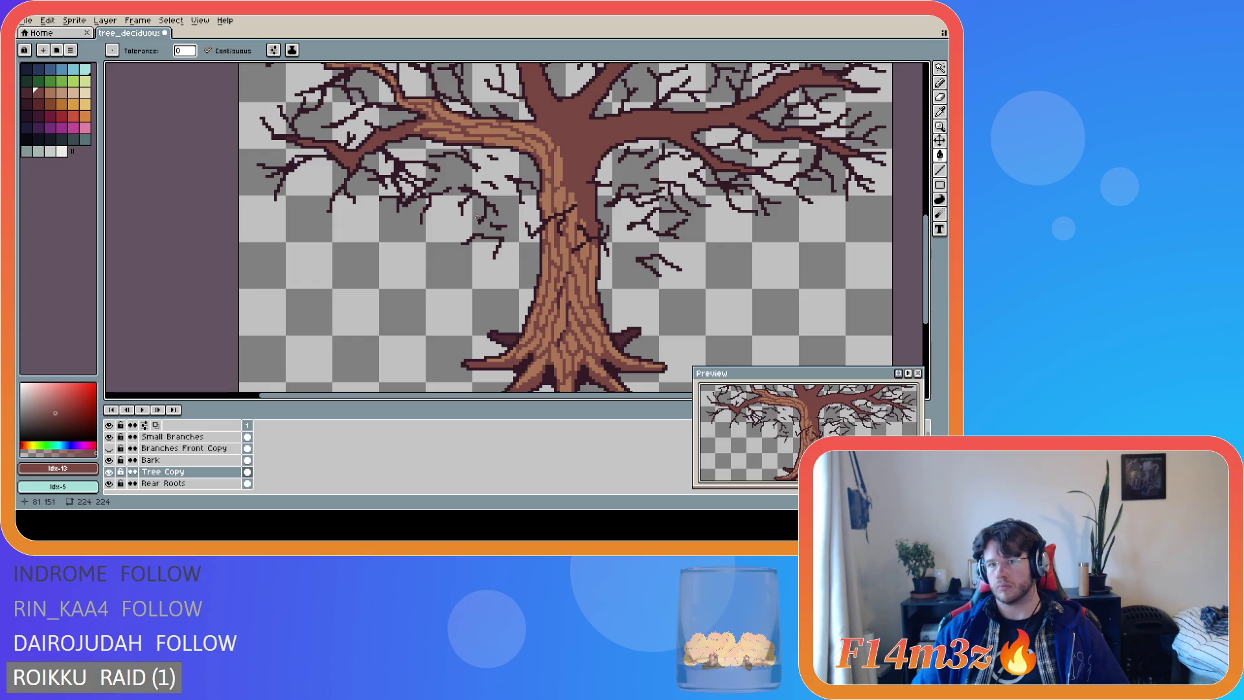
Pick a dark maroon colour and bucket-fill the branches with it.
{"action": "scroll", "coordinate": [556, 206], "scroll_direction": "down", "scroll_amount": 1}
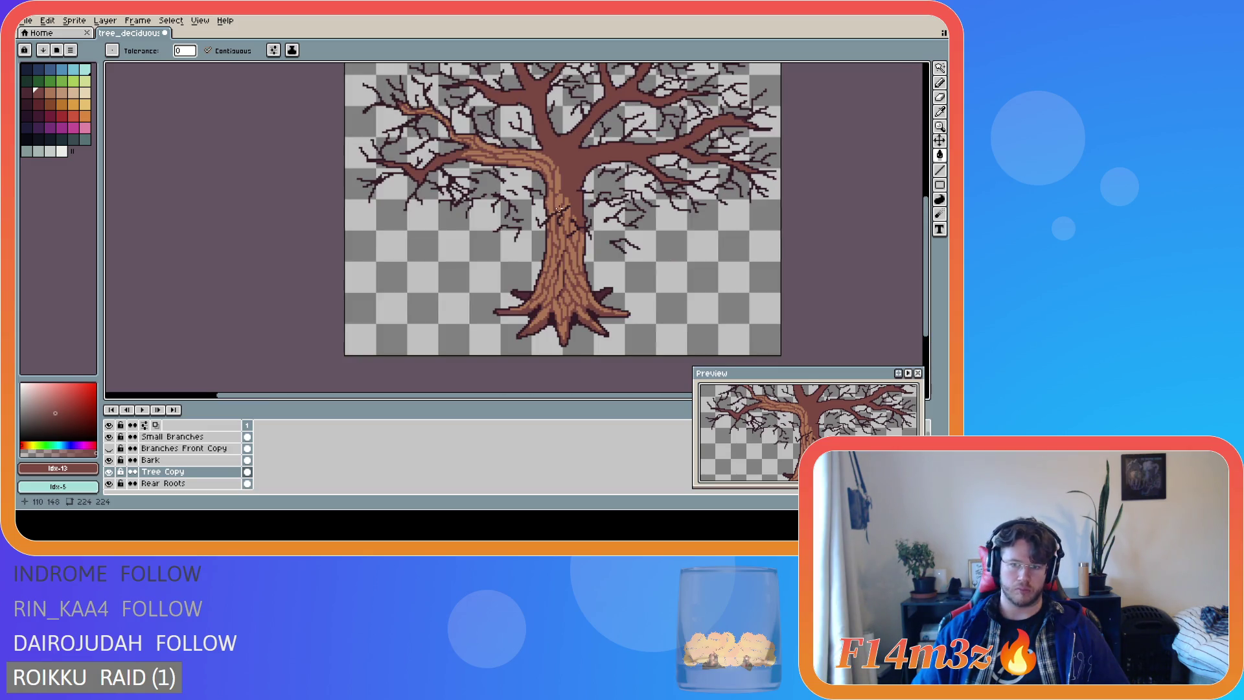
{"action": "scroll", "coordinate": [713, 304], "scroll_direction": "down", "scroll_amount": 1}
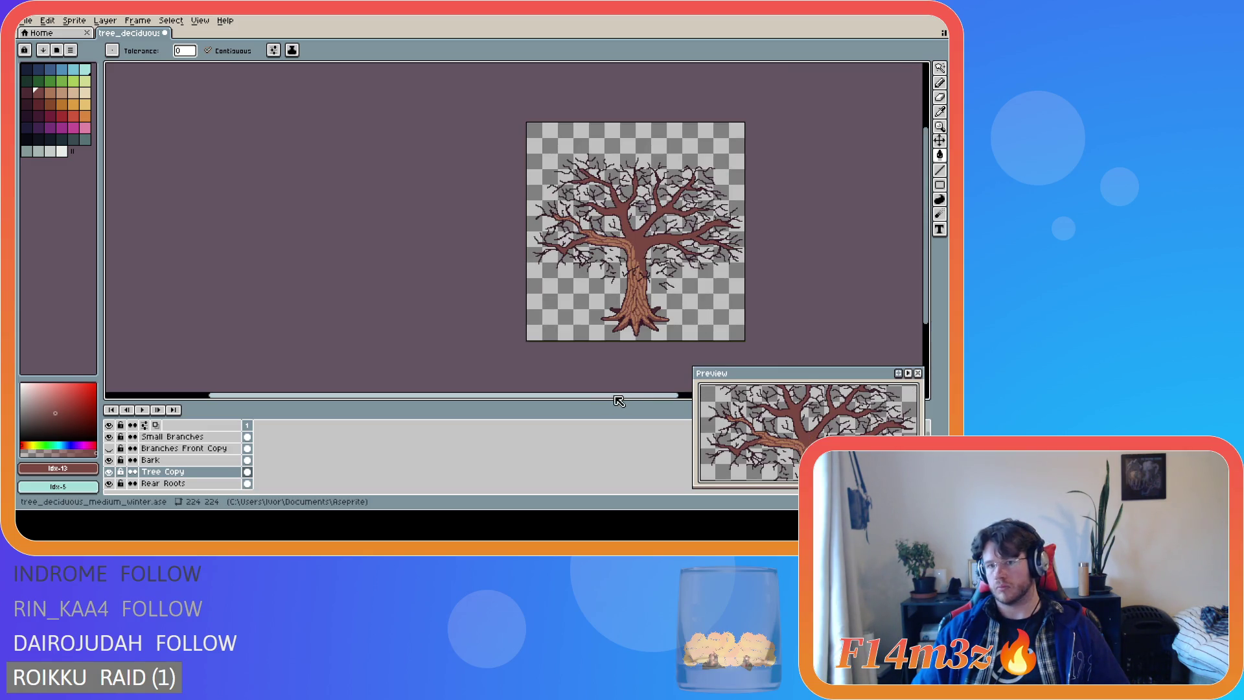
{"action": "left_click_drag", "start_coordinate": [657, 396], "coordinate": [714, 397]}
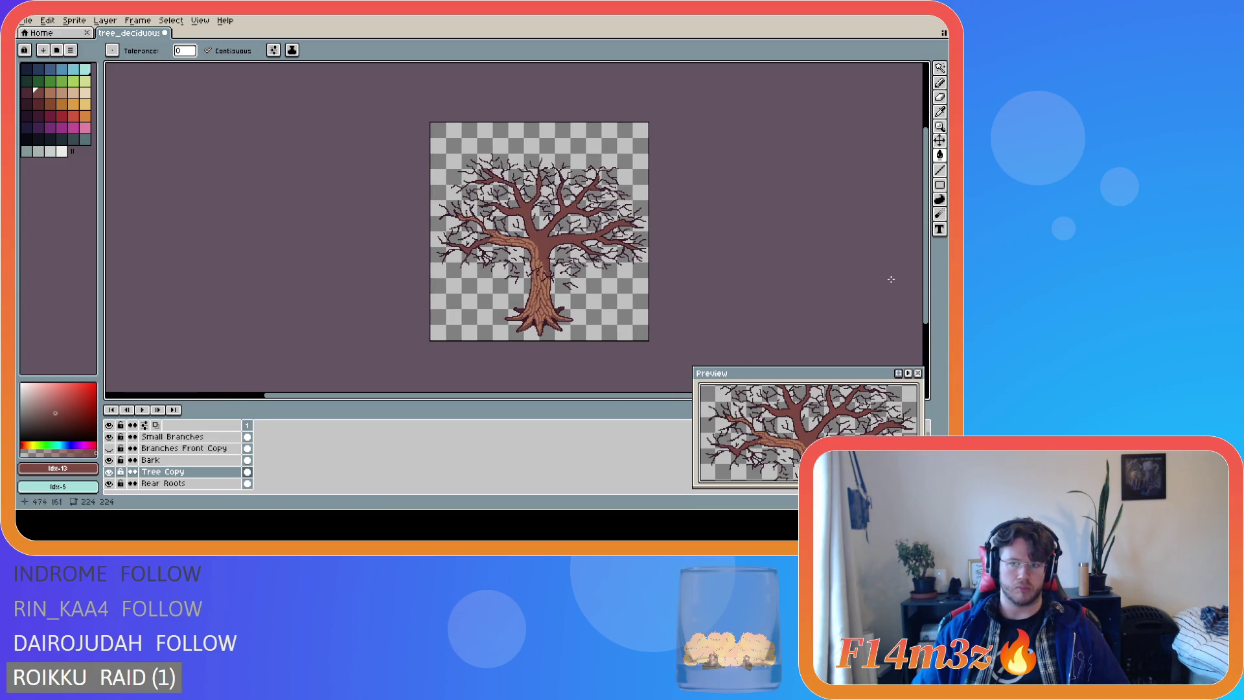
{"action": "scroll", "coordinate": [706, 340], "scroll_direction": "up", "scroll_amount": 2}
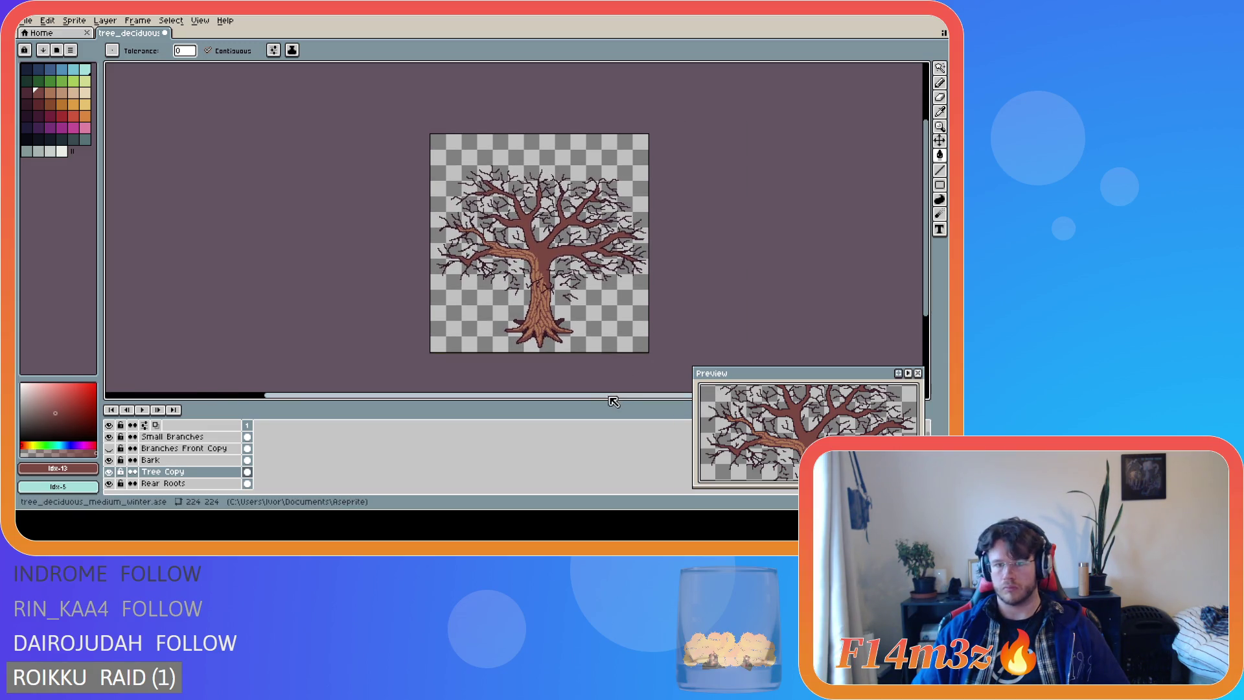
{"action": "left_click_drag", "start_coordinate": [609, 396], "coordinate": [624, 397]}
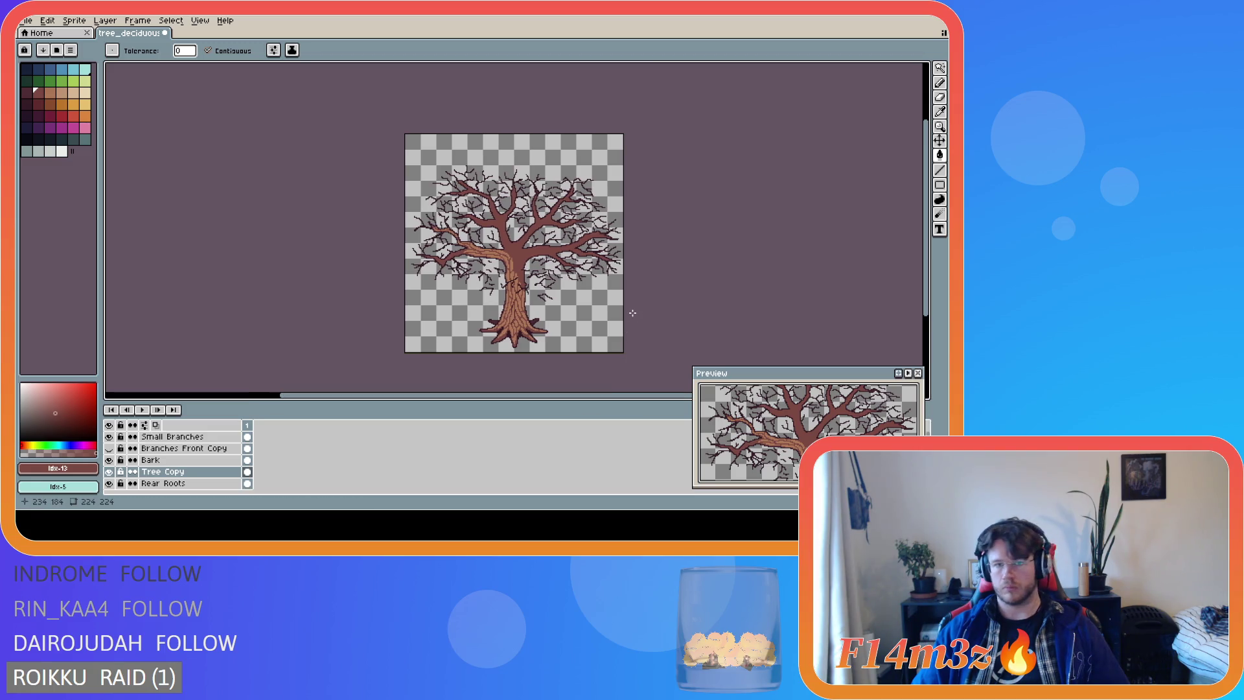
{"action": "key", "text": "i"}
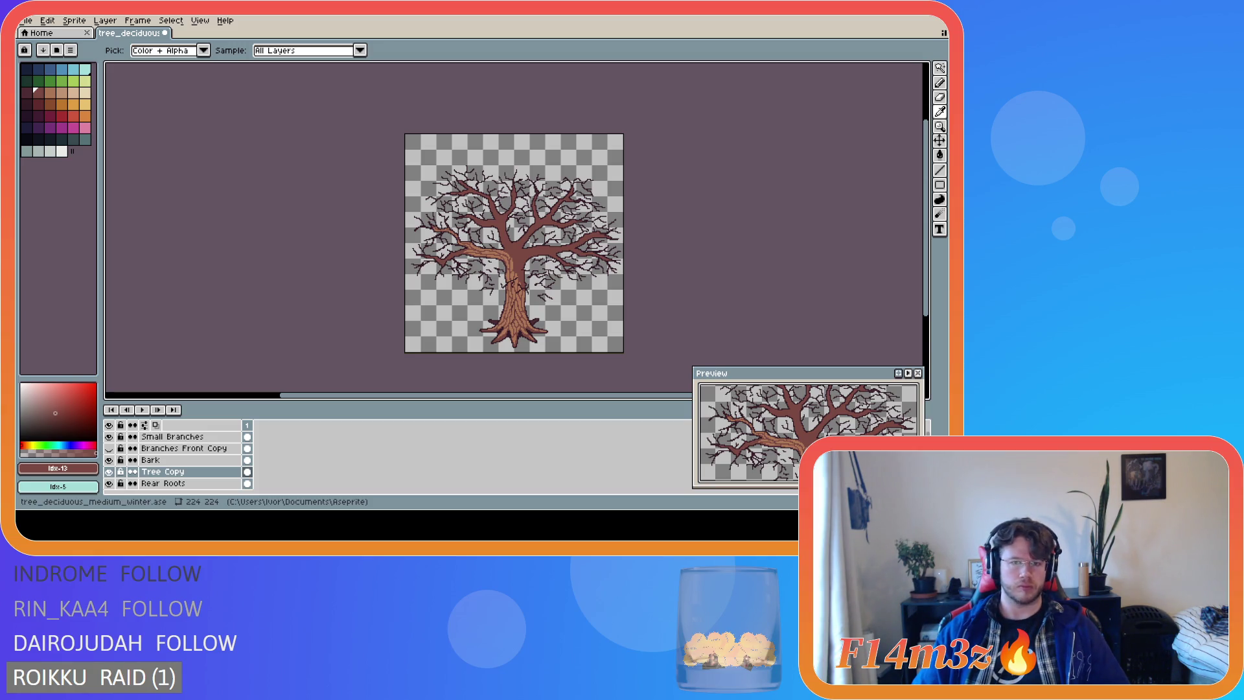
{"action": "key", "text": "g"}
{"action": "left_click", "coordinate": [611, 305]}
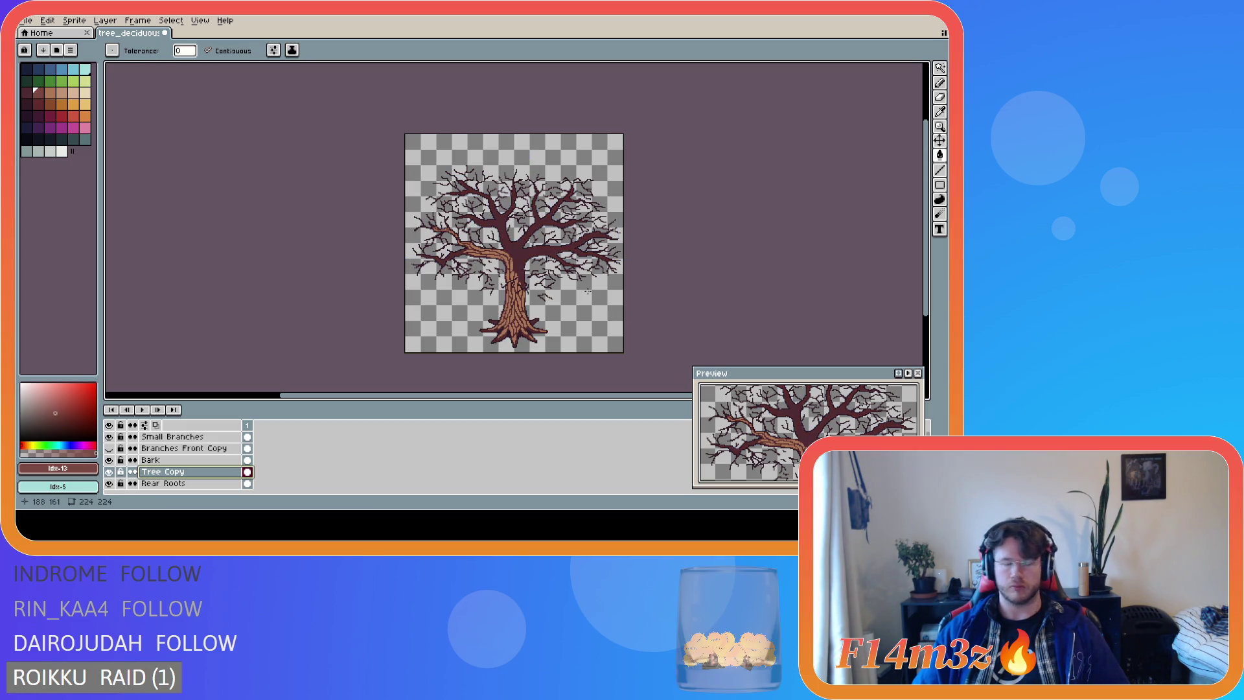
Test a lighter reddish-brown on the branches, undo it, and make the Bark layer active.
{"action": "scroll", "coordinate": [527, 253], "scroll_direction": "up", "scroll_amount": 2}
{"action": "scroll", "coordinate": [527, 252], "scroll_direction": "down", "scroll_amount": 2}
{"action": "scroll", "coordinate": [551, 256], "scroll_direction": "up", "scroll_amount": 2}
{"action": "left_click", "coordinate": [586, 259]}
{"action": "scroll", "coordinate": [586, 260], "scroll_direction": "down", "scroll_amount": 2}
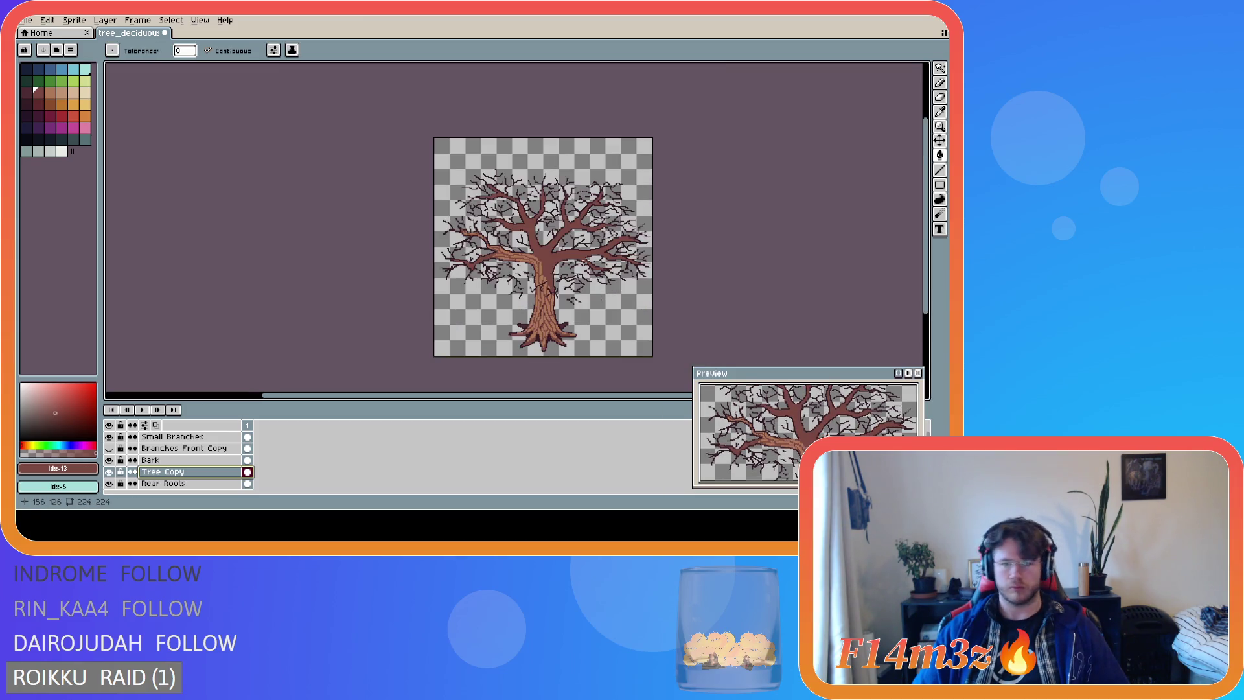
{"action": "scroll", "coordinate": [586, 260], "scroll_direction": "up", "scroll_amount": 2}
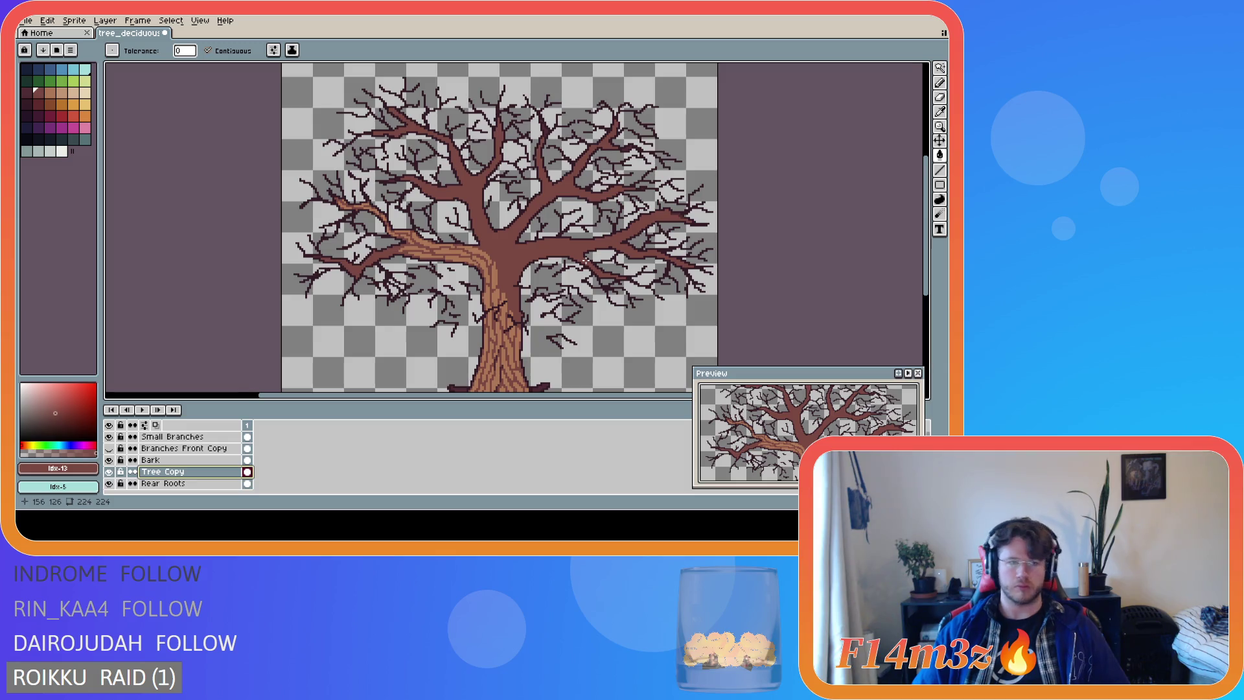
{"action": "key", "text": "ctrl+z"}
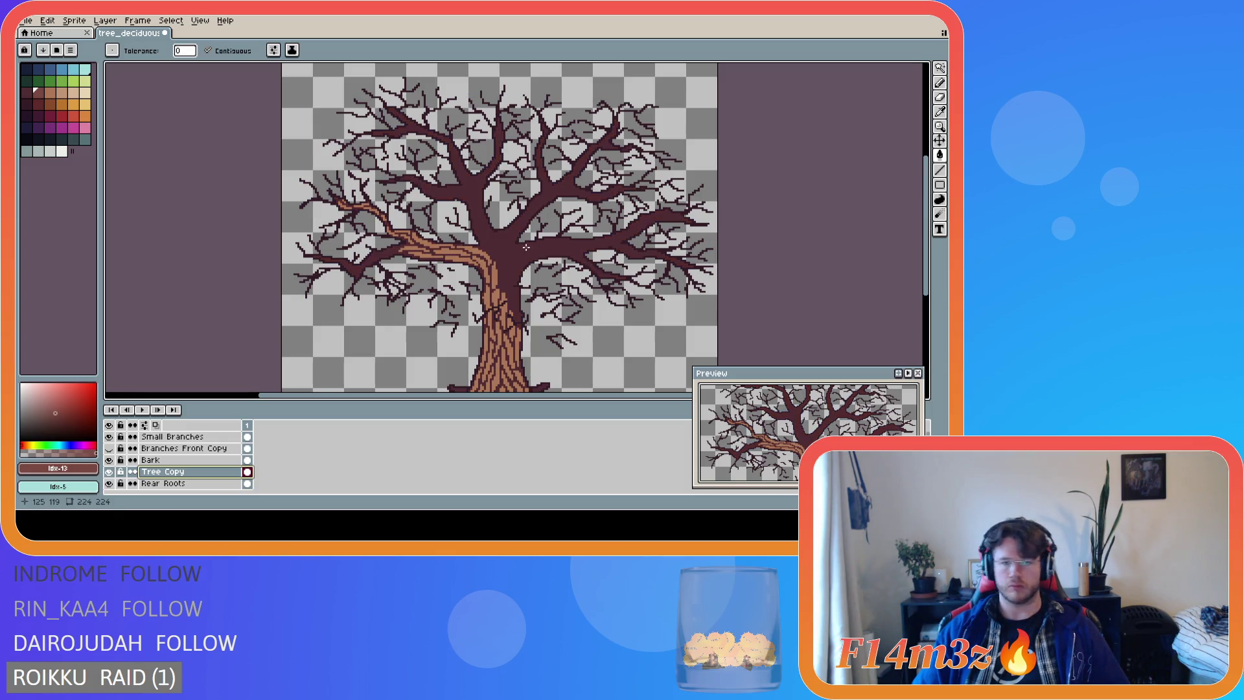
{"action": "scroll", "coordinate": [525, 247], "scroll_direction": "down", "scroll_amount": 2}
{"action": "scroll", "coordinate": [526, 247], "scroll_direction": "up", "scroll_amount": 2}
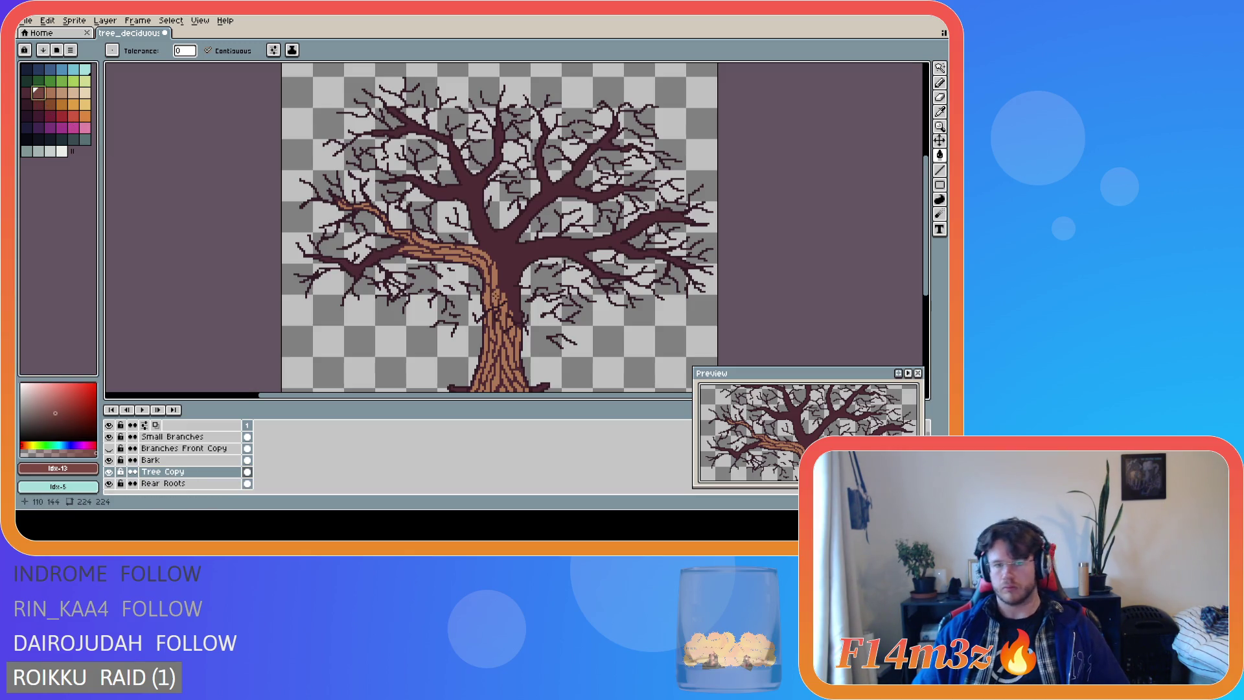
{"action": "left_click", "coordinate": [489, 305], "text": "ctrl"}
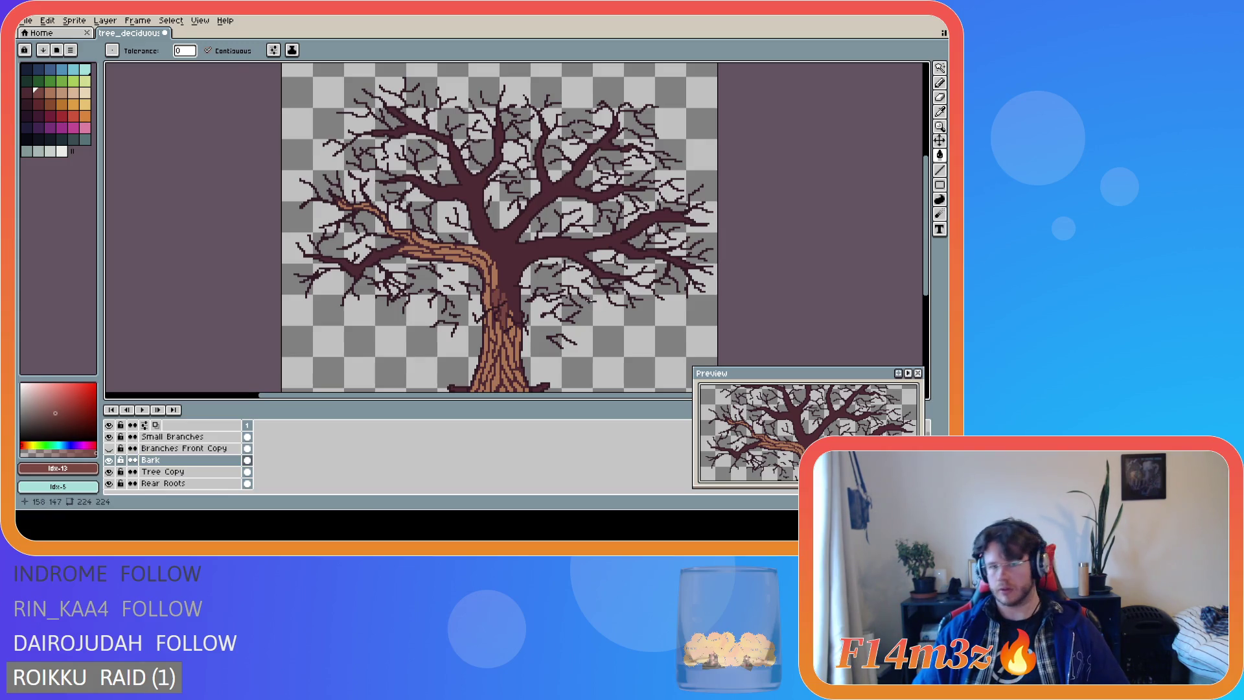
Bucket-fill a trunk patch with darker brown on the Bark layer.
{"action": "scroll", "coordinate": [551, 306], "scroll_direction": "up", "scroll_amount": 2}
{"action": "key", "text": "ctrl"}
{"action": "left_click", "coordinate": [508, 307], "text": "ctrl"}
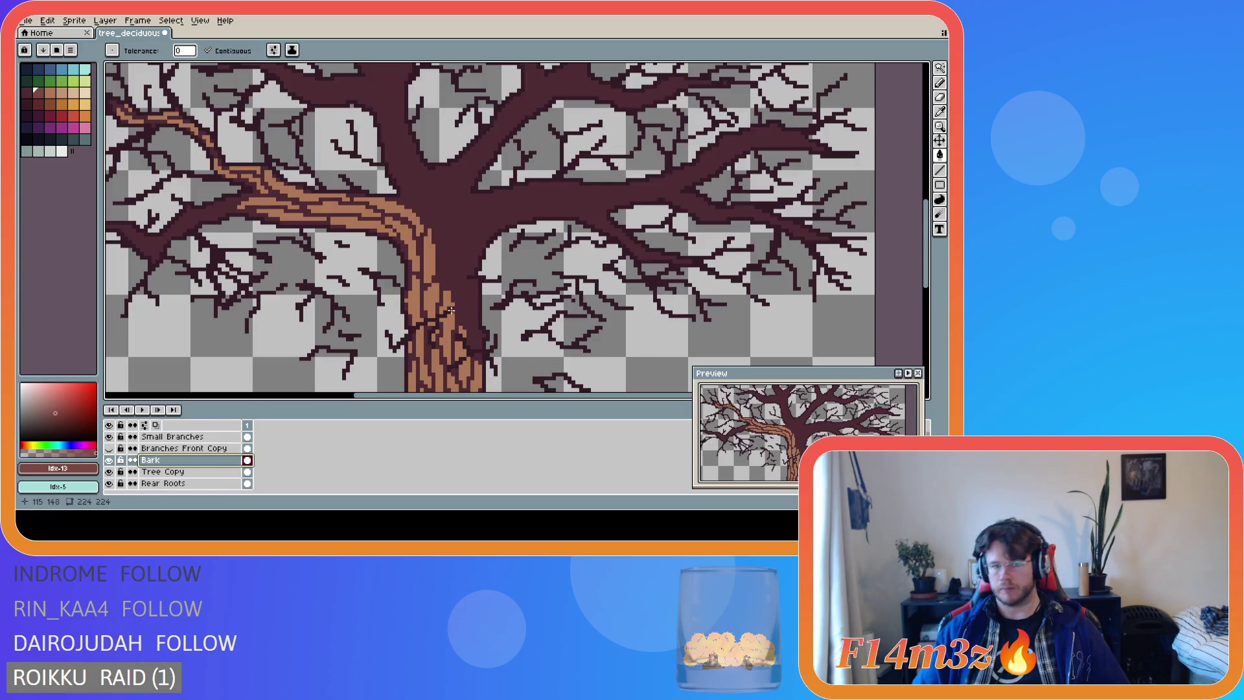
{"action": "key", "text": "b"}
{"action": "key", "text": "g"}
{"action": "left_click", "coordinate": [454, 319]}
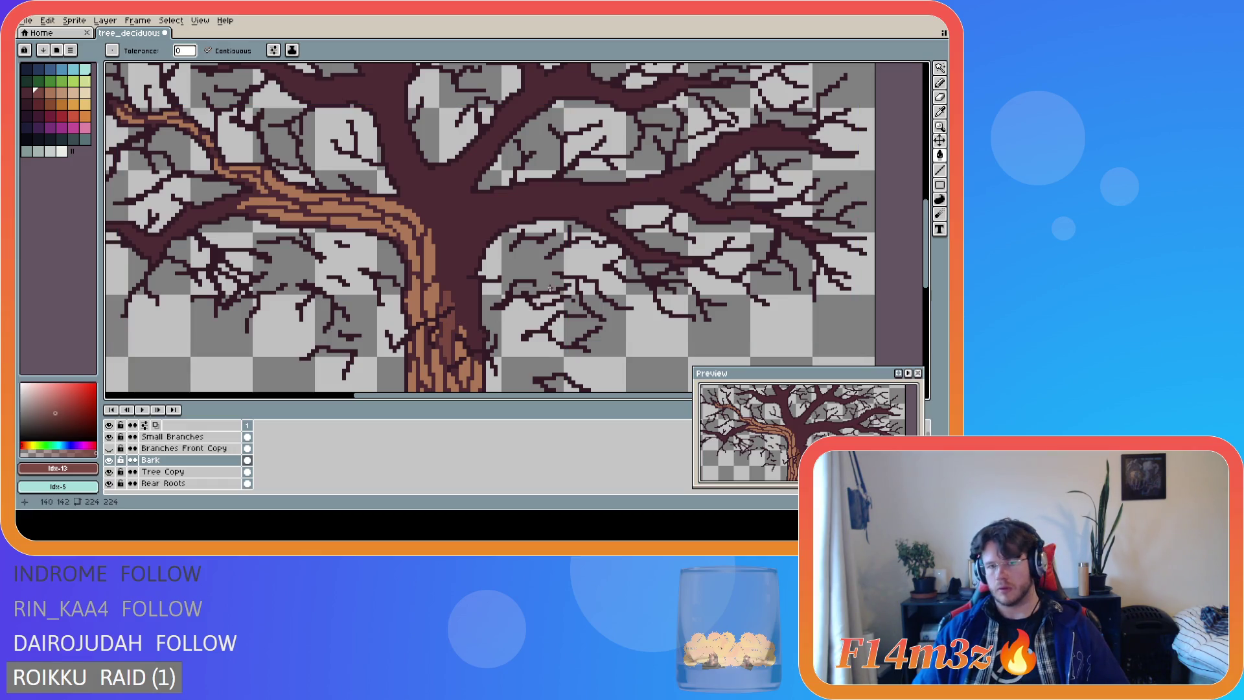
Scroll and zoom to inspect the textured trunk and roots.
{"action": "scroll", "coordinate": [469, 320], "scroll_direction": "down", "scroll_amount": 1}
{"action": "left_click_drag", "start_coordinate": [928, 256], "coordinate": [928, 292]}
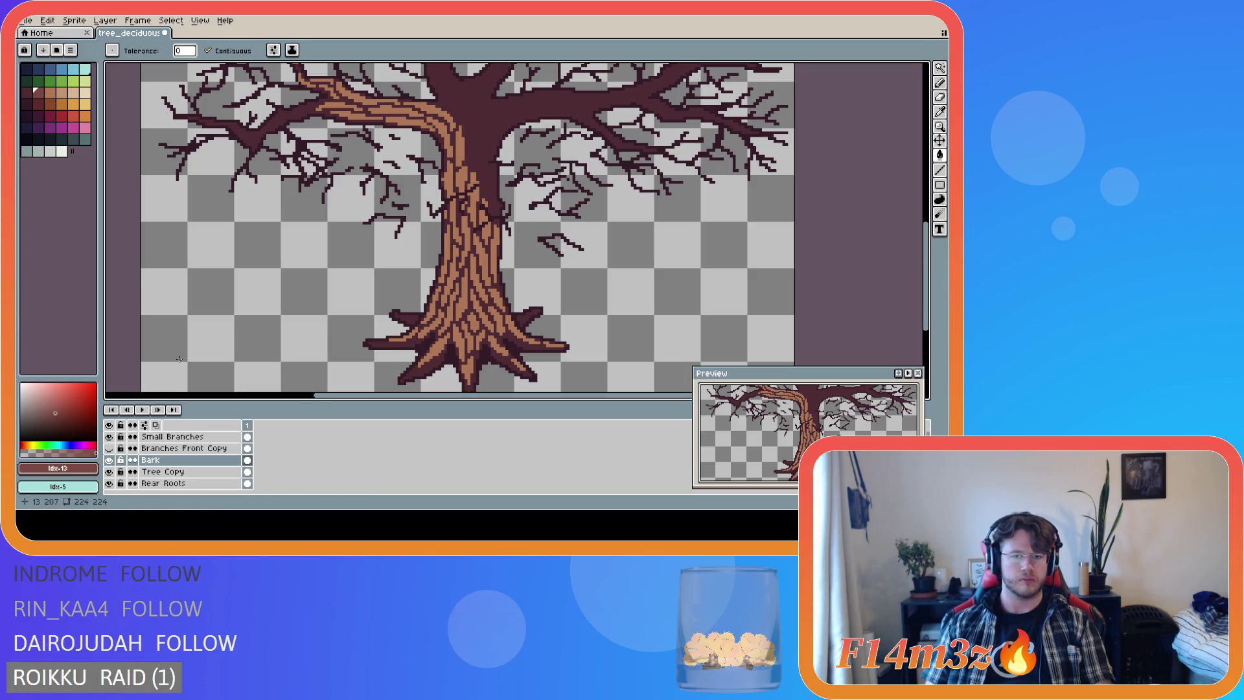
{"action": "scroll", "coordinate": [386, 287], "scroll_direction": "down", "scroll_amount": 1}
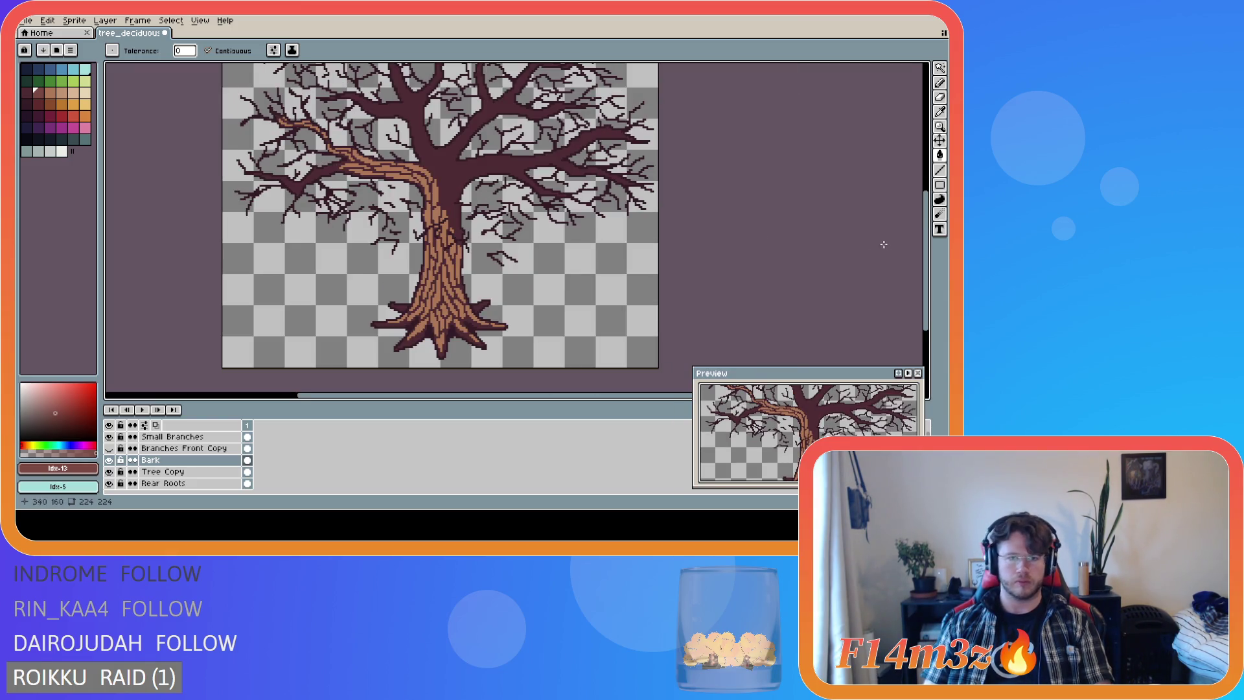
{"action": "left_click_drag", "start_coordinate": [927, 267], "coordinate": [926, 254]}
{"action": "scroll", "coordinate": [446, 290], "scroll_direction": "up", "scroll_amount": 1}
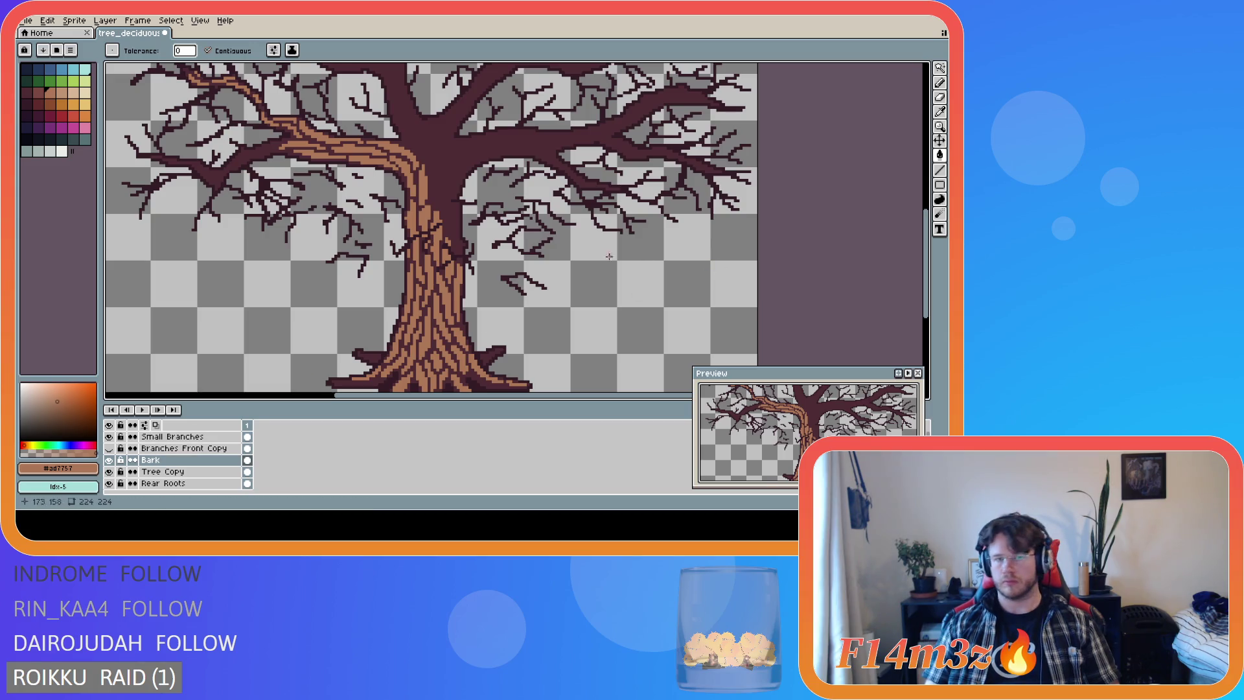
Undo an accidental brown fill over the Bark layer and return to the Pencil.
{"action": "scroll", "coordinate": [586, 254], "scroll_direction": "up", "scroll_amount": 1}
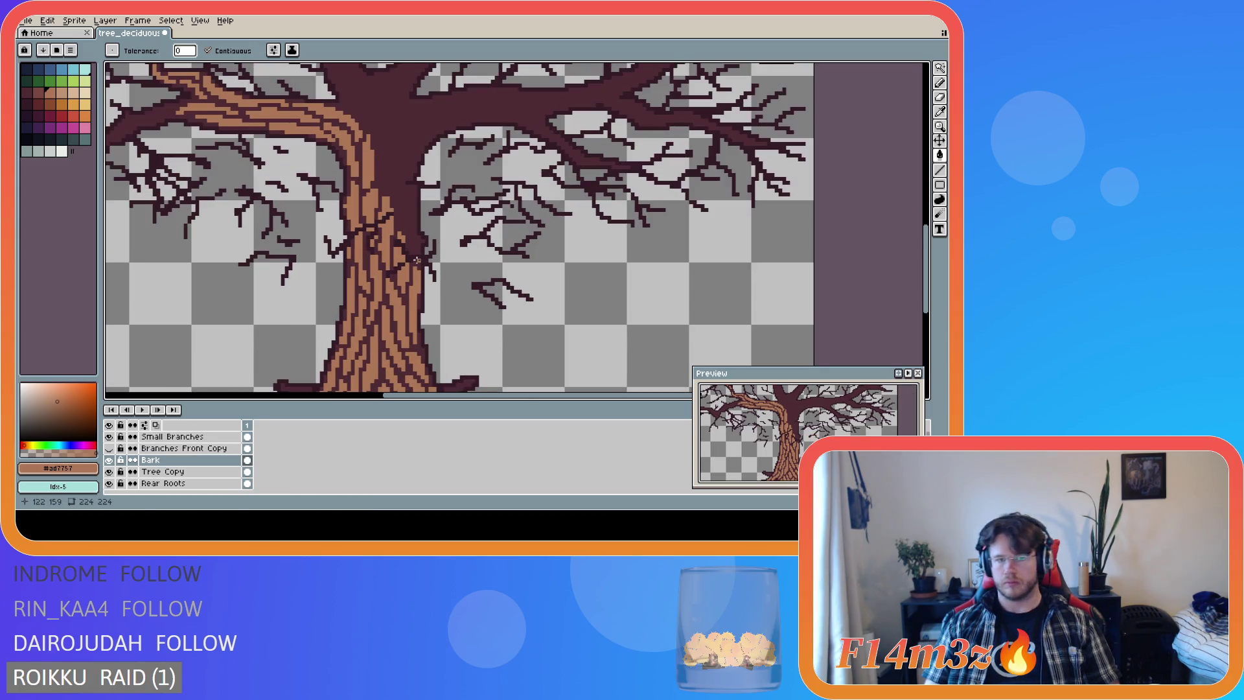
{"action": "left_click", "coordinate": [416, 259]}
{"action": "key", "text": "ctrl+z"}
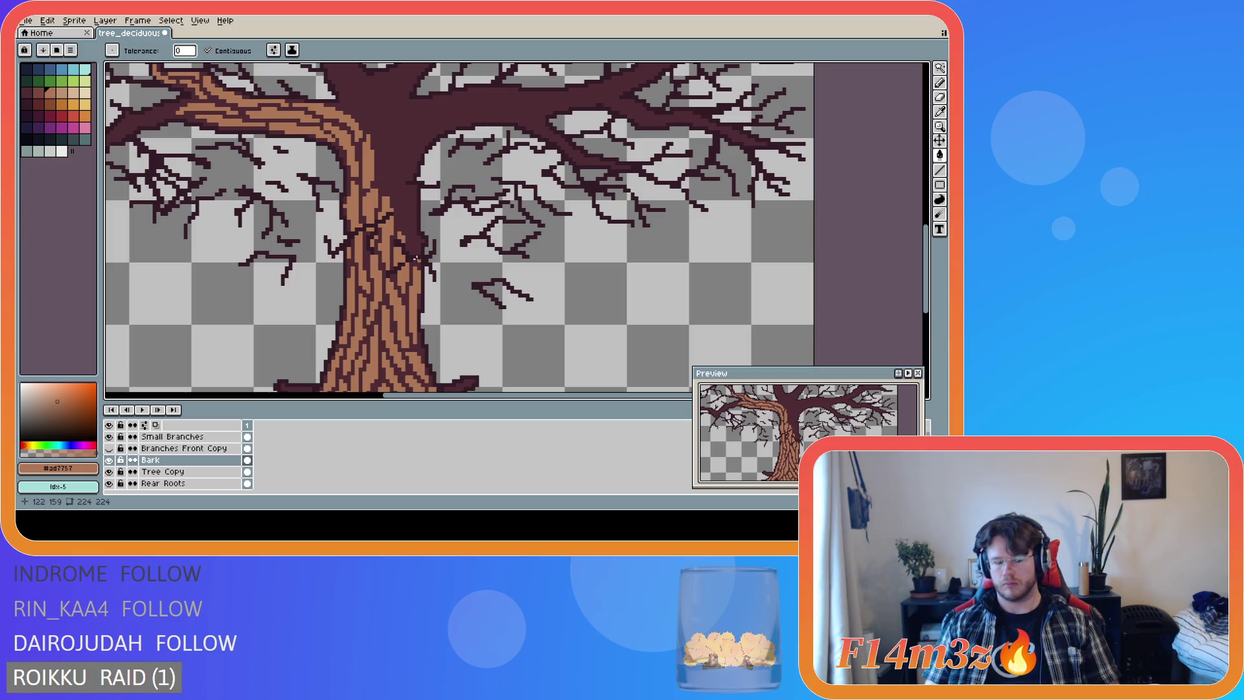
{"action": "key", "text": "b"}
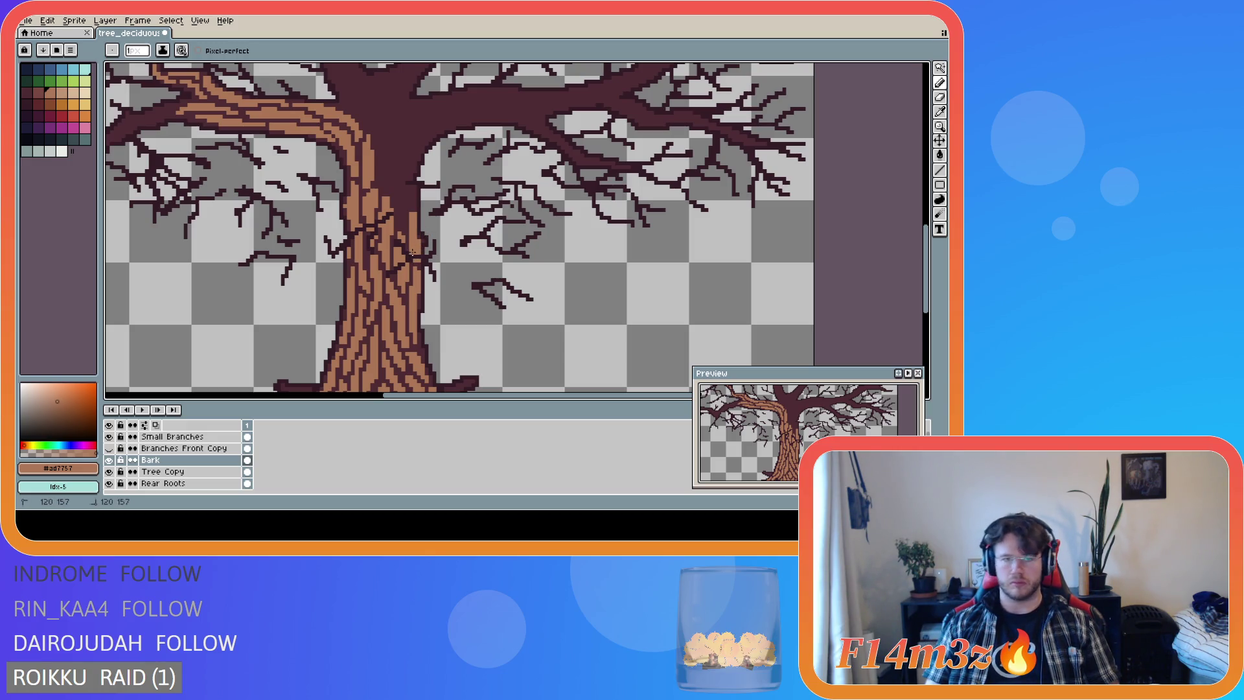
Draw a short light-brown bark line on the trunk.
{"action": "key", "text": "ctrl"}
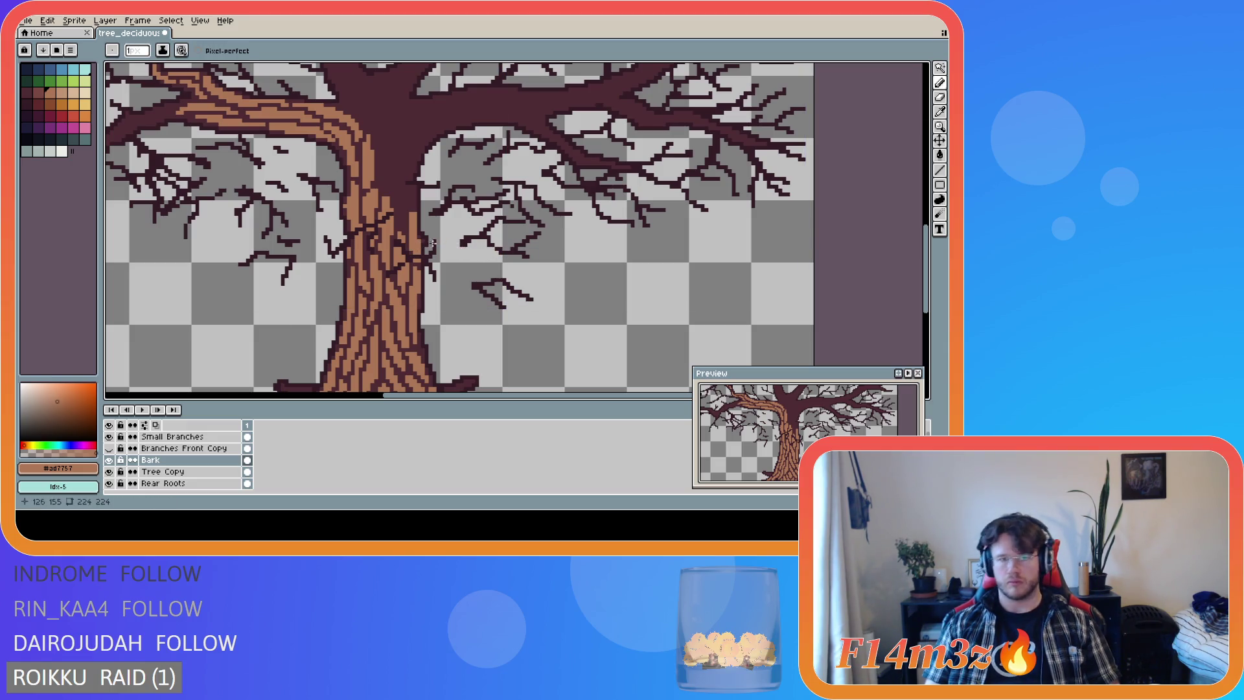
{"action": "key", "text": "e"}
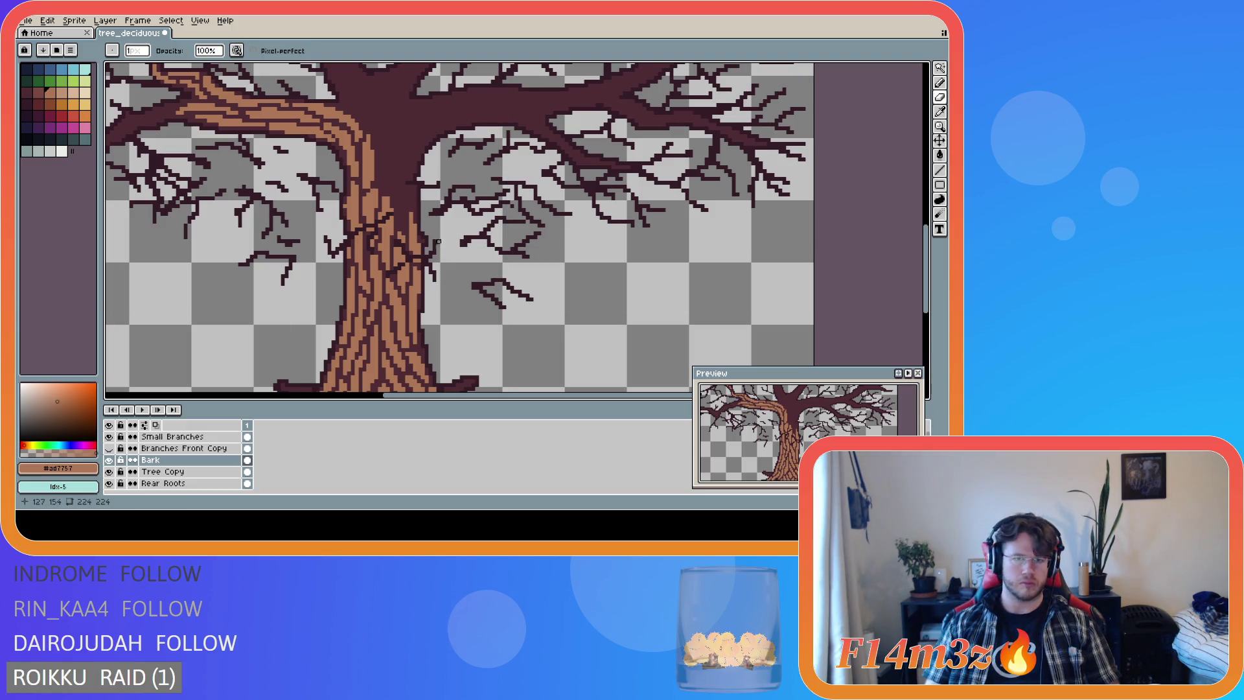
{"action": "key", "text": "b"}
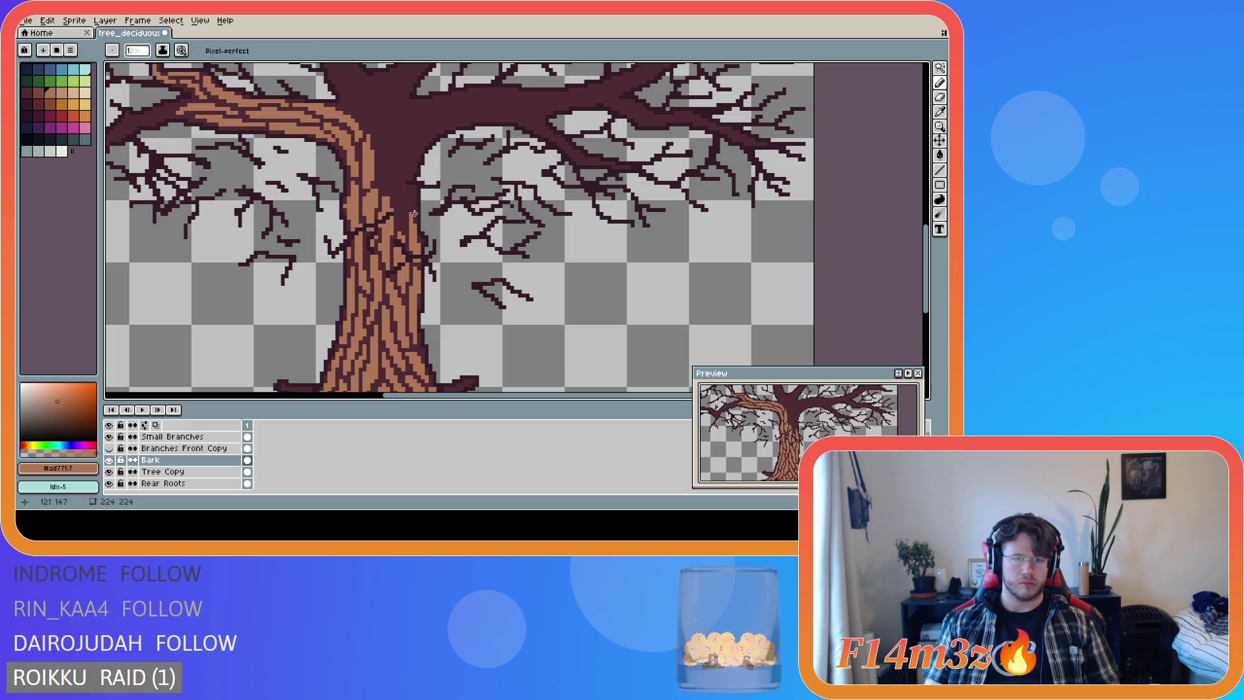
{"action": "mouse_move", "coordinate": [926, 253]}
{"action": "left_mouse_down"}
{"action": "mouse_move", "coordinate": [926, 269]}
{"action": "mouse_move", "coordinate": [906, 223]}
{"action": "mouse_move", "coordinate": [901, 273]}
{"action": "mouse_move", "coordinate": [883, 232]}
{"action": "left_mouse_up"}
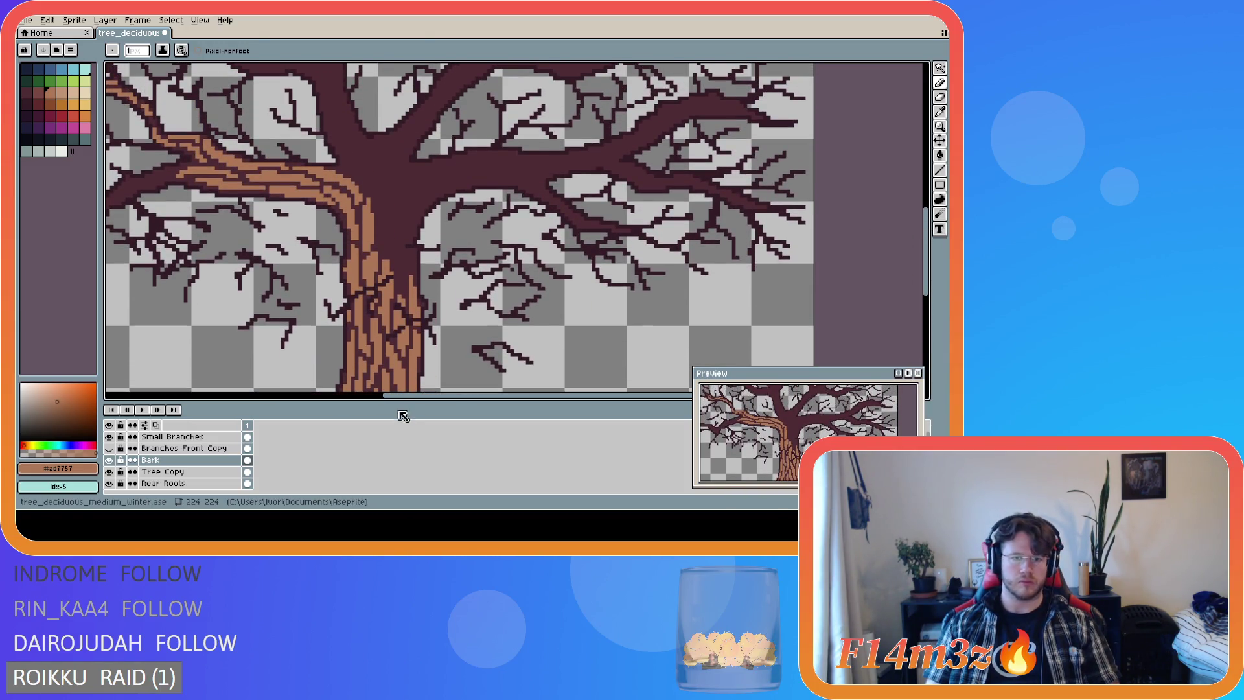
{"action": "left_click_drag", "start_coordinate": [401, 396], "coordinate": [363, 396]}
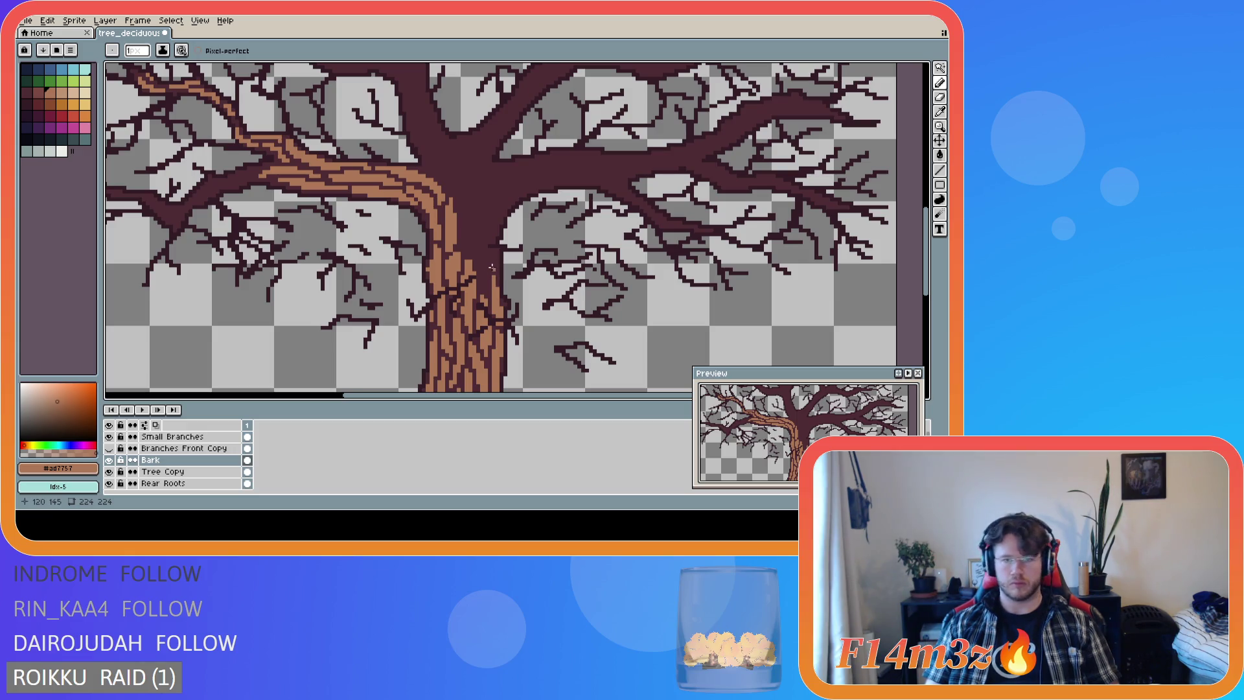
{"action": "mouse_move", "coordinate": [497, 271]}
{"action": "left_mouse_down"}
{"action": "mouse_move", "coordinate": [500, 213]}
{"action": "mouse_move", "coordinate": [497, 263]}
{"action": "mouse_move", "coordinate": [491, 244]}
{"action": "left_mouse_up"}
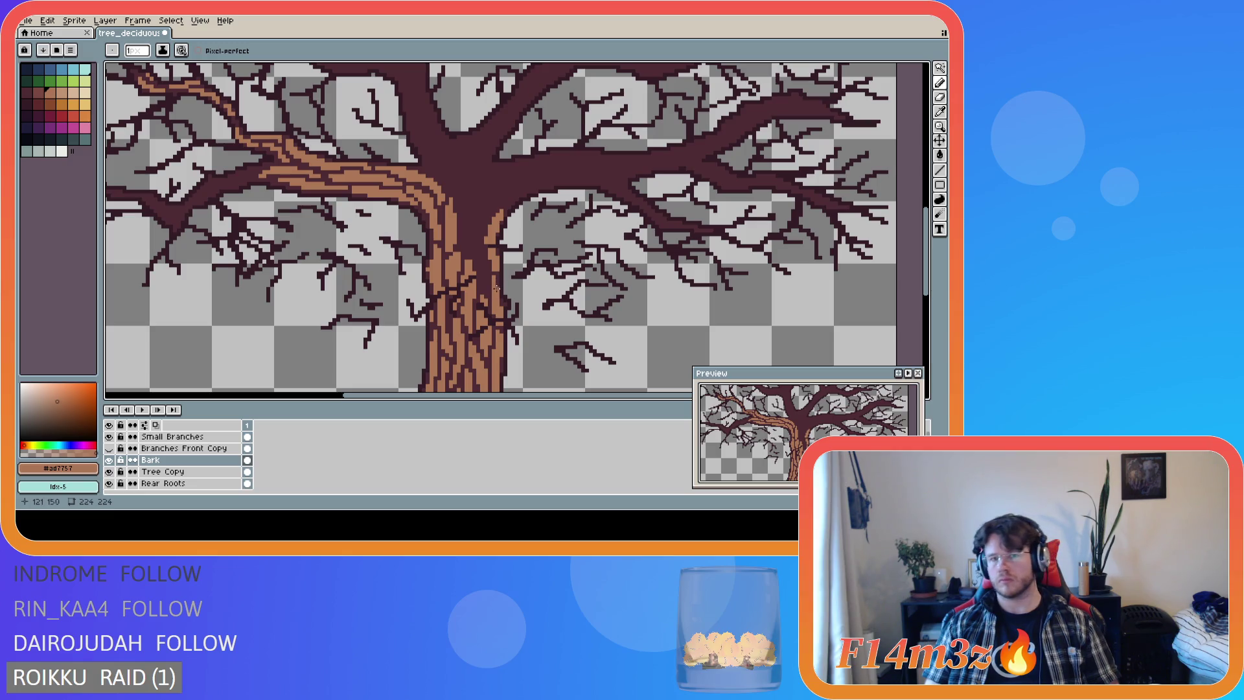
Add straight vertical bark lines up the trunk toward the branches, erasing stray pixels.
{"action": "key", "text": "e"}
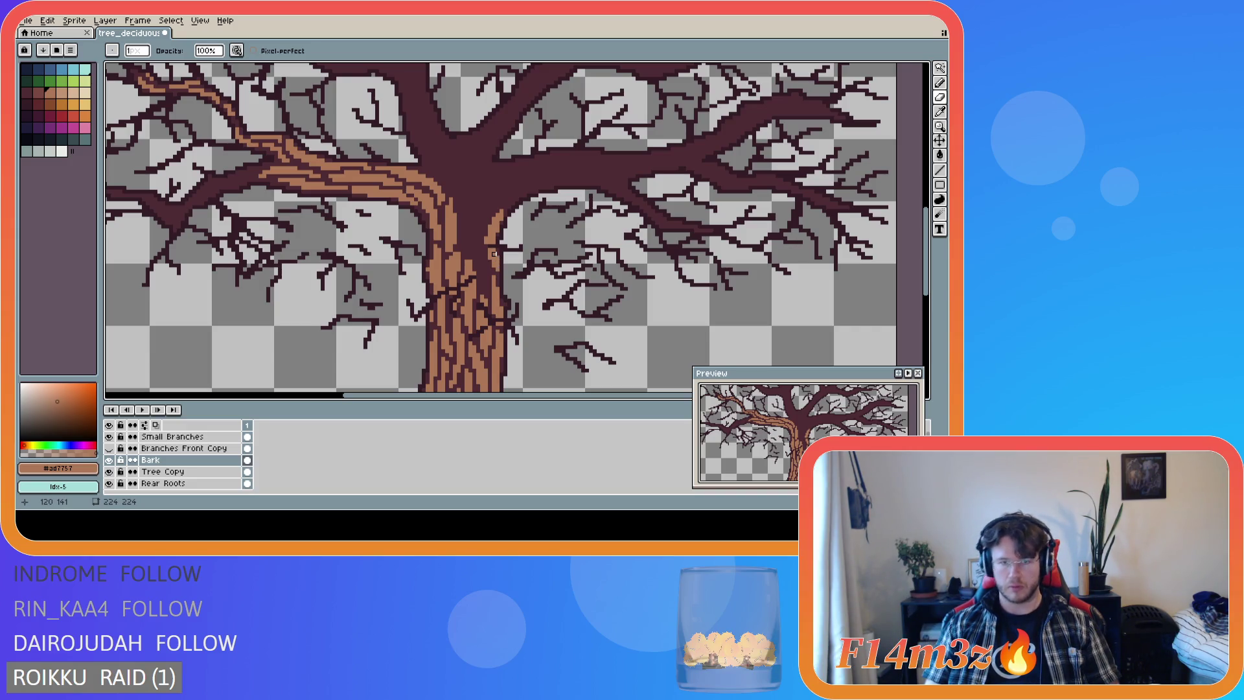
{"action": "key", "text": "v"}
{"action": "key", "text": "b"}
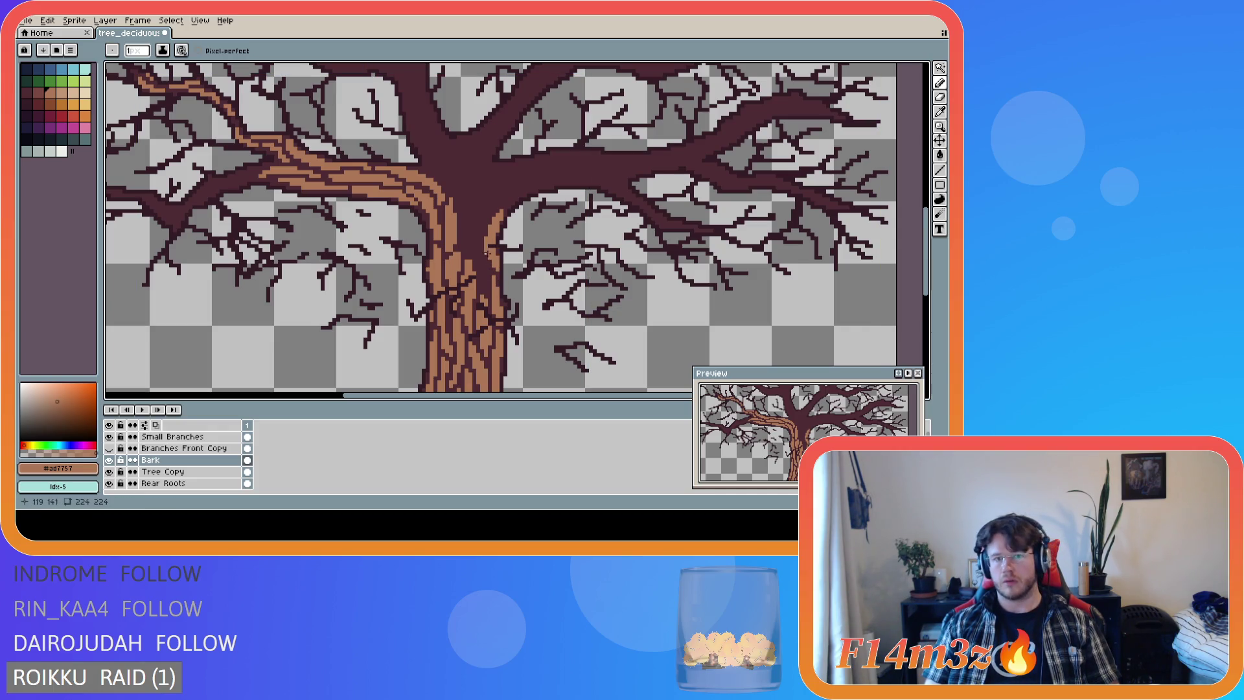
{"action": "key", "text": "ctrl"}
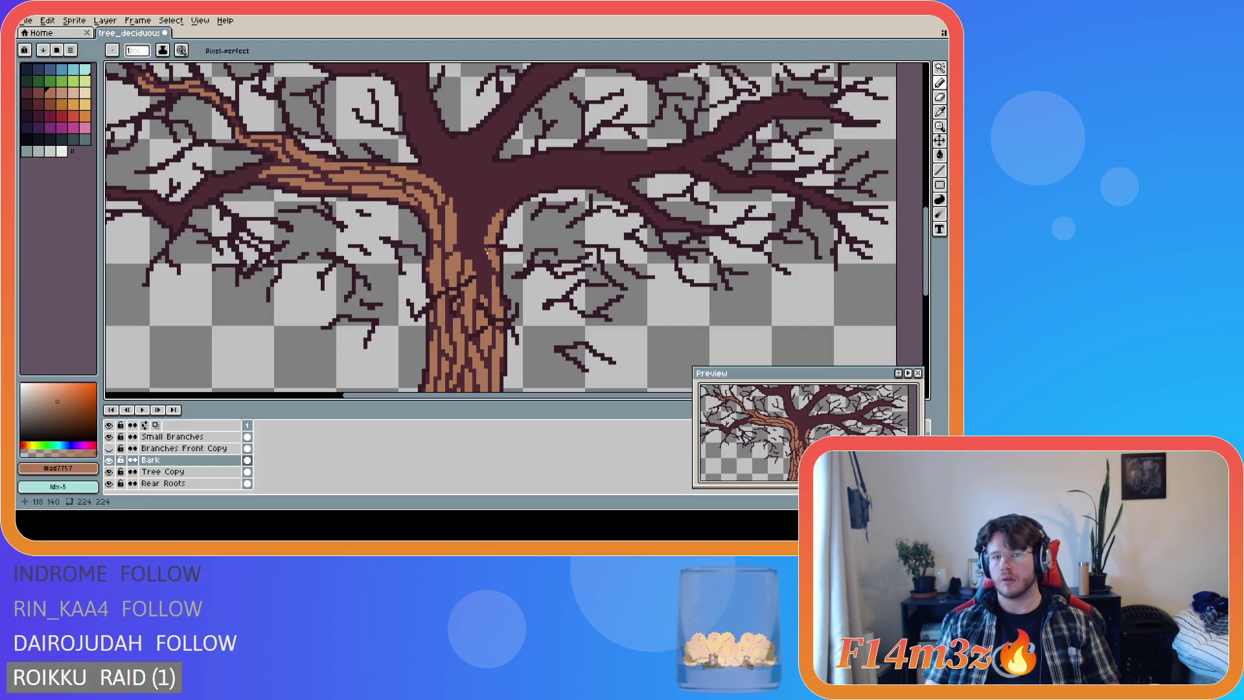
{"action": "key", "text": "ctrl"}
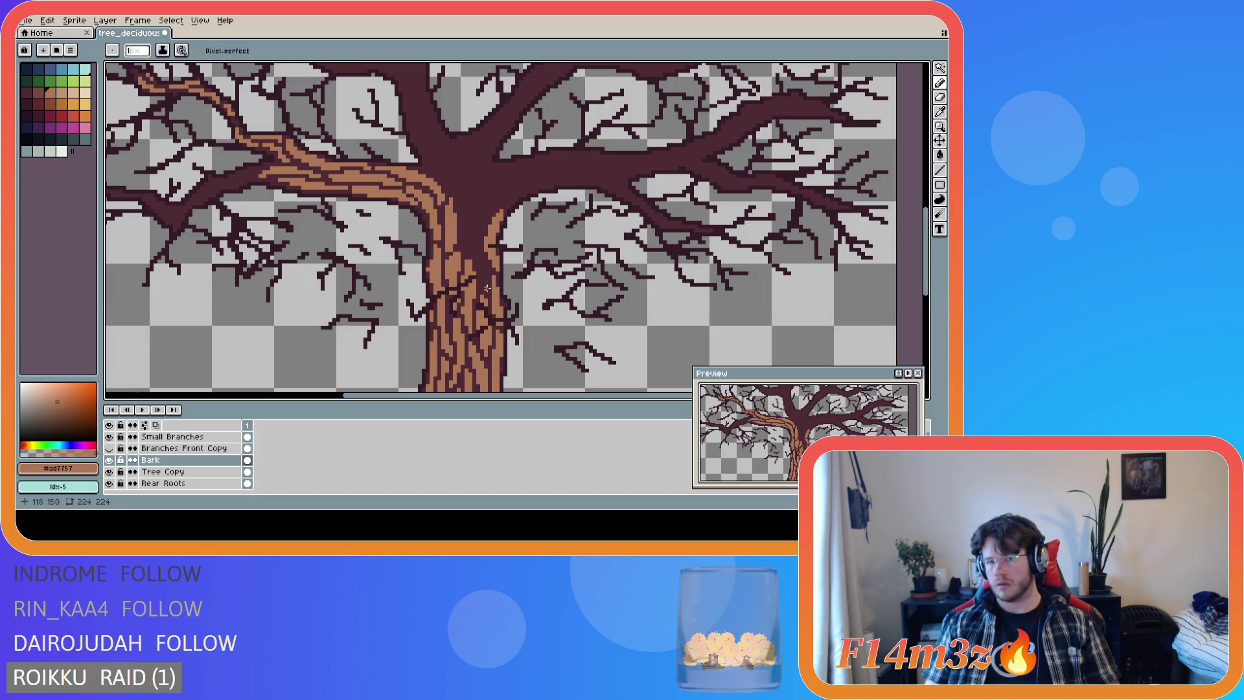
{"action": "key", "text": "shift"}
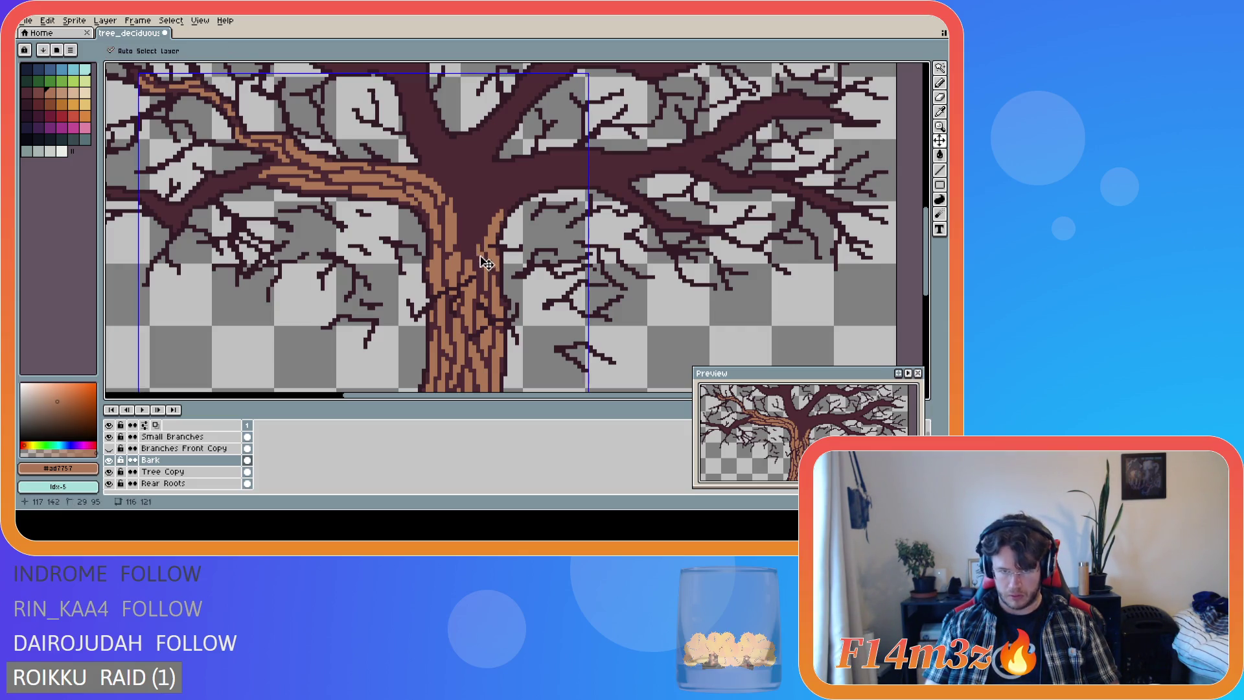
{"action": "key", "text": "shift"}
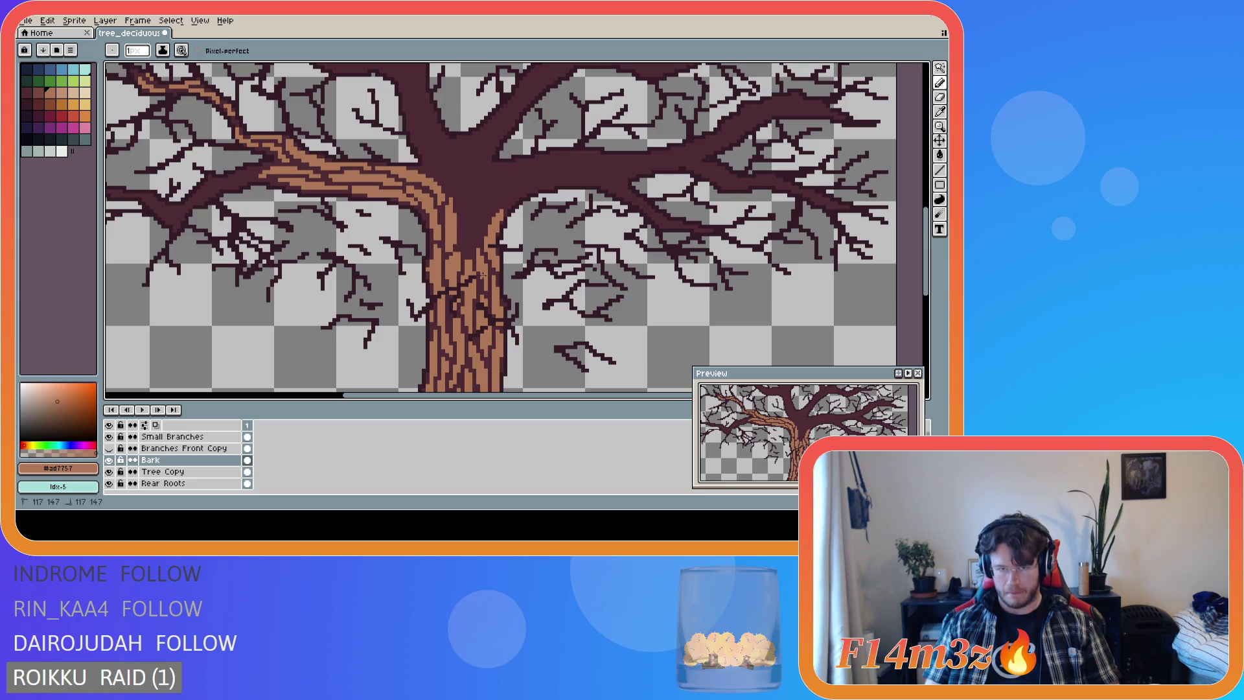
{"action": "key", "text": "e"}
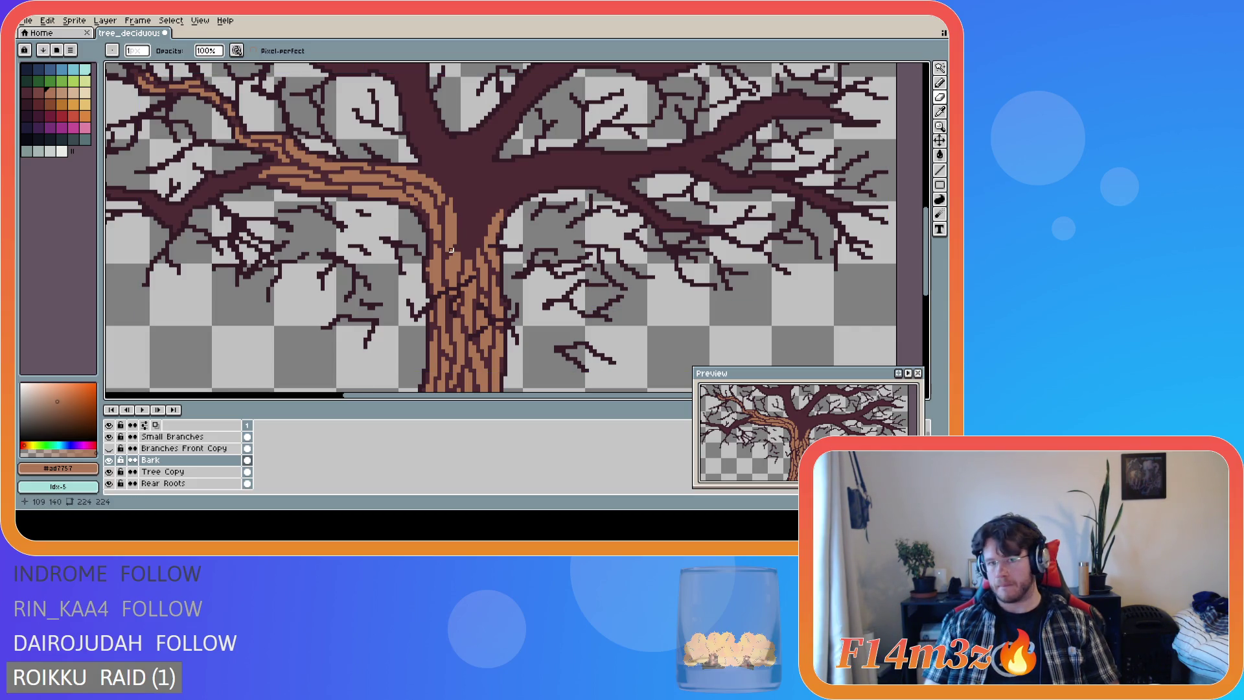
{"action": "key", "text": "e"}
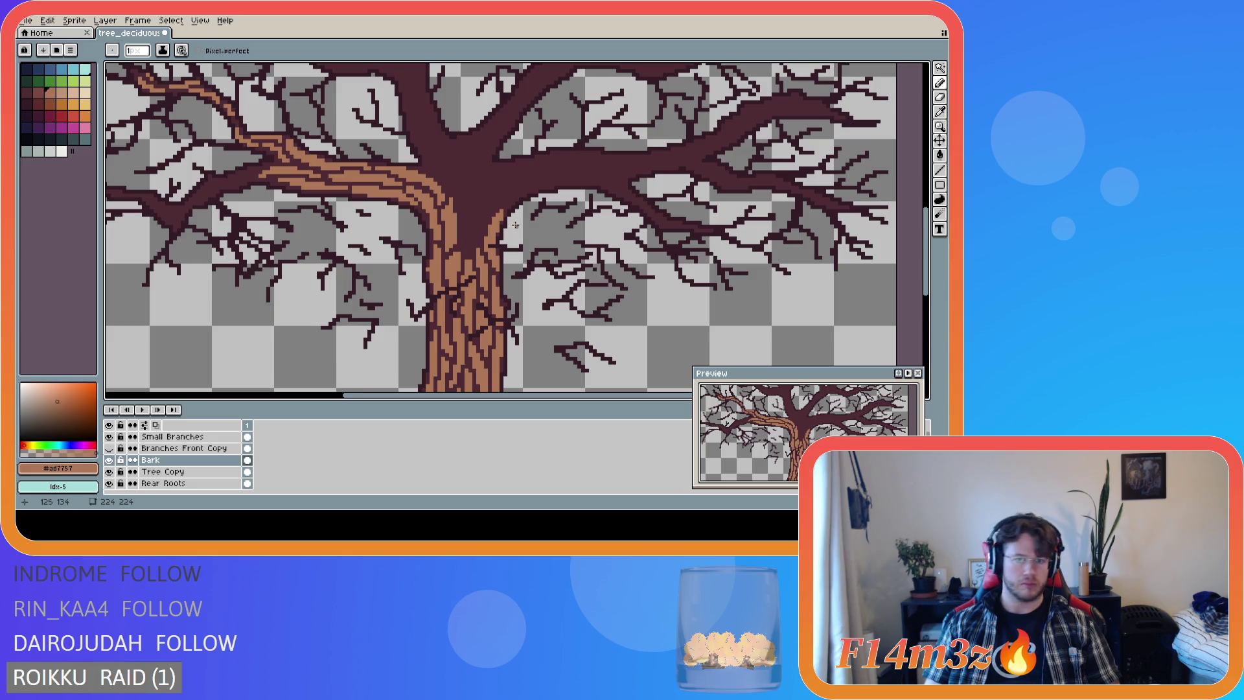
Dab short orange-brown bark strokes onto the upper trunk just below the branch split.
{"action": "mouse_move", "coordinate": [925, 249]}
{"action": "left_mouse_down"}
{"action": "mouse_move", "coordinate": [938, 279]}
{"action": "mouse_move", "coordinate": [932, 250]}
{"action": "left_mouse_up"}
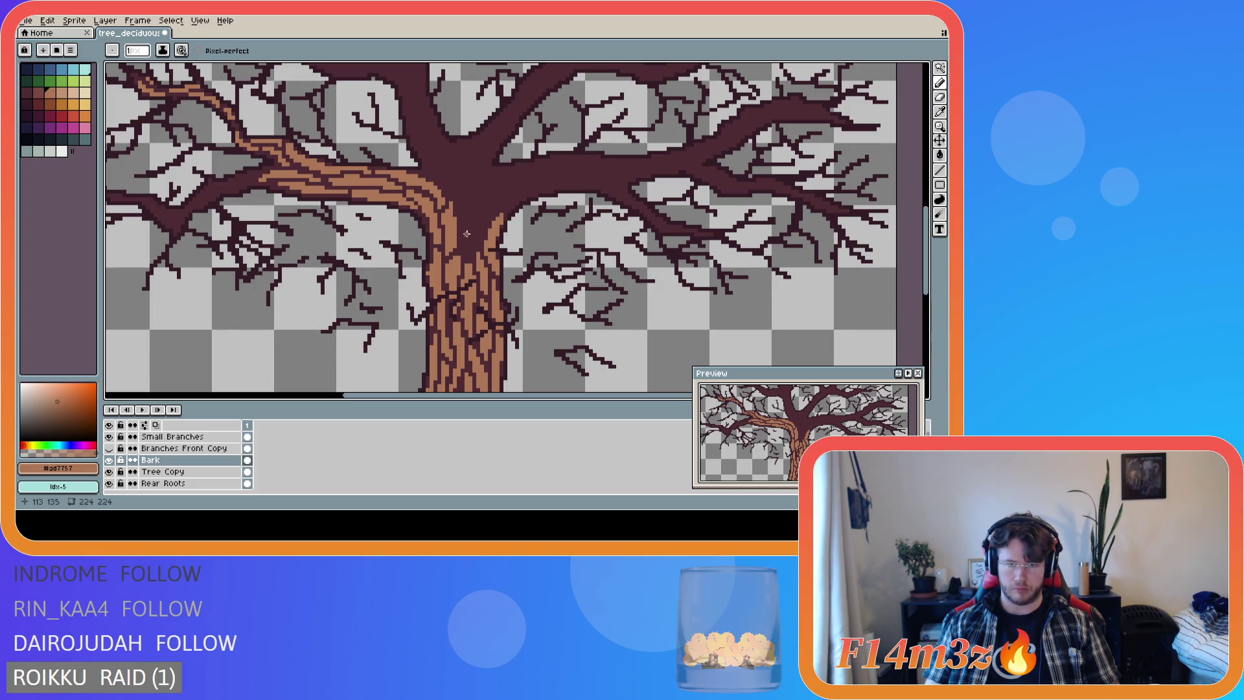
{"action": "left_click_drag", "start_coordinate": [466, 236], "coordinate": [467, 253]}
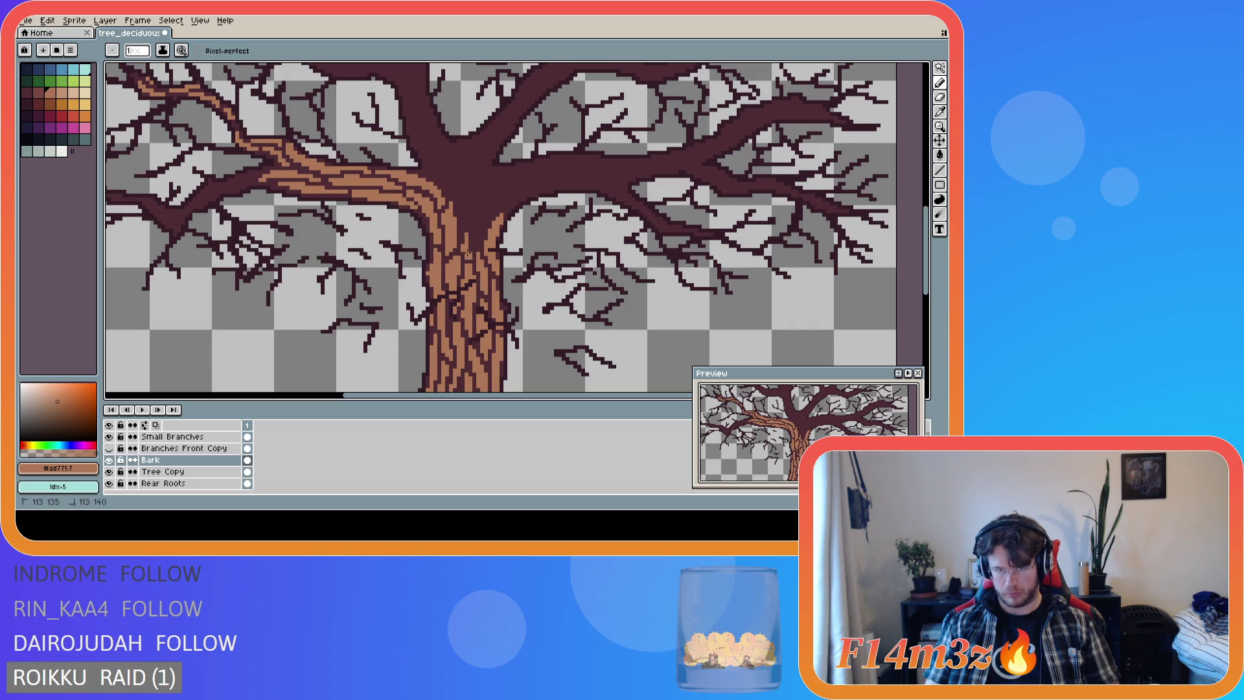
{"action": "key", "text": "e"}
{"action": "key", "text": "b"}
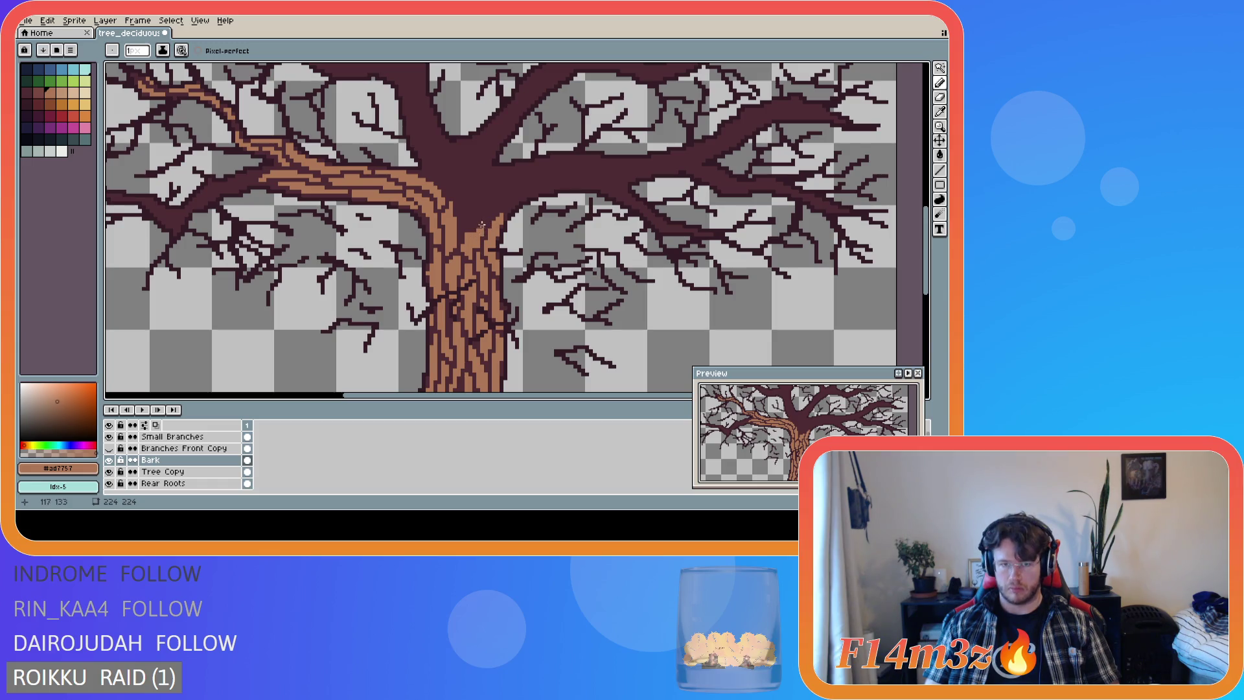
{"action": "key", "text": "e"}
{"action": "key", "text": "b"}
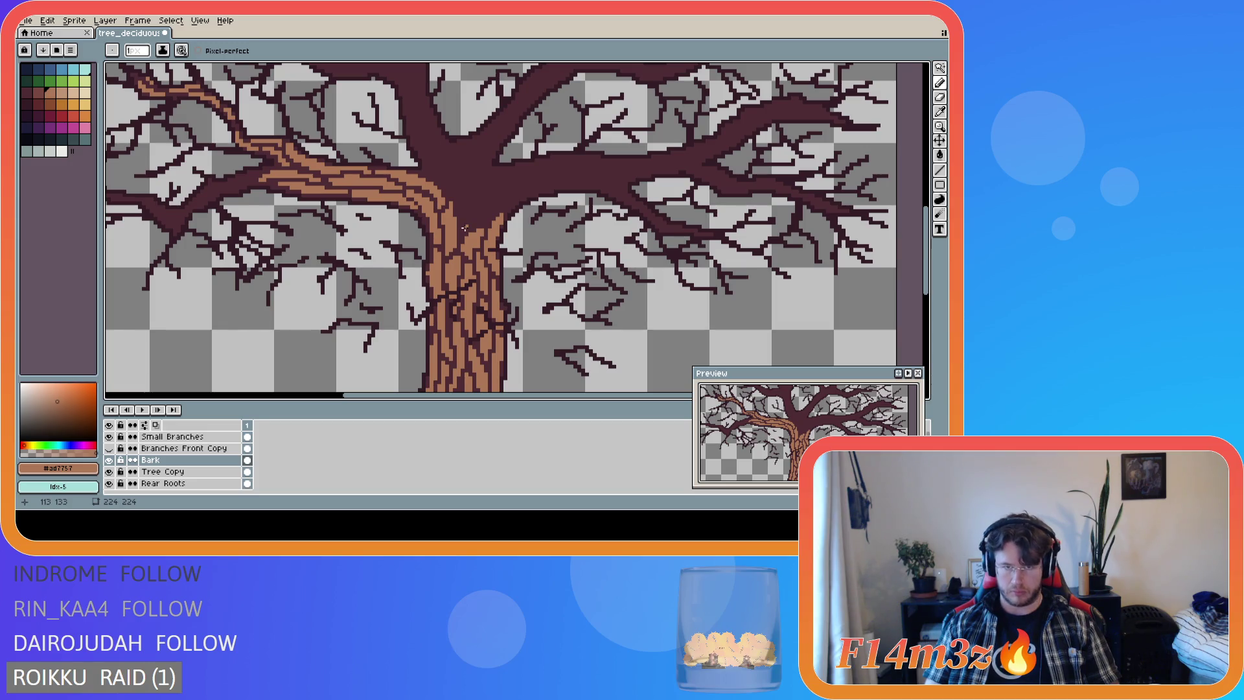
{"action": "left_click_drag", "start_coordinate": [462, 230], "coordinate": [443, 186]}
{"action": "left_click", "coordinate": [451, 194]}
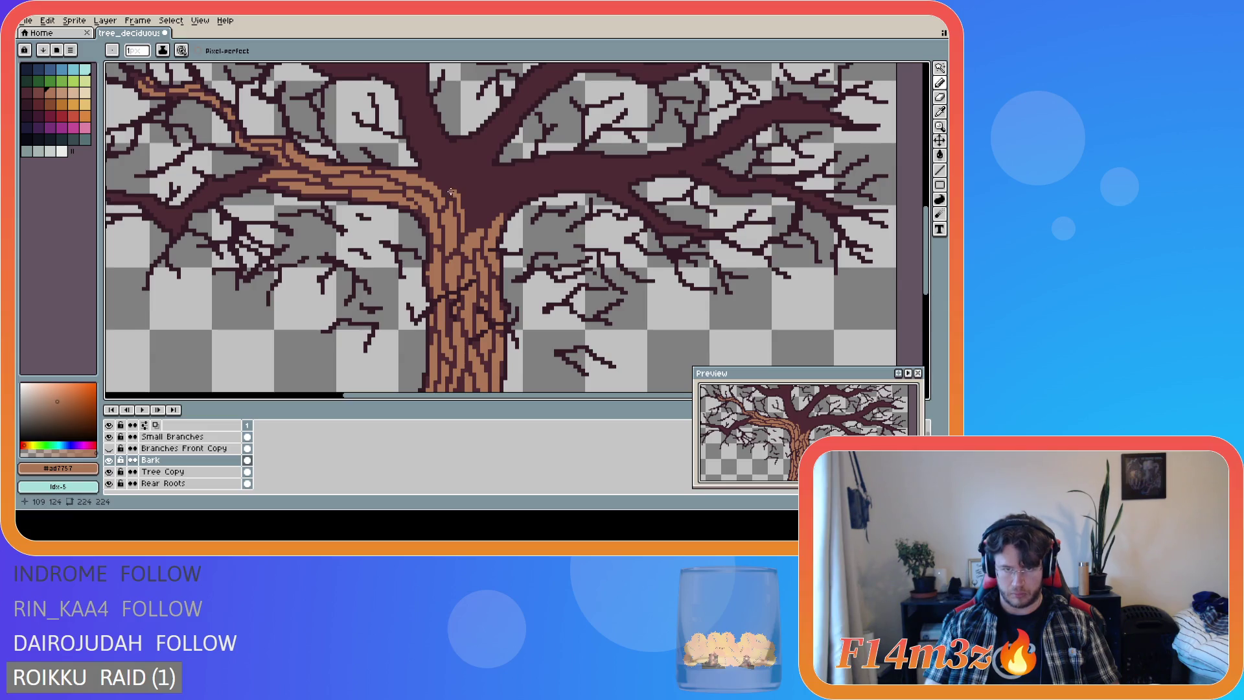
{"action": "left_click", "coordinate": [451, 193]}
{"action": "left_click_drag", "start_coordinate": [445, 188], "coordinate": [451, 192]}
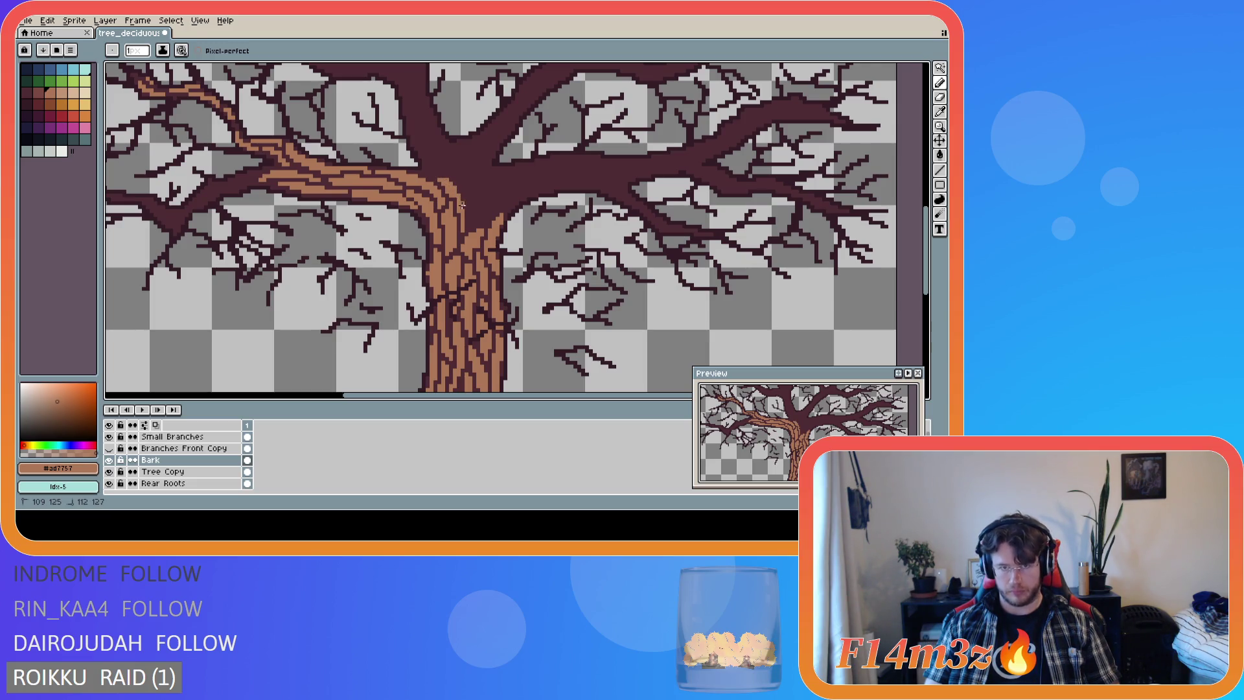
Draw bark streaks up the trunk and a line curving into the right branch, undoing one bad stroke.
{"action": "mouse_move", "coordinate": [463, 231]}
{"action": "left_mouse_down"}
{"action": "mouse_move", "coordinate": [459, 191]}
{"action": "mouse_move", "coordinate": [468, 208]}
{"action": "left_mouse_up"}
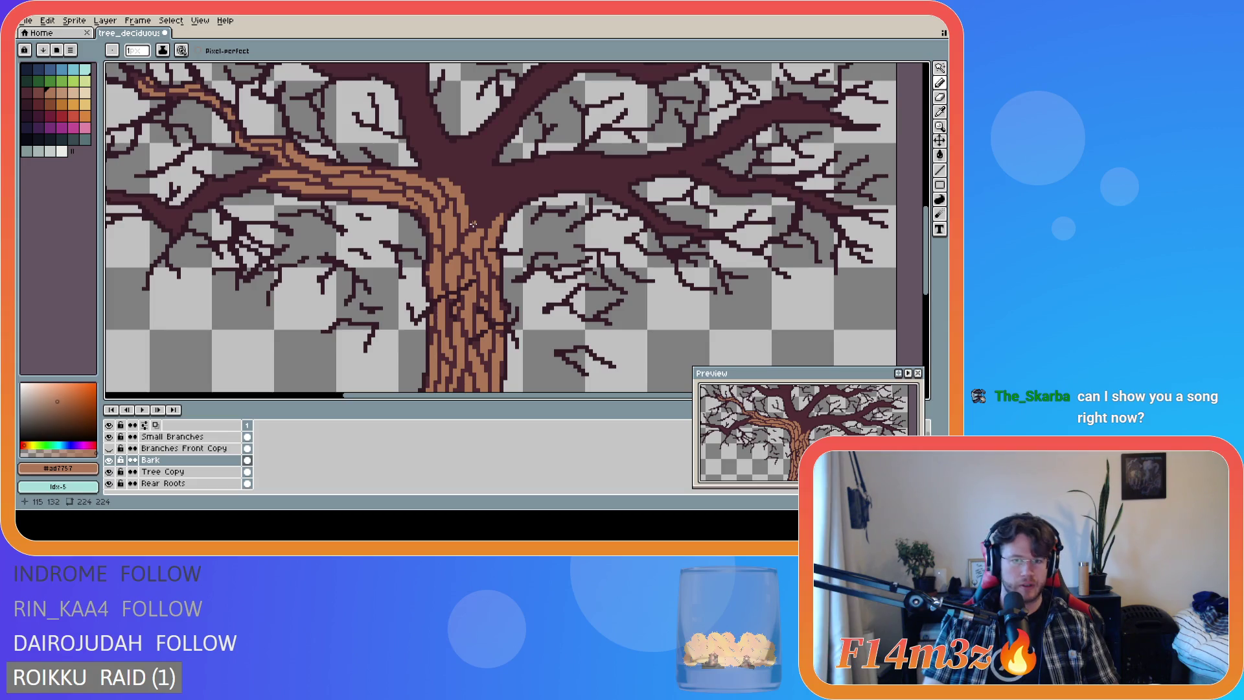
{"action": "left_click", "coordinate": [473, 224]}
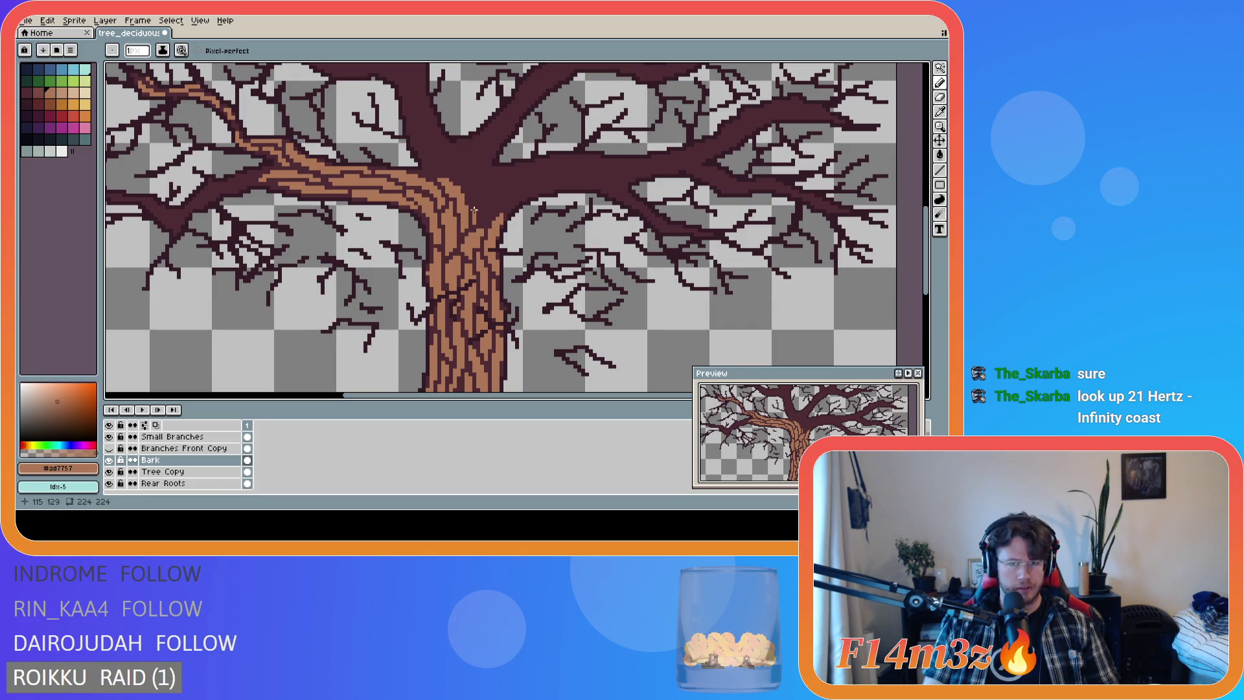
{"action": "mouse_move", "coordinate": [474, 208]}
{"action": "left_mouse_down"}
{"action": "mouse_move", "coordinate": [470, 194]}
{"action": "mouse_move", "coordinate": [481, 218]}
{"action": "left_mouse_up"}
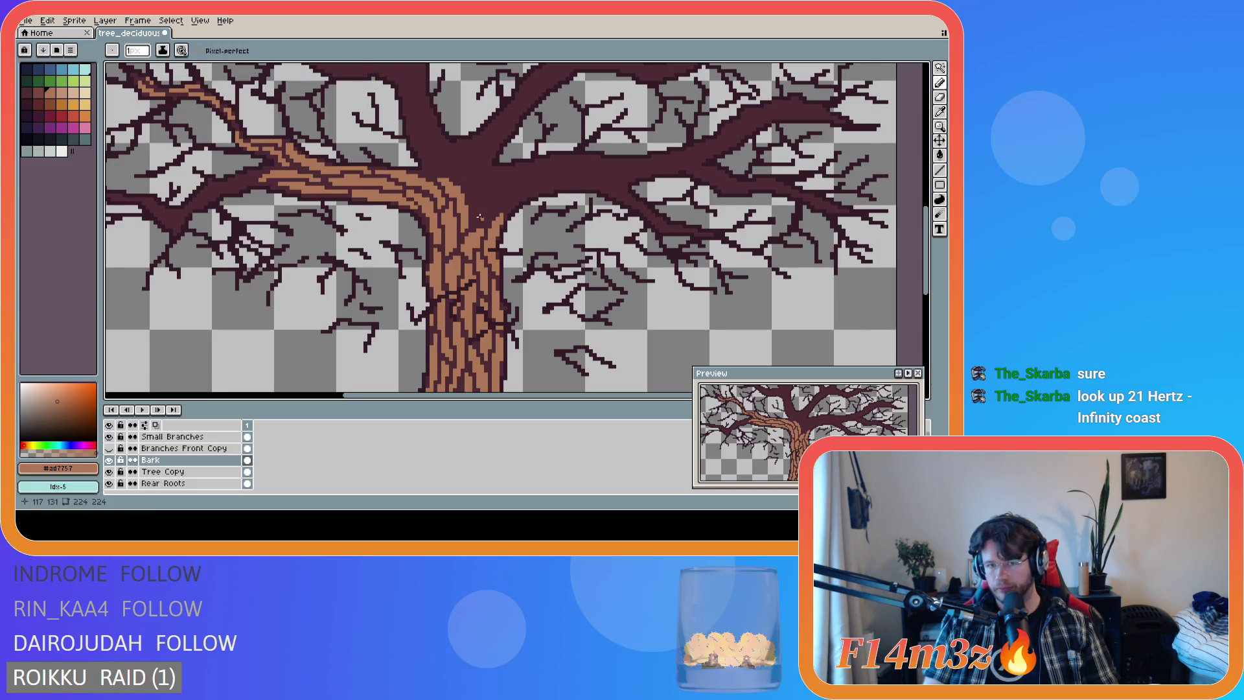
{"action": "left_click_drag", "start_coordinate": [473, 223], "coordinate": [489, 175]}
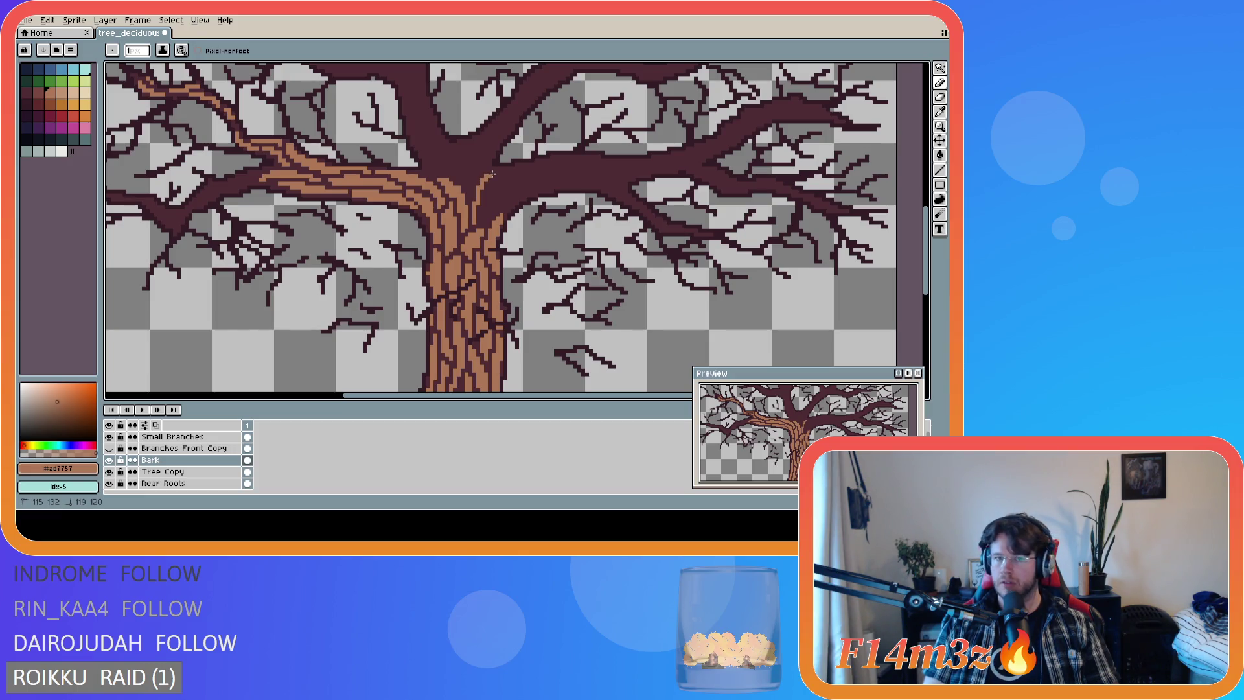
{"action": "left_click_drag", "start_coordinate": [491, 175], "coordinate": [478, 207]}
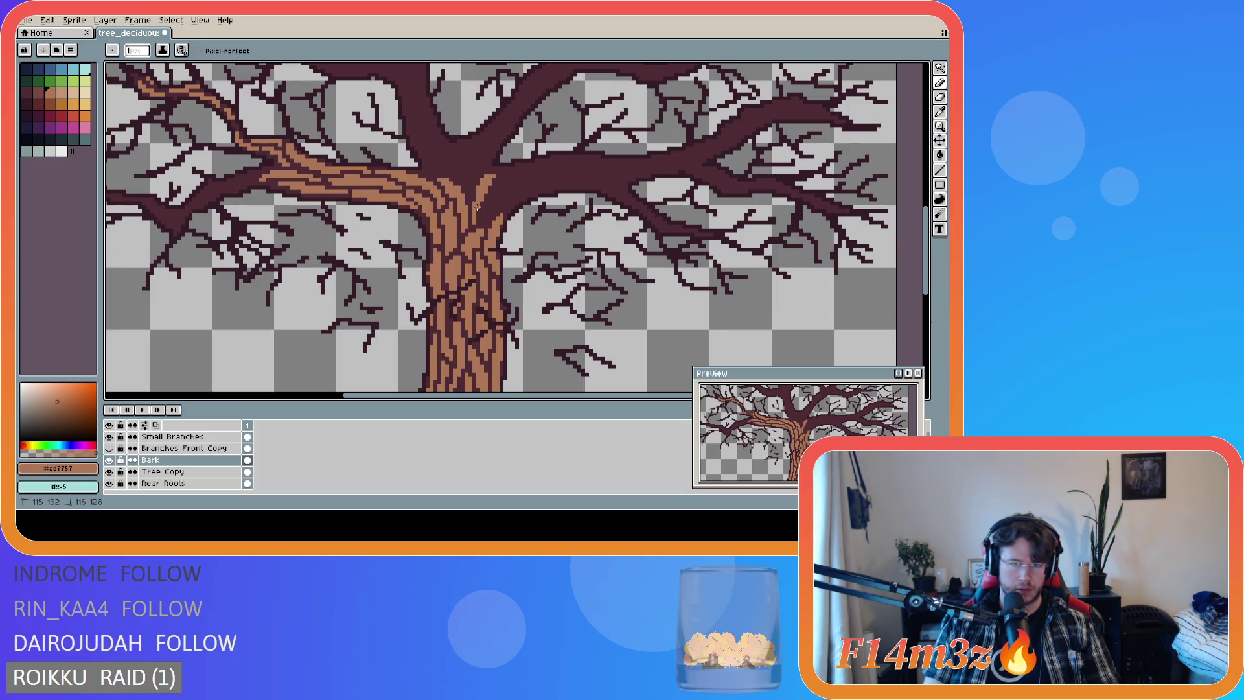
{"action": "key", "text": "ctrl+z"}
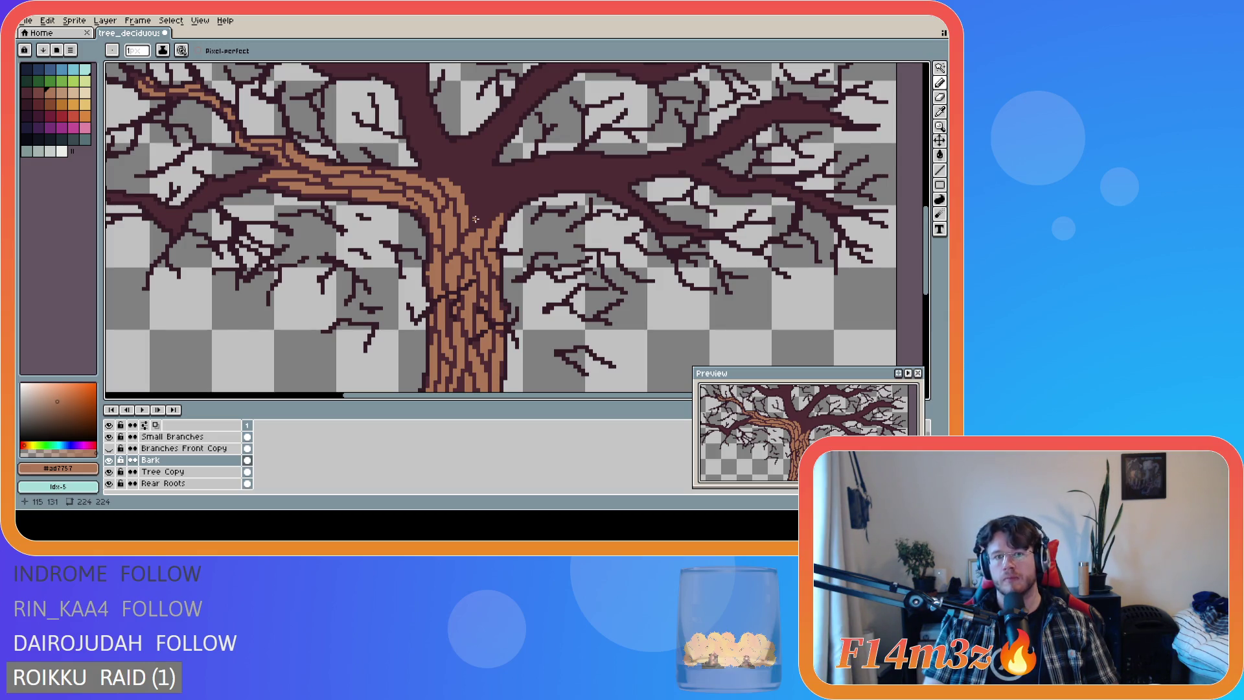
{"action": "mouse_move", "coordinate": [475, 221]}
{"action": "left_mouse_down"}
{"action": "mouse_move", "coordinate": [502, 190]}
{"action": "mouse_move", "coordinate": [478, 219]}
{"action": "mouse_move", "coordinate": [508, 190]}
{"action": "mouse_move", "coordinate": [507, 206]}
{"action": "mouse_move", "coordinate": [528, 195]}
{"action": "left_mouse_up"}
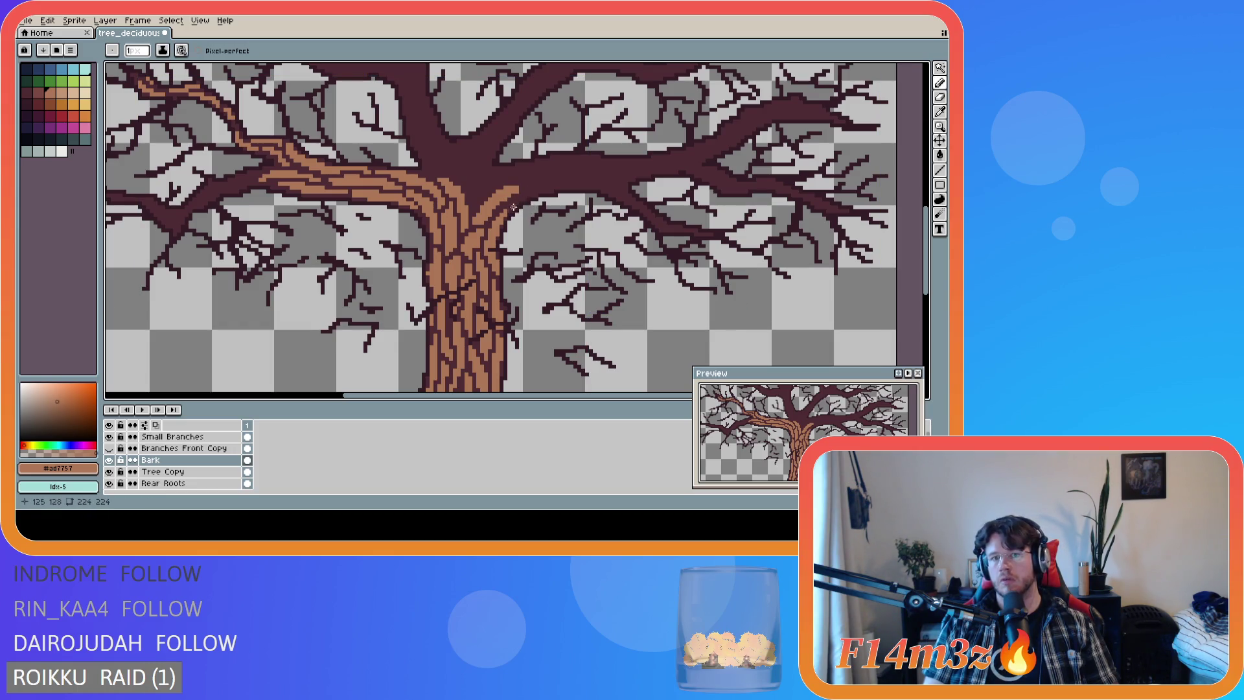
{"action": "left_click_drag", "start_coordinate": [510, 205], "coordinate": [543, 186]}
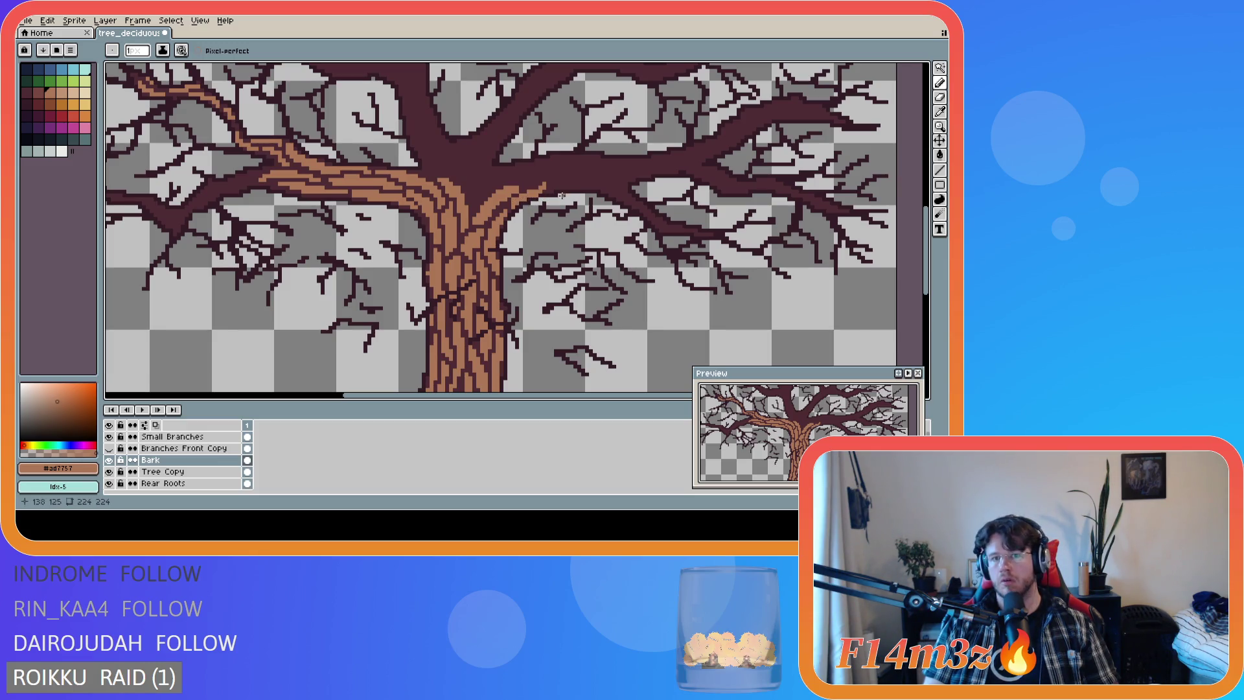
Magic-wand select a small orange bark stroke to check it, then drop the selection.
{"action": "key", "text": "w"}
{"action": "left_click", "coordinate": [513, 199]}
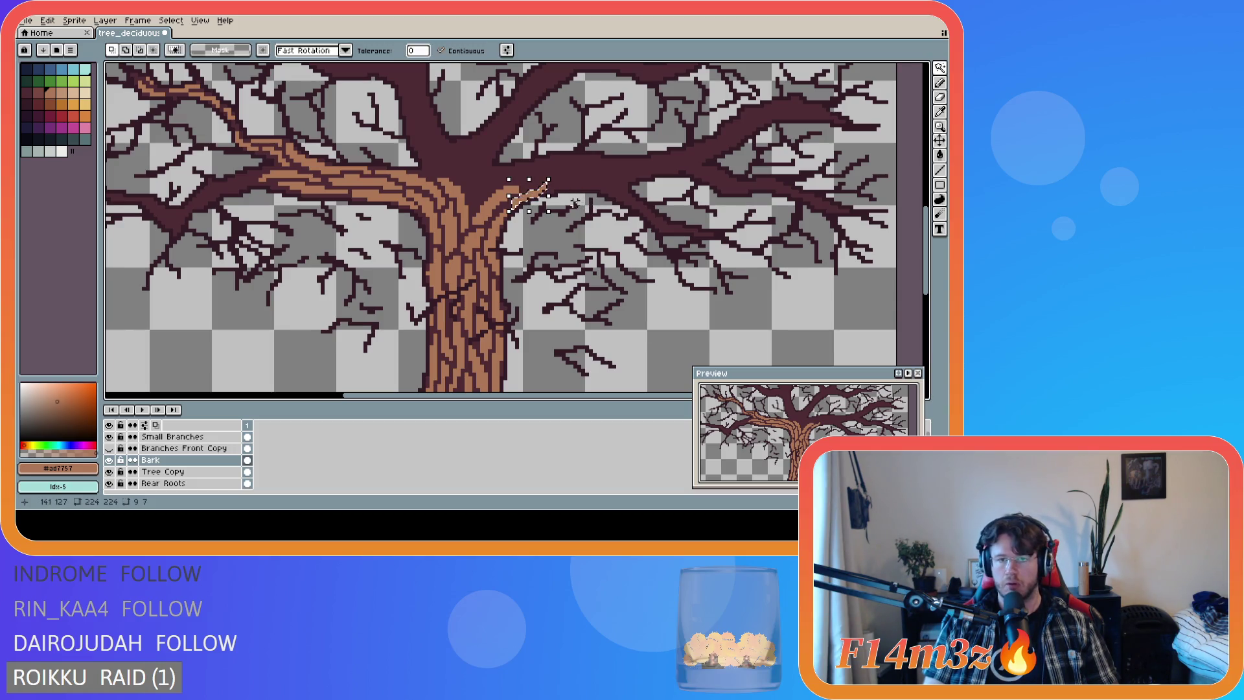
{"action": "key", "text": "Delete"}
{"action": "key", "text": "b"}
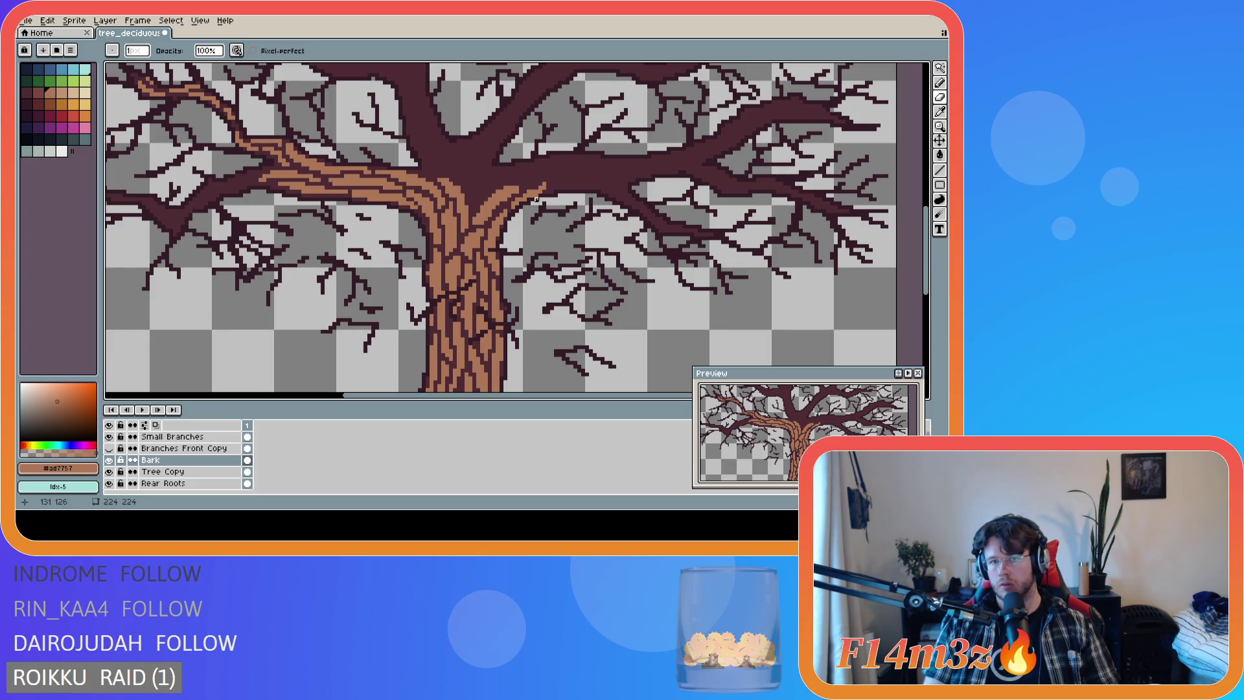
{"action": "key", "text": "e"}
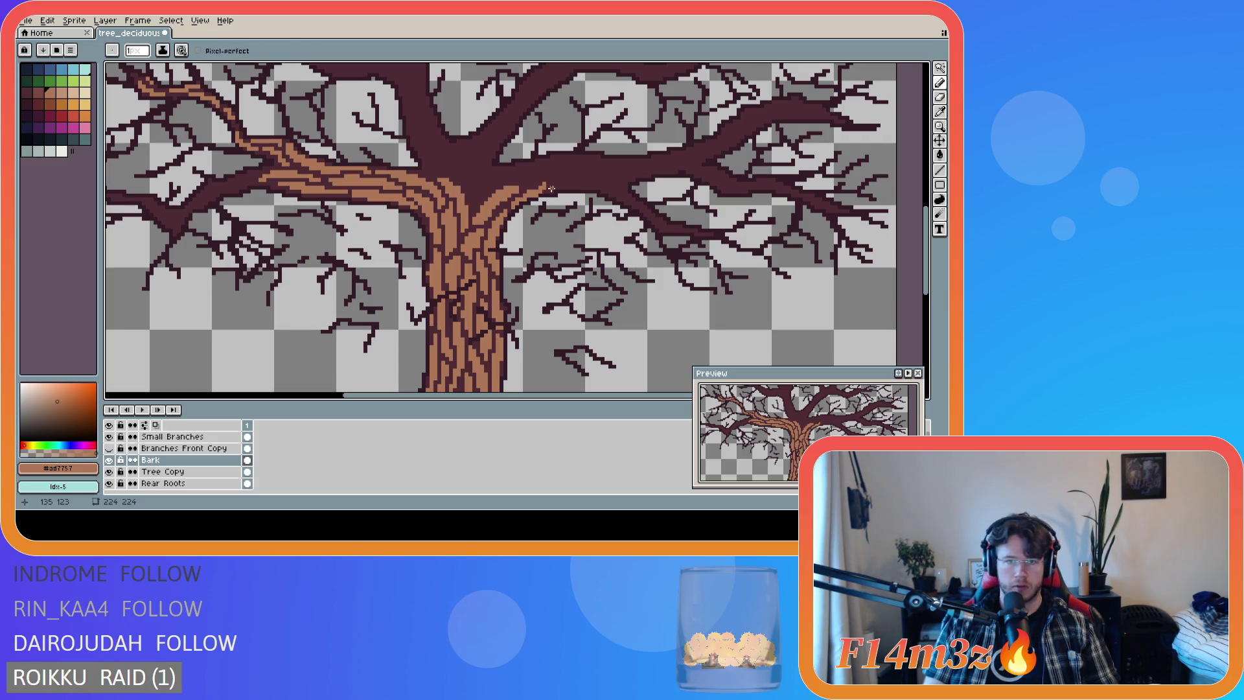
Extend the bark stroke up-right along the right branch, undoing the final stroke.
{"action": "mouse_move", "coordinate": [552, 189]}
{"action": "left_mouse_down"}
{"action": "mouse_move", "coordinate": [582, 184]}
{"action": "mouse_move", "coordinate": [550, 185]}
{"action": "left_mouse_up"}
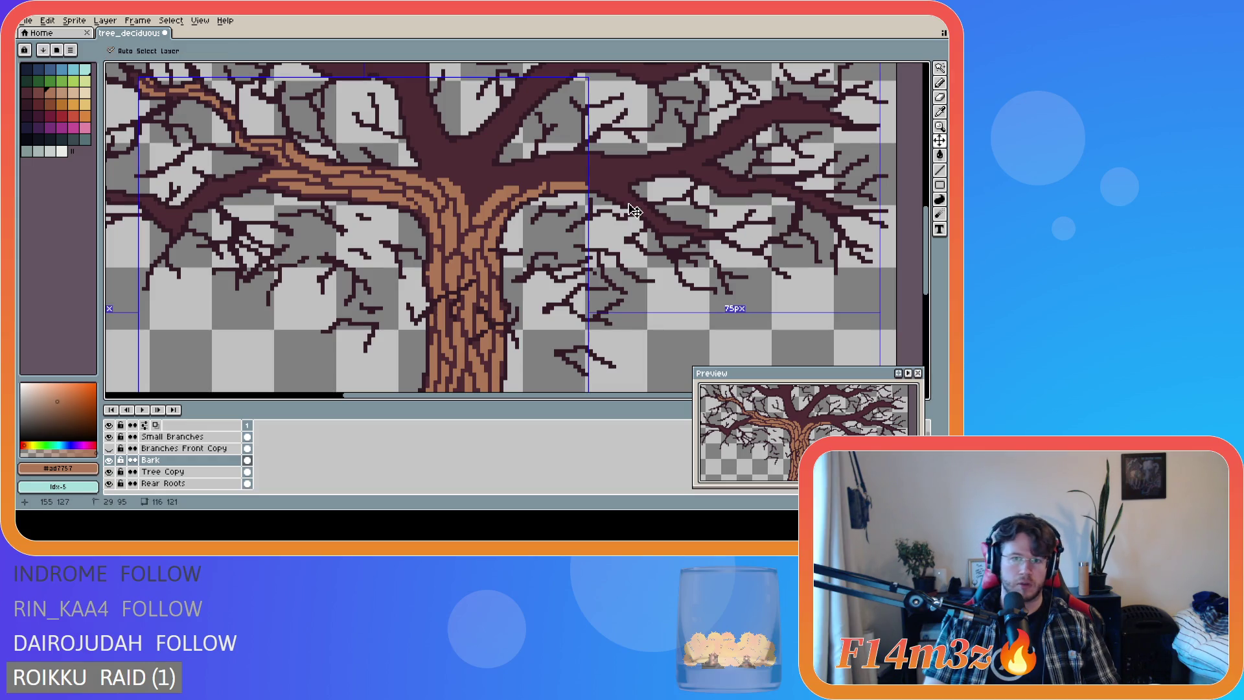
{"action": "key", "text": "ctrl"}
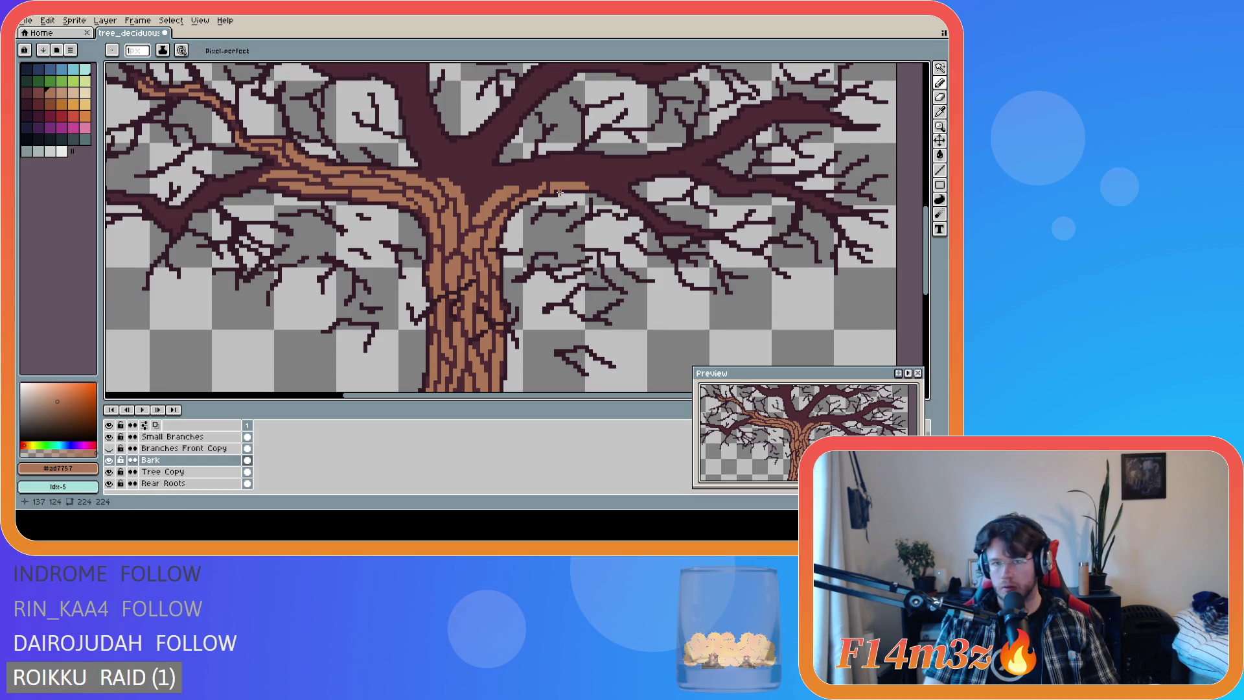
{"action": "key", "text": "e"}
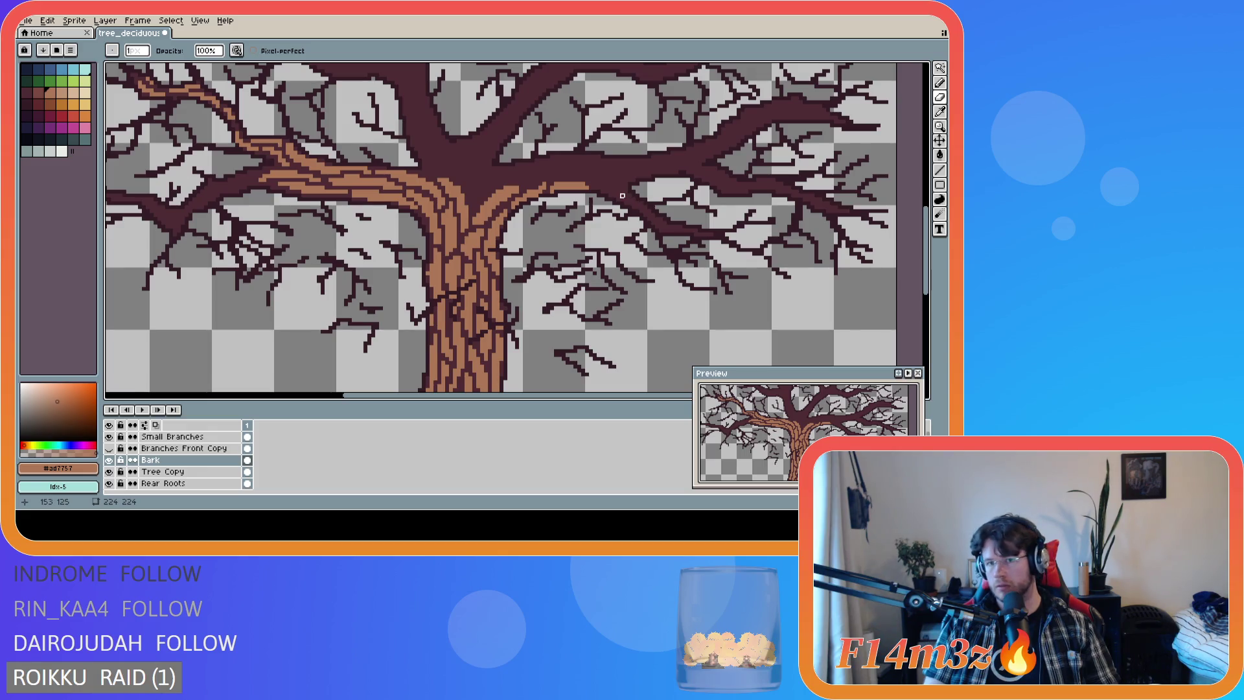
{"action": "key", "text": "b"}
{"action": "left_click_drag", "start_coordinate": [549, 188], "coordinate": [581, 178]}
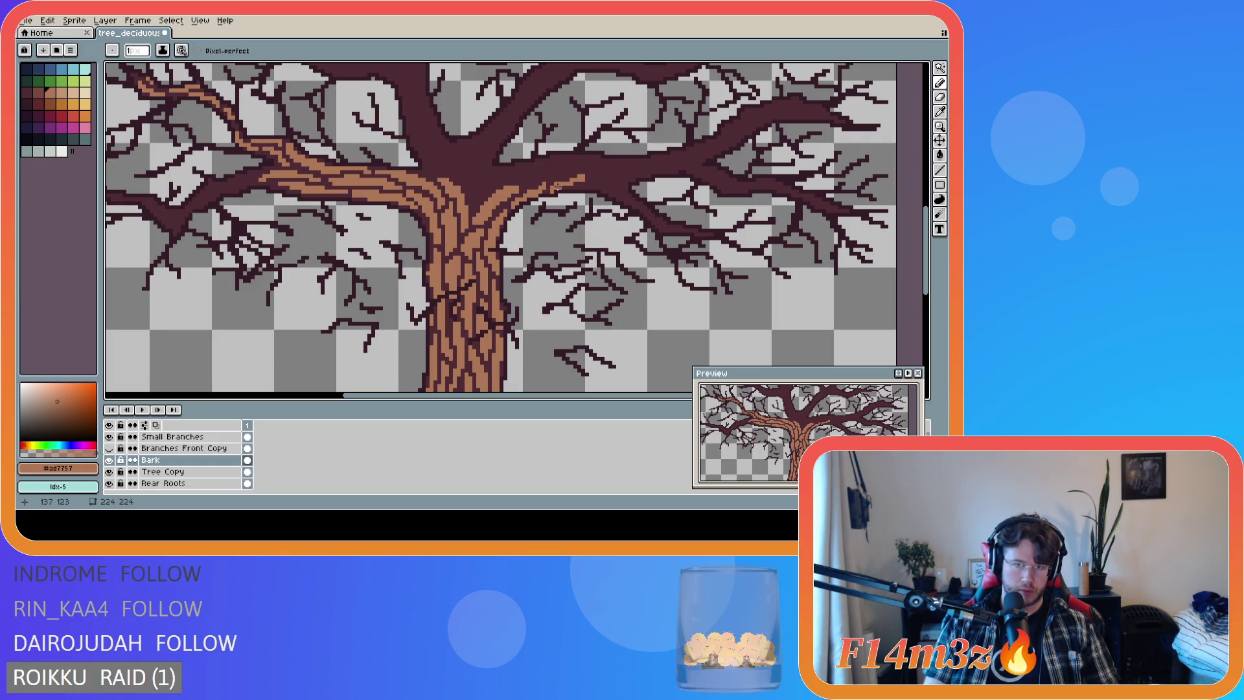
{"action": "left_click", "coordinate": [550, 188]}
{"action": "mouse_move", "coordinate": [569, 181]}
{"action": "left_mouse_down"}
{"action": "mouse_move", "coordinate": [554, 189]}
{"action": "mouse_move", "coordinate": [582, 183]}
{"action": "left_mouse_up"}
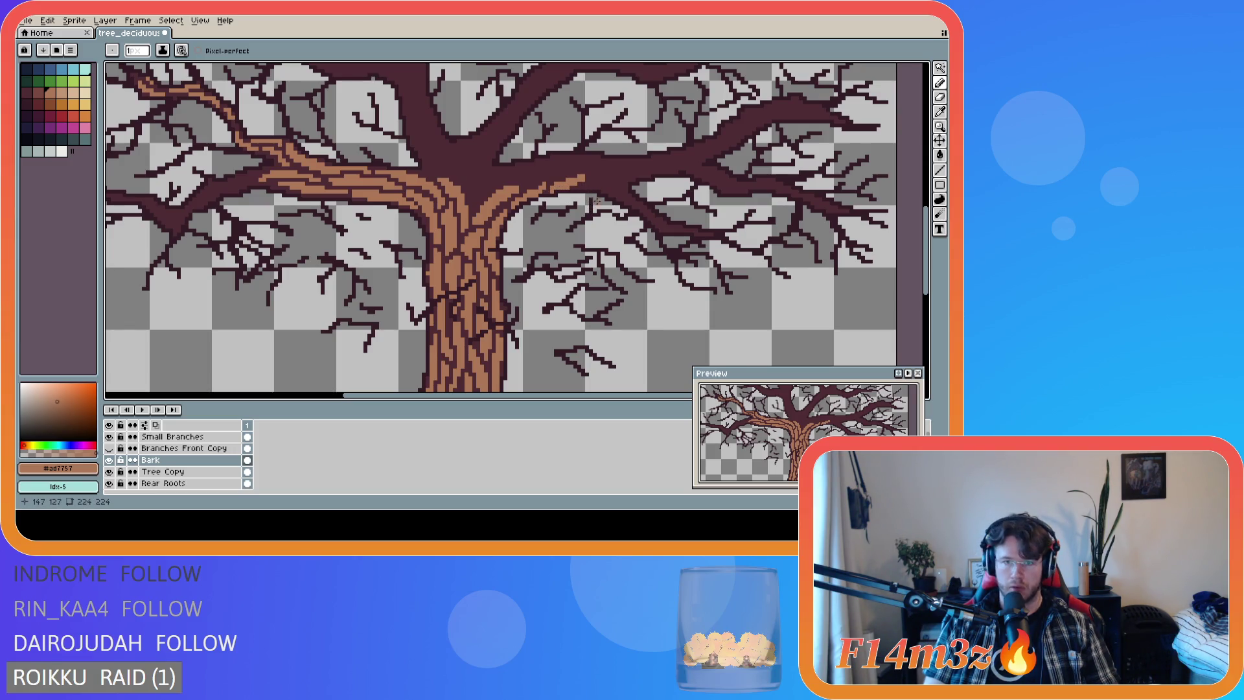
{"action": "key", "text": "ctrl+z"}
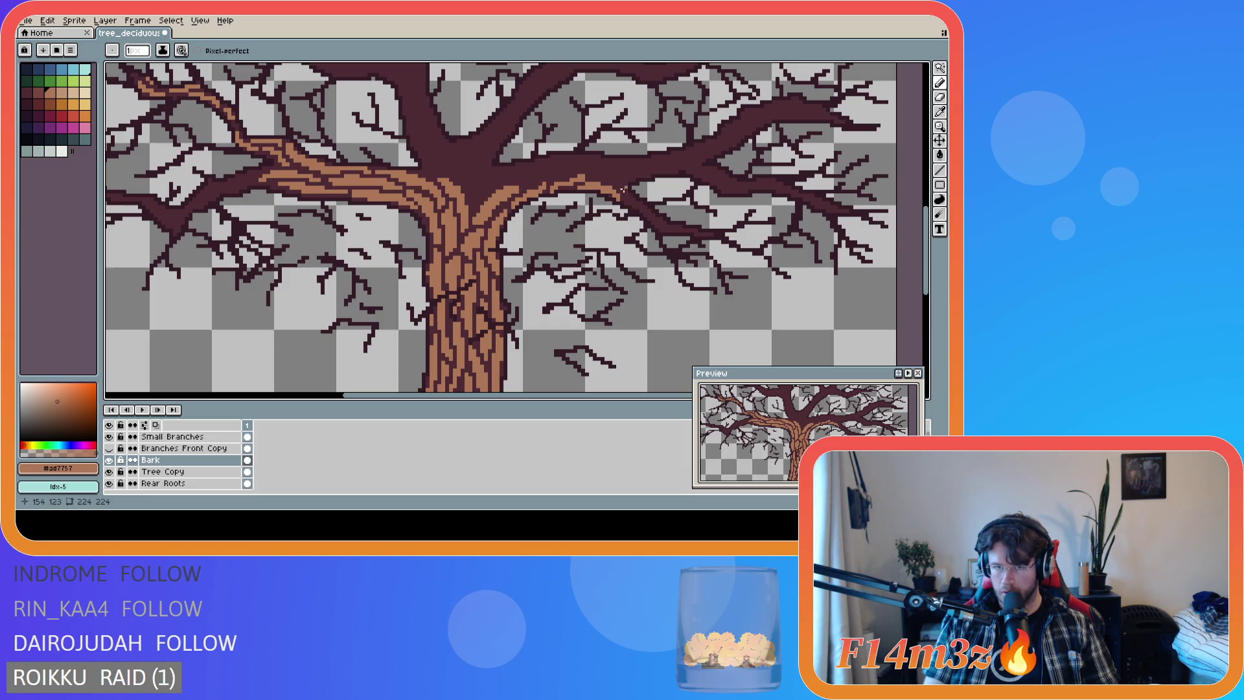
Sample the bark colour from the canvas and paint bark strokes on the right branch.
{"action": "key", "text": "w"}
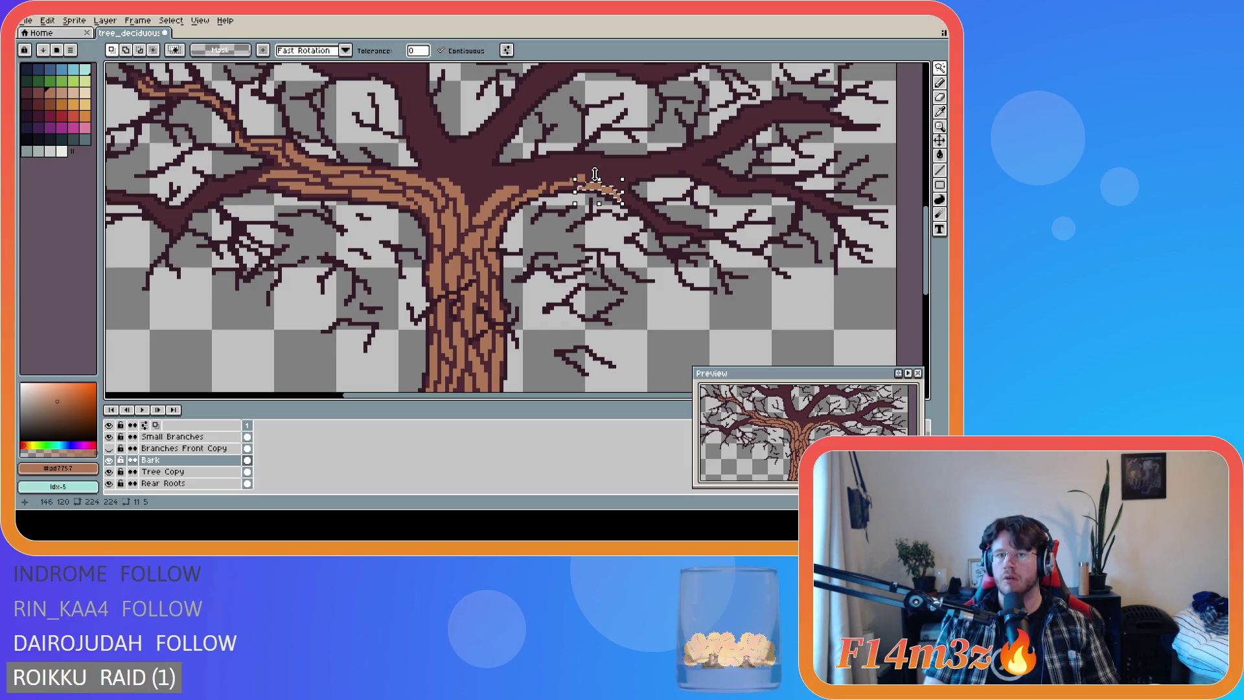
{"action": "key", "text": "i"}
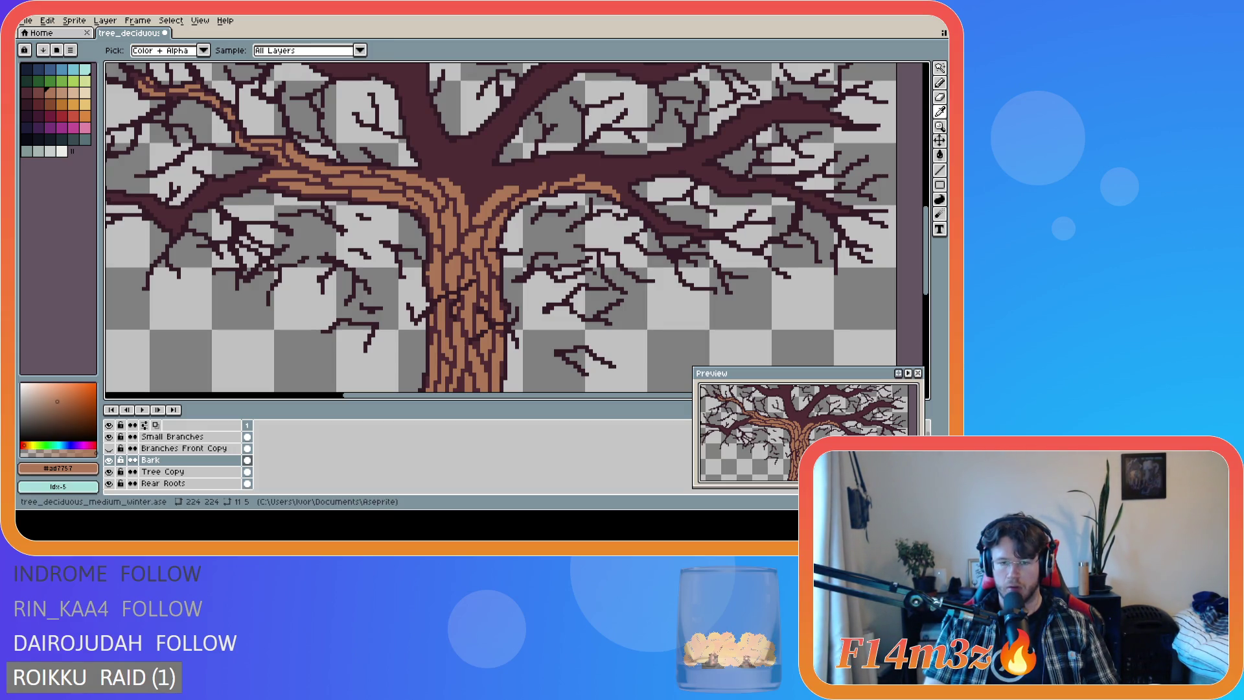
{"action": "key", "text": "b"}
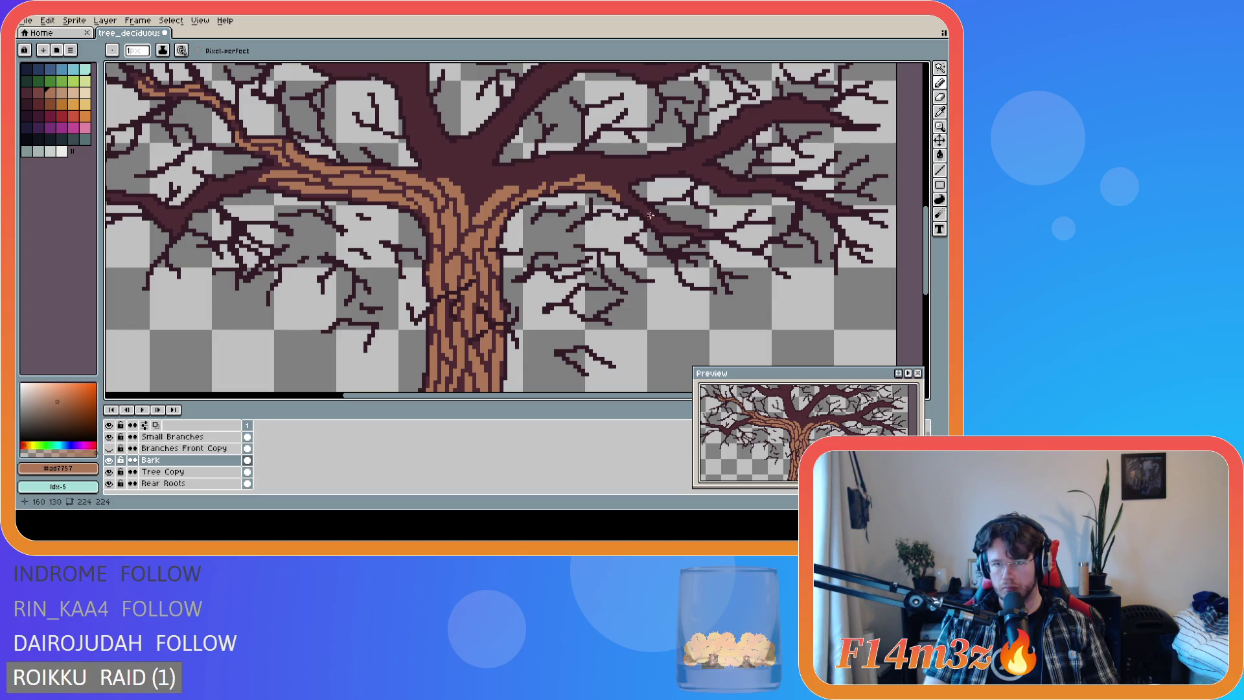
{"action": "left_click_drag", "start_coordinate": [623, 199], "coordinate": [649, 214]}
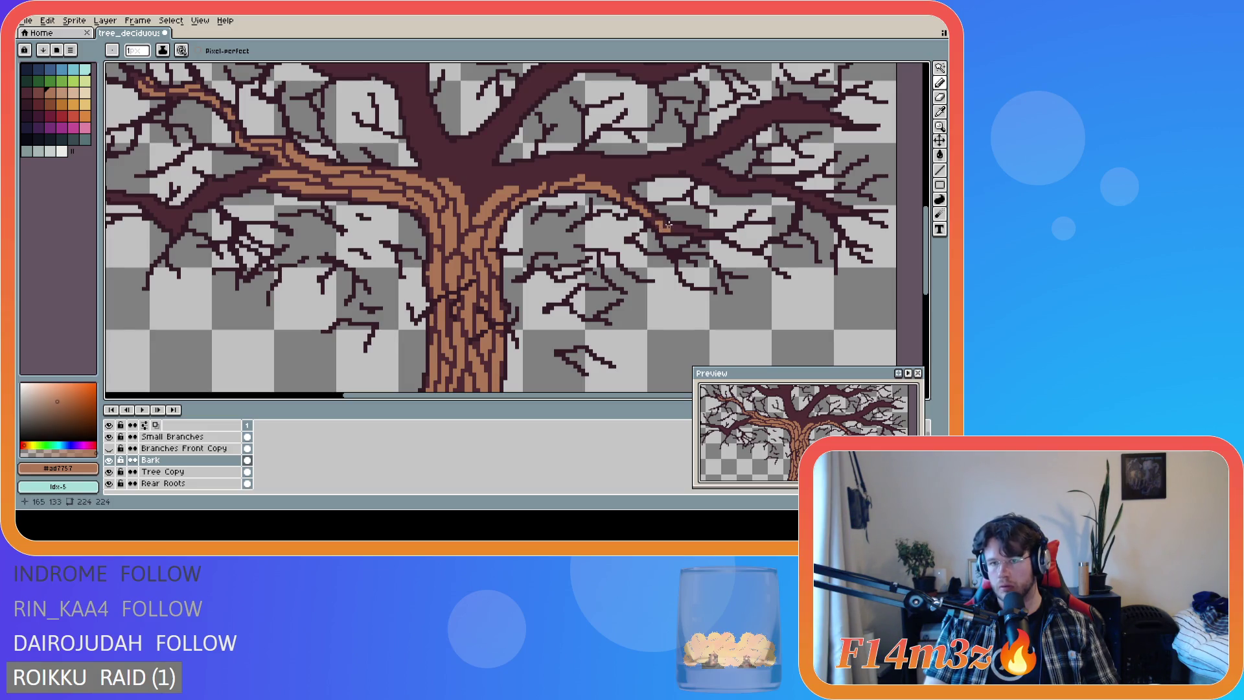
{"action": "left_click_drag", "start_coordinate": [663, 225], "coordinate": [677, 231]}
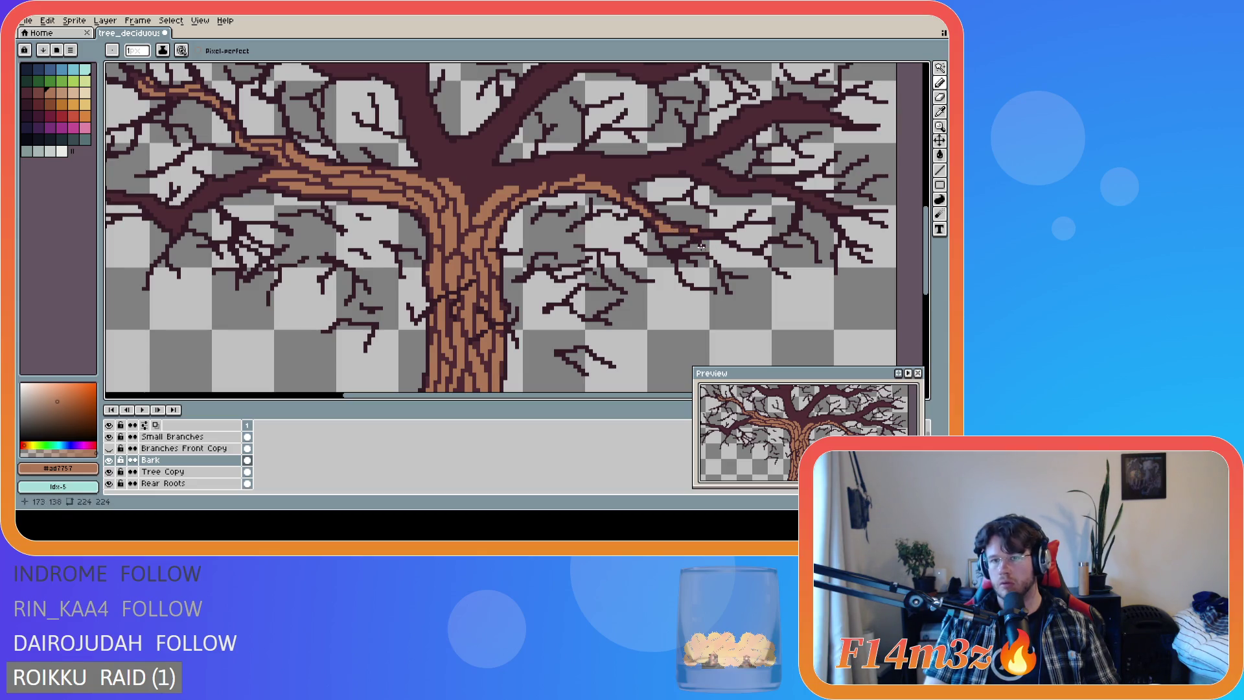
{"action": "left_click", "coordinate": [605, 179]}
{"action": "mouse_move", "coordinate": [606, 179]}
{"action": "left_mouse_down"}
{"action": "mouse_move", "coordinate": [636, 169]}
{"action": "mouse_move", "coordinate": [620, 180]}
{"action": "left_mouse_up"}
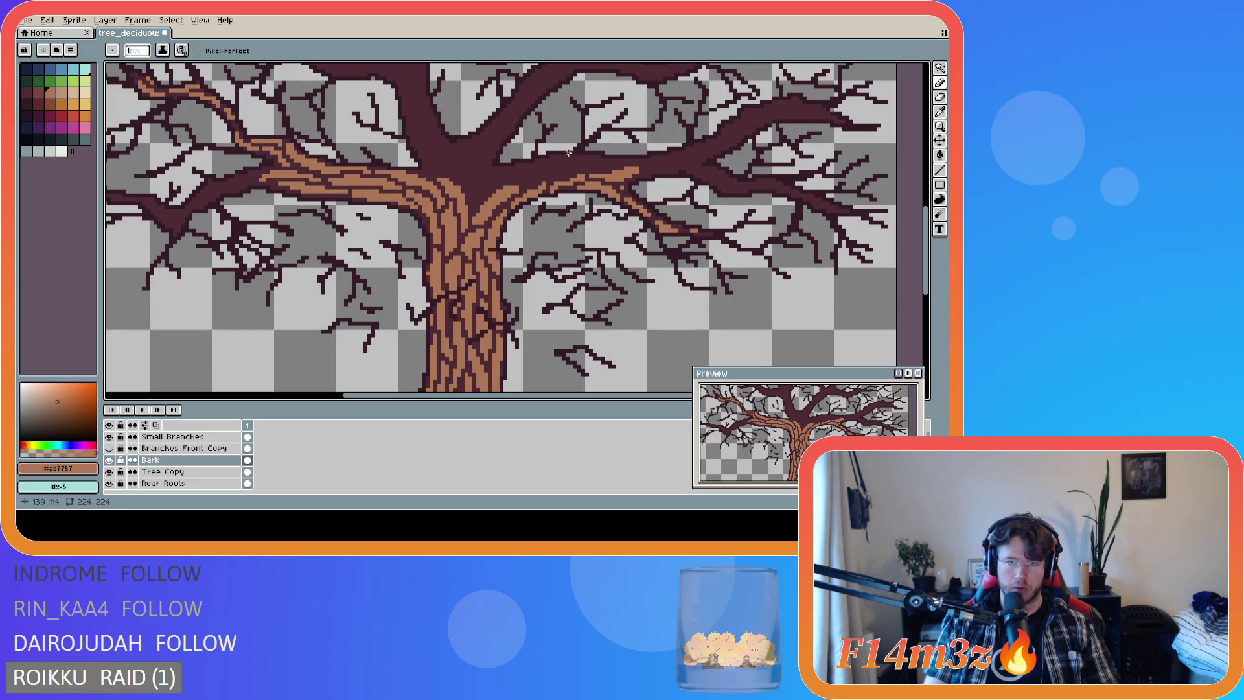
Paint bark rightward along the branch, redrawing one undone stroke.
{"action": "mouse_move", "coordinate": [526, 184]}
{"action": "left_mouse_down"}
{"action": "mouse_move", "coordinate": [571, 171]}
{"action": "mouse_move", "coordinate": [528, 176]}
{"action": "left_mouse_up"}
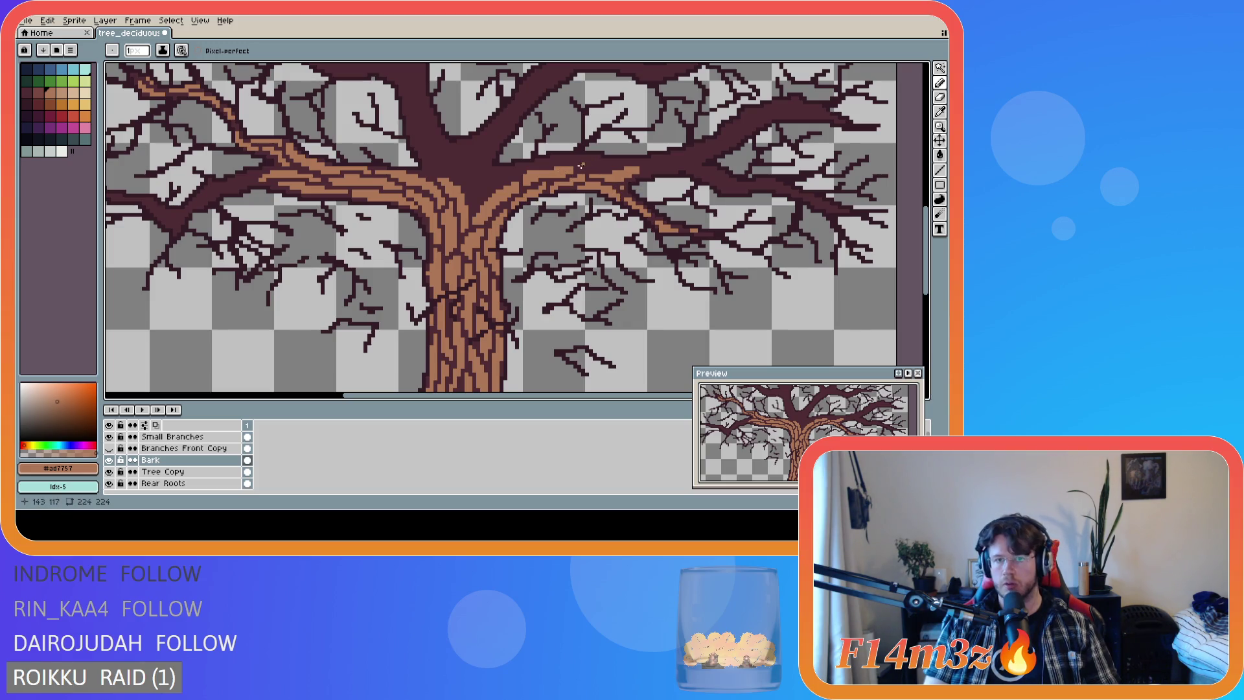
{"action": "left_click_drag", "start_coordinate": [579, 166], "coordinate": [602, 164]}
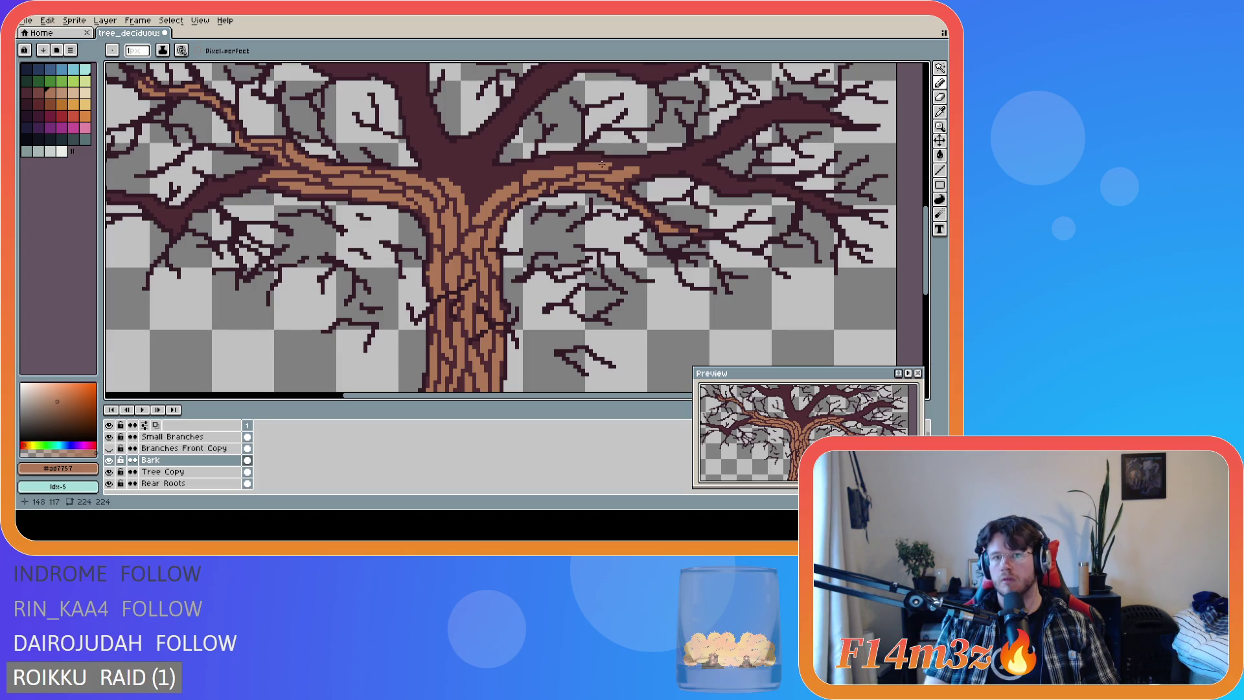
{"action": "left_click", "coordinate": [616, 165]}
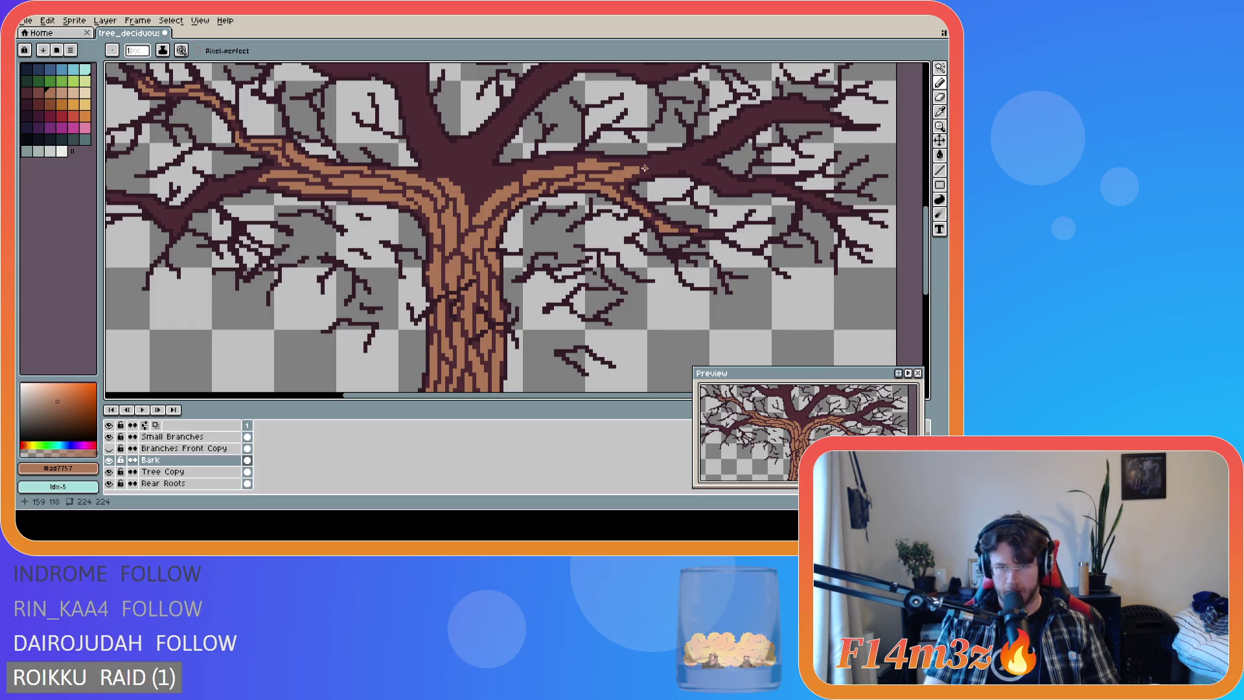
{"action": "left_click_drag", "start_coordinate": [646, 169], "coordinate": [668, 166]}
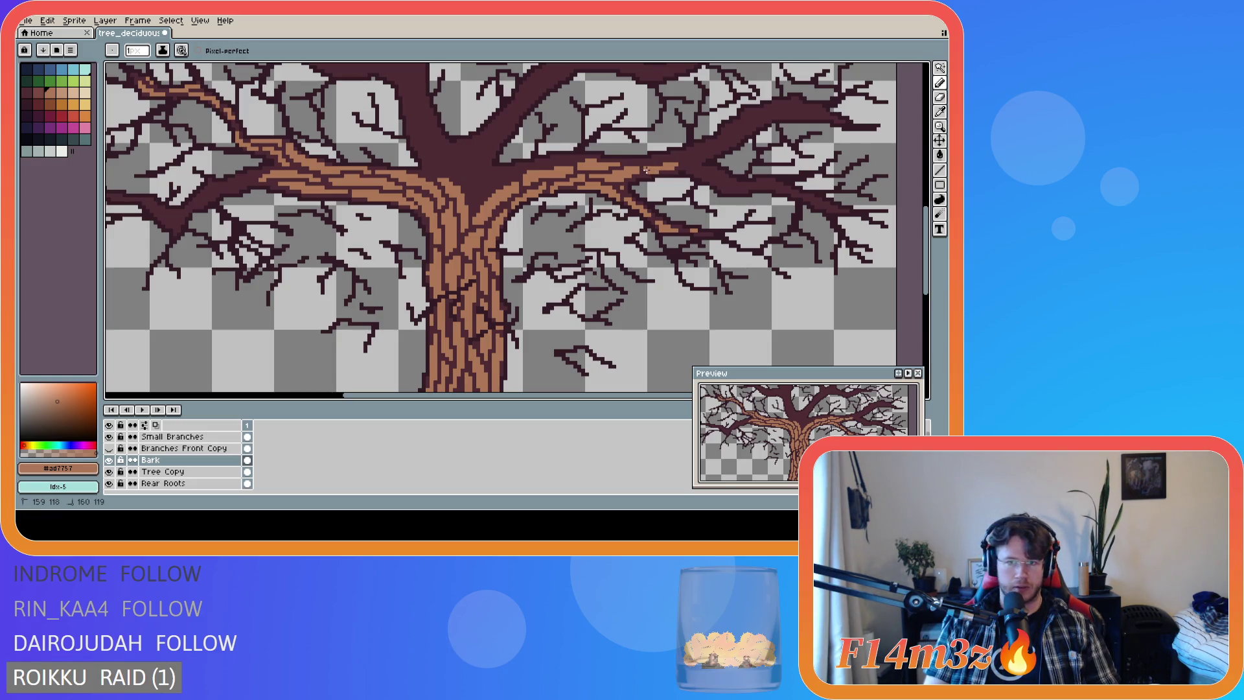
{"action": "key", "text": "ctrl+z"}
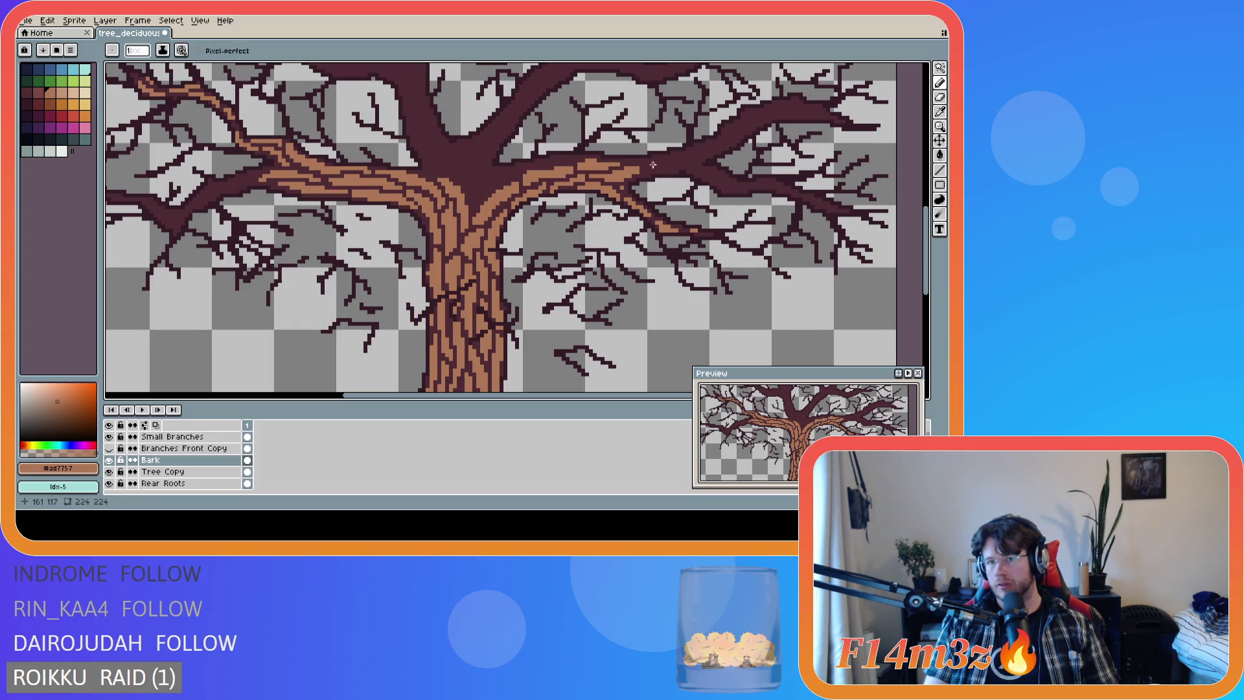
{"action": "left_click", "coordinate": [646, 167]}
{"action": "mouse_move", "coordinate": [646, 167]}
{"action": "left_mouse_down"}
{"action": "mouse_move", "coordinate": [678, 163]}
{"action": "mouse_move", "coordinate": [652, 170]}
{"action": "left_mouse_up"}
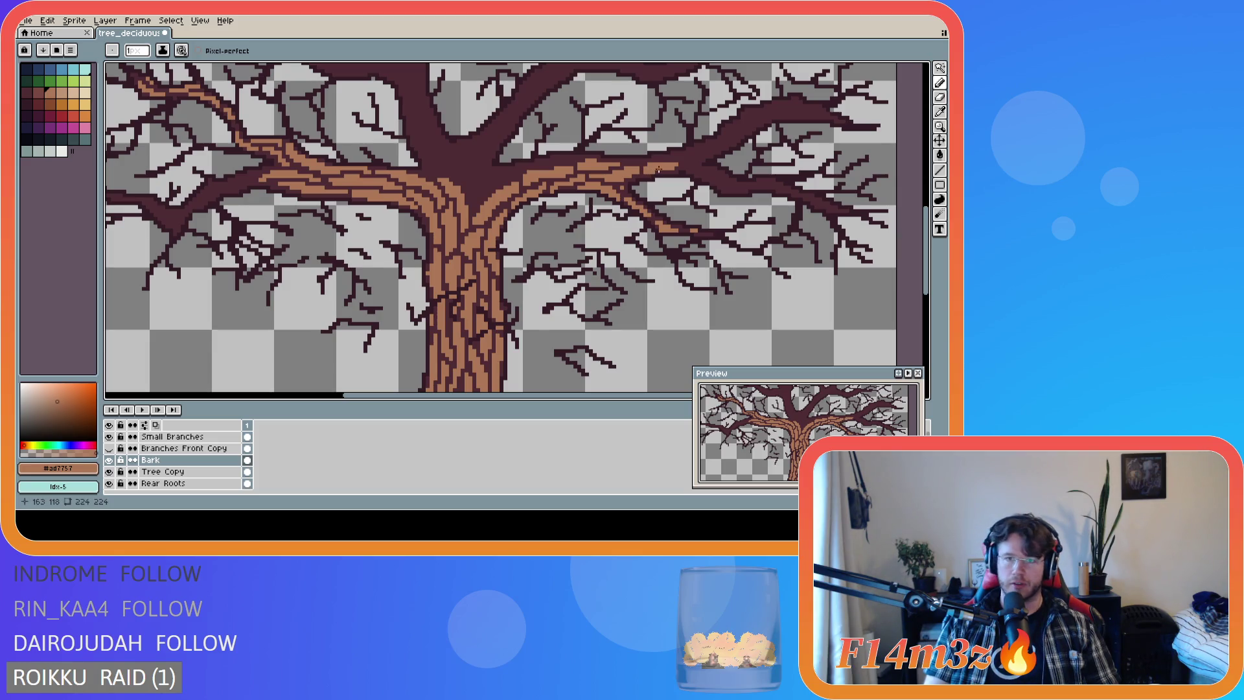
Undo a stray stroke and add bark pixels out toward the branch tip.
{"action": "key", "text": "v"}
{"action": "key", "text": "ctrl+z"}
{"action": "key", "text": "b"}
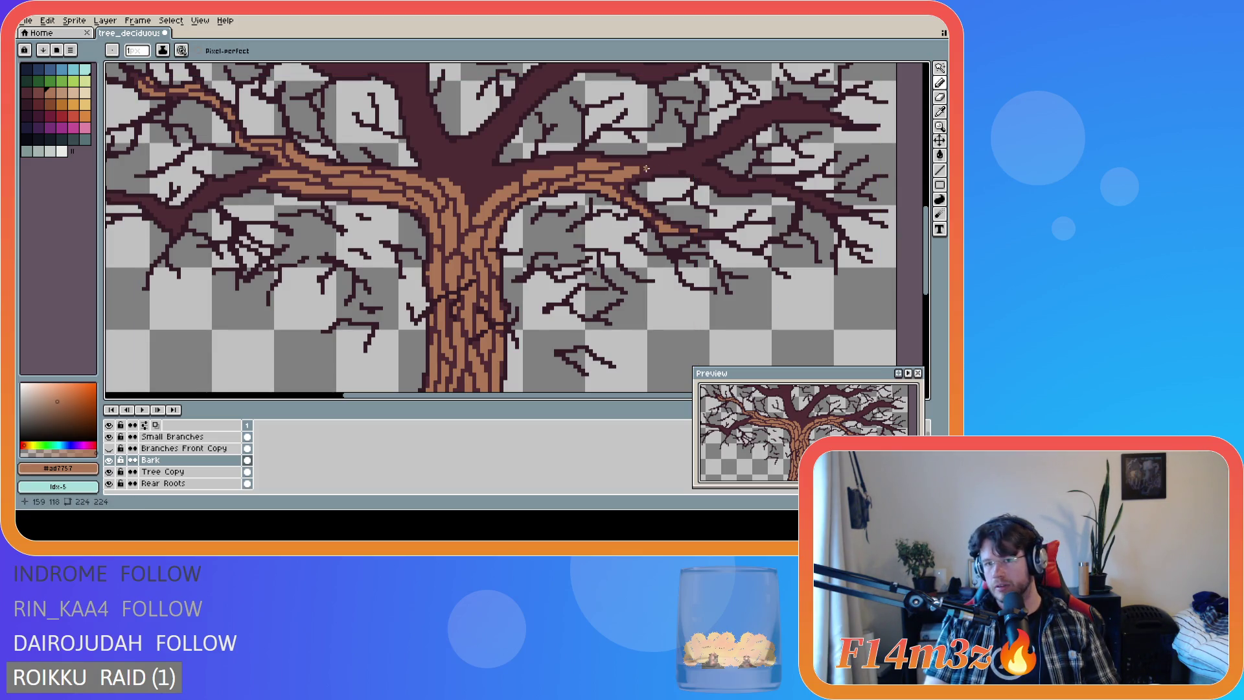
{"action": "key", "text": "v"}
{"action": "key", "text": "b"}
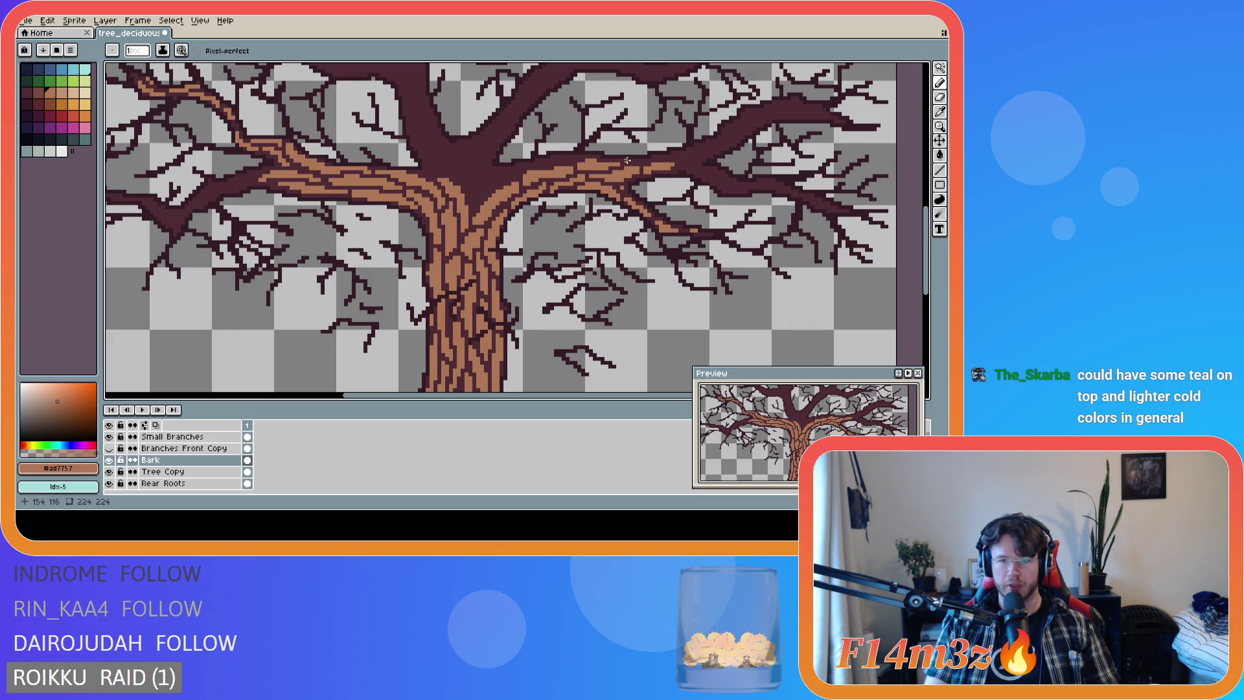
{"action": "mouse_move", "coordinate": [627, 160]}
{"action": "left_mouse_down"}
{"action": "mouse_move", "coordinate": [641, 161]}
{"action": "mouse_move", "coordinate": [624, 160]}
{"action": "left_mouse_up"}
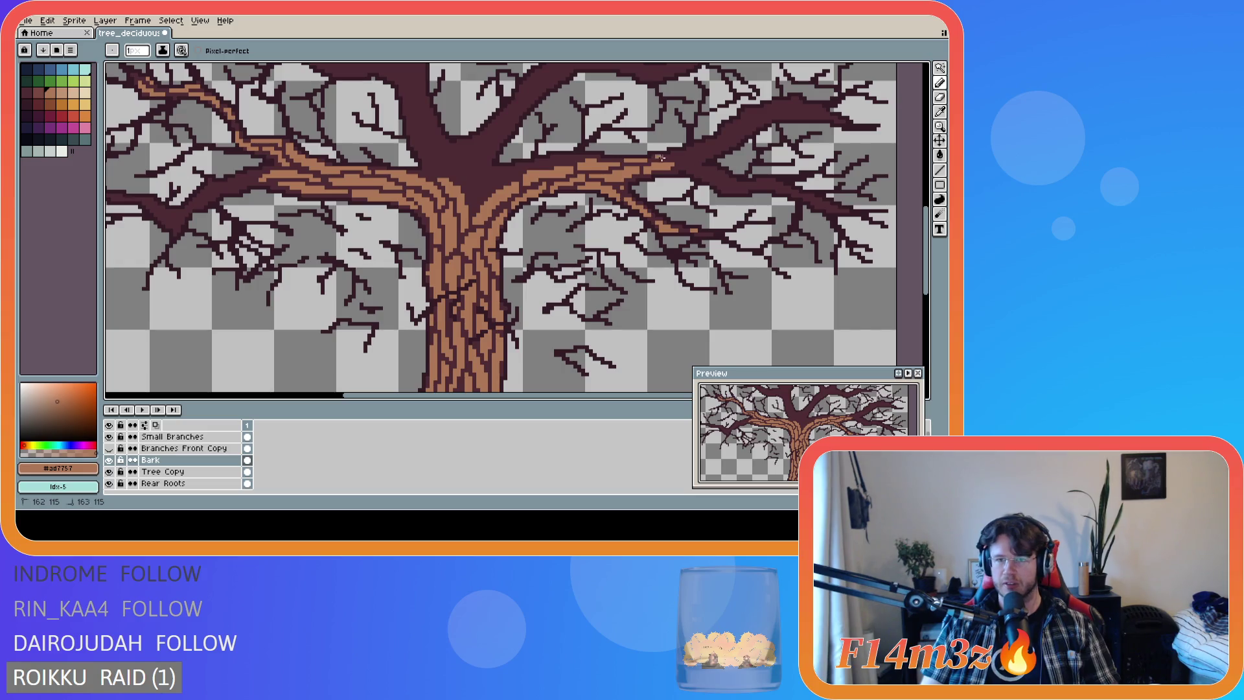
{"action": "left_click", "coordinate": [673, 153]}
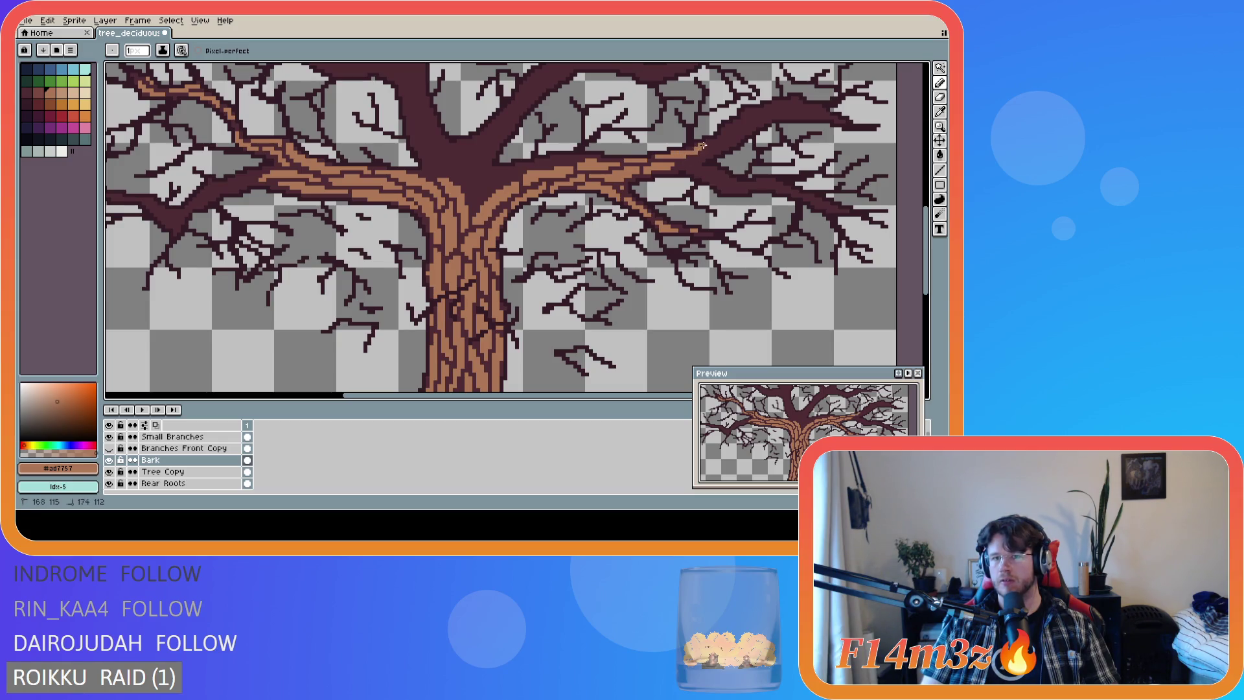
{"action": "left_click", "coordinate": [698, 144]}
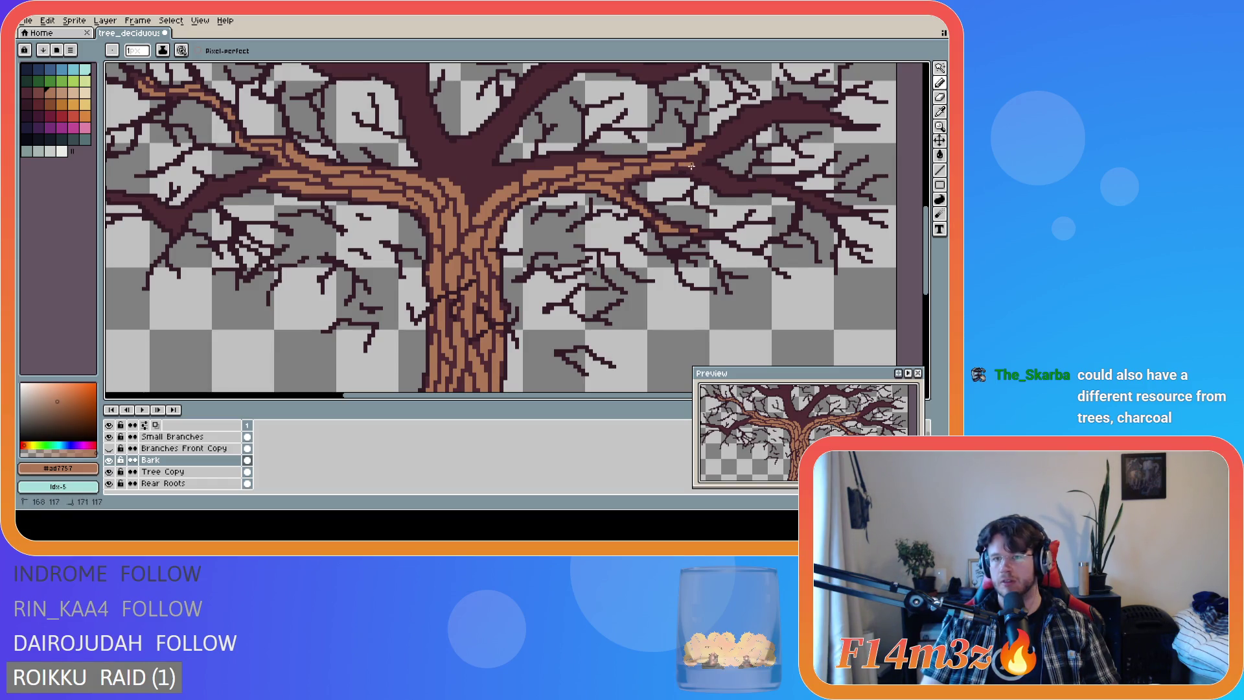
Add bark pixels and short strokes along the right branch toward its fork, resampling the colour.
{"action": "mouse_move", "coordinate": [681, 164]}
{"action": "left_mouse_down"}
{"action": "mouse_move", "coordinate": [715, 176]}
{"action": "mouse_move", "coordinate": [687, 166]}
{"action": "left_mouse_up"}
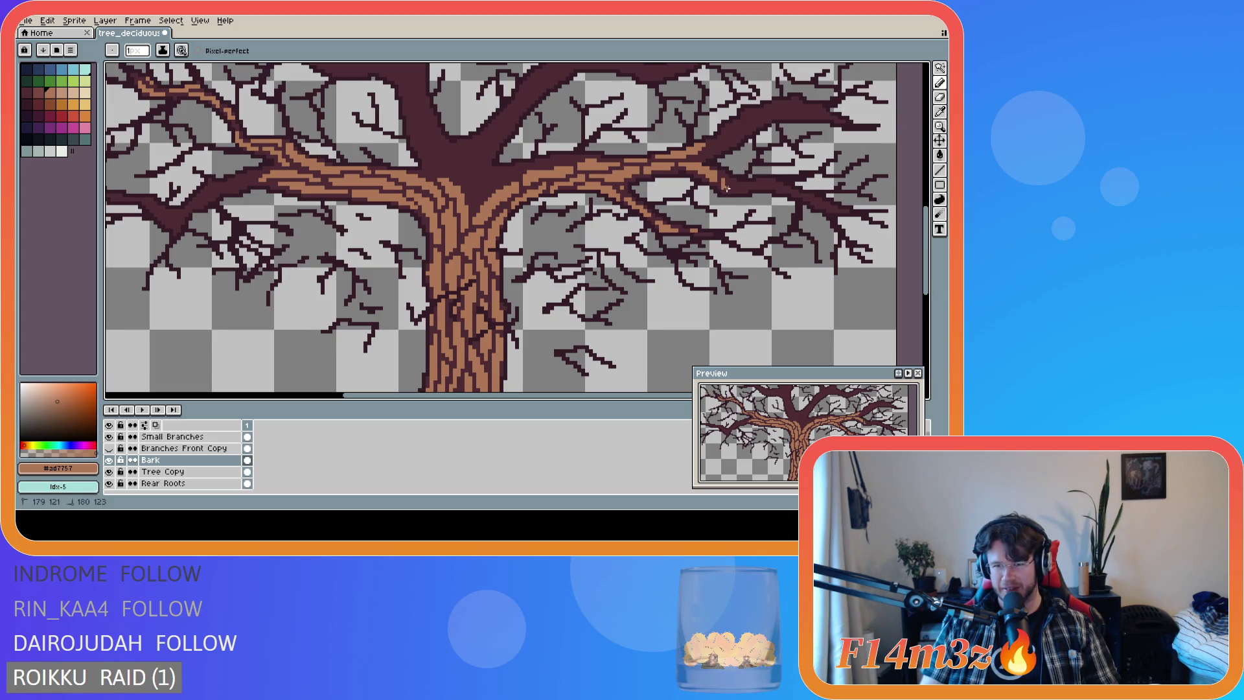
{"action": "left_click_drag", "start_coordinate": [723, 179], "coordinate": [724, 182]}
{"action": "left_click_drag", "start_coordinate": [722, 179], "coordinate": [733, 188]}
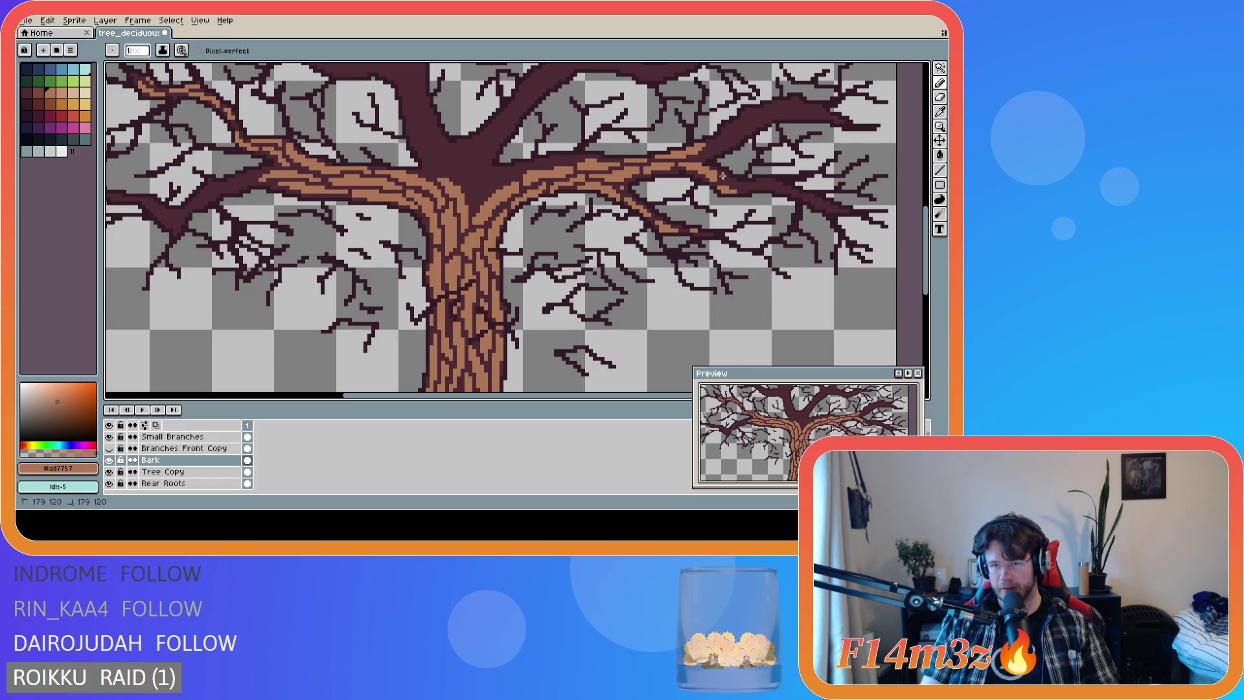
{"action": "left_click_drag", "start_coordinate": [729, 182], "coordinate": [743, 185]}
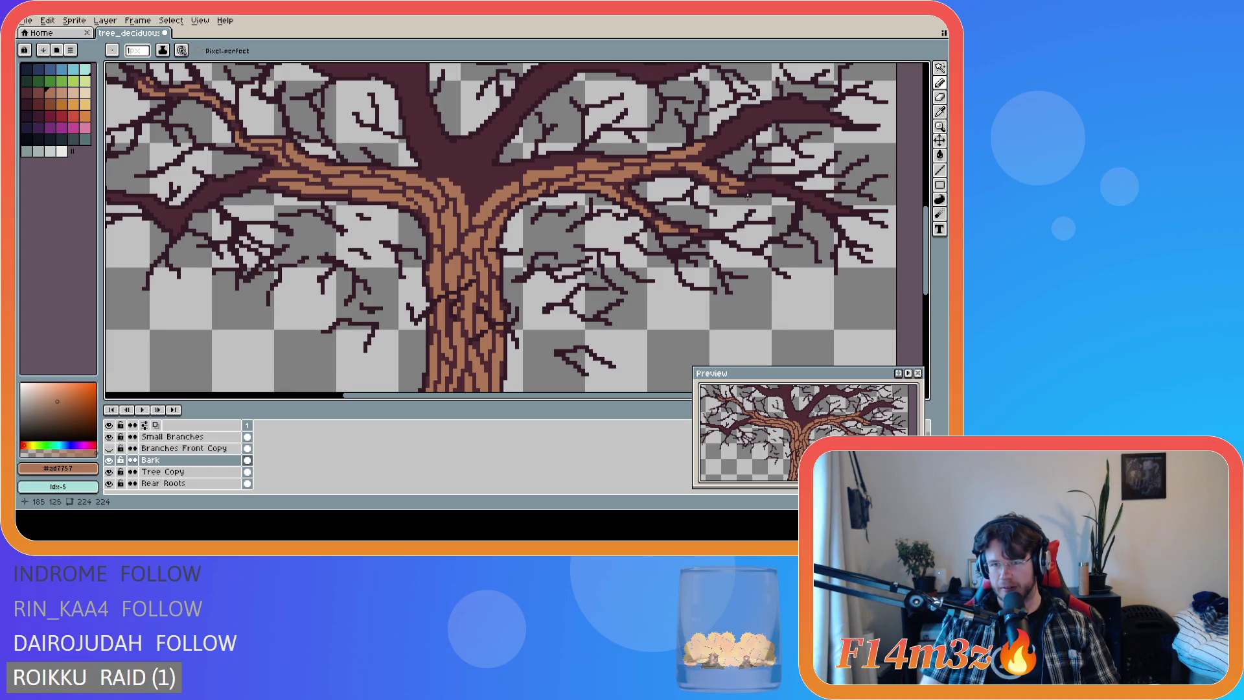
{"action": "key", "text": "e"}
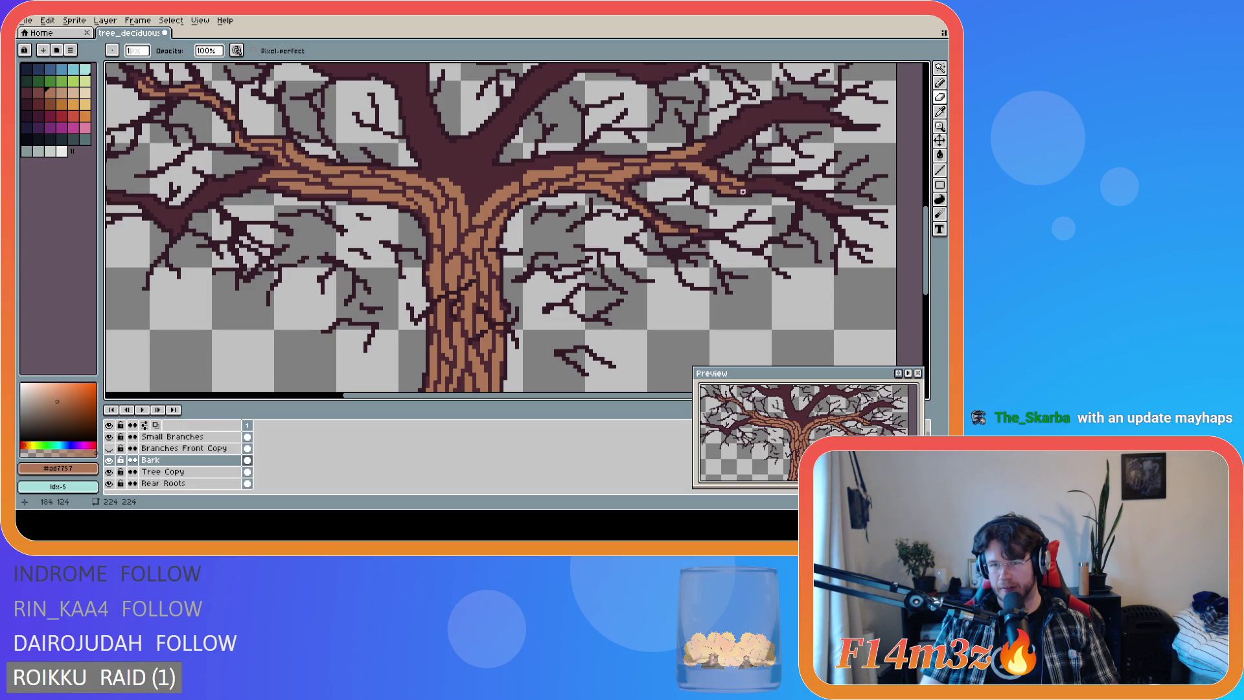
{"action": "key", "text": "b"}
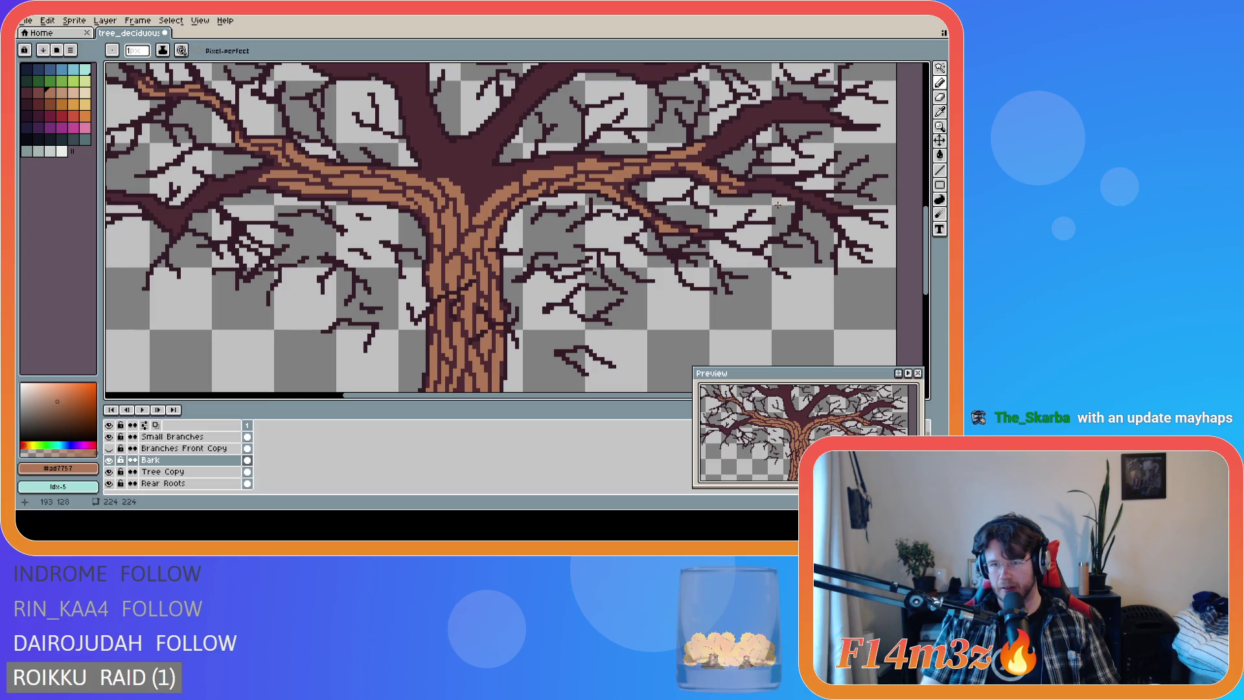
{"action": "left_click", "coordinate": [719, 177]}
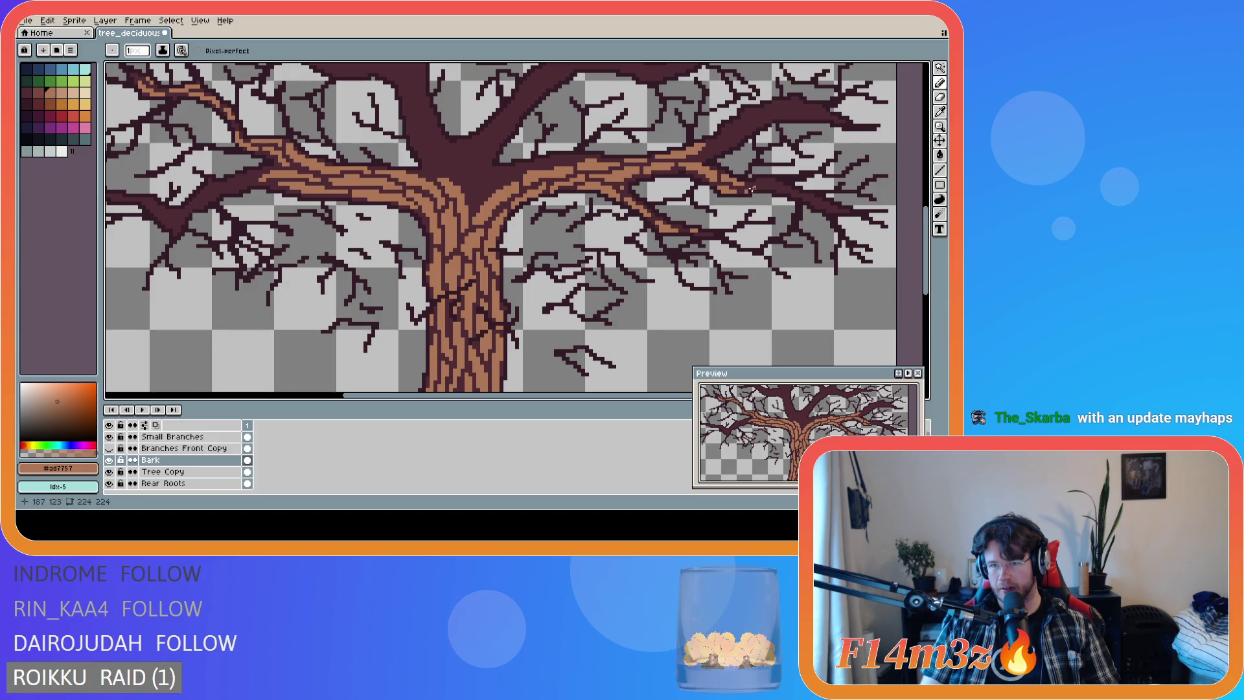
{"action": "key", "text": "i"}
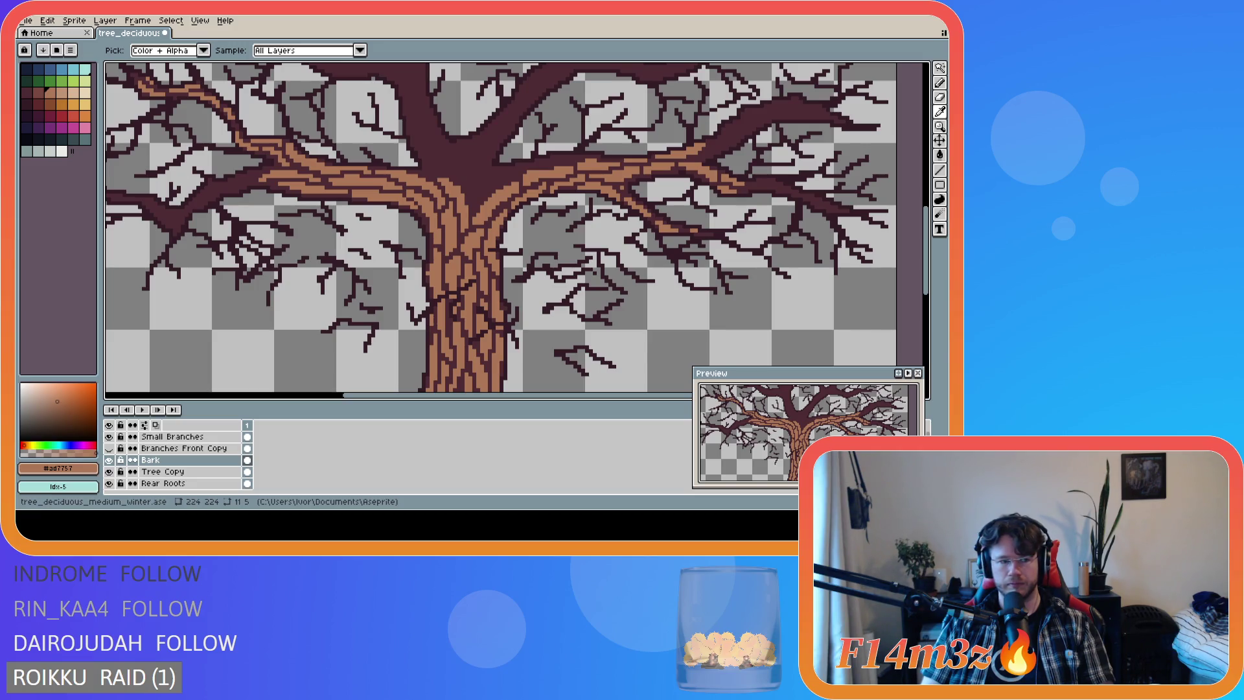
{"action": "key", "text": "b"}
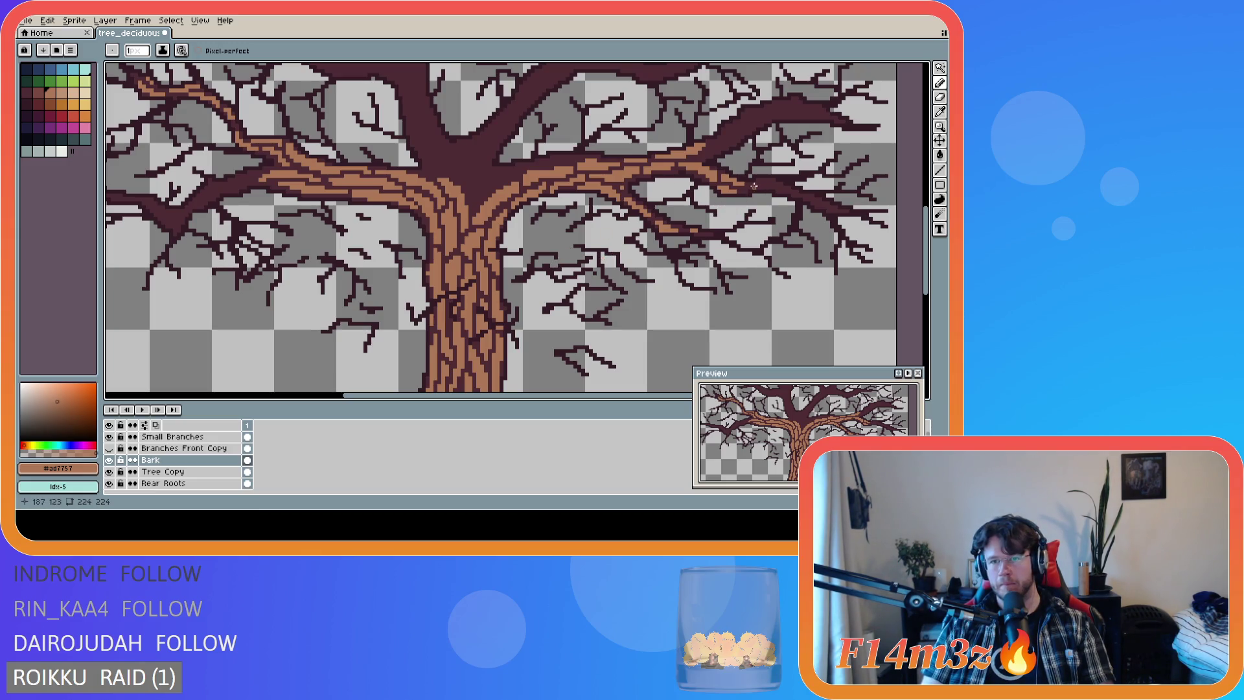
{"action": "left_click_drag", "start_coordinate": [742, 193], "coordinate": [747, 193]}
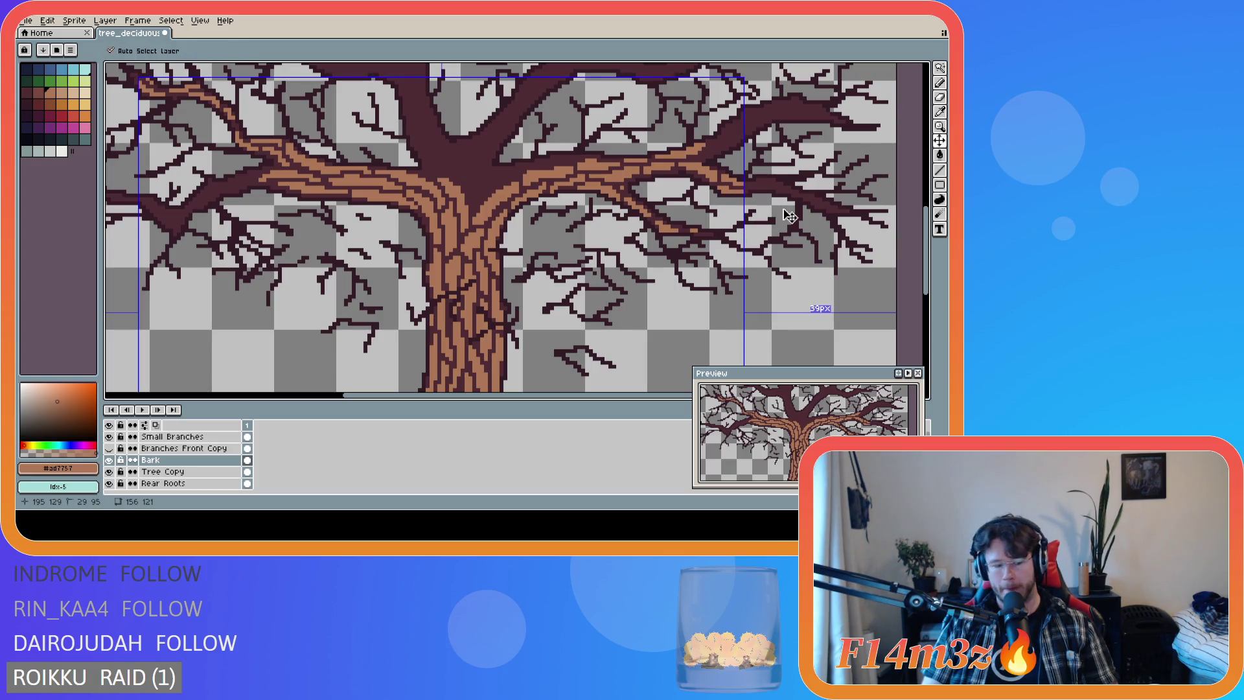
Draw short bark strokes and a pixel along the outer right branch toward its tip.
{"action": "left_click_drag", "start_coordinate": [746, 186], "coordinate": [757, 190]}
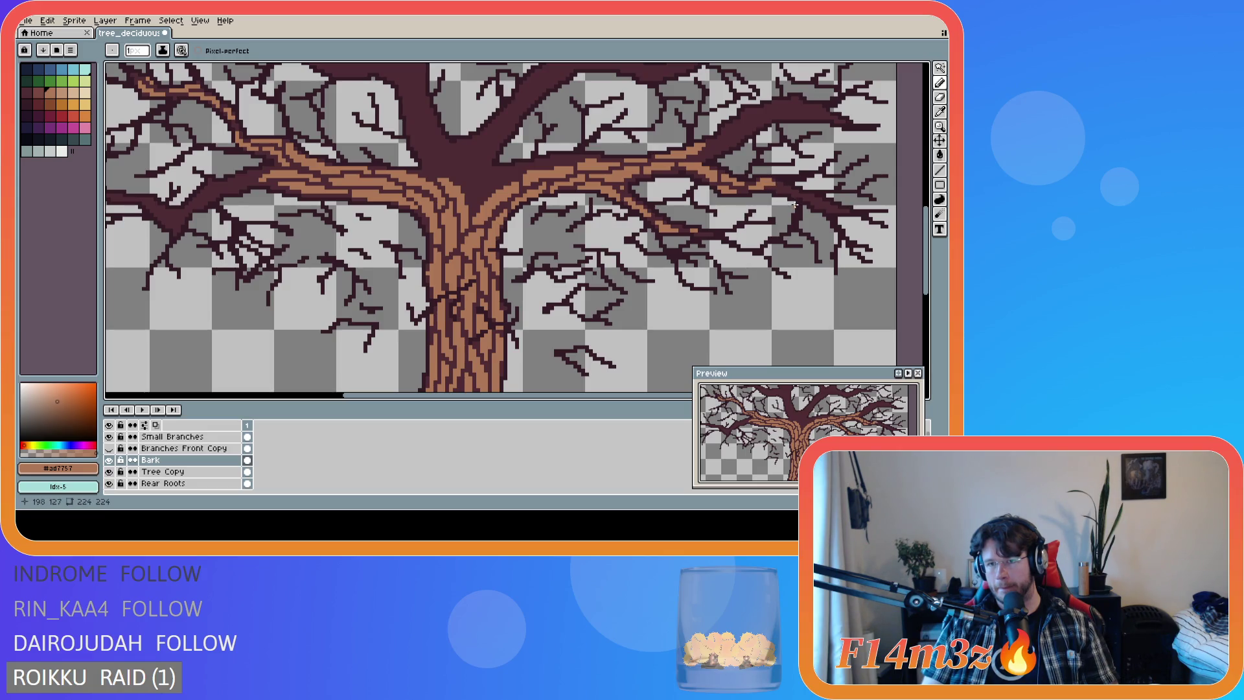
{"action": "left_click_drag", "start_coordinate": [781, 187], "coordinate": [789, 192]}
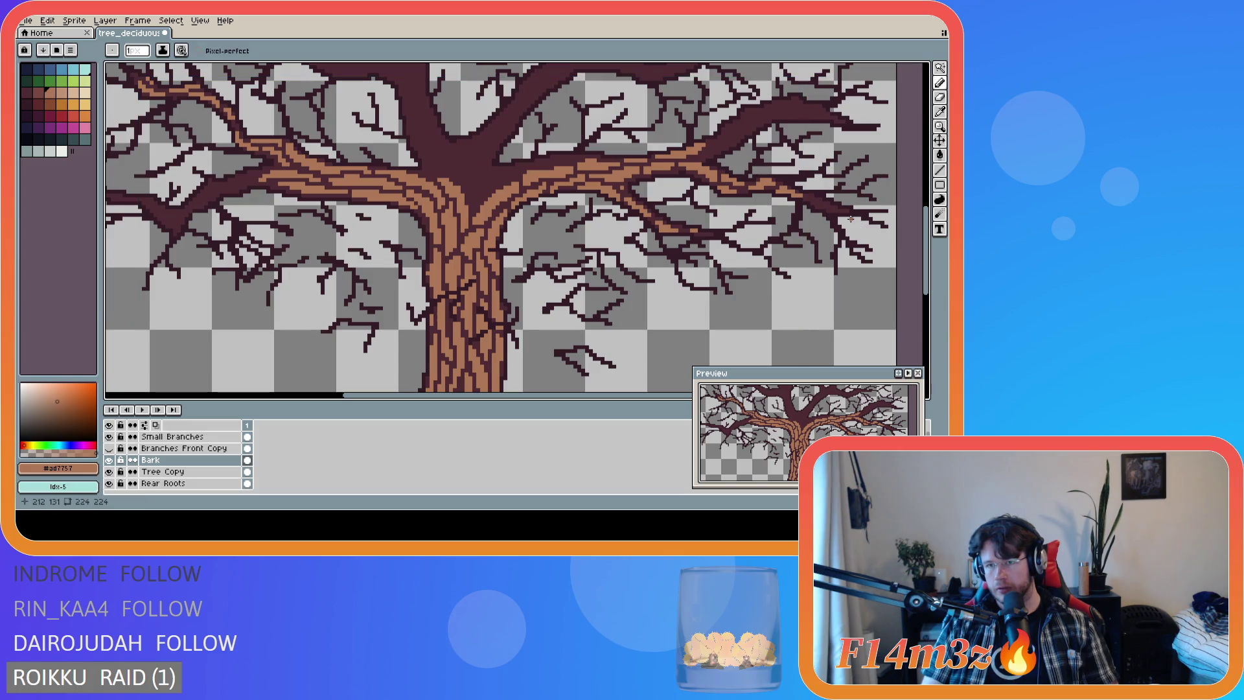
{"action": "left_click", "coordinate": [814, 198]}
{"action": "left_click_drag", "start_coordinate": [816, 198], "coordinate": [812, 196]}
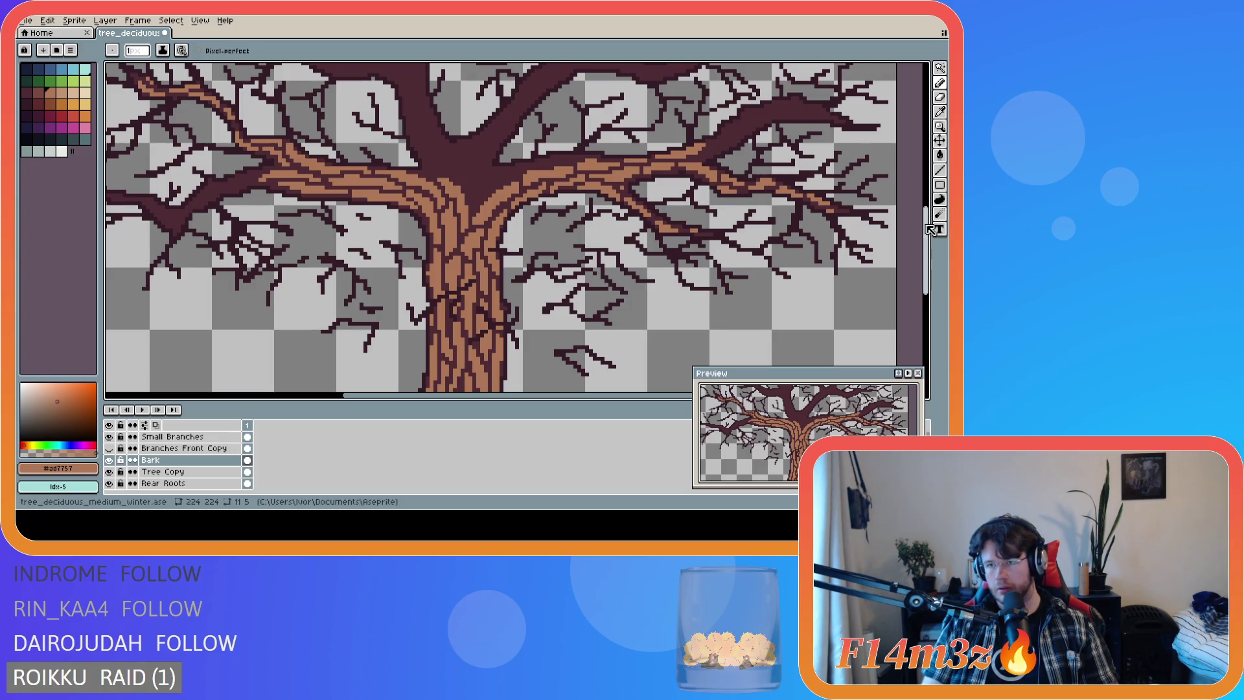
Draw small bark strokes and pixels on the right branch near its fork.
{"action": "scroll", "coordinate": [820, 202], "scroll_direction": "up", "scroll_amount": 2}
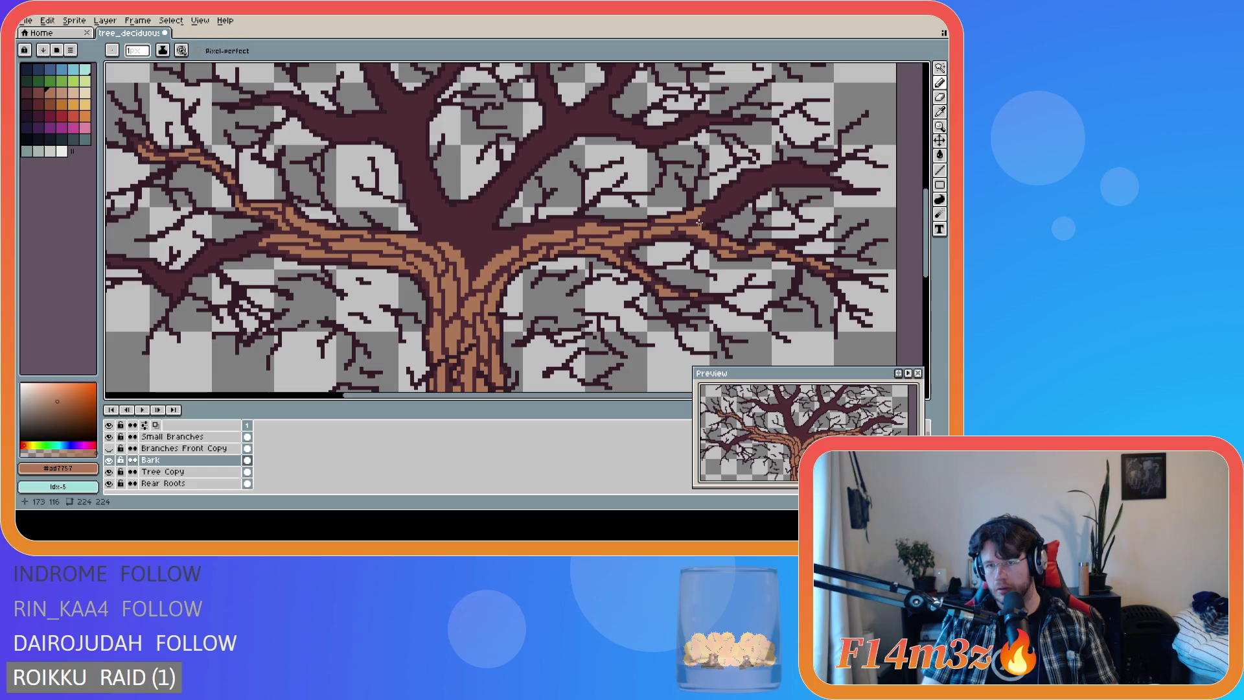
{"action": "left_click_drag", "start_coordinate": [703, 221], "coordinate": [707, 217]}
{"action": "left_click_drag", "start_coordinate": [727, 206], "coordinate": [716, 215]}
{"action": "key", "text": "e"}
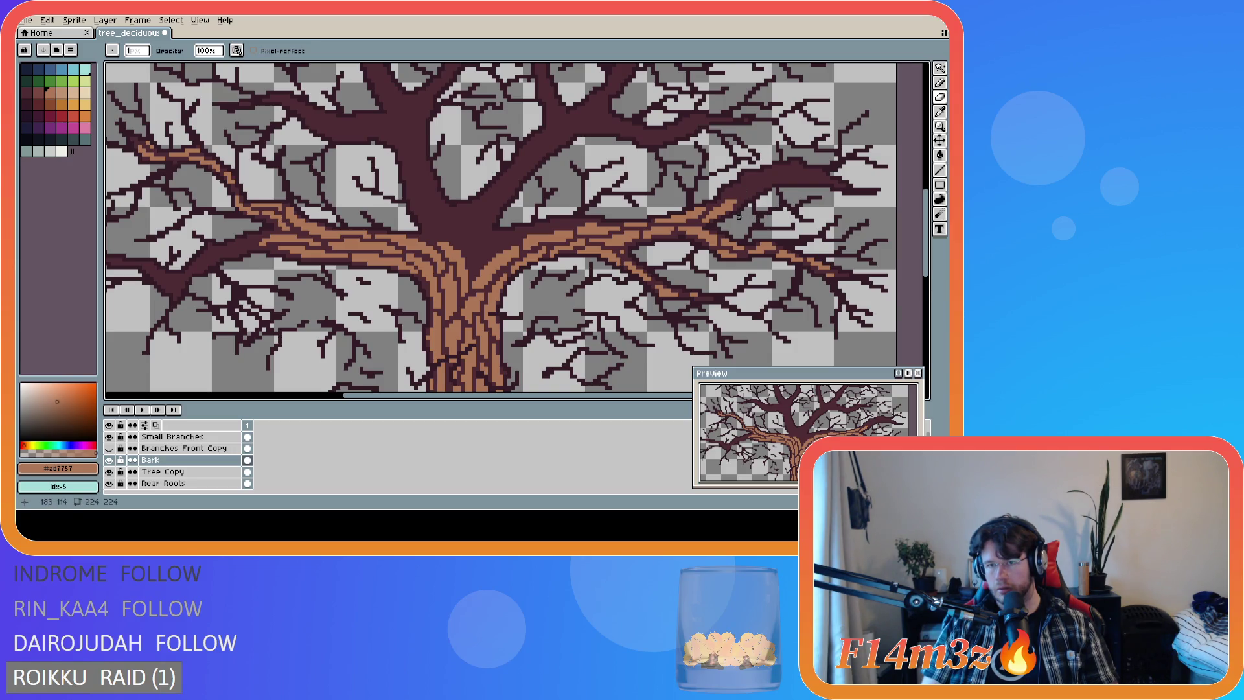
{"action": "key", "text": "v"}
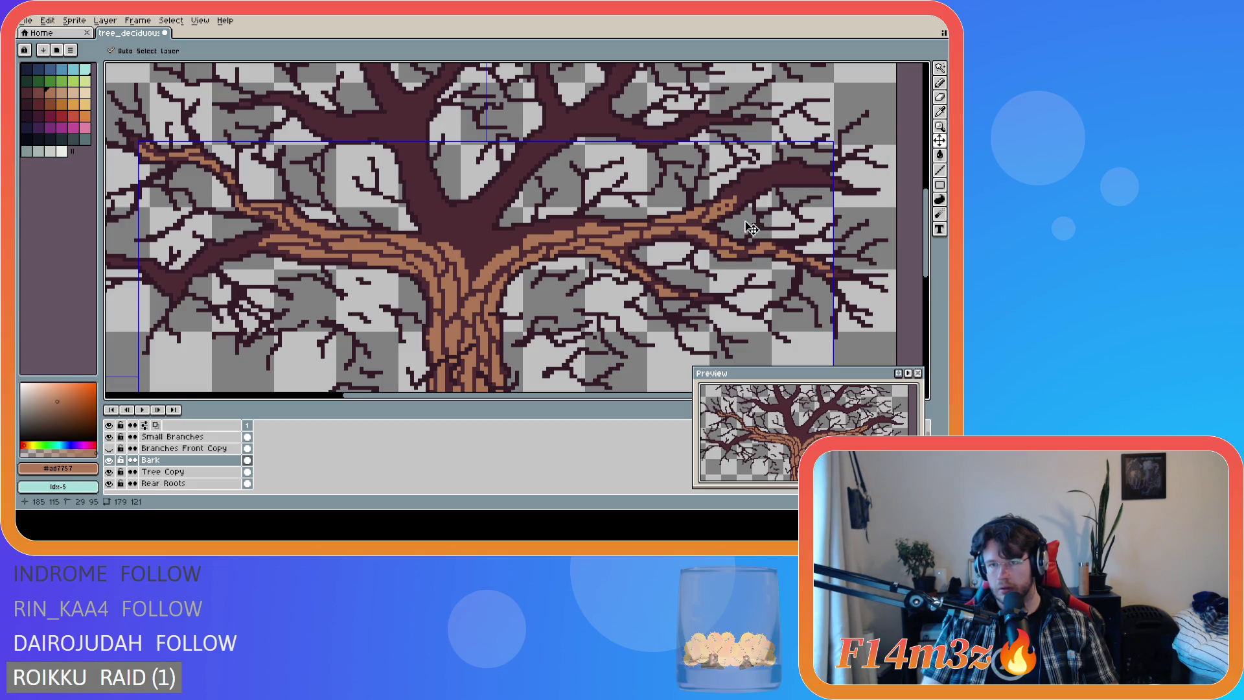
{"action": "key", "text": "b"}
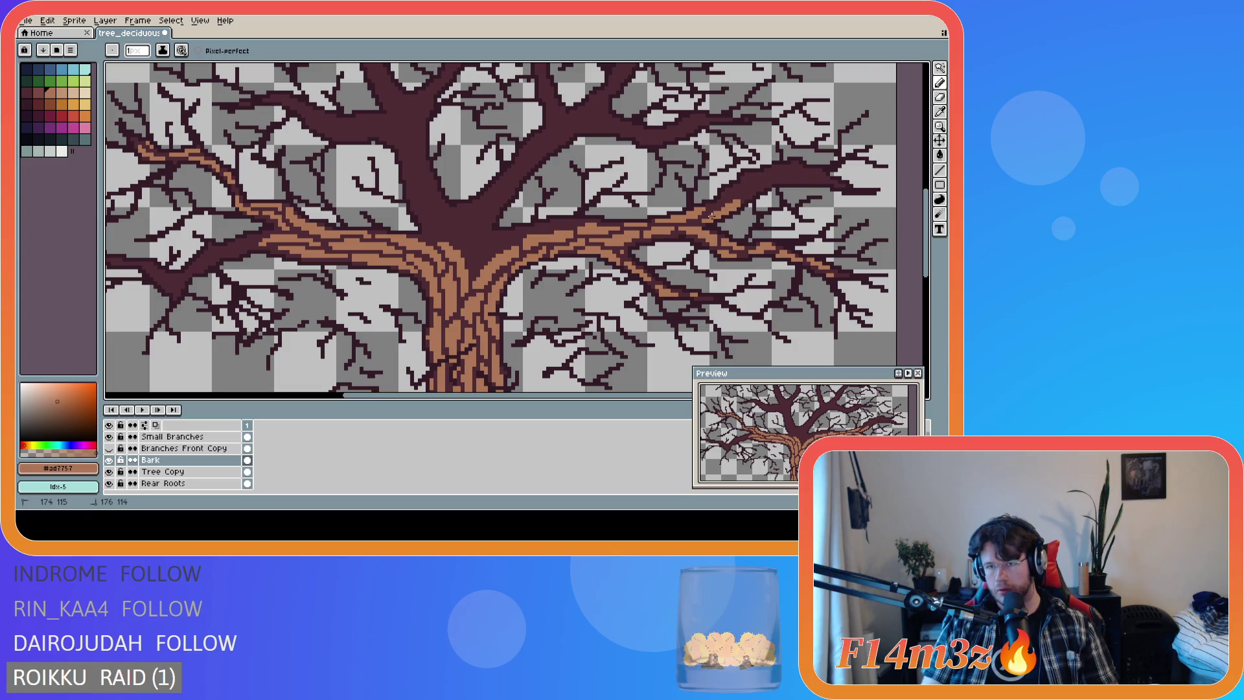
{"action": "left_click", "coordinate": [711, 205]}
{"action": "left_click_drag", "start_coordinate": [724, 197], "coordinate": [721, 201]}
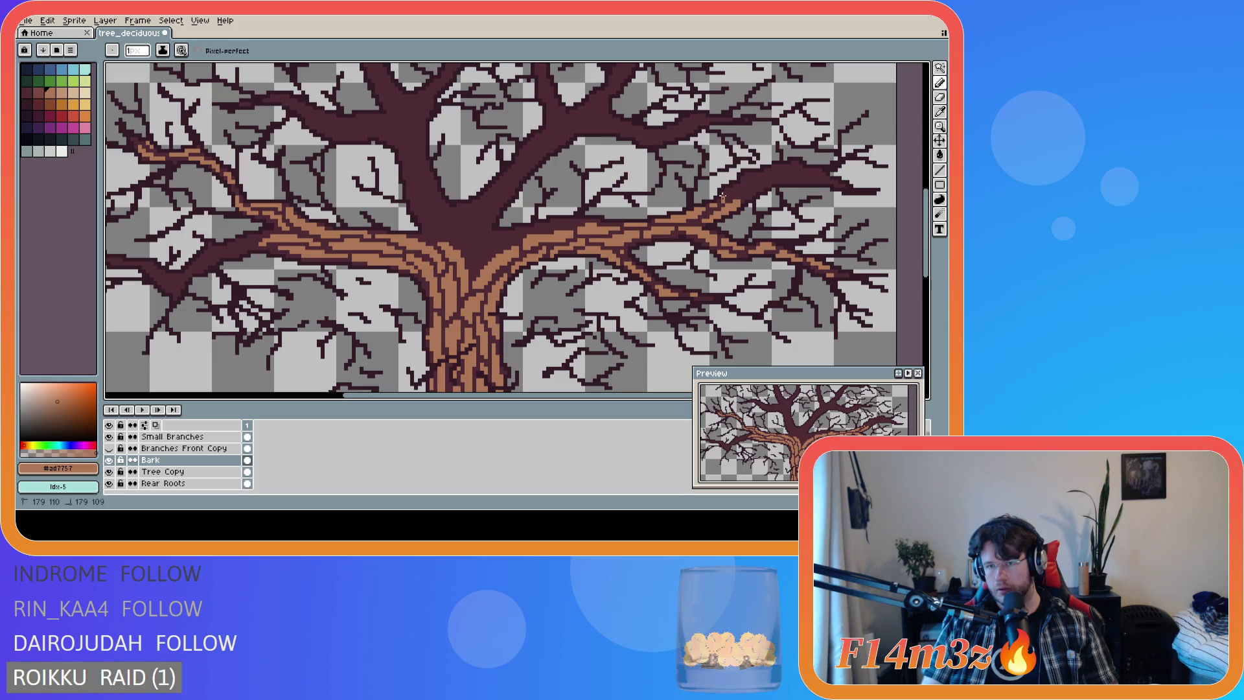
Add a few more bark pixels just past the fork, farther out on the right branch.
{"action": "key", "text": "e"}
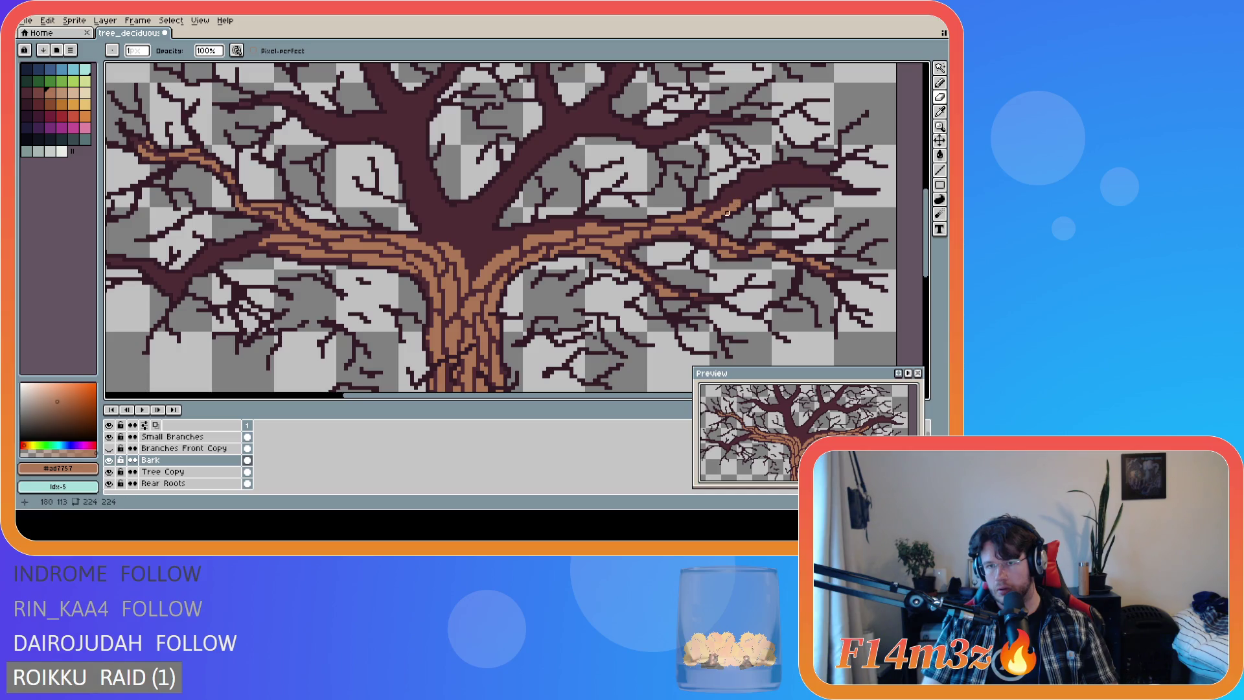
{"action": "key", "text": "b"}
{"action": "left_click_drag", "start_coordinate": [713, 206], "coordinate": [714, 205]}
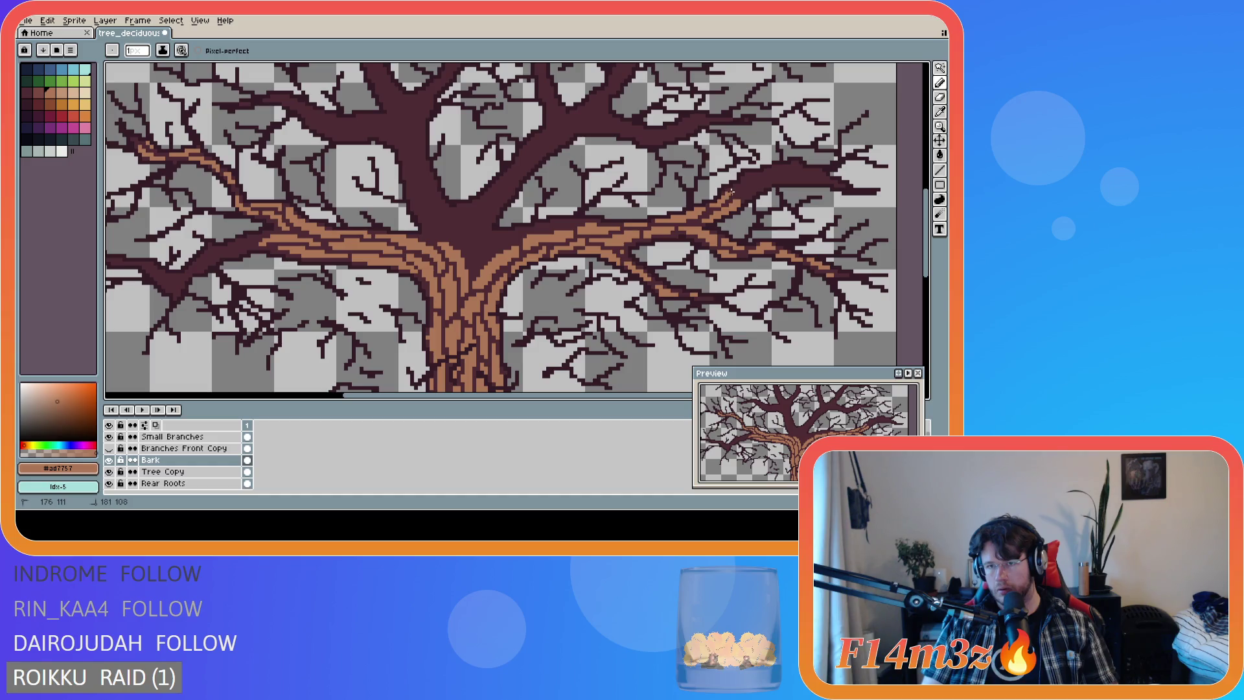
{"action": "key", "text": "e"}
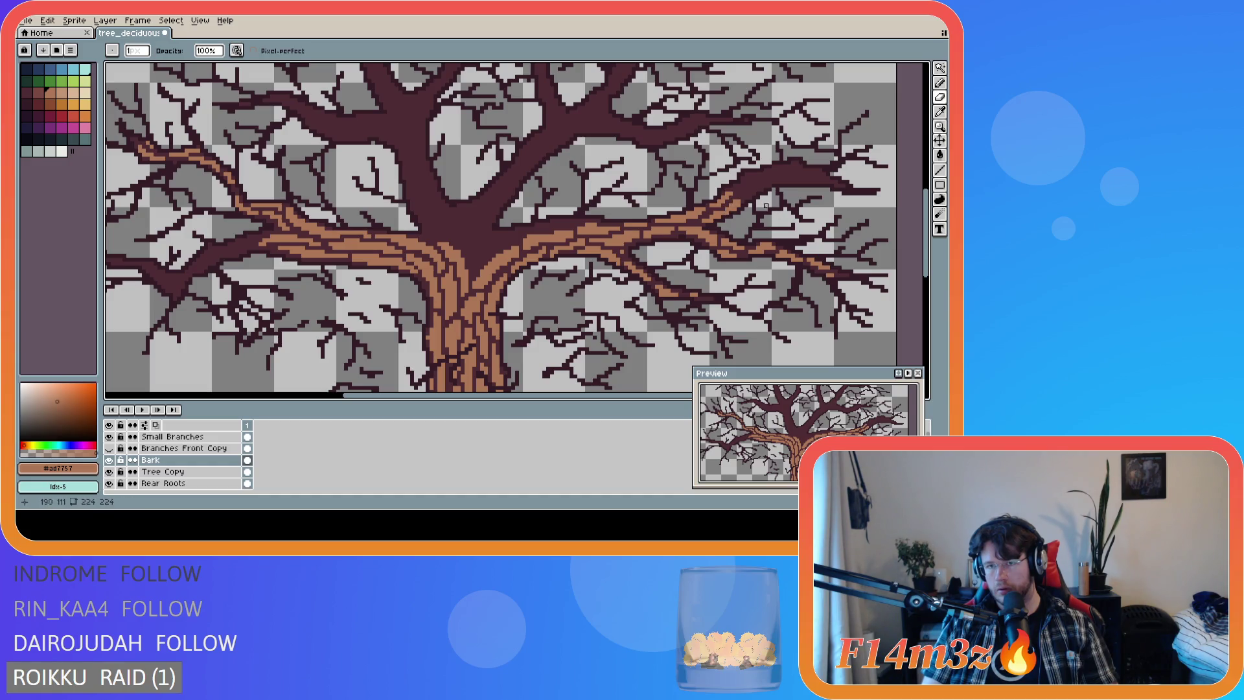
{"action": "key", "text": "b"}
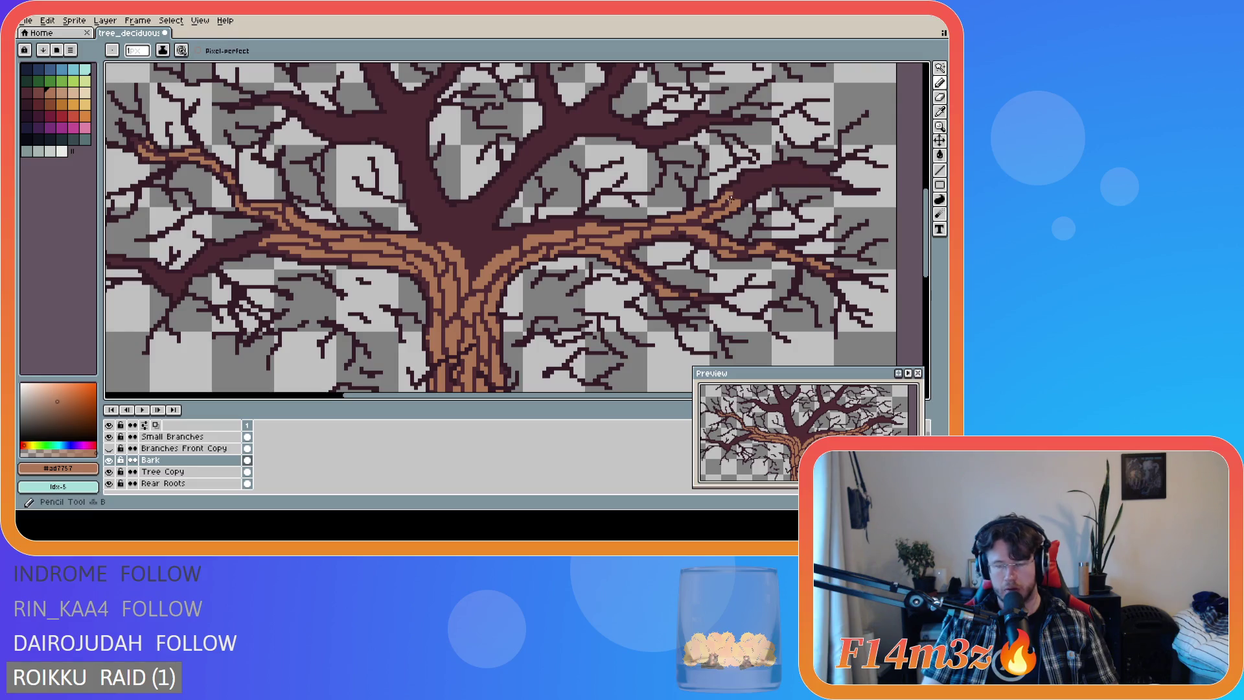
{"action": "left_click", "coordinate": [727, 192]}
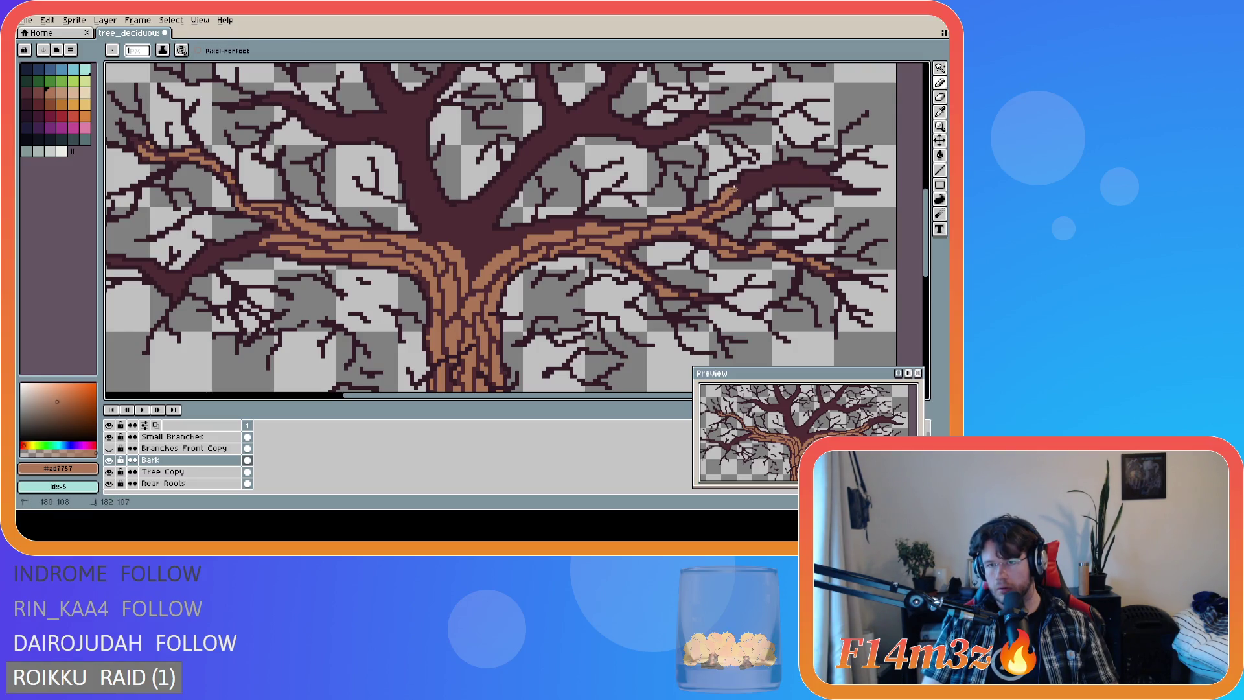
{"action": "left_click", "coordinate": [744, 181]}
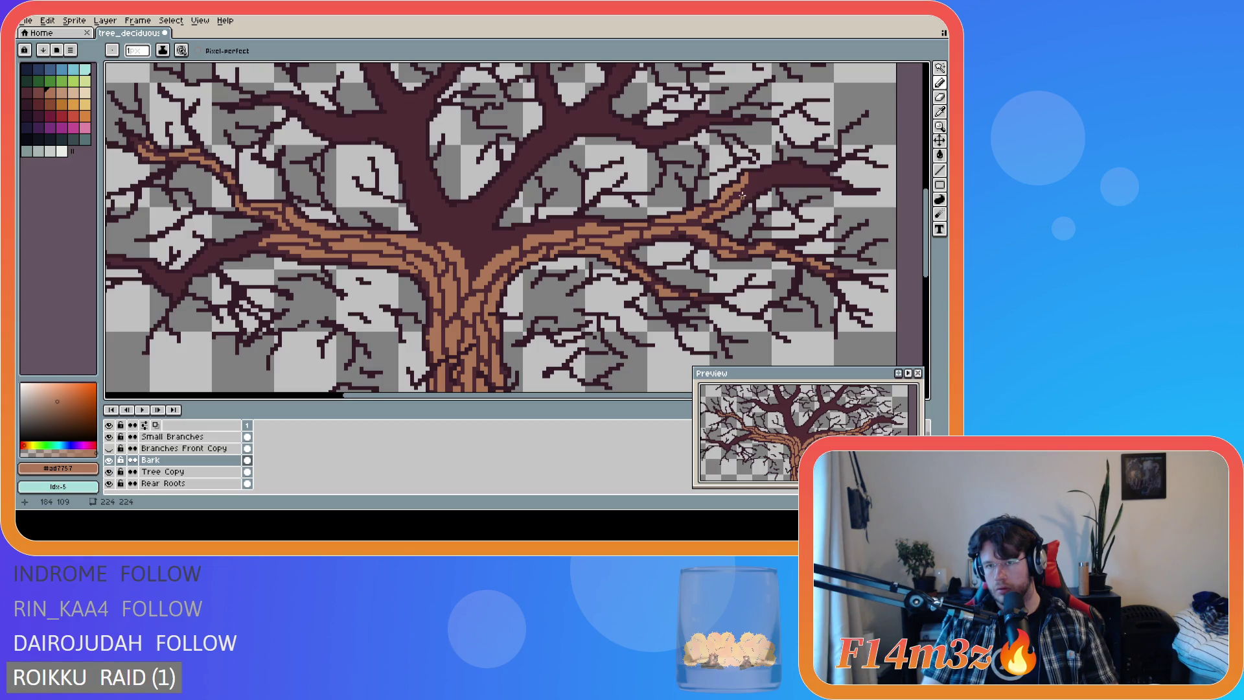
{"action": "key", "text": "ctrl"}
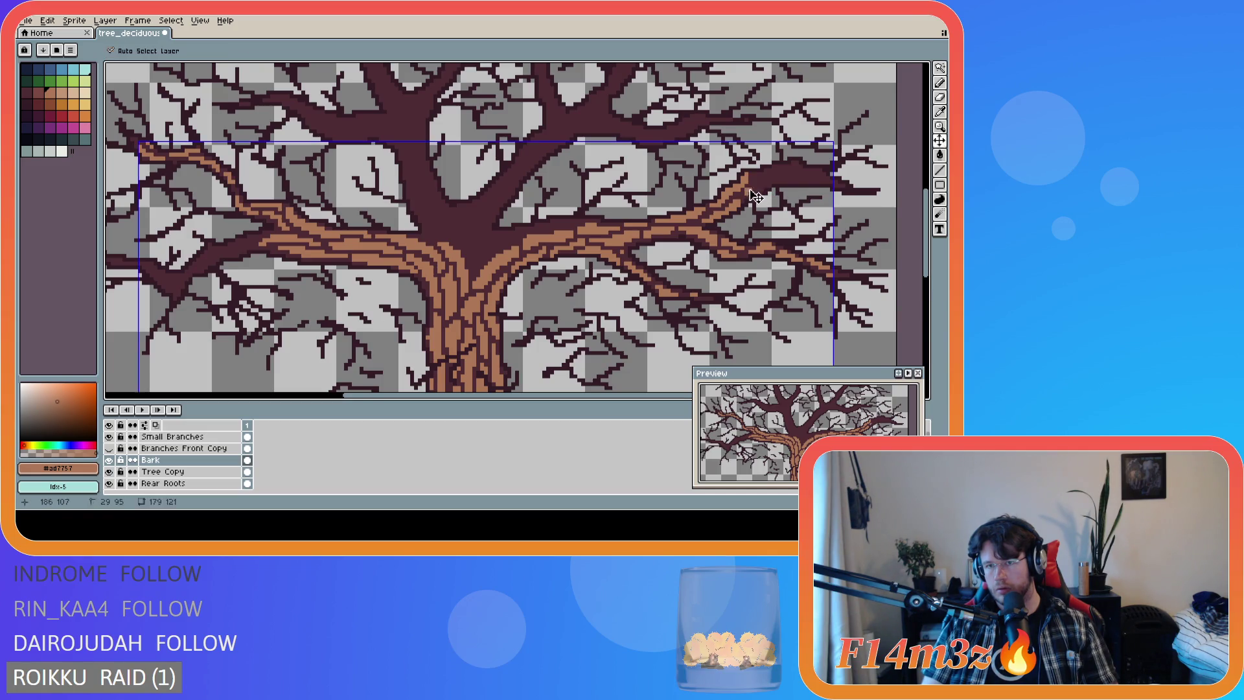
Dab bark pixels and drag short strokes along the right main branch almost to its tips.
{"action": "left_click", "coordinate": [747, 198]}
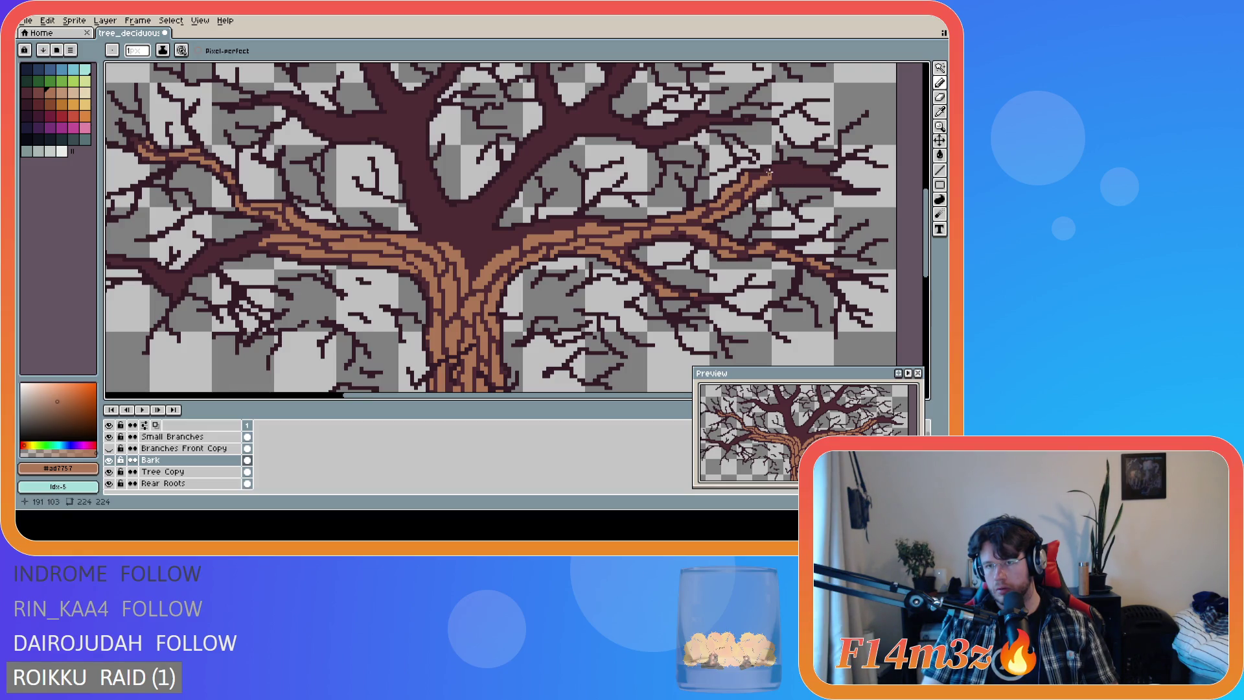
{"action": "left_click", "coordinate": [767, 170]}
{"action": "left_click_drag", "start_coordinate": [776, 169], "coordinate": [785, 167]}
{"action": "left_click", "coordinate": [793, 169]}
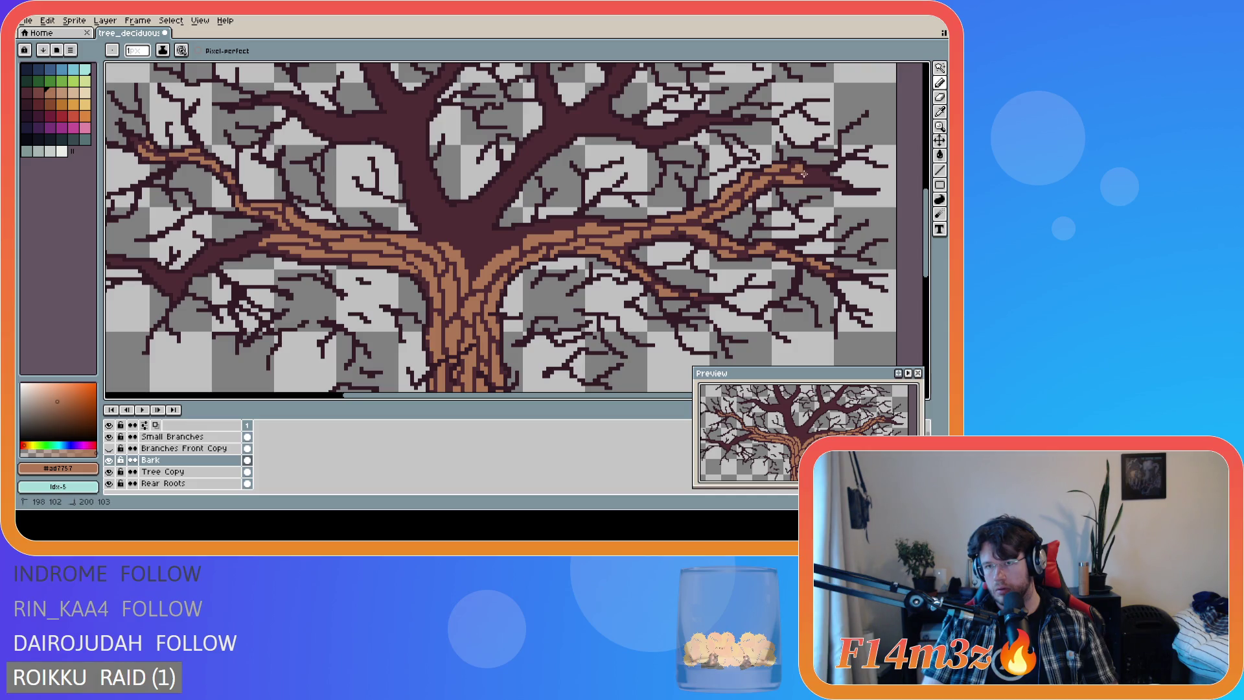
{"action": "left_click_drag", "start_coordinate": [800, 169], "coordinate": [811, 177]}
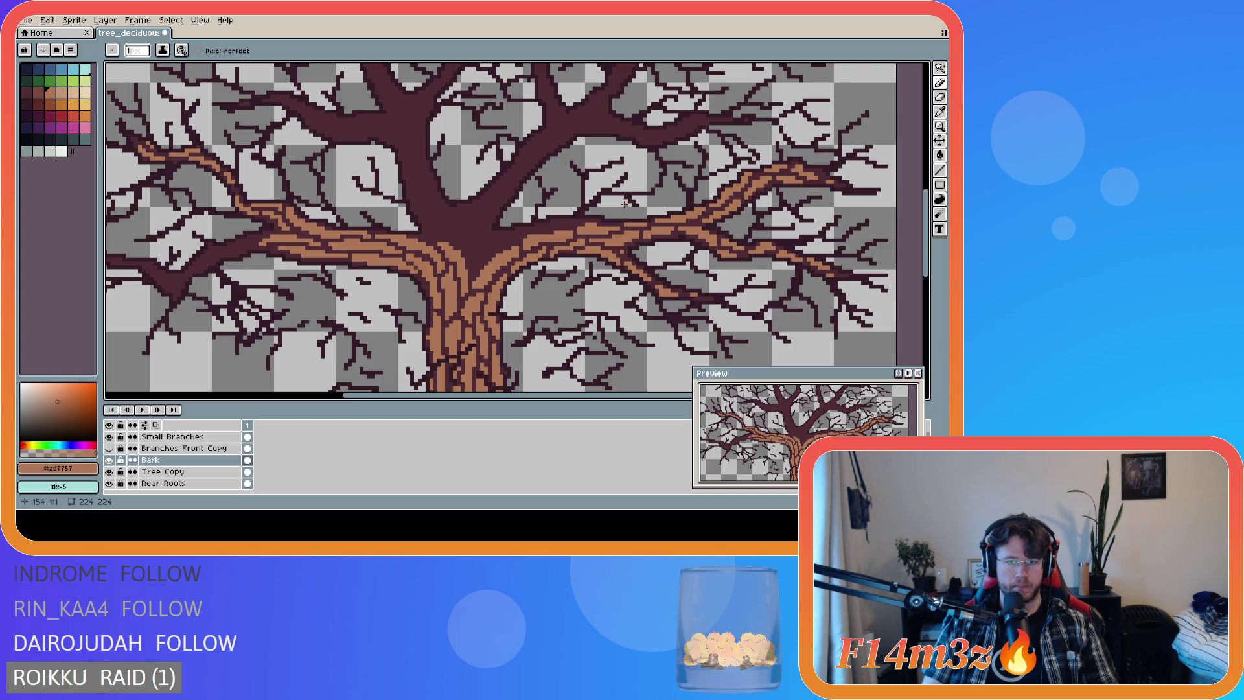
{"action": "scroll", "coordinate": [619, 206], "scroll_direction": "down", "scroll_amount": 1}
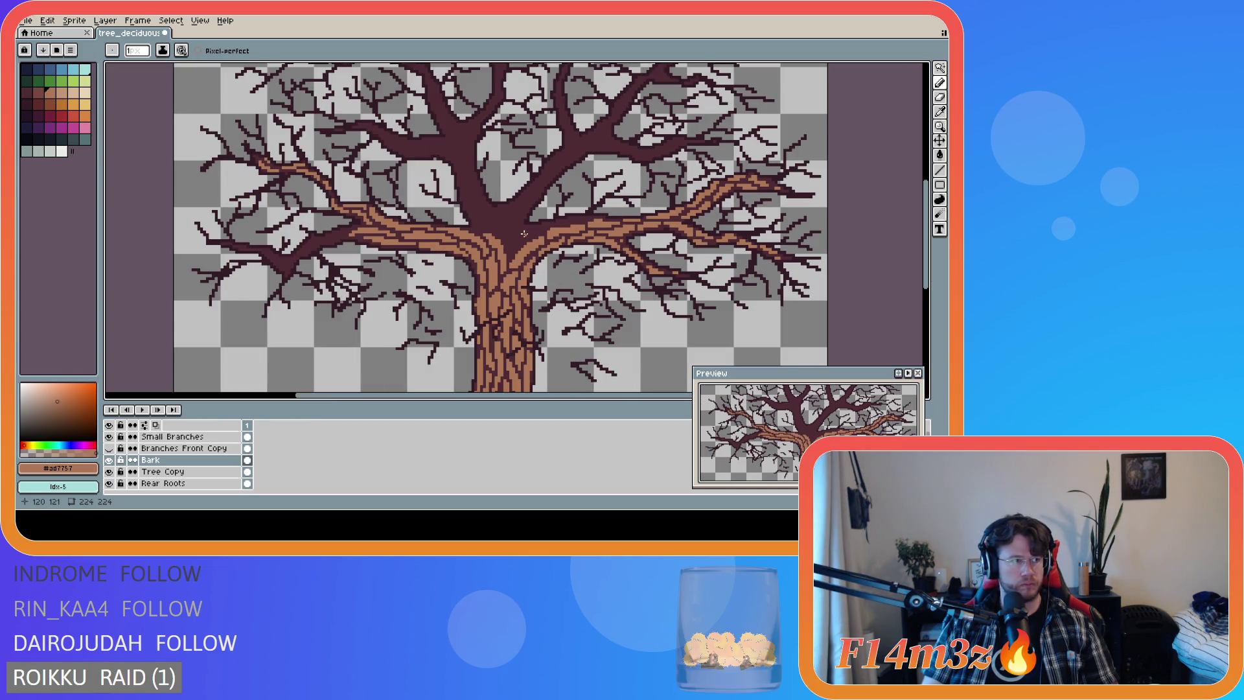
Draw bark lines from the trunk top up across the upper trunk and along the branch base.
{"action": "scroll", "coordinate": [526, 248], "scroll_direction": "up", "scroll_amount": 1}
{"action": "scroll", "coordinate": [518, 247], "scroll_direction": "down", "scroll_amount": 1}
{"action": "scroll", "coordinate": [506, 246], "scroll_direction": "up", "scroll_amount": 1}
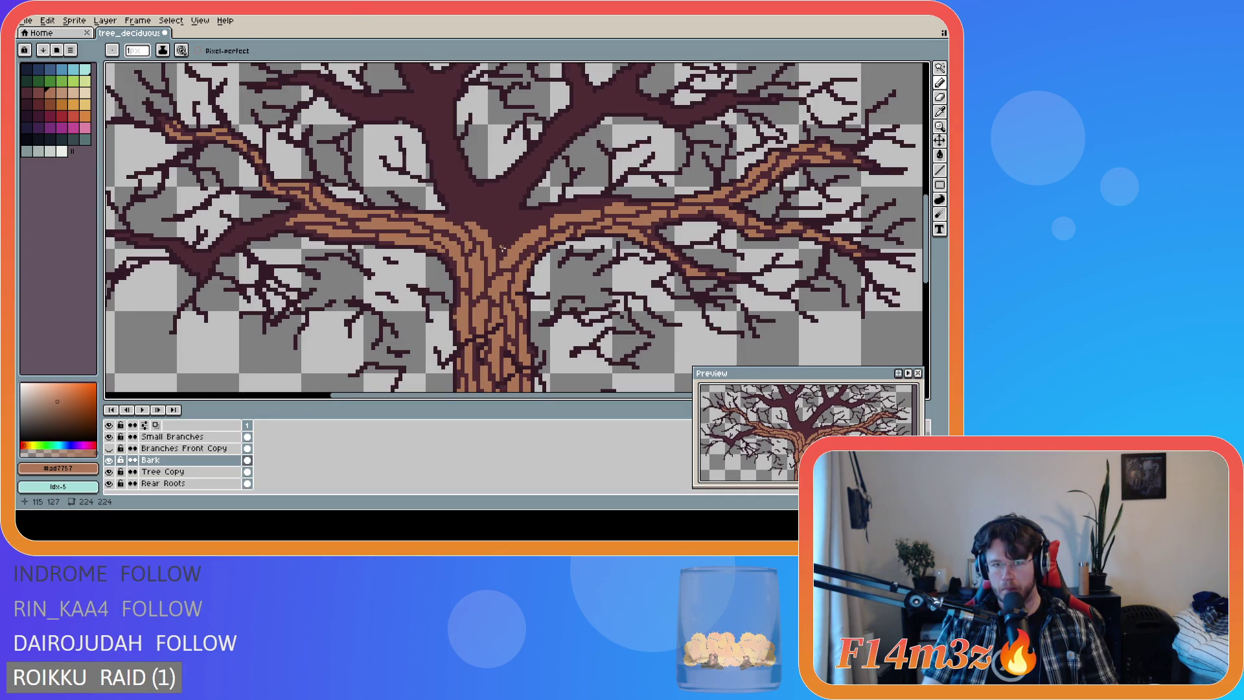
{"action": "left_click", "coordinate": [502, 249]}
{"action": "mouse_move", "coordinate": [501, 245]}
{"action": "left_mouse_down"}
{"action": "mouse_move", "coordinate": [539, 215]}
{"action": "mouse_move", "coordinate": [503, 241]}
{"action": "left_mouse_up"}
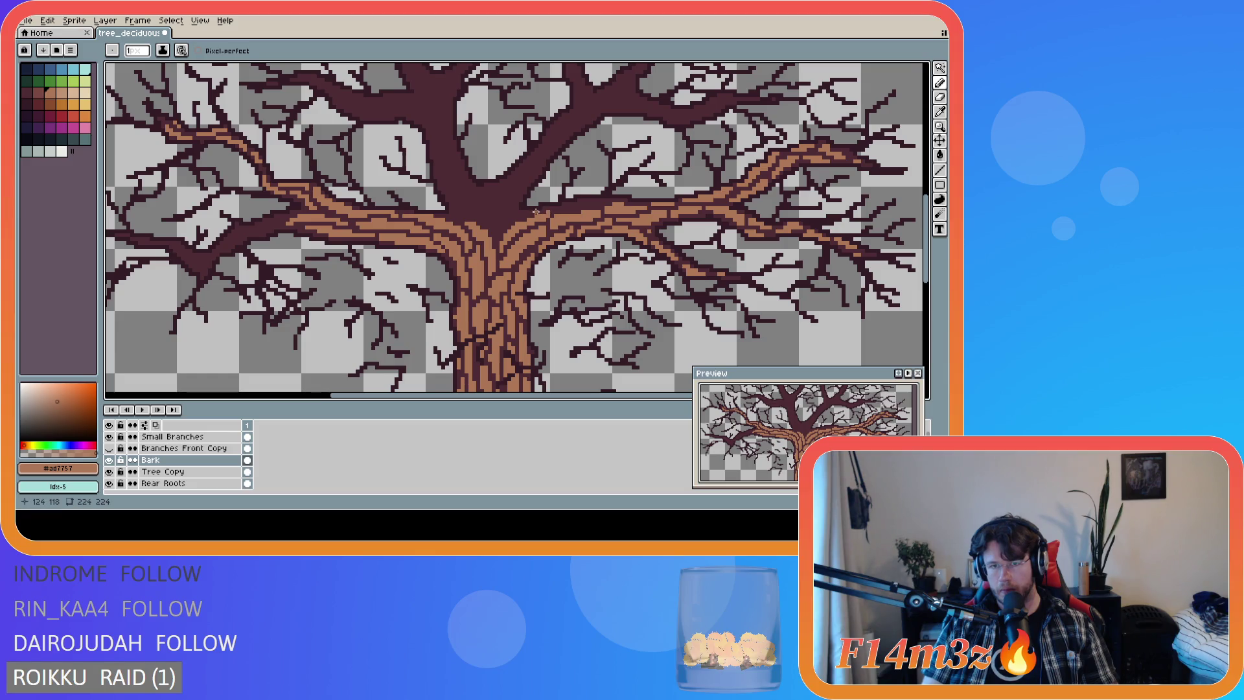
{"action": "left_click_drag", "start_coordinate": [539, 218], "coordinate": [553, 210]}
{"action": "left_click_drag", "start_coordinate": [598, 200], "coordinate": [591, 200]}
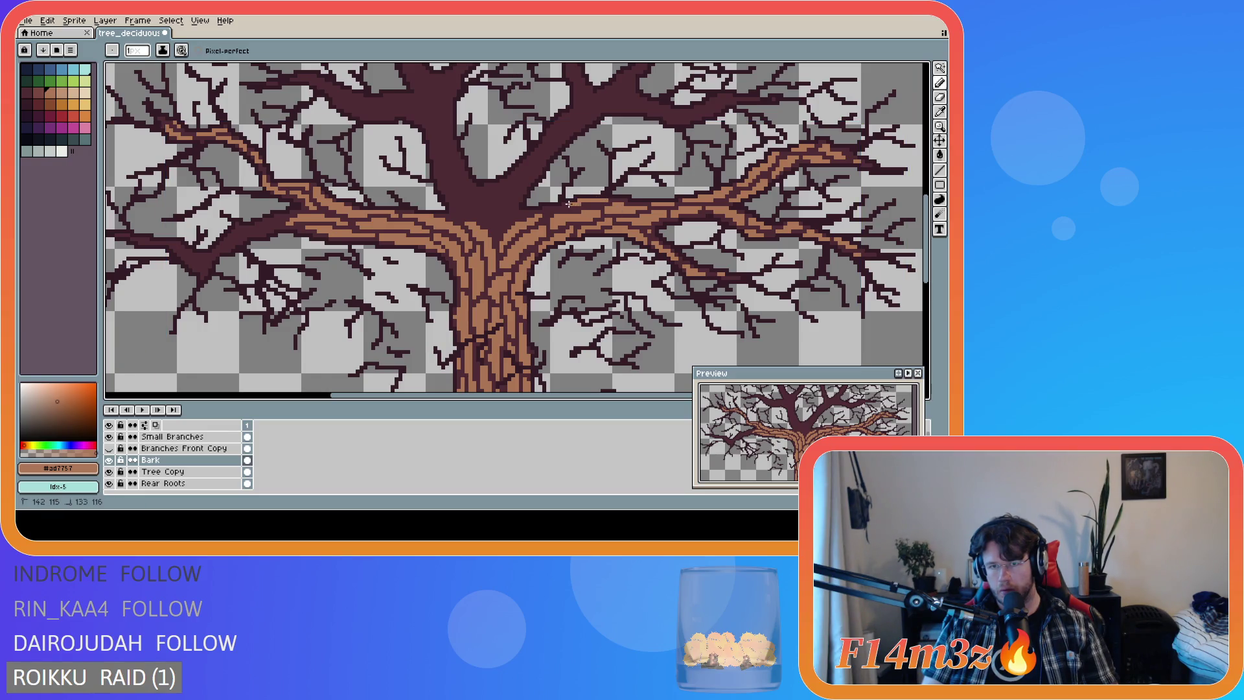
{"action": "mouse_move", "coordinate": [566, 204]}
{"action": "left_mouse_down"}
{"action": "mouse_move", "coordinate": [551, 209]}
{"action": "mouse_move", "coordinate": [588, 204]}
{"action": "left_mouse_up"}
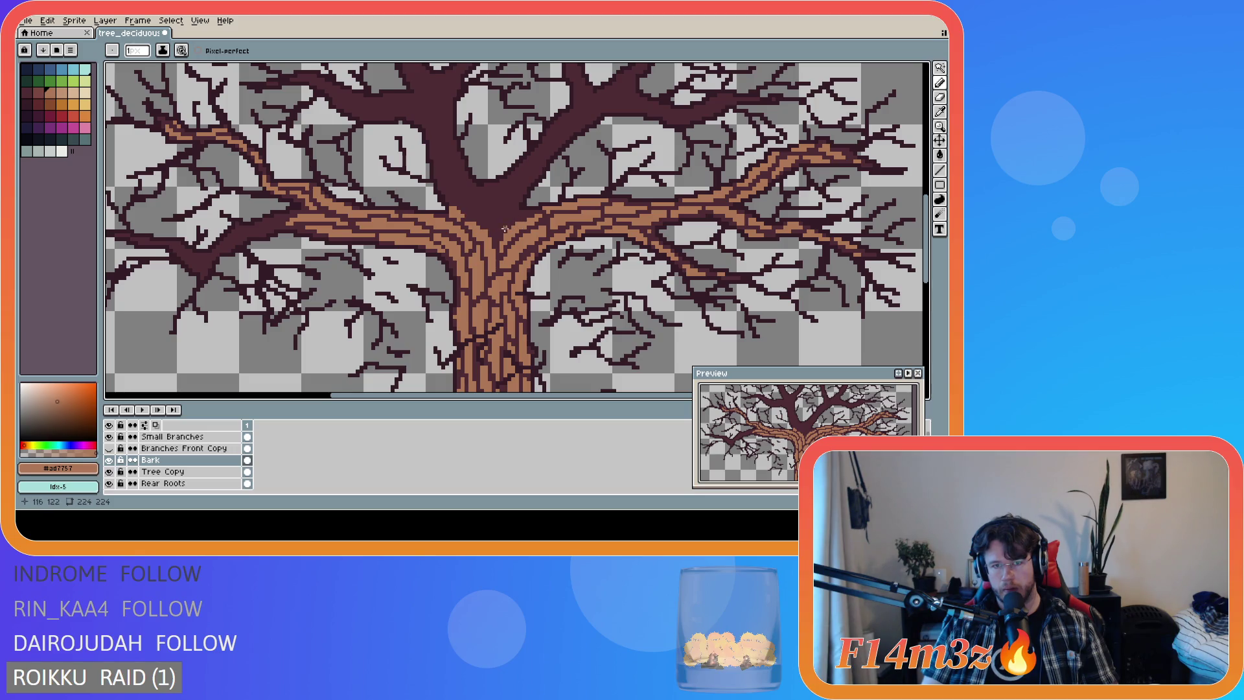
Touch up the trunk top, dabbing a bark pixel where it splits into branches.
{"action": "key", "text": "e"}
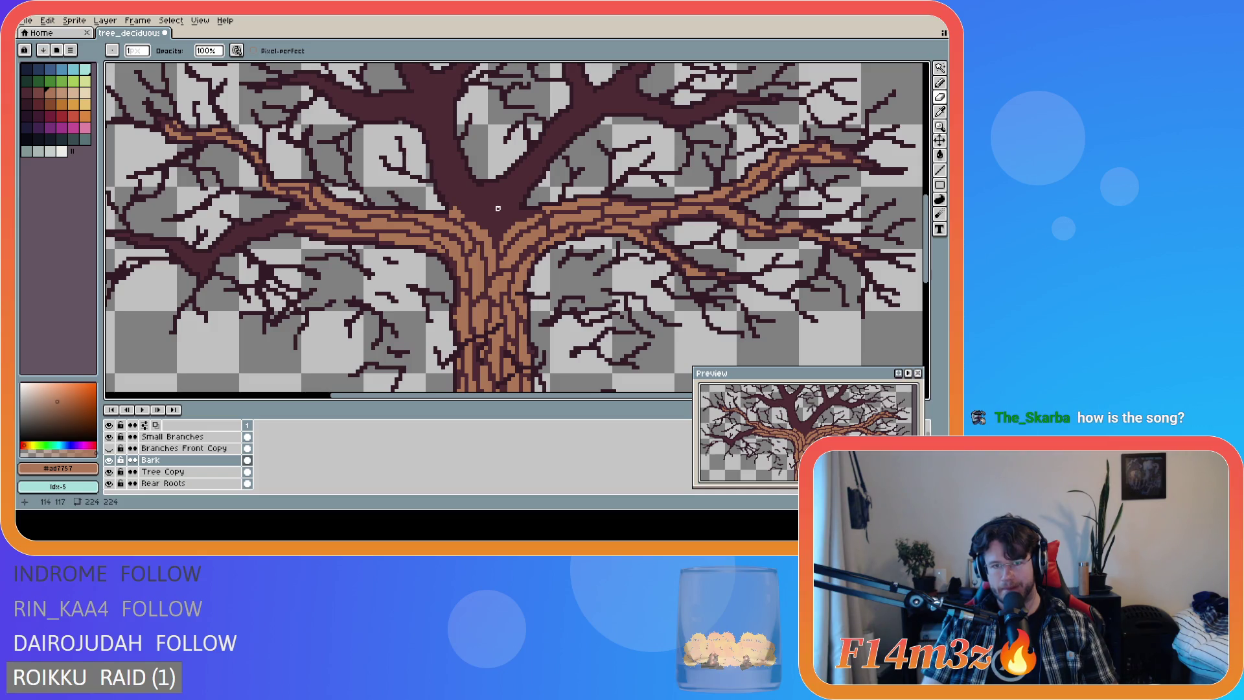
{"action": "key", "text": "b"}
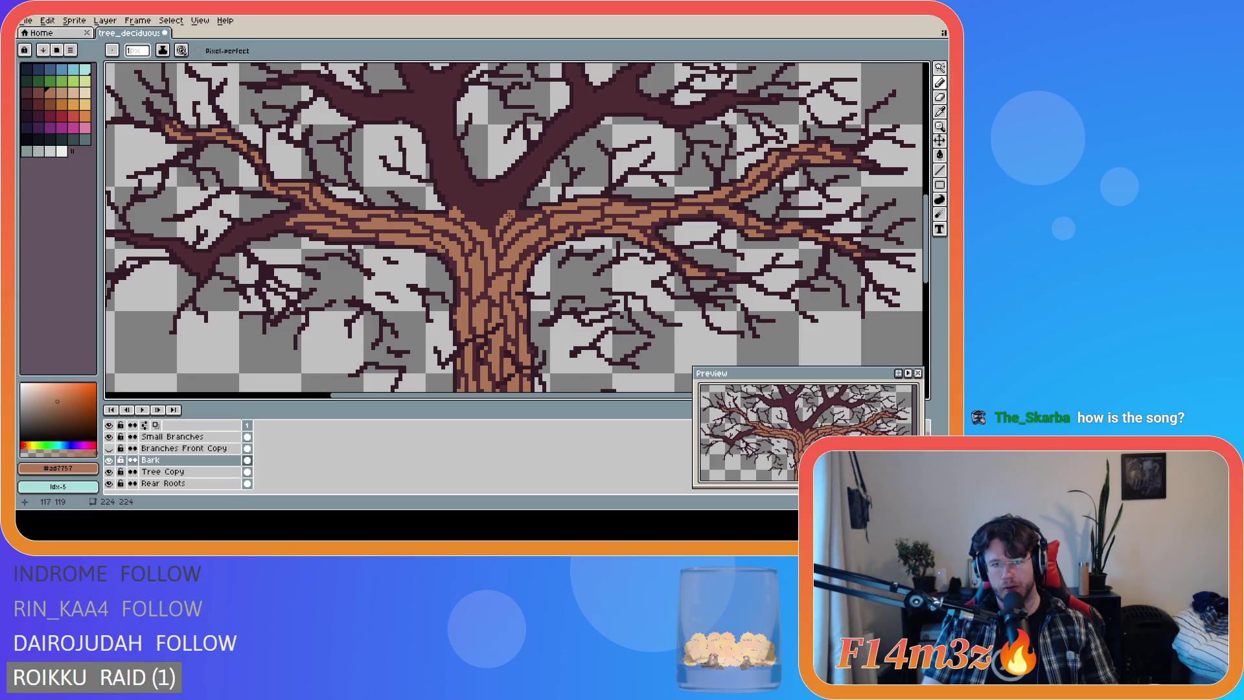
{"action": "key", "text": "e"}
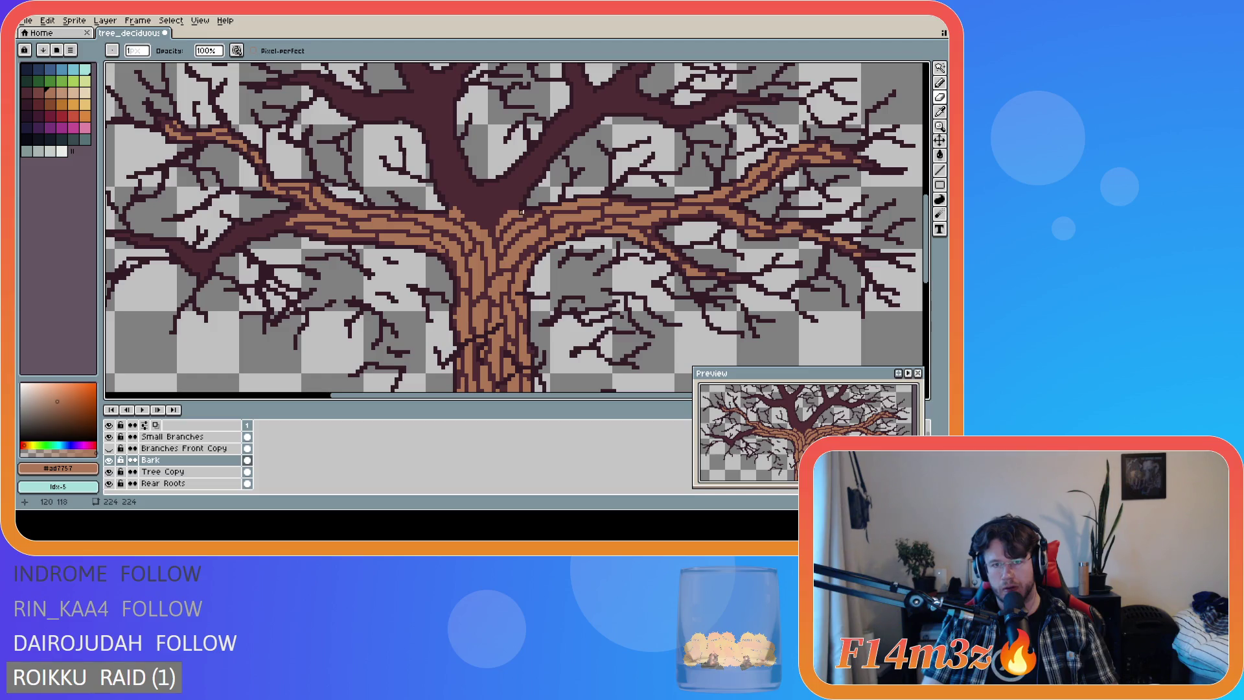
{"action": "key", "text": "v"}
{"action": "key", "text": "b"}
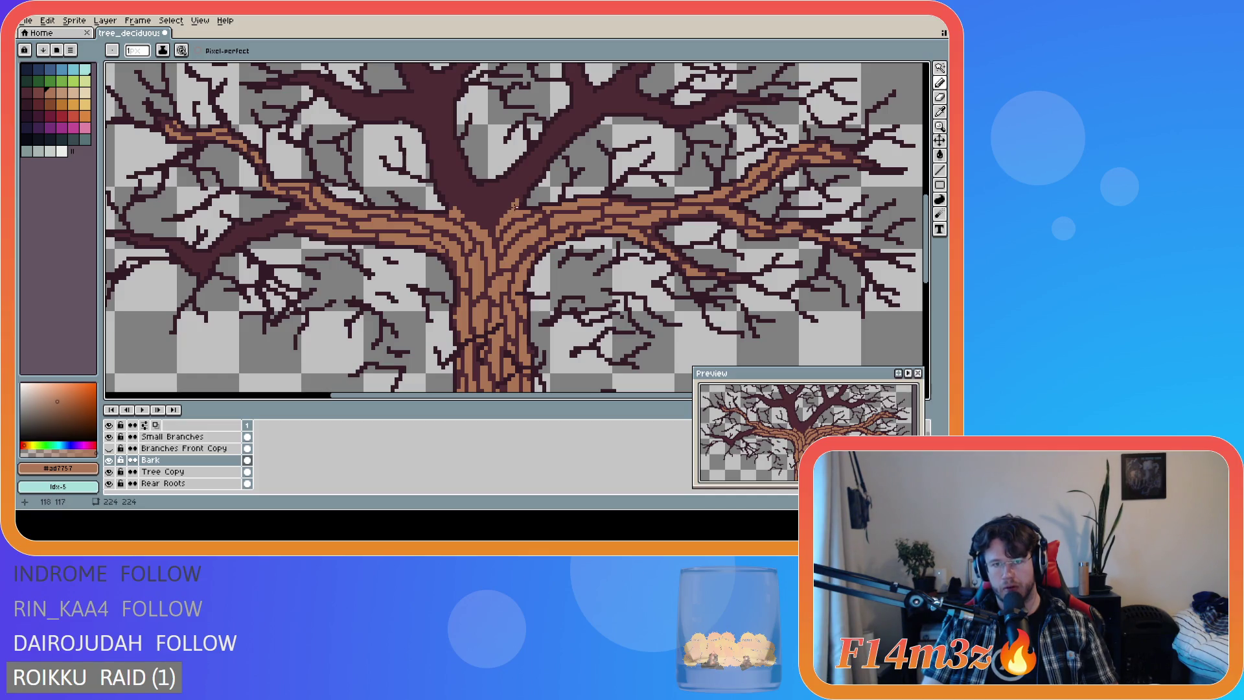
{"action": "left_click", "coordinate": [510, 204]}
{"action": "key", "text": "v"}
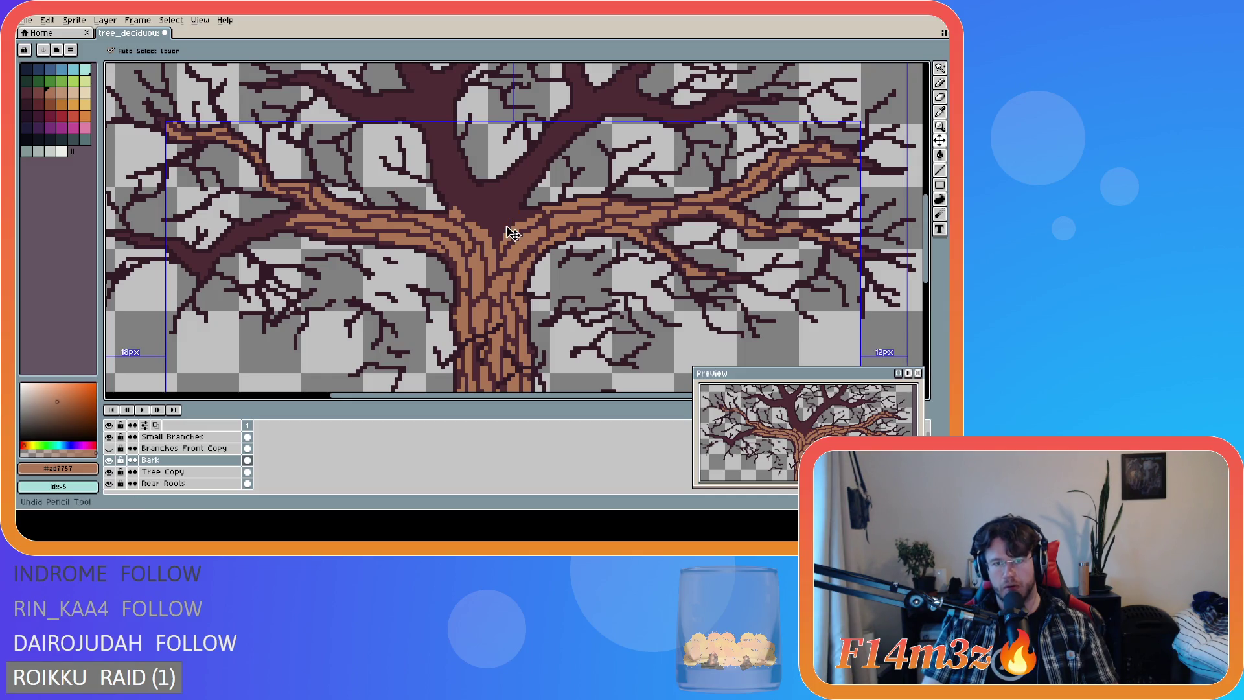
{"action": "key", "text": "b"}
Add more brown bark pixels on the trunk and a stroke running up the left main branch.
{"action": "left_click", "coordinate": [519, 195]}
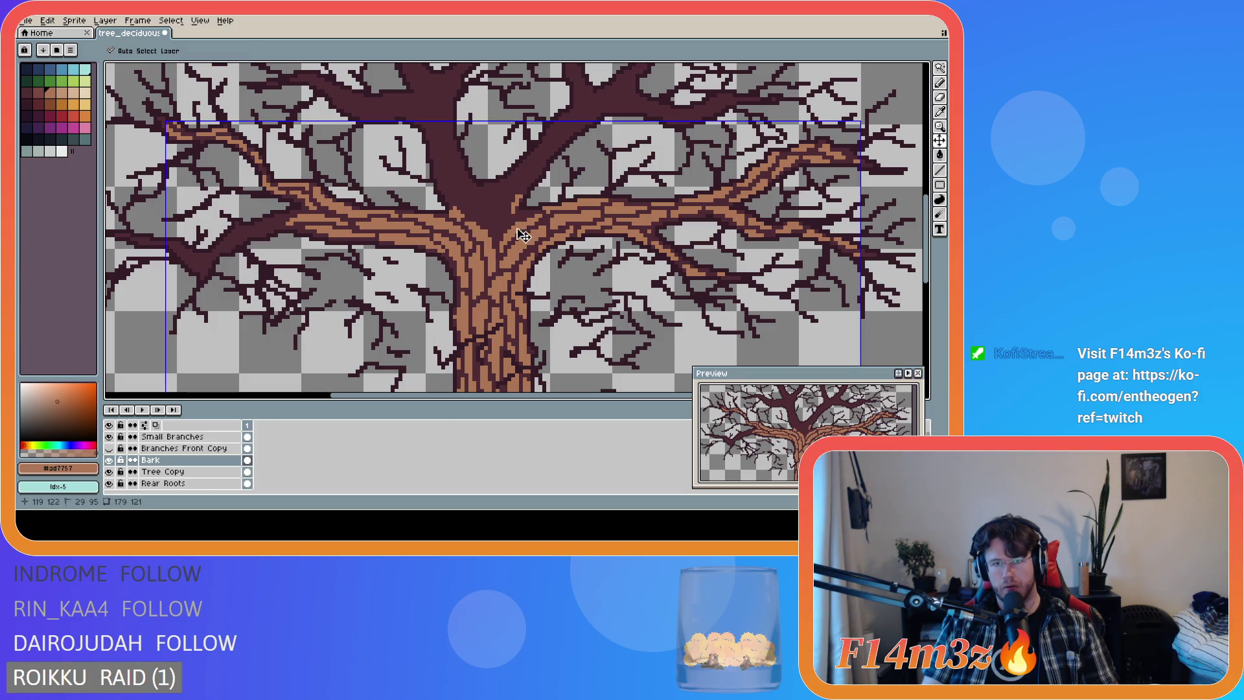
{"action": "left_click", "coordinate": [520, 221], "text": "shift"}
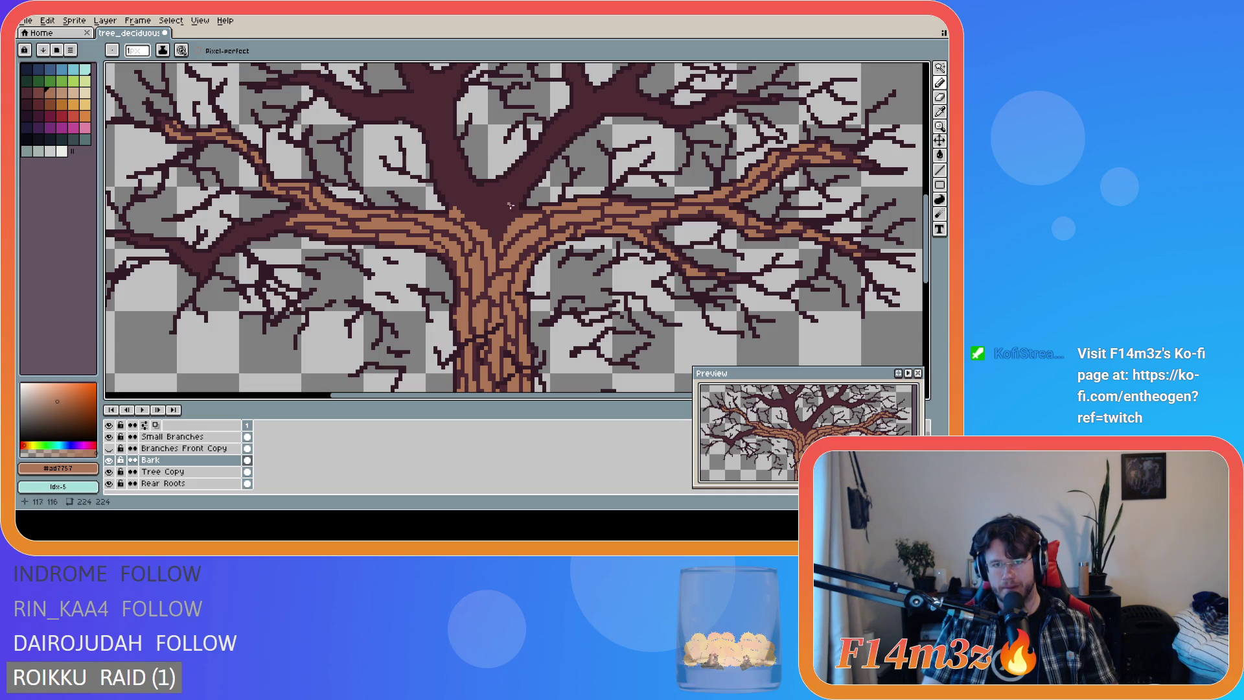
{"action": "left_click", "coordinate": [514, 205]}
{"action": "left_click", "coordinate": [517, 199]}
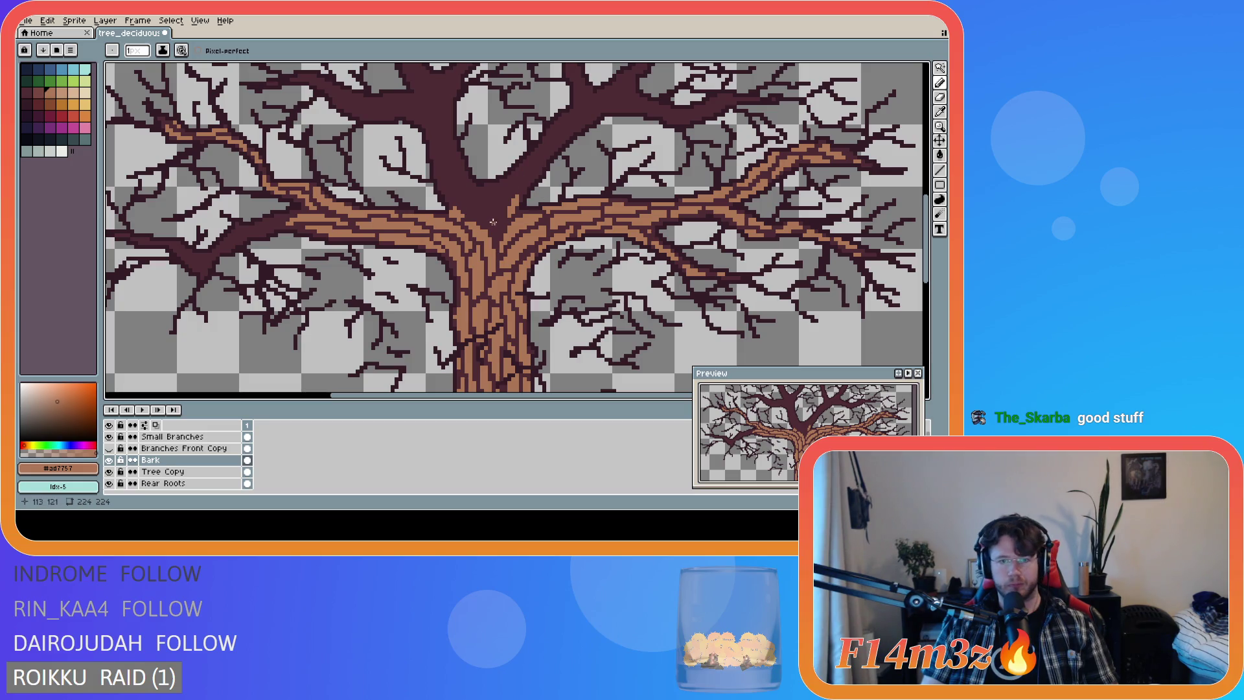
{"action": "left_click", "coordinate": [501, 223]}
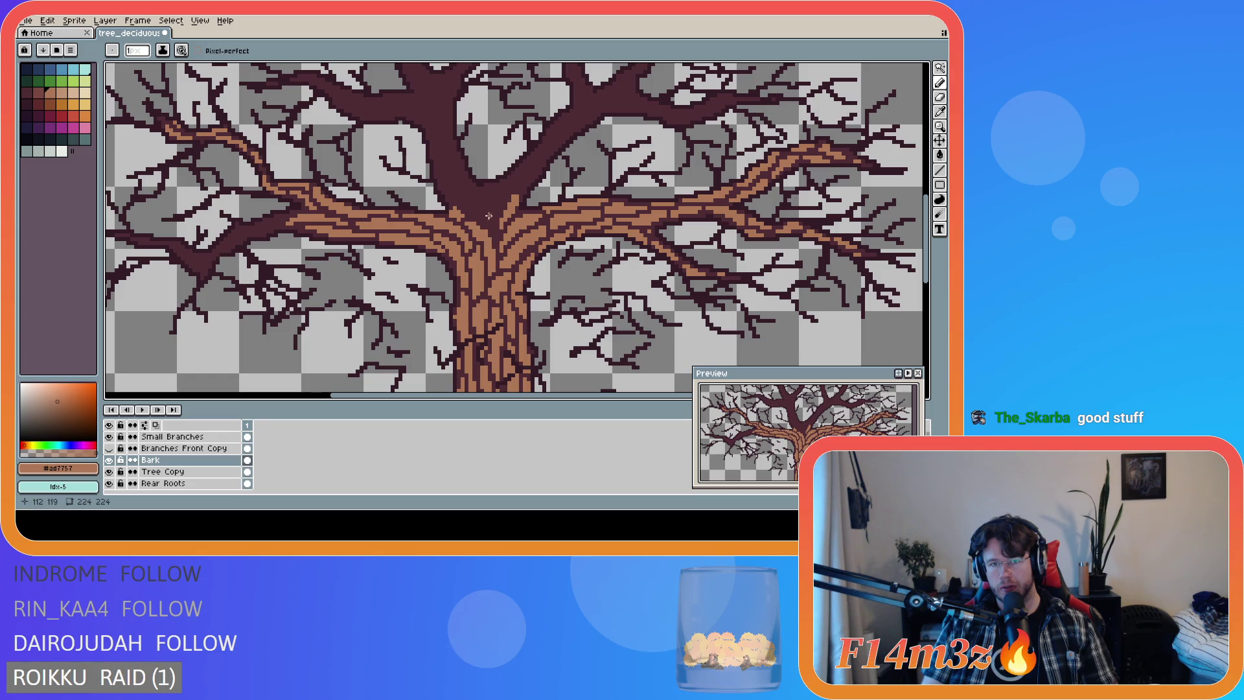
{"action": "left_click_drag", "start_coordinate": [495, 234], "coordinate": [473, 194]}
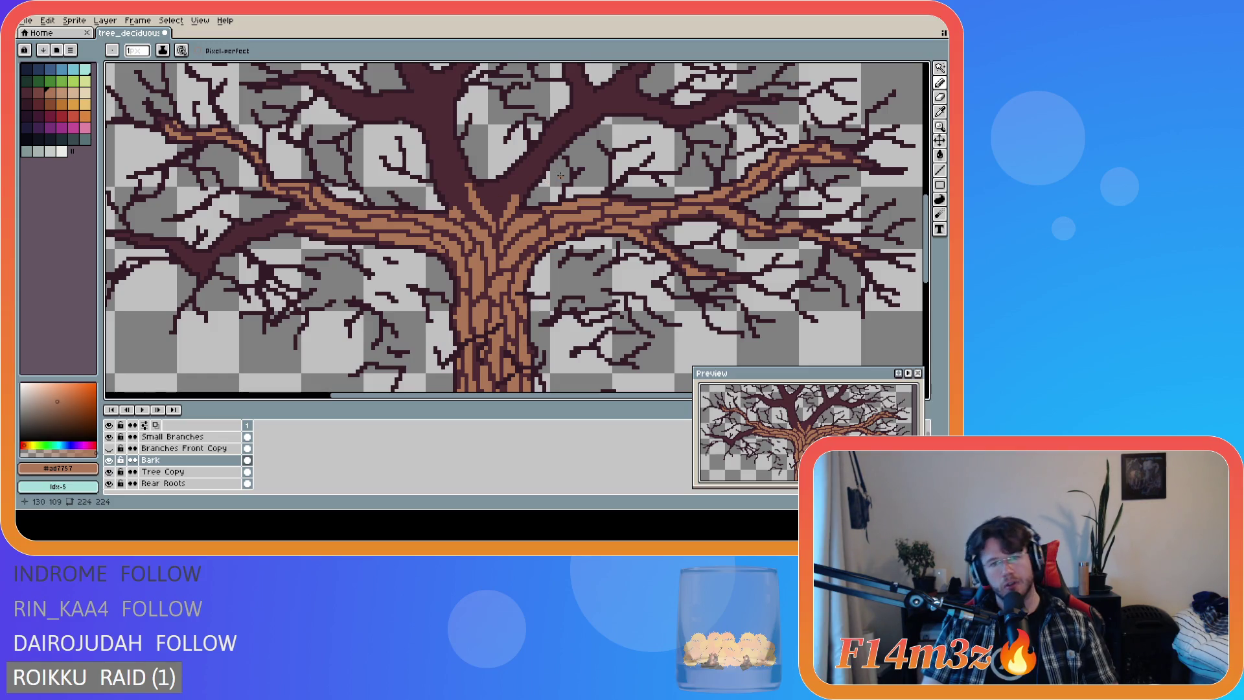
Zoom in and out over the canvas to inspect the bark texture up close and as a whole.
{"action": "scroll", "coordinate": [498, 196], "scroll_direction": "down", "scroll_amount": 3}
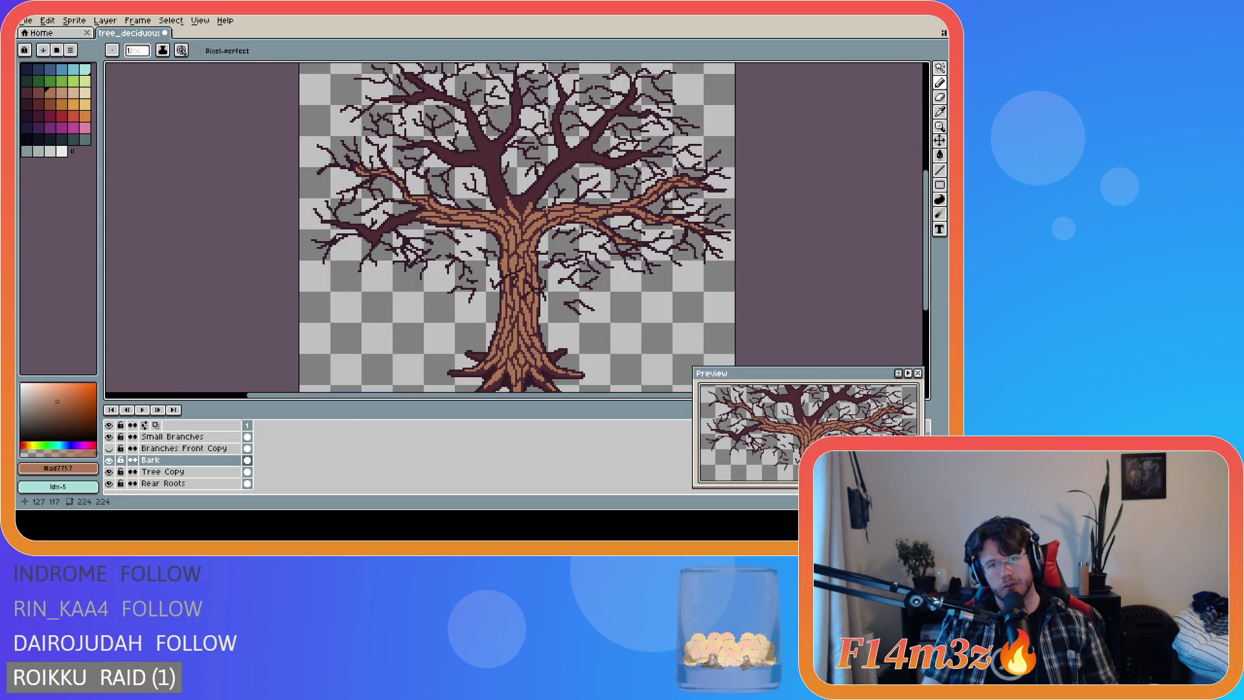
{"action": "scroll", "coordinate": [546, 209], "scroll_direction": "up", "scroll_amount": 1}
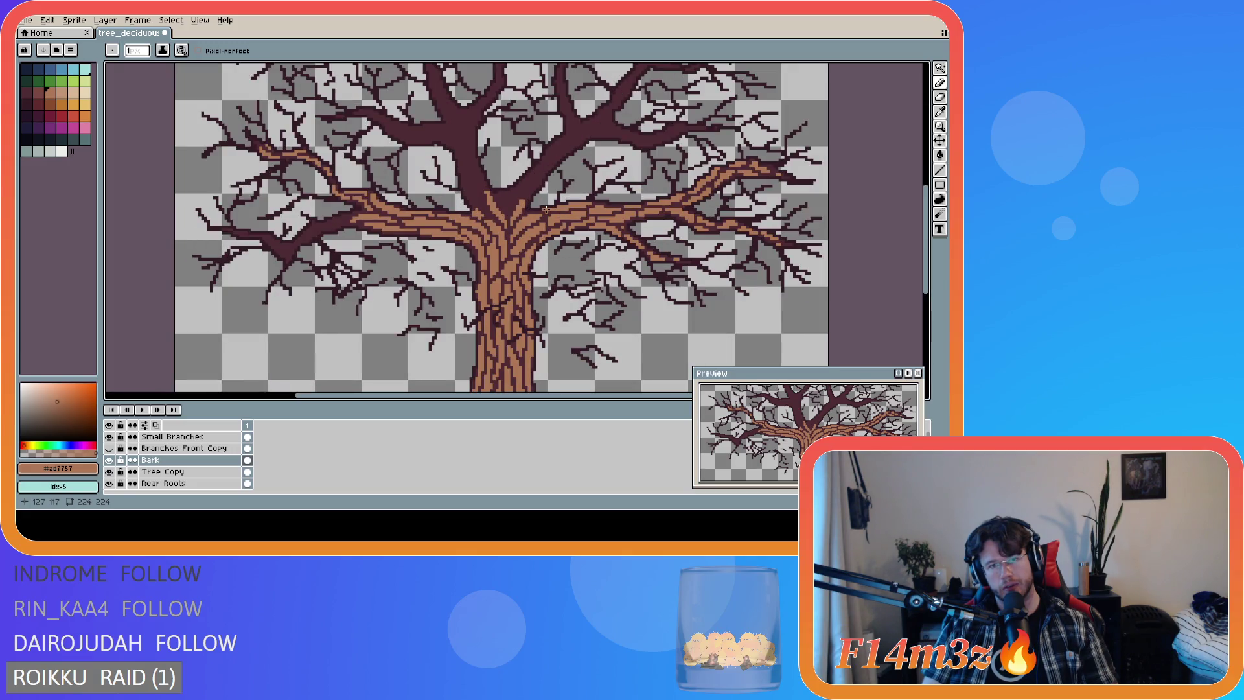
{"action": "scroll", "coordinate": [546, 209], "scroll_direction": "down", "scroll_amount": 1}
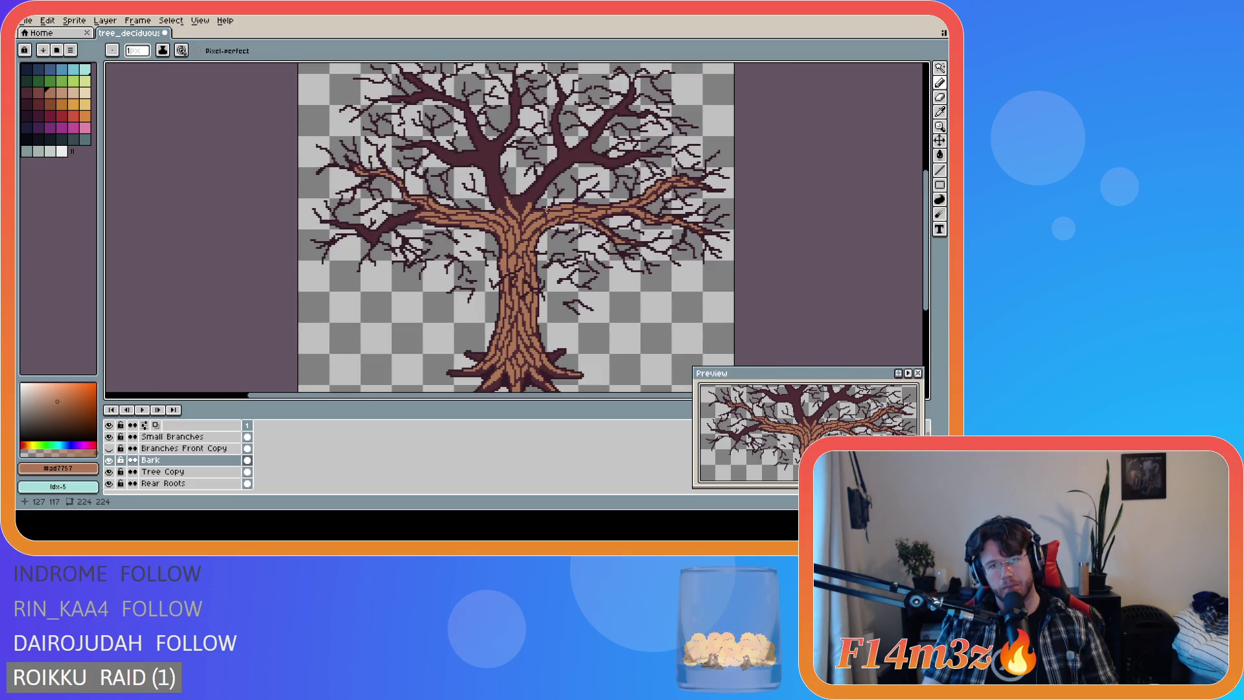
{"action": "scroll", "coordinate": [547, 209], "scroll_direction": "up", "scroll_amount": 1}
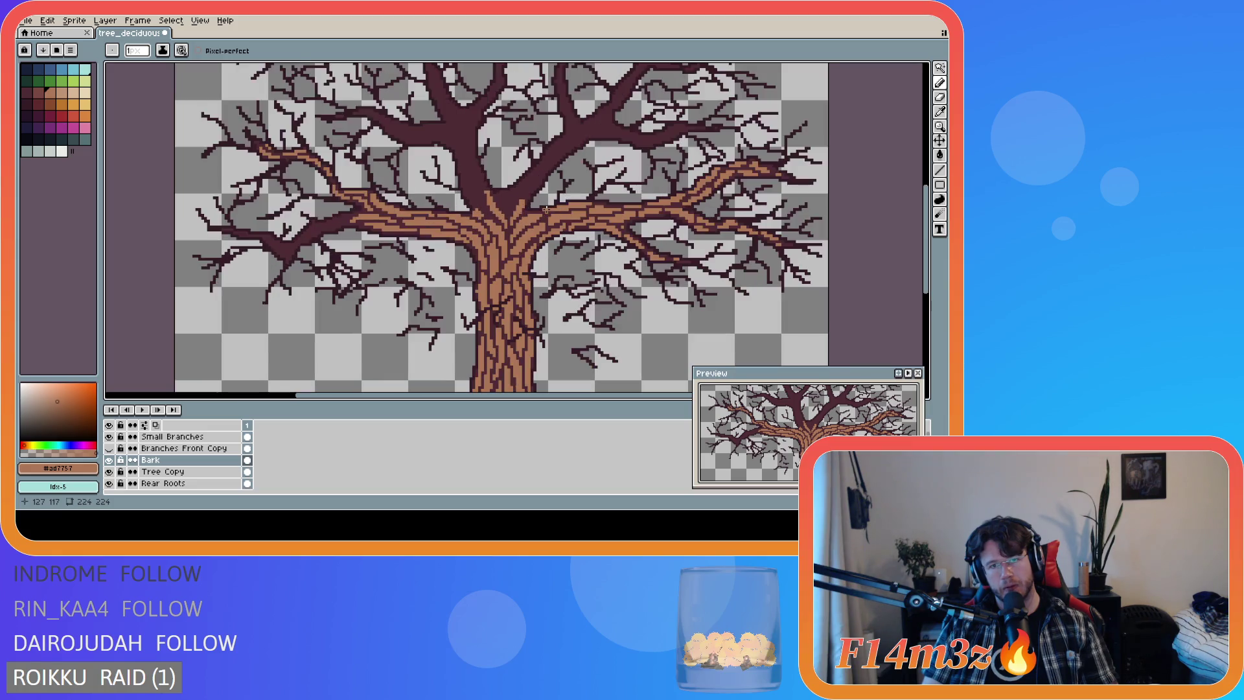
{"action": "scroll", "coordinate": [581, 219], "scroll_direction": "up", "scroll_amount": 1}
{"action": "key", "text": "e"}
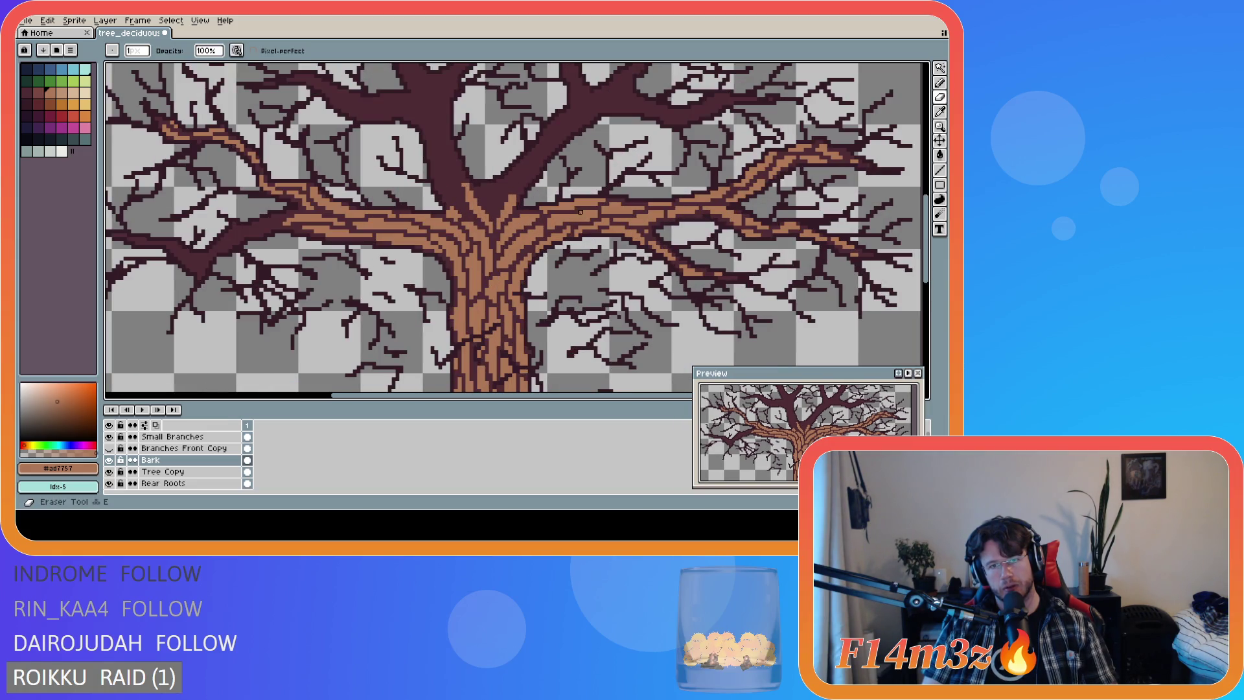
{"action": "scroll", "coordinate": [620, 243], "scroll_direction": "down", "scroll_amount": 1}
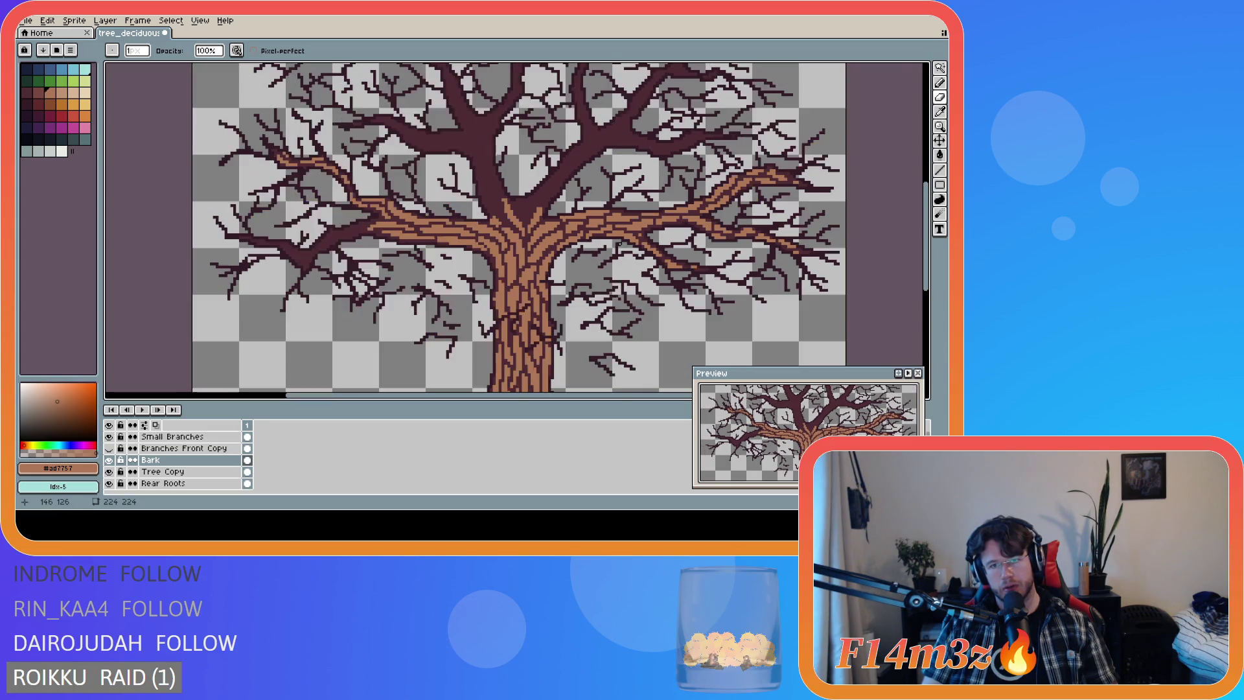
{"action": "scroll", "coordinate": [625, 234], "scroll_direction": "down", "scroll_amount": 1}
{"action": "scroll", "coordinate": [632, 222], "scroll_direction": "up", "scroll_amount": 2}
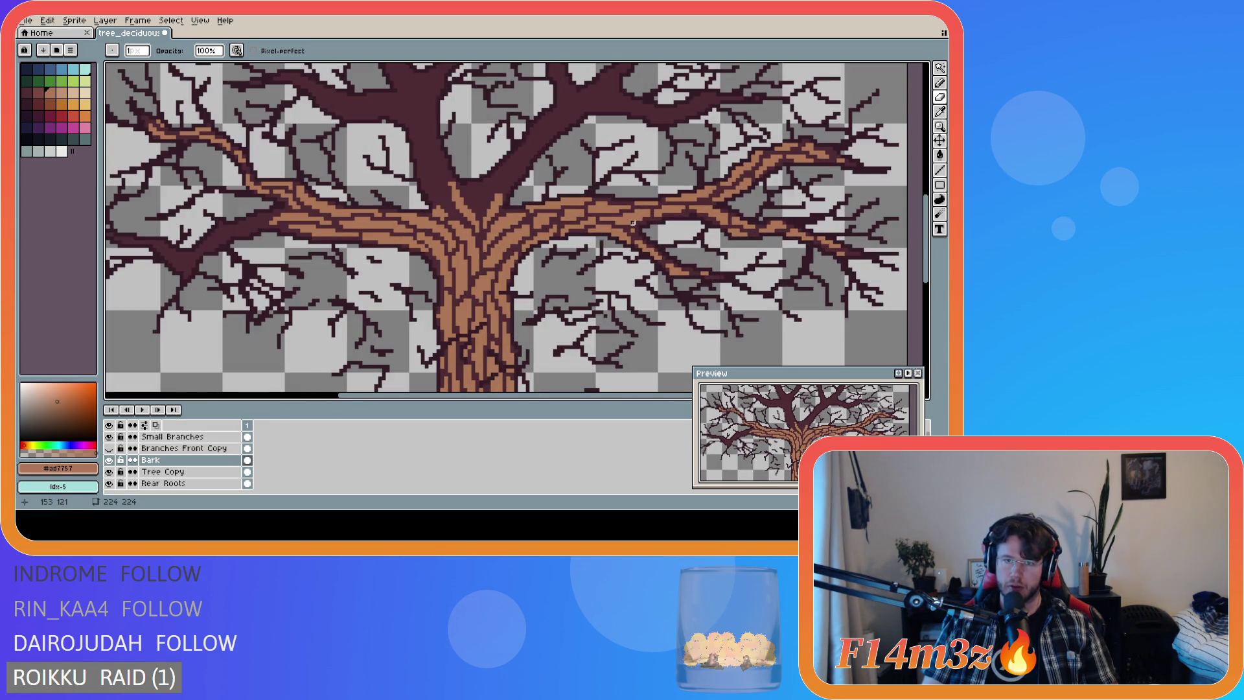
{"action": "scroll", "coordinate": [703, 249], "scroll_direction": "down", "scroll_amount": 1}
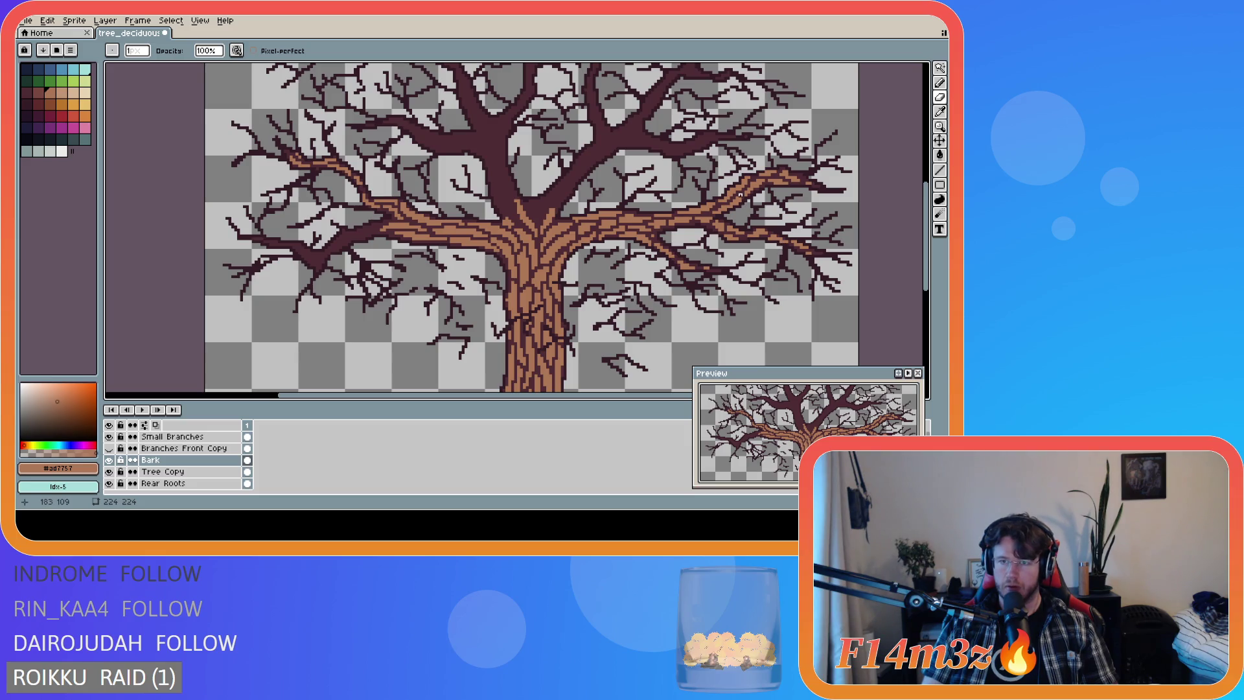
{"action": "scroll", "coordinate": [809, 244], "scroll_direction": "down", "scroll_amount": 1}
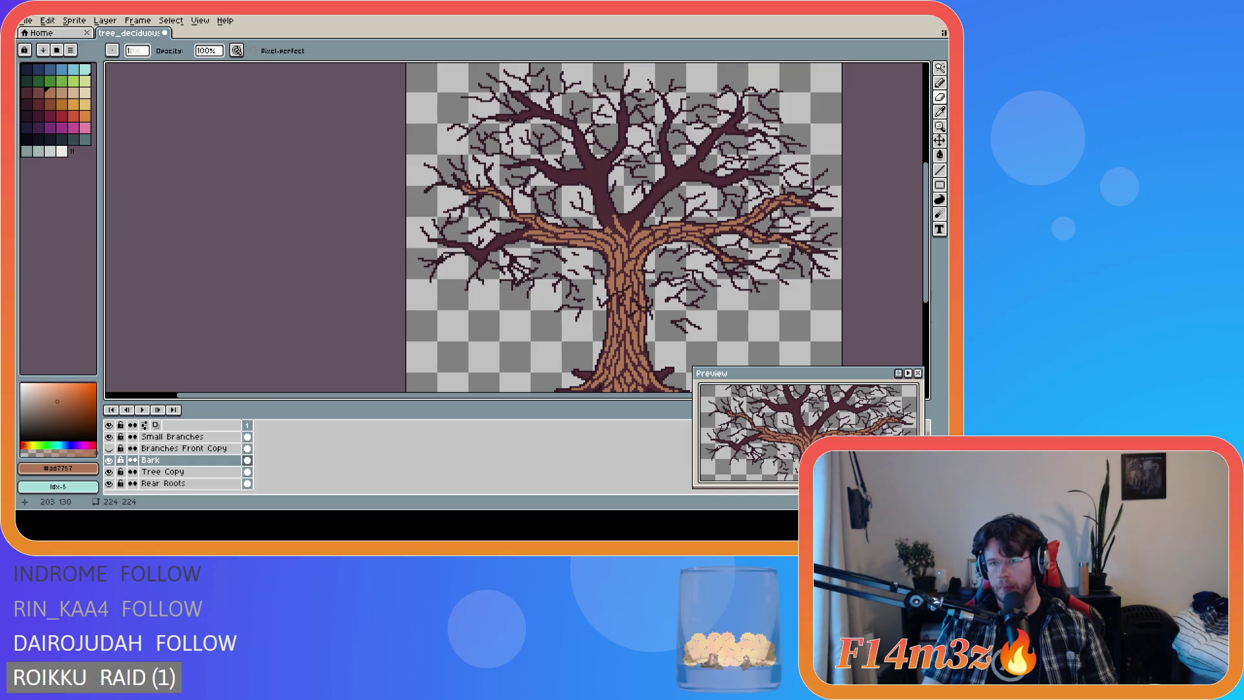
{"action": "scroll", "coordinate": [801, 246], "scroll_direction": "up", "scroll_amount": 1}
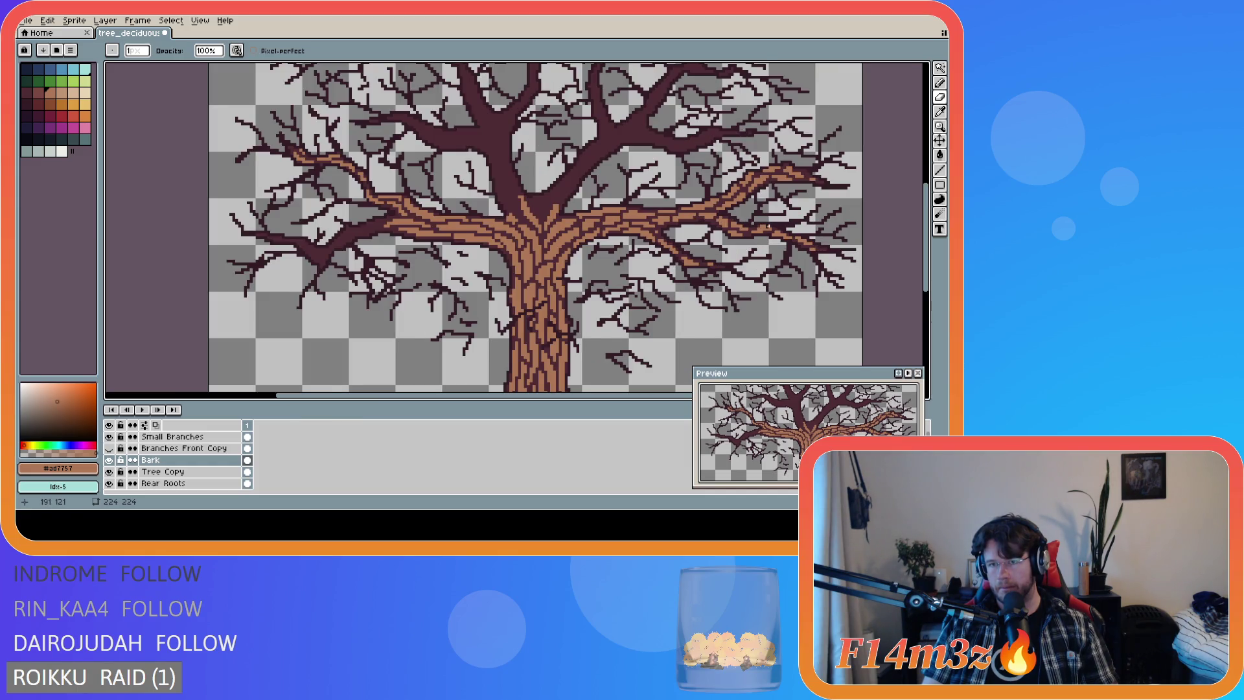
Take a final look at the tree and hide the Branches Front Copy layer.
{"action": "left_click", "coordinate": [767, 229]}
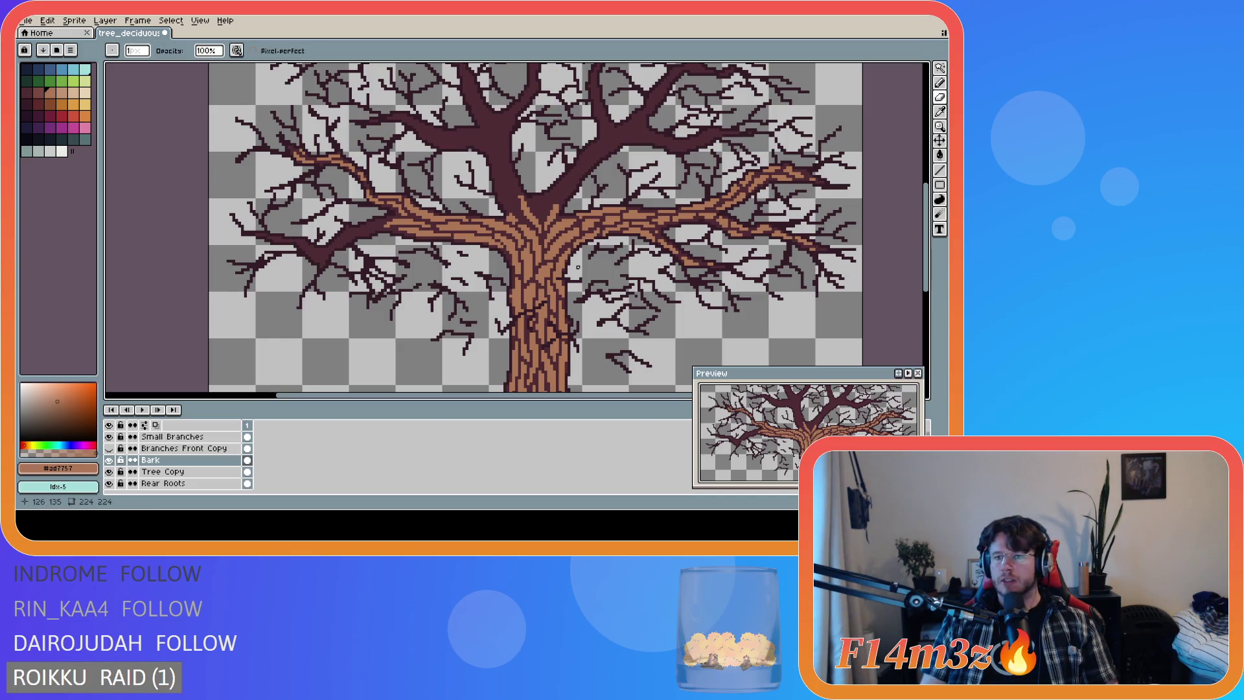
{"action": "scroll", "coordinate": [508, 253], "scroll_direction": "down", "scroll_amount": 2}
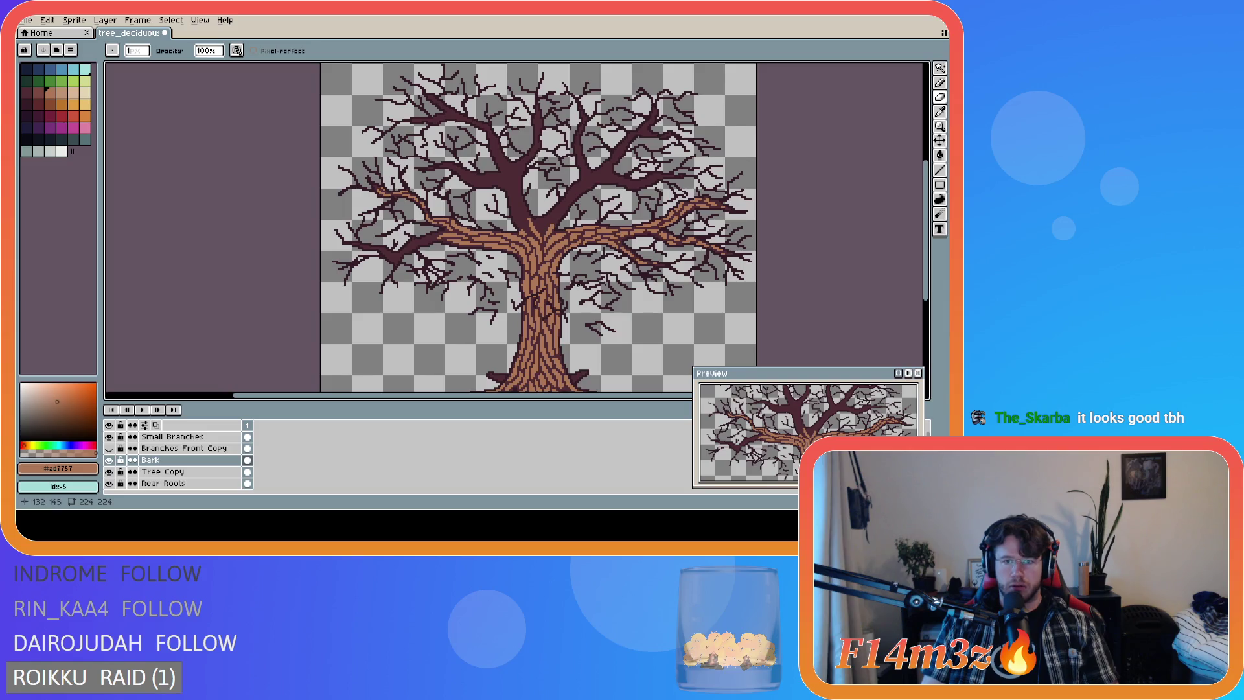
{"action": "scroll", "coordinate": [490, 254], "scroll_direction": "up", "scroll_amount": 1}
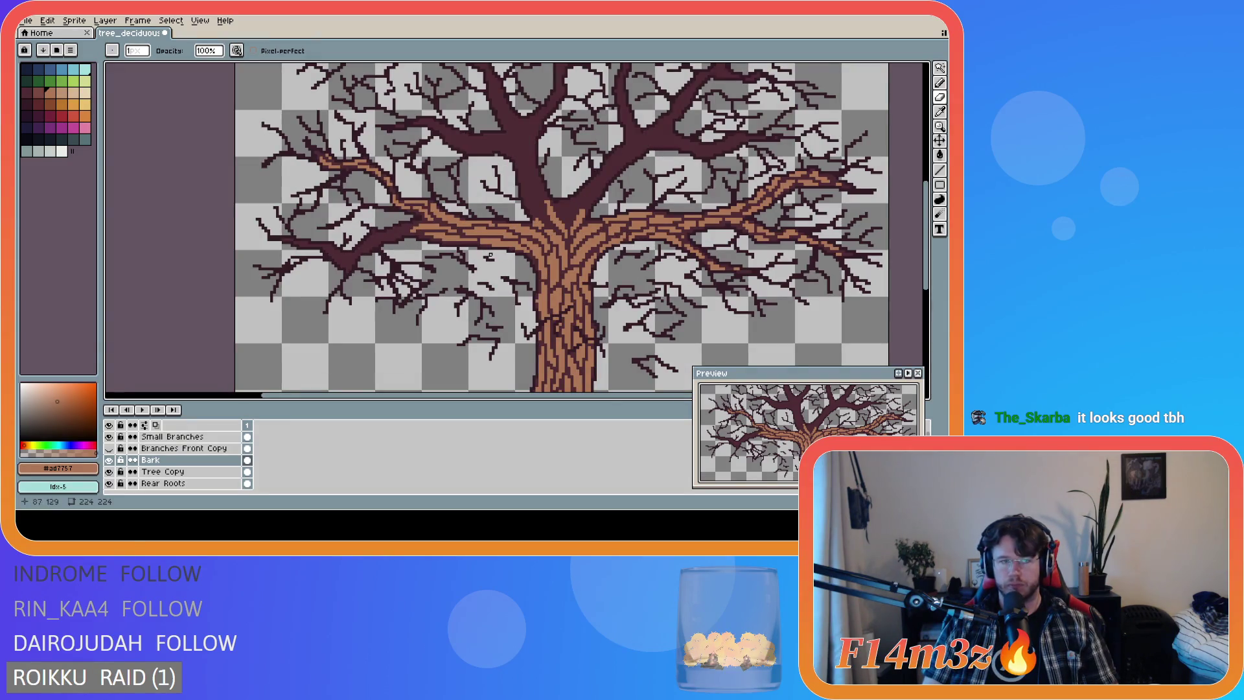
{"action": "scroll", "coordinate": [697, 264], "scroll_direction": "down", "scroll_amount": 2}
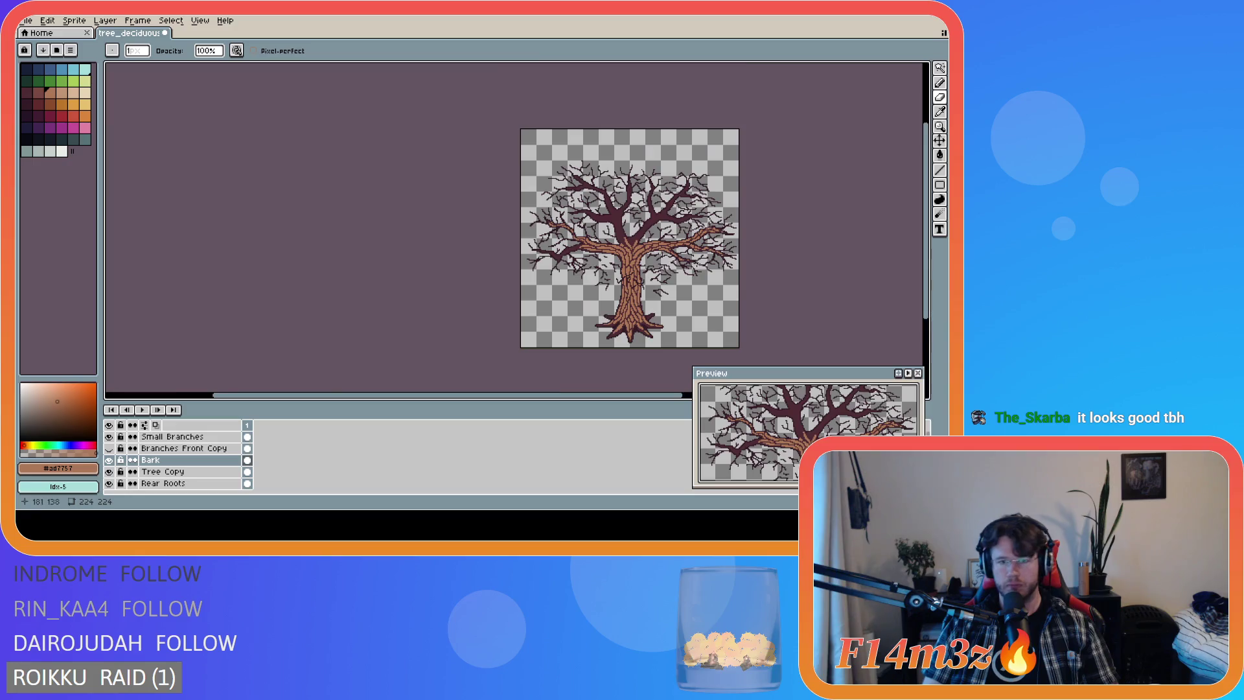
{"action": "scroll", "coordinate": [696, 263], "scroll_direction": "up", "scroll_amount": 2}
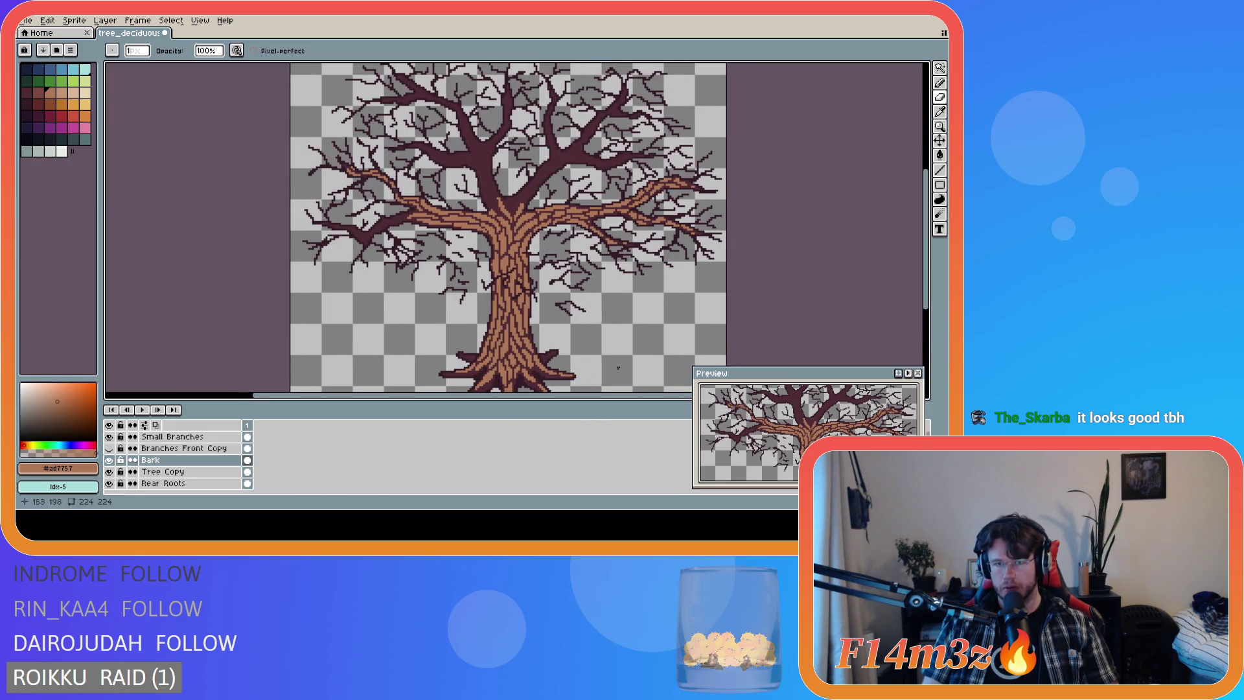
{"action": "mouse_move", "coordinate": [925, 241]}
{"action": "left_mouse_down"}
{"action": "mouse_move", "coordinate": [925, 262]}
{"action": "mouse_move", "coordinate": [925, 235]}
{"action": "mouse_move", "coordinate": [922, 258]}
{"action": "mouse_move", "coordinate": [925, 234]}
{"action": "mouse_move", "coordinate": [922, 253]}
{"action": "mouse_move", "coordinate": [880, 253]}
{"action": "left_mouse_up"}
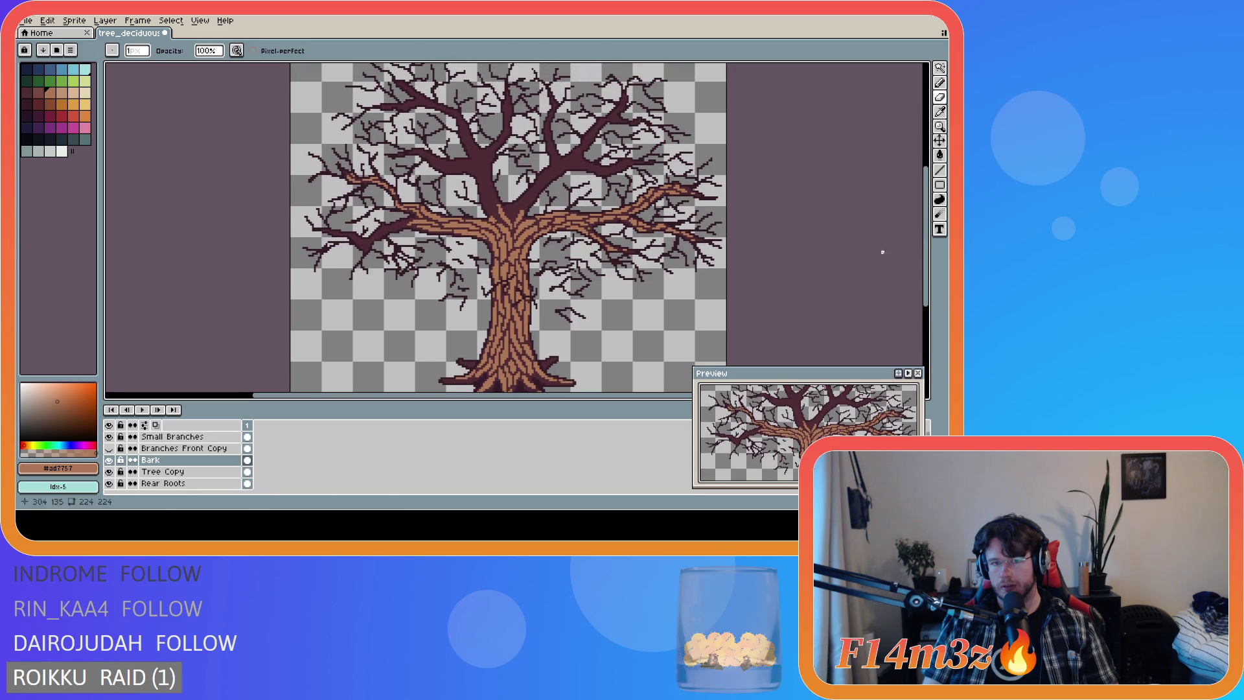
{"action": "left_click", "coordinate": [109, 449]}
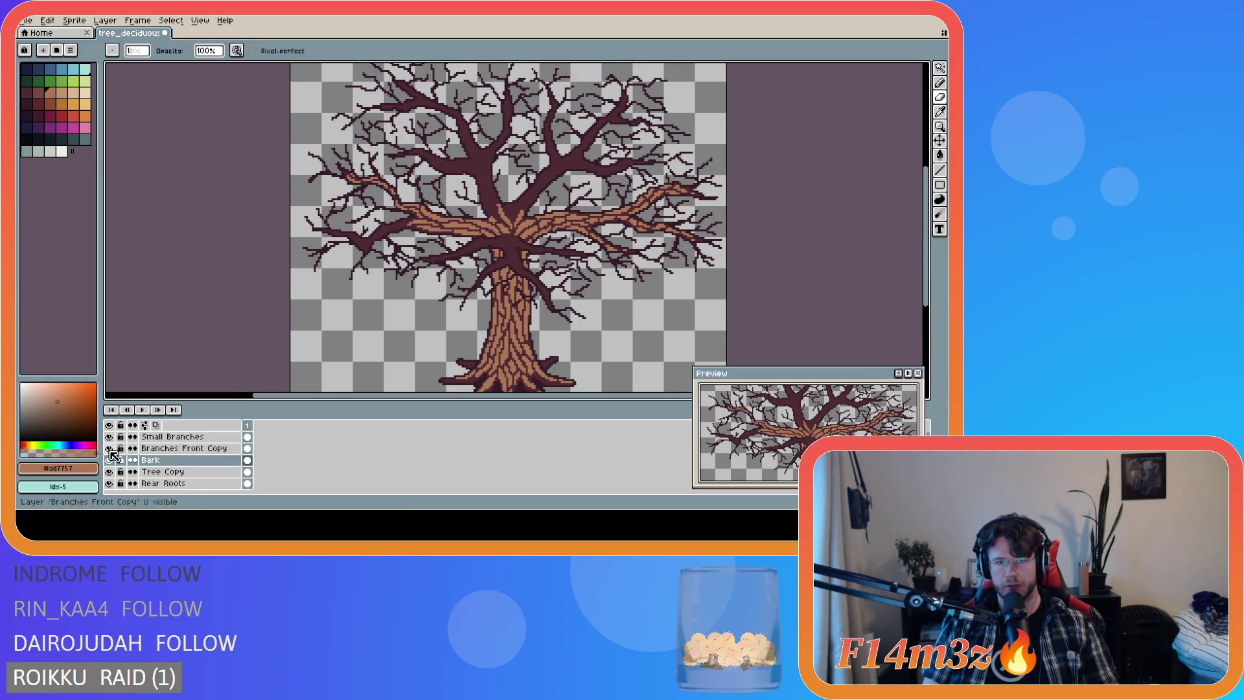
{"action": "left_click", "coordinate": [110, 449]}
{"action": "left_click", "coordinate": [110, 449]}
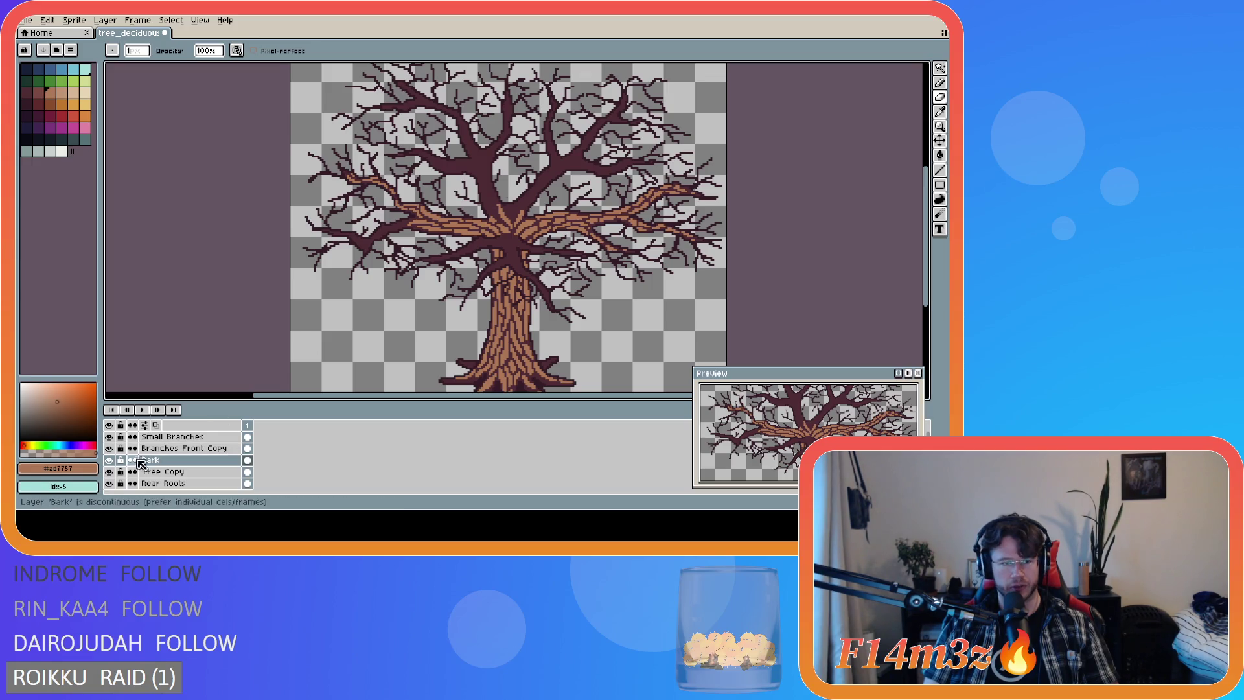
{"action": "left_click", "coordinate": [109, 460]}
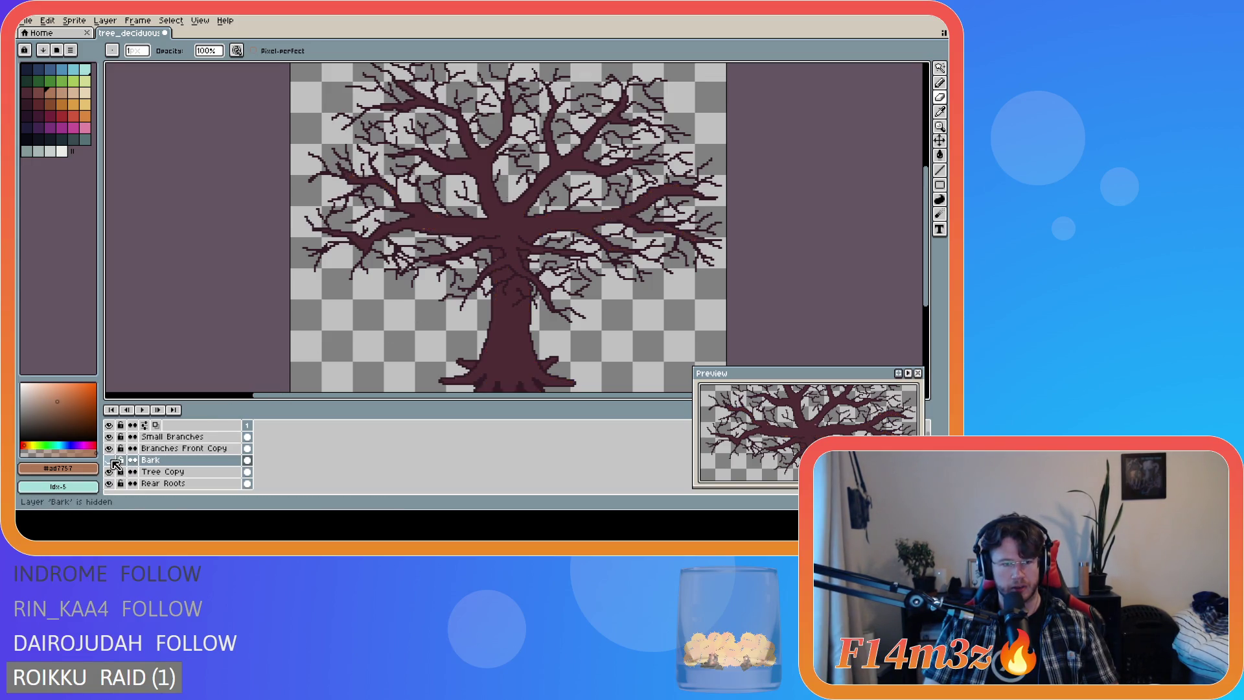
{"action": "left_click", "coordinate": [110, 459]}
{"action": "left_click", "coordinate": [109, 449]}
{"action": "left_click", "coordinate": [109, 449]}
{"action": "left_click", "coordinate": [109, 448]}
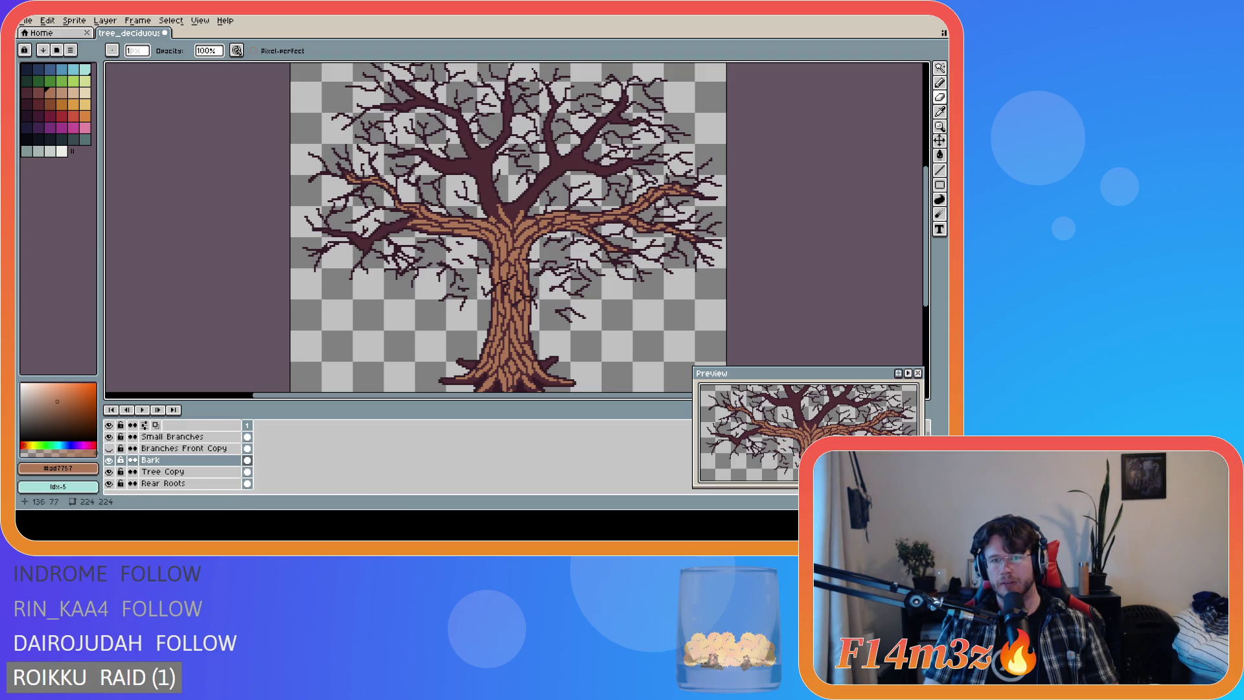
{"action": "left_click_drag", "start_coordinate": [929, 263], "coordinate": [929, 253]}
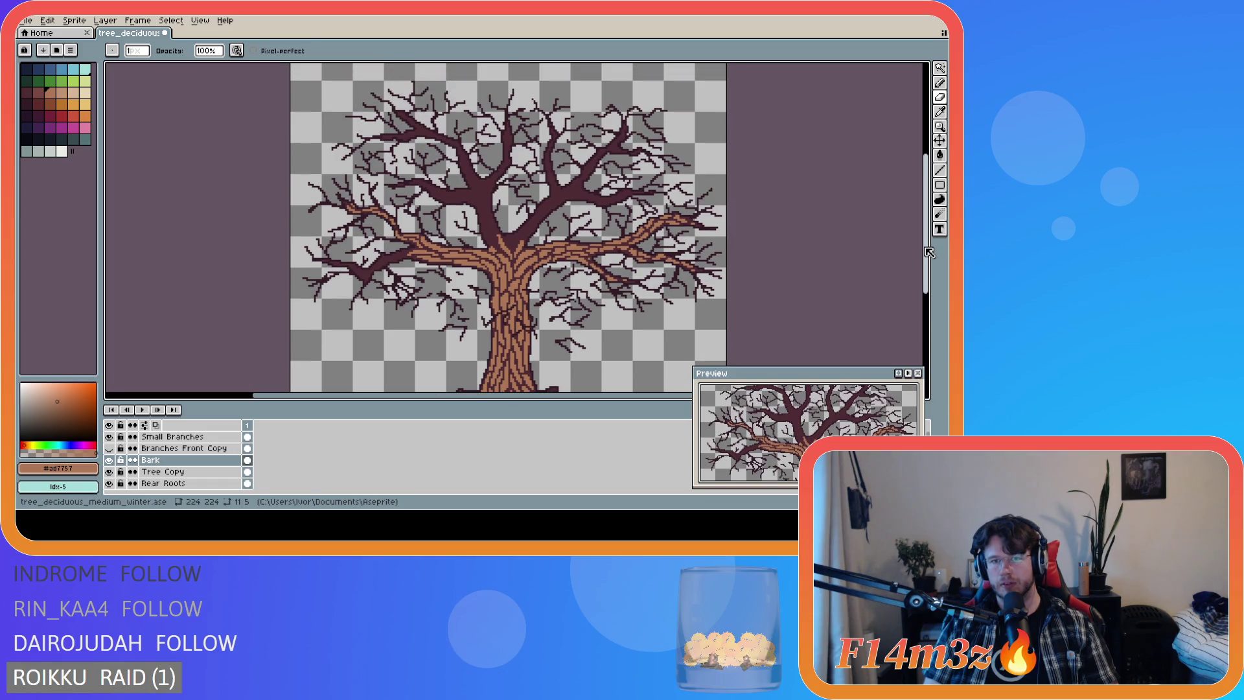
{"action": "mouse_move", "coordinate": [927, 258]}
{"action": "left_mouse_down"}
{"action": "mouse_move", "coordinate": [927, 286]}
{"action": "mouse_move", "coordinate": [927, 261]}
{"action": "left_mouse_up"}
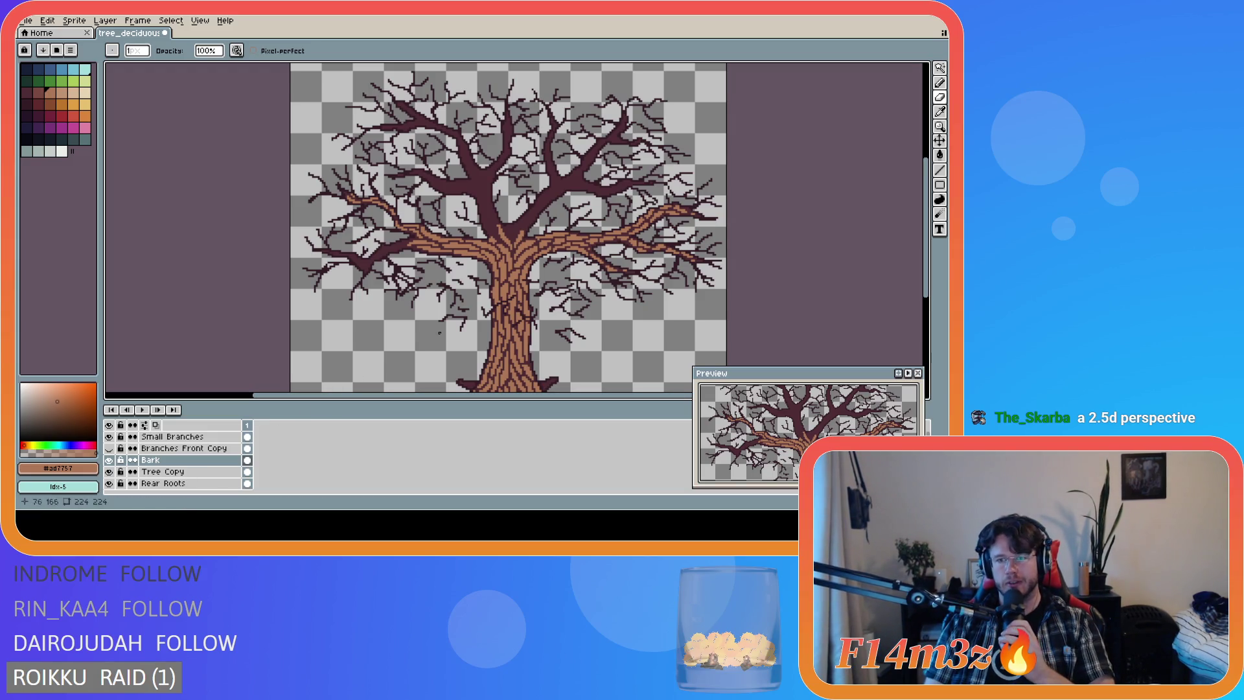
Undo the last edit, zoom around the bark-textured trunk and branches, then pick the Pencil.
{"action": "key", "text": "ctrl+z"}
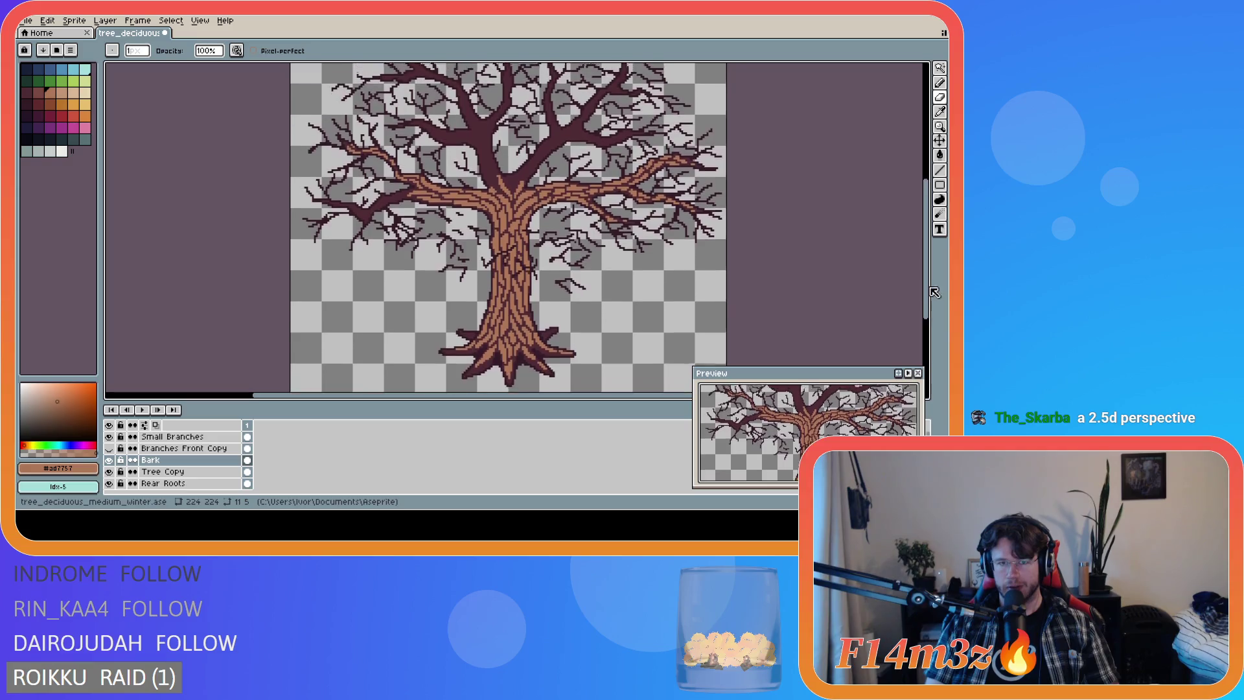
{"action": "scroll", "coordinate": [939, 279], "scroll_direction": "down", "scroll_amount": 3}
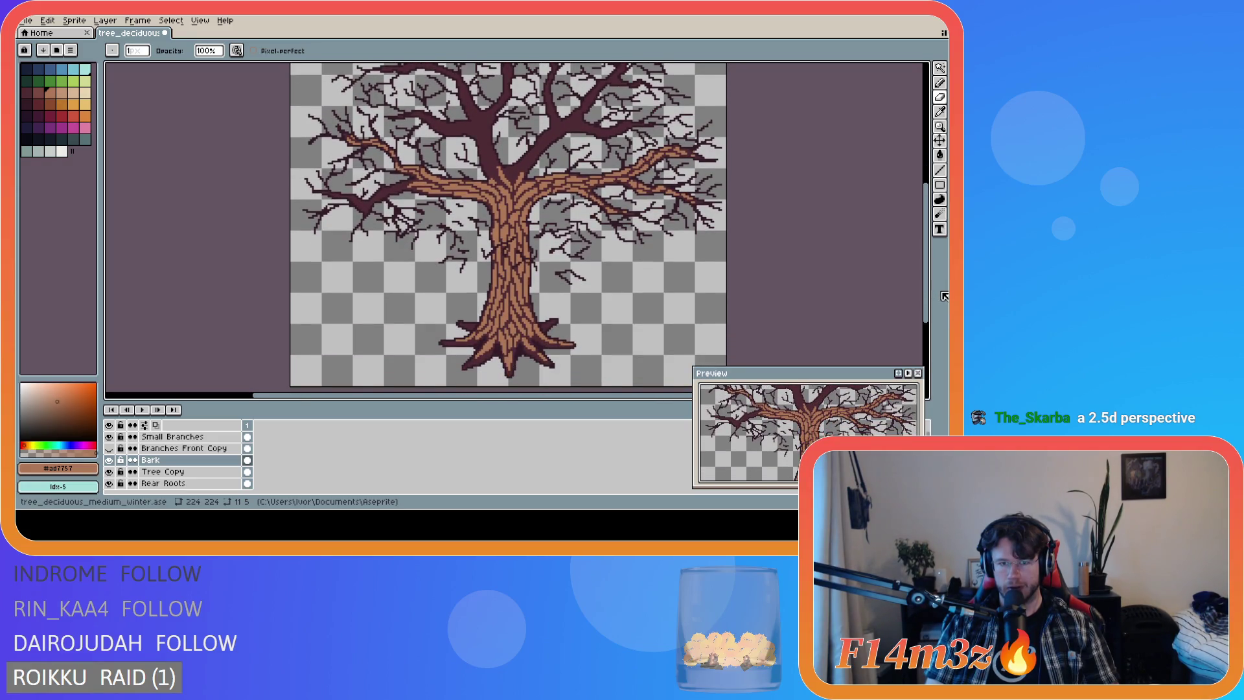
{"action": "scroll", "coordinate": [944, 296], "scroll_direction": "up", "scroll_amount": 3}
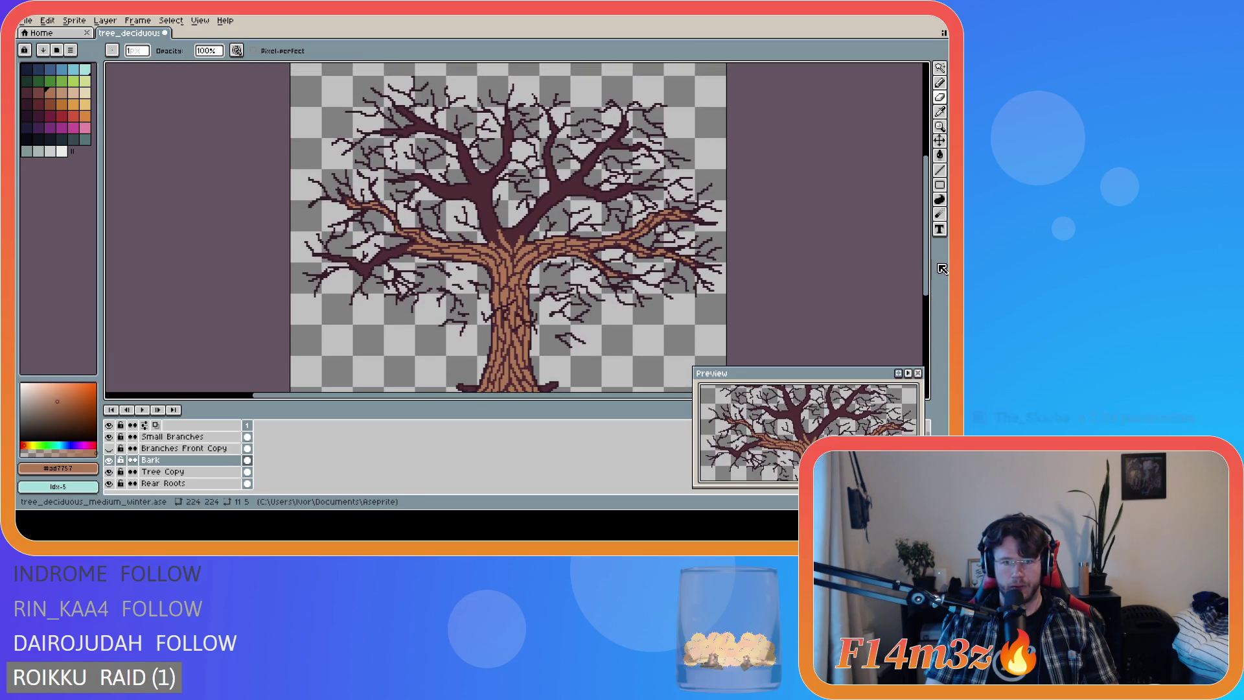
{"action": "scroll", "coordinate": [943, 275], "scroll_direction": "down", "scroll_amount": 2}
{"action": "scroll", "coordinate": [943, 279], "scroll_direction": "down", "scroll_amount": 2}
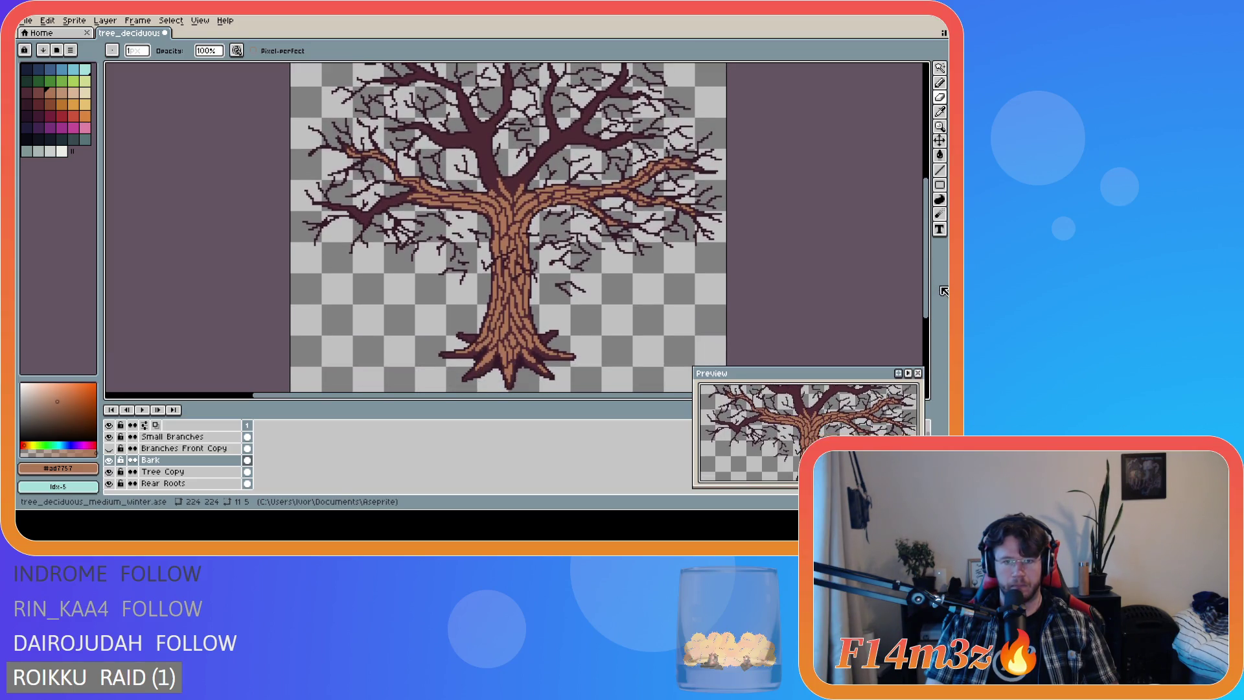
{"action": "scroll", "coordinate": [943, 285], "scroll_direction": "up", "scroll_amount": 2}
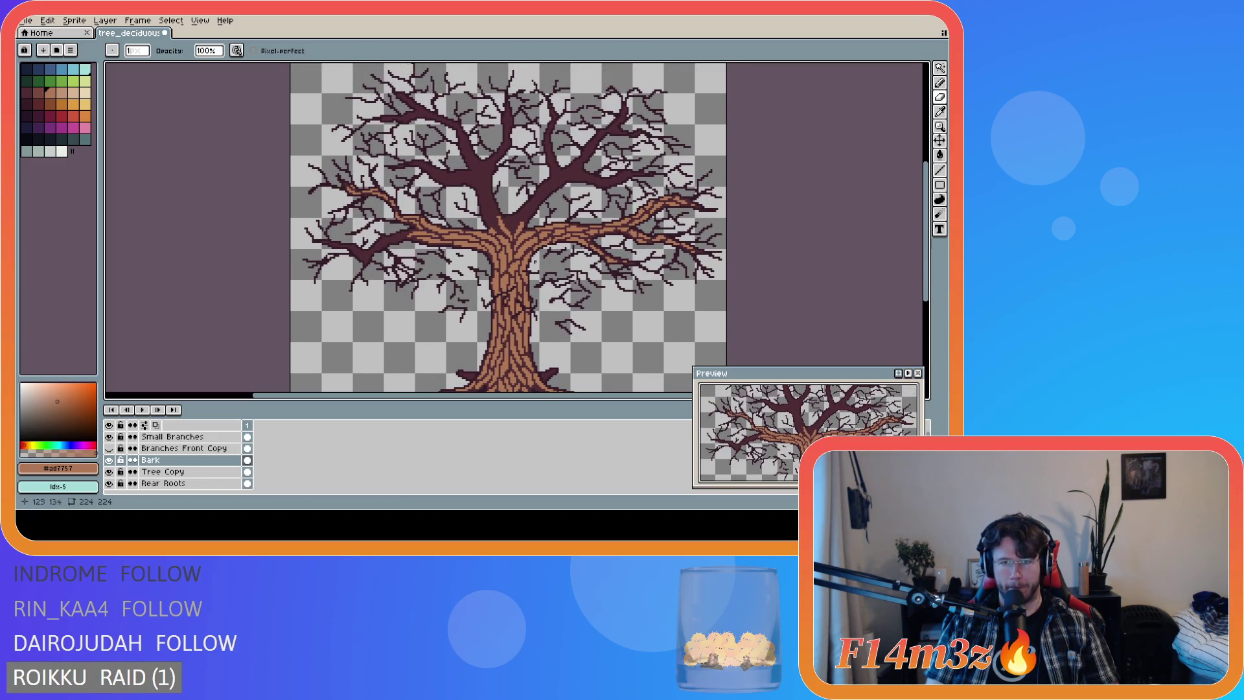
{"action": "scroll", "coordinate": [513, 219], "scroll_direction": "up", "scroll_amount": 1}
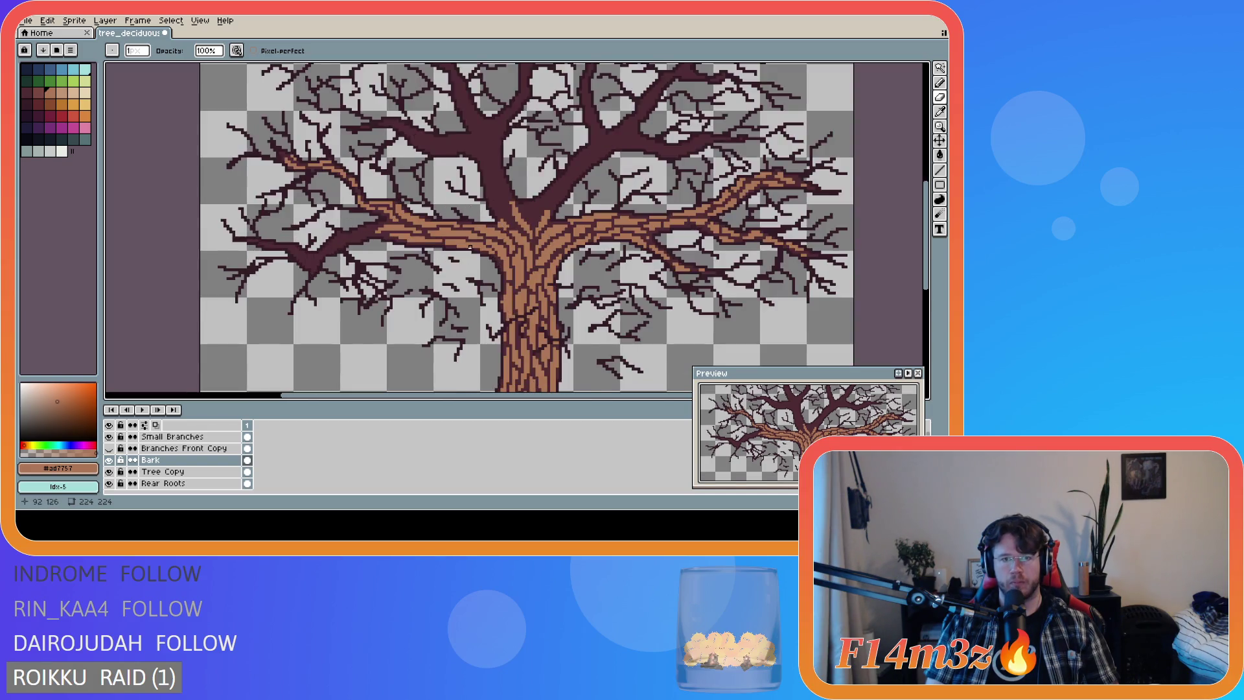
{"action": "scroll", "coordinate": [512, 220], "scroll_direction": "up", "scroll_amount": 2}
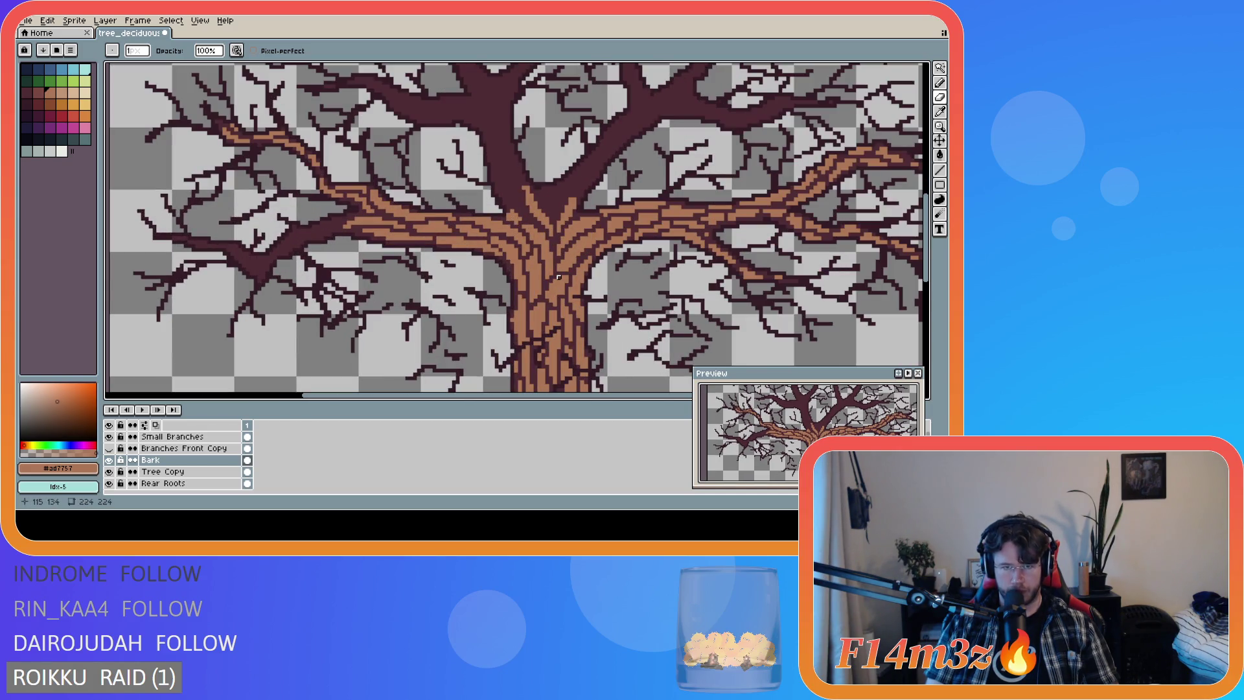
{"action": "scroll", "coordinate": [573, 285], "scroll_direction": "down", "scroll_amount": 2}
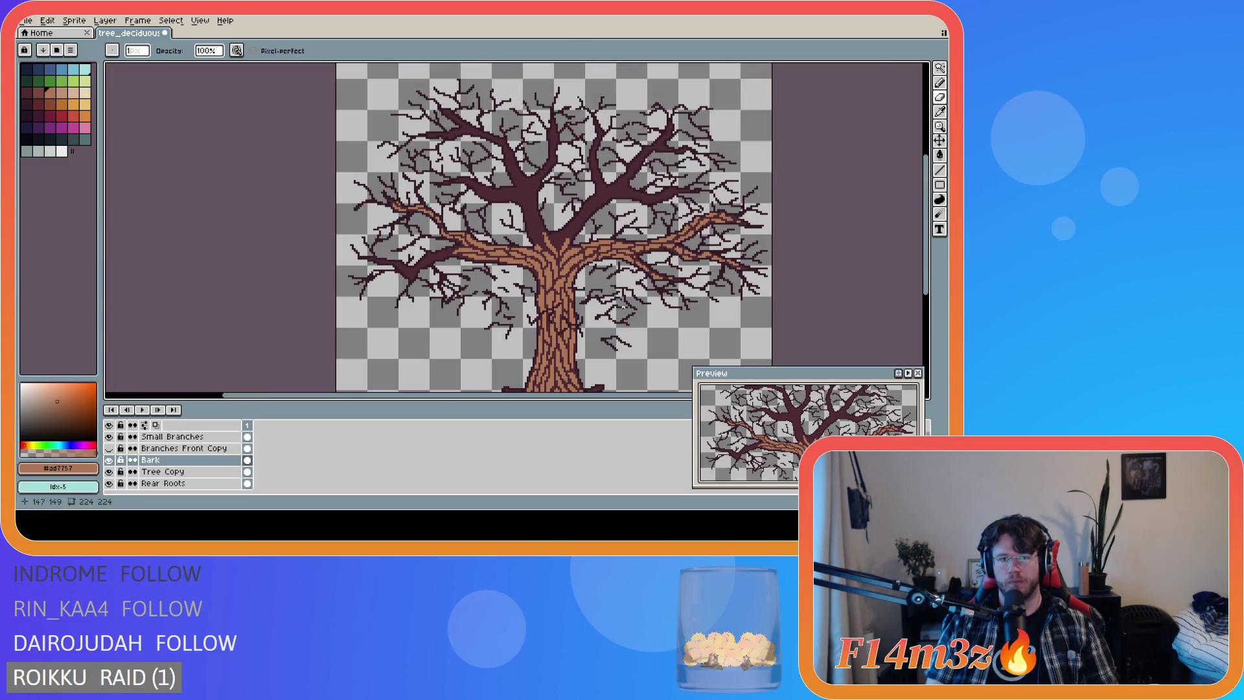
{"action": "scroll", "coordinate": [622, 308], "scroll_direction": "down", "scroll_amount": 2}
{"action": "scroll", "coordinate": [637, 319], "scroll_direction": "up", "scroll_amount": 3}
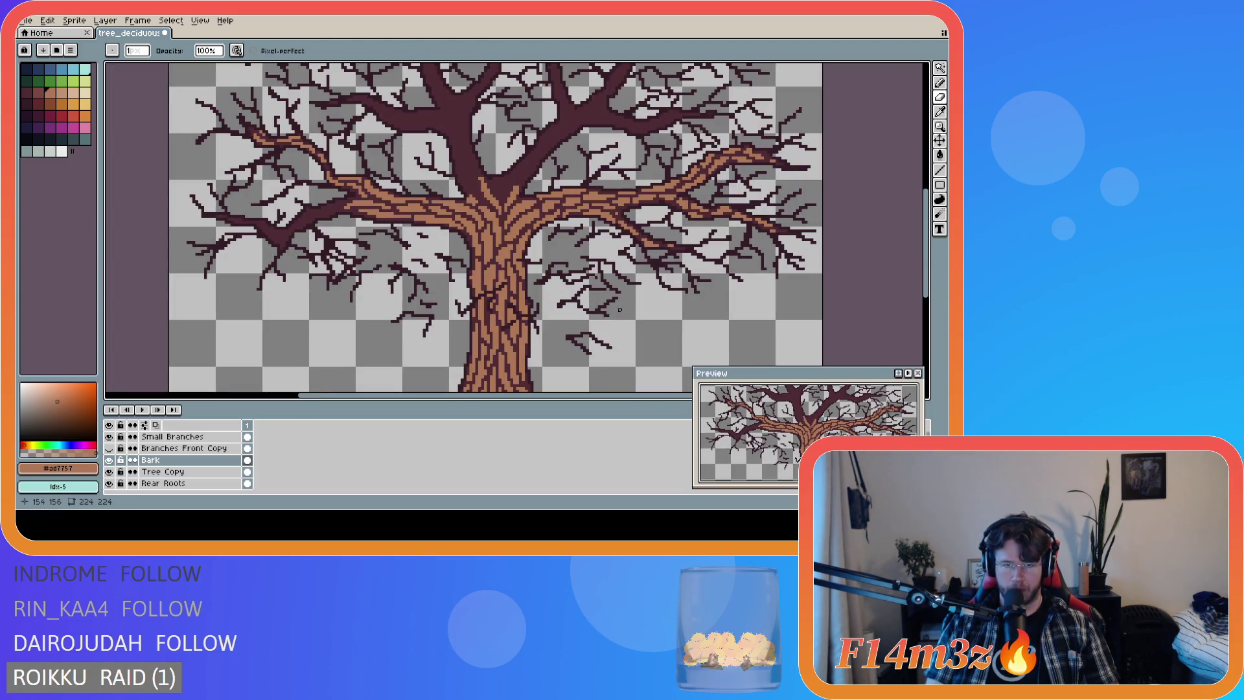
{"action": "key", "text": "b"}
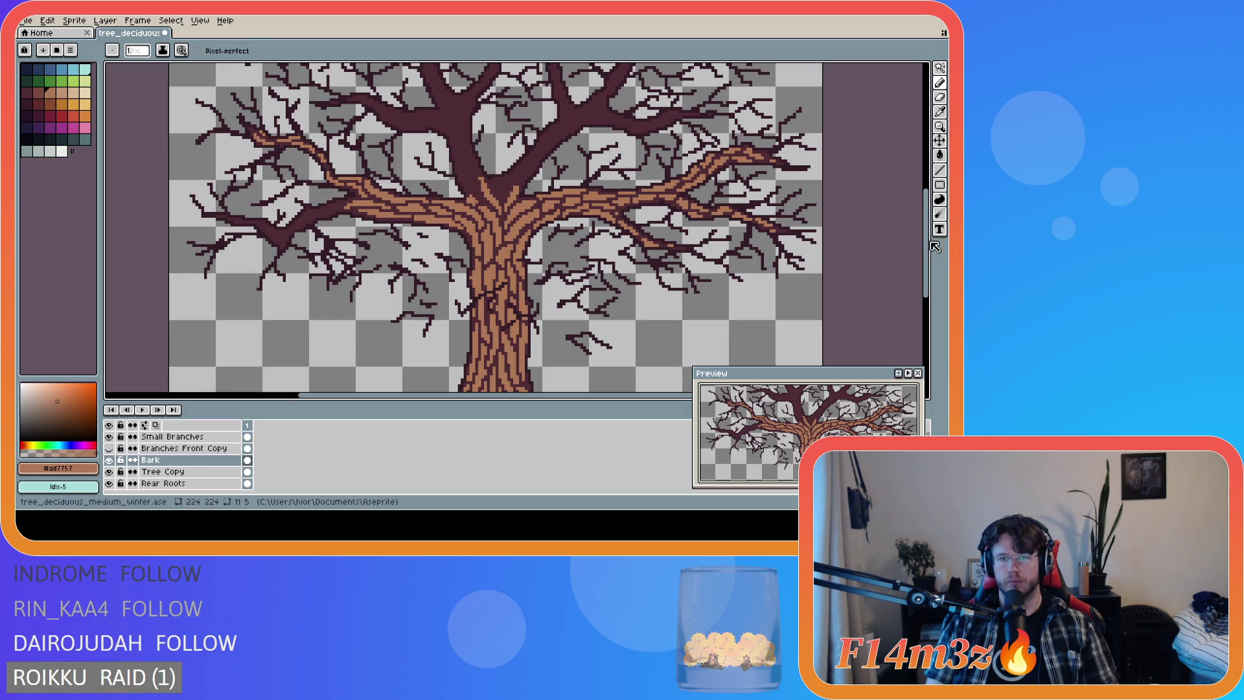
{"action": "left_click_drag", "start_coordinate": [925, 249], "coordinate": [925, 233]}
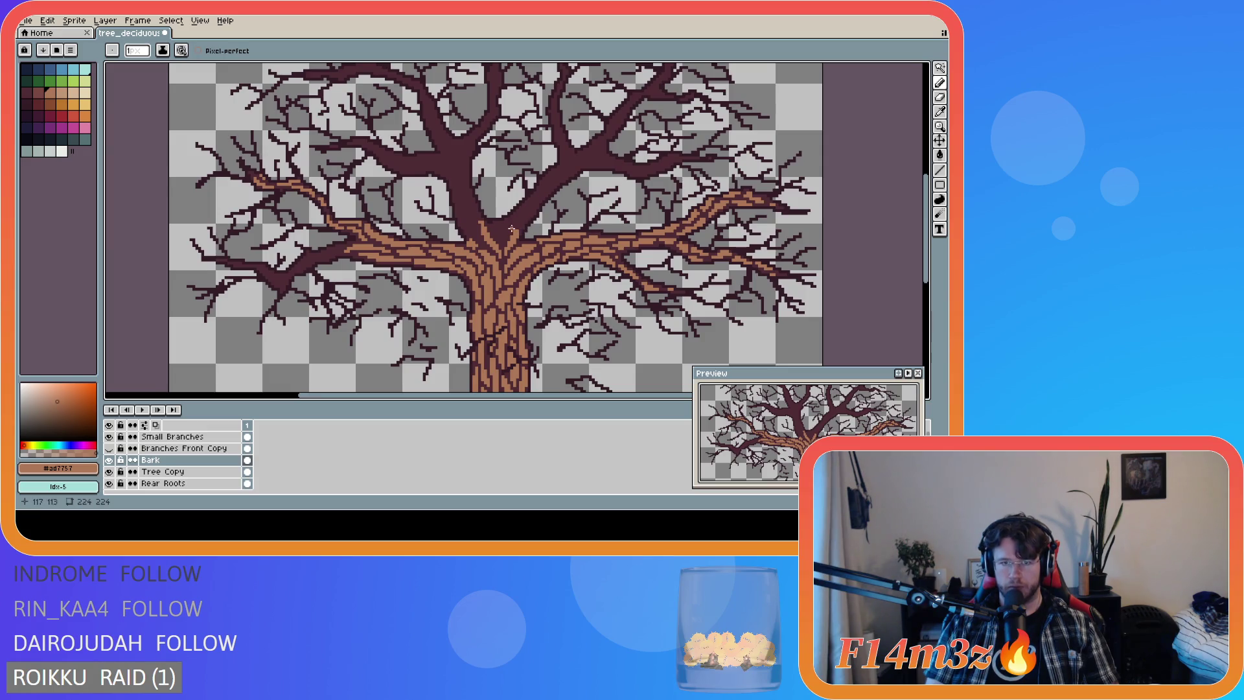